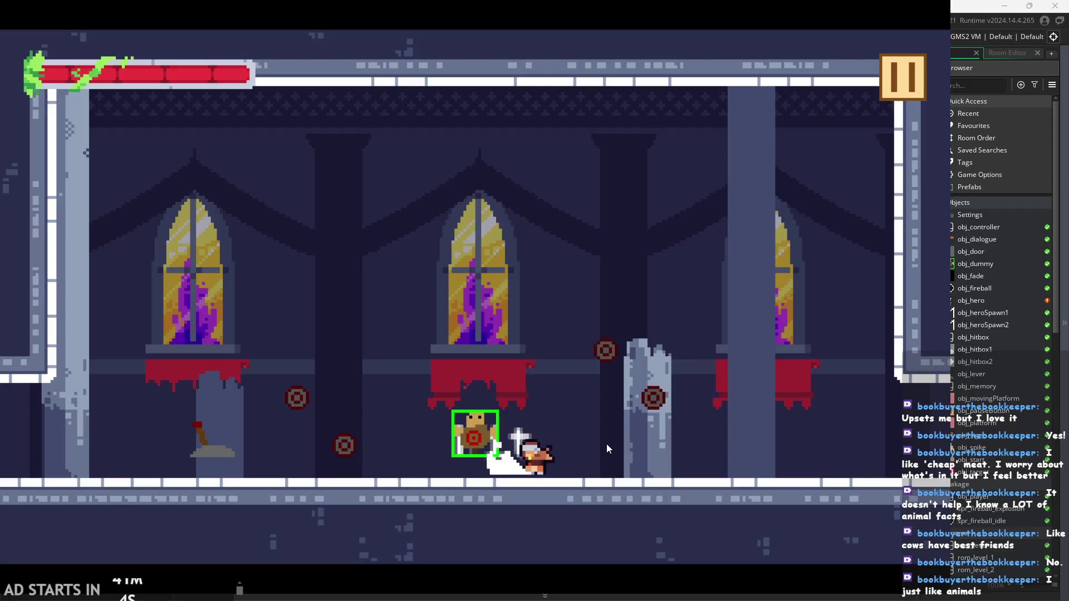
# Jump toward the pillar, run right slashing, summon a fireball and slash beside it
pyautogui.press('Left')
pyautogui.press('Left')
pyautogui.press('space')
pyautogui.press('Right')
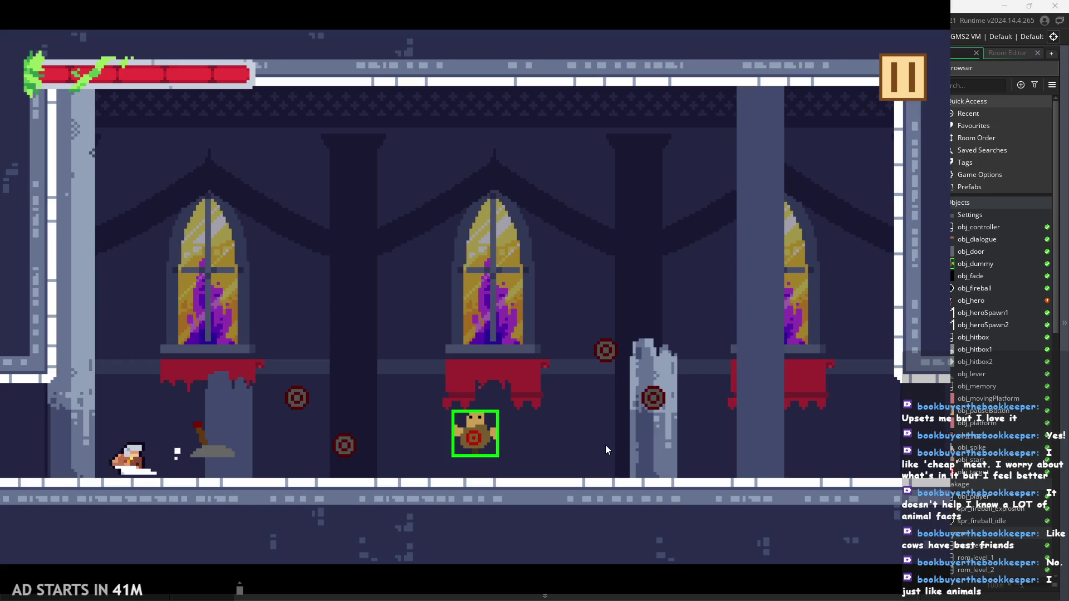
pyautogui.press('x')
pyautogui.press('c')
pyautogui.press('space')
pyautogui.press('Right')
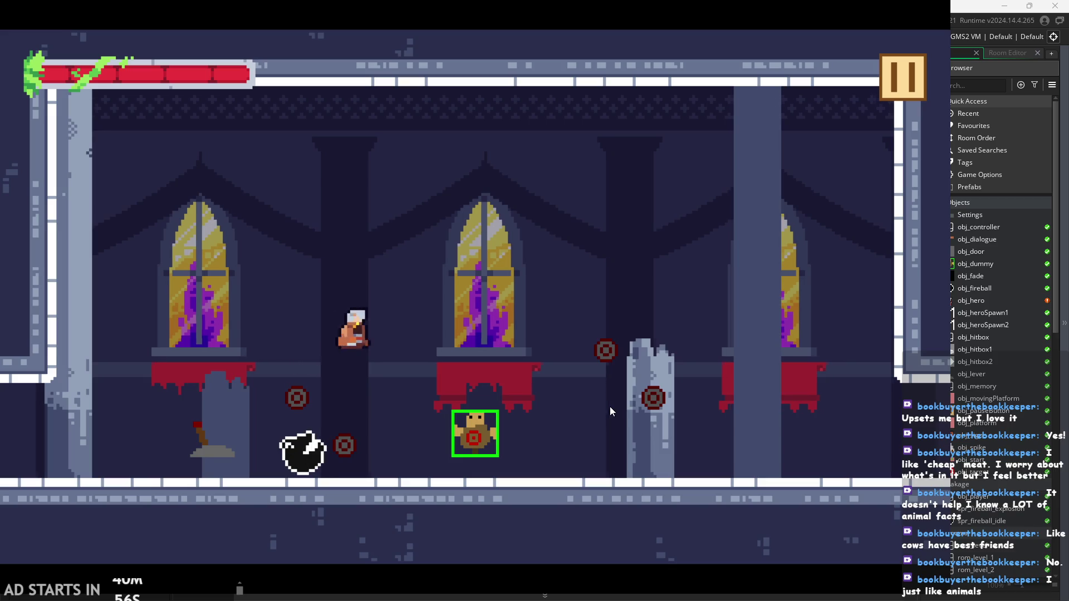
pyautogui.press('x')
# Jump, land and slash again, then run between the dummy and the broken pillar
pyautogui.press('space')
pyautogui.press('Left')
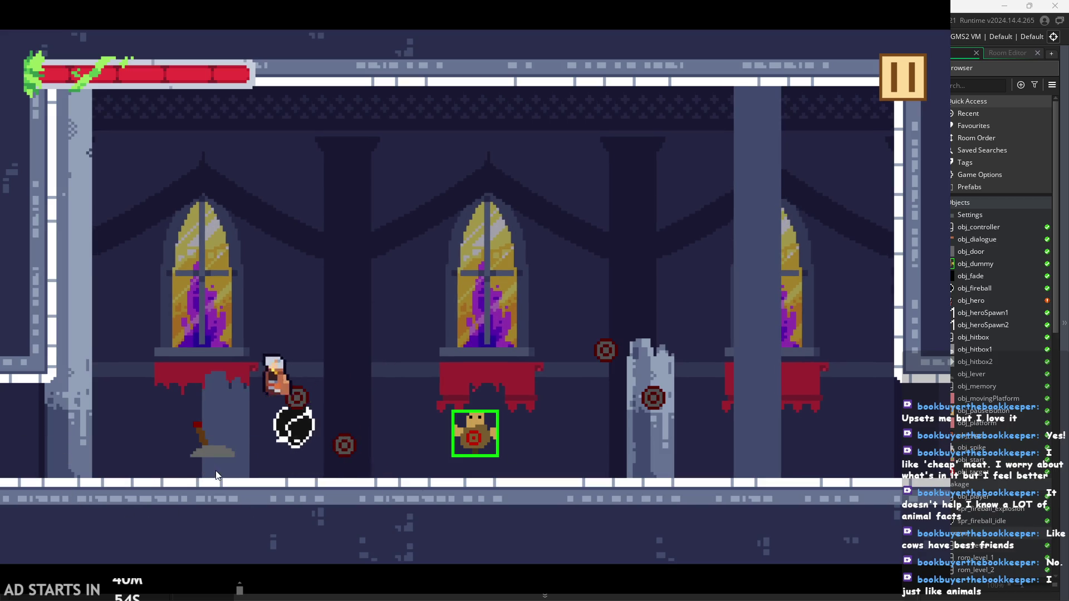
pyautogui.press('Right')
pyautogui.press('x')
pyautogui.press('Left')
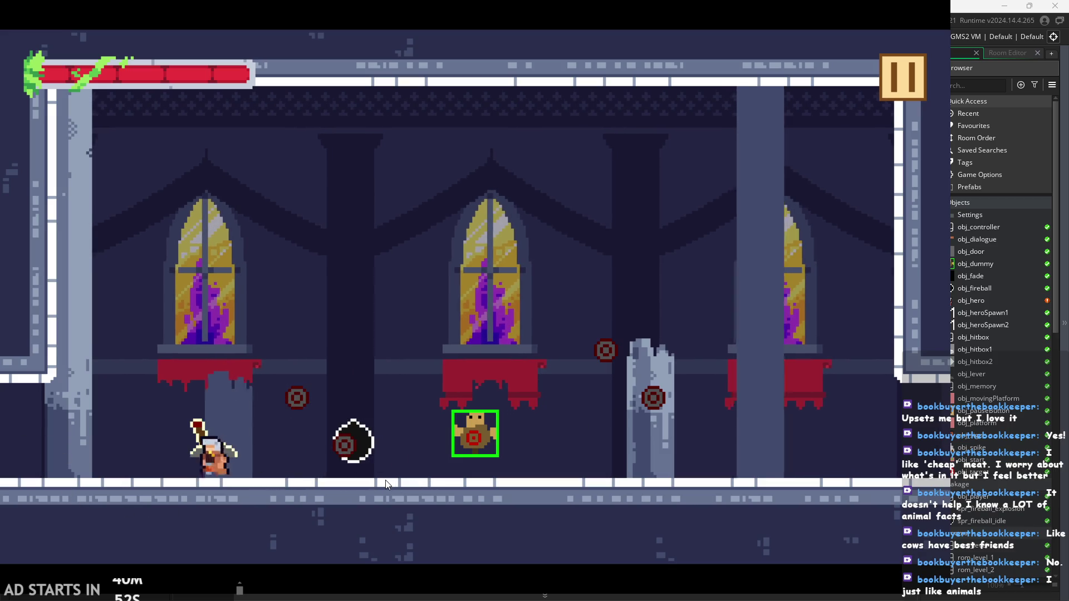
pyautogui.press('space')
pyautogui.press('Right')
pyautogui.press('Right')
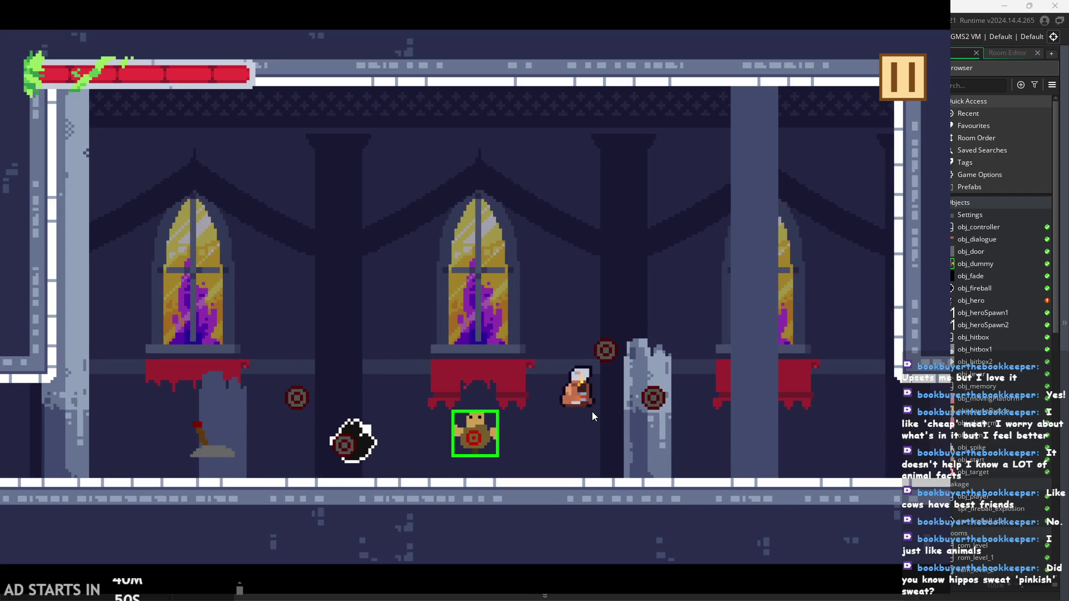
pyautogui.press('Left')
pyautogui.press('Left')
pyautogui.press('space')
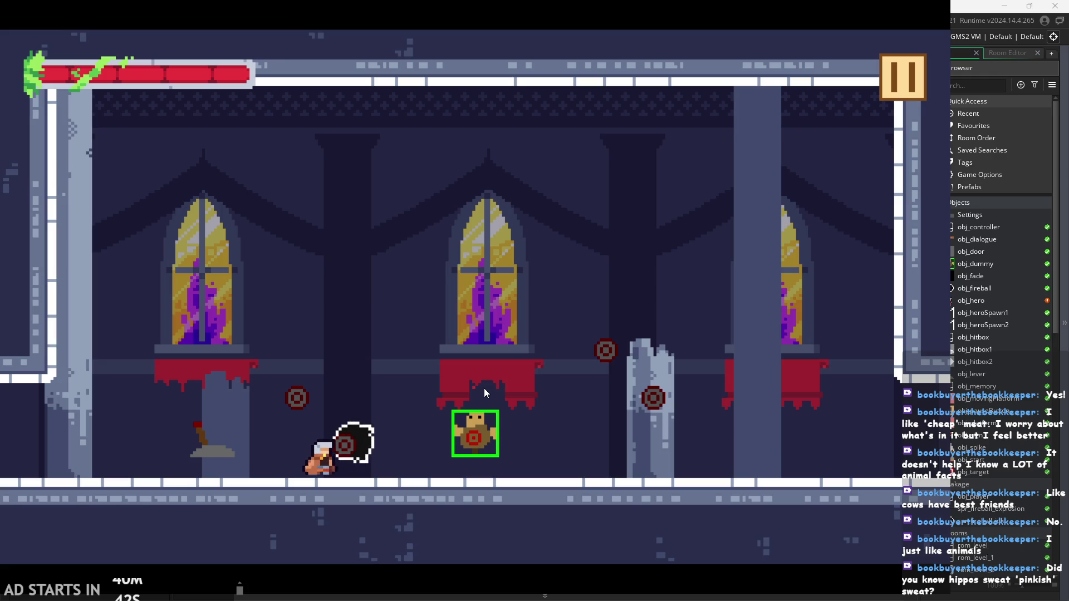
# Launch fireballs past the dummy and jump with a new fireball hovering alongside
pyautogui.press('Right')
pyautogui.press('z')
pyautogui.press('Right')
pyautogui.press('space')
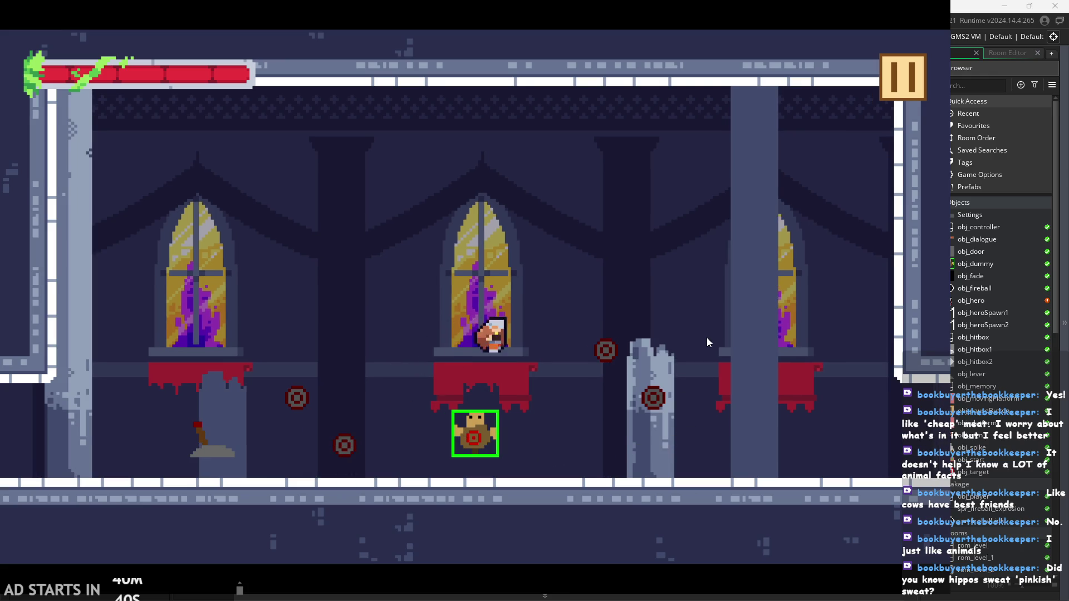
pyautogui.press('z')
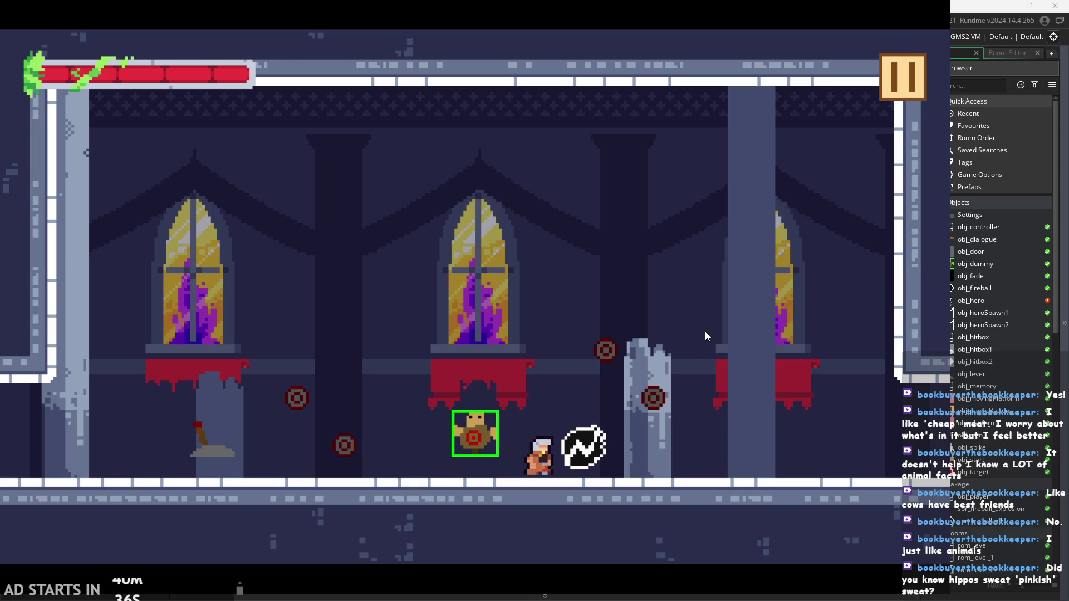
pyautogui.press('space')
pyautogui.press('z')
pyautogui.press('space')
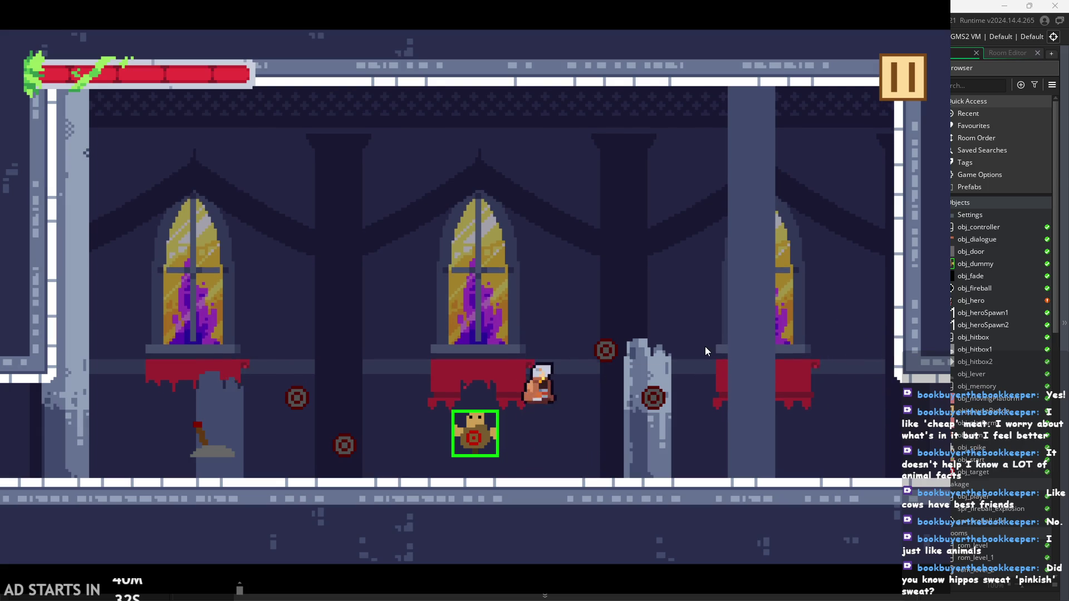
pyautogui.press('space')
# Jump back and forth at the broken pillar, dashing and slashing repeatedly
pyautogui.press('space')
pyautogui.press('Left')
pyautogui.press('space')
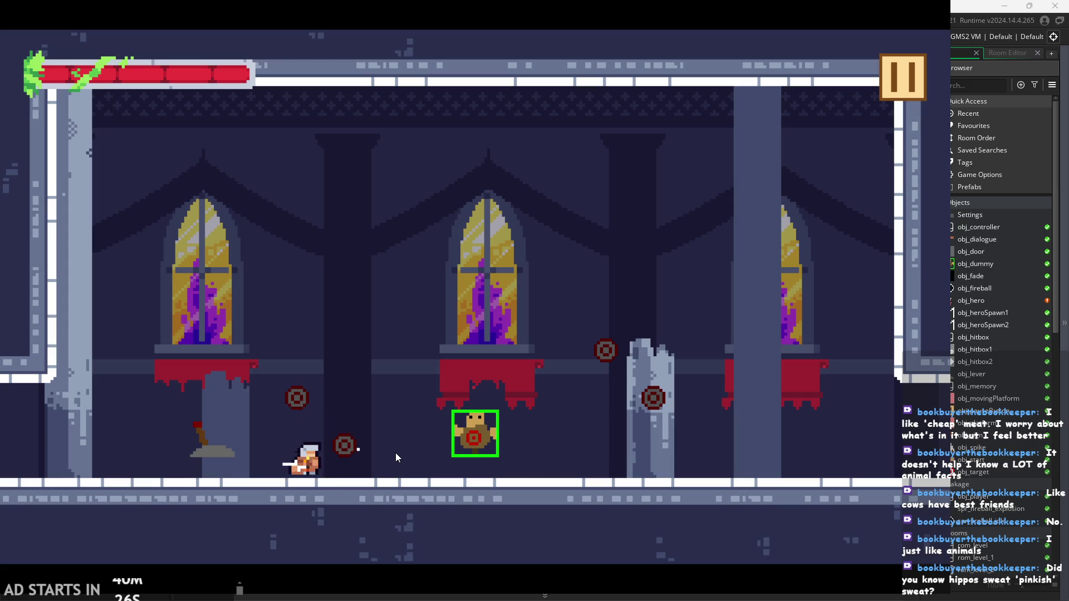
pyautogui.press('Right')
pyautogui.press('space')
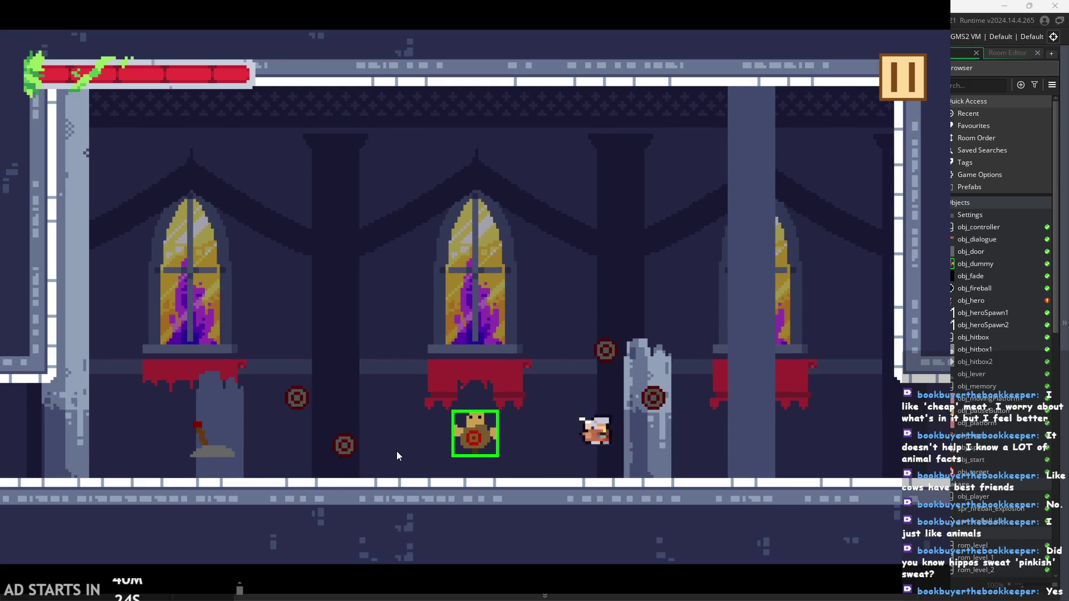
pyautogui.press('Left')
pyautogui.press('space')
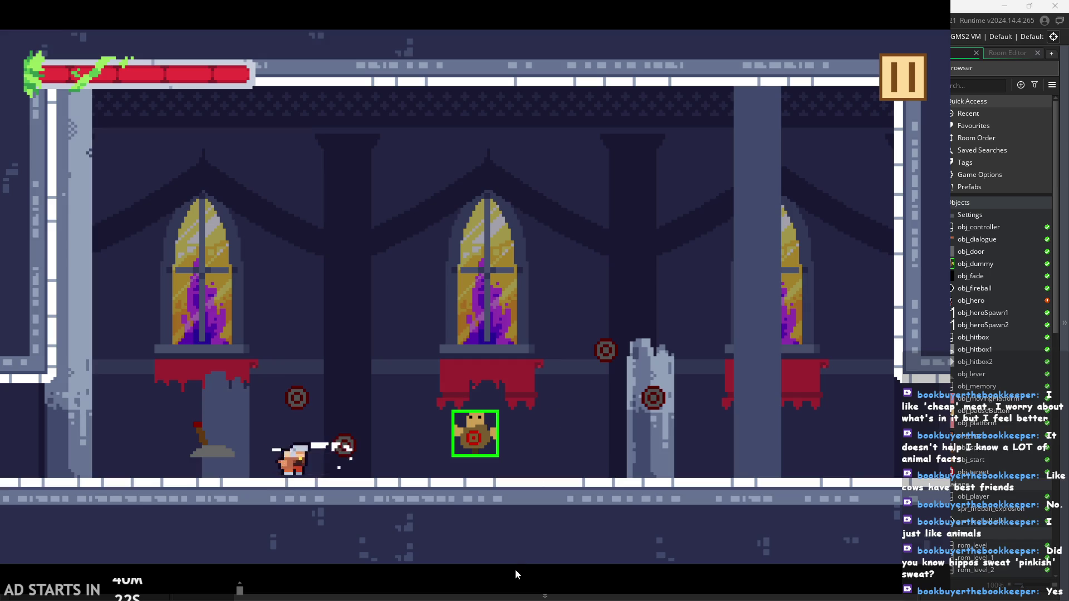
pyautogui.press('x')
pyautogui.press('x')
pyautogui.press('x')
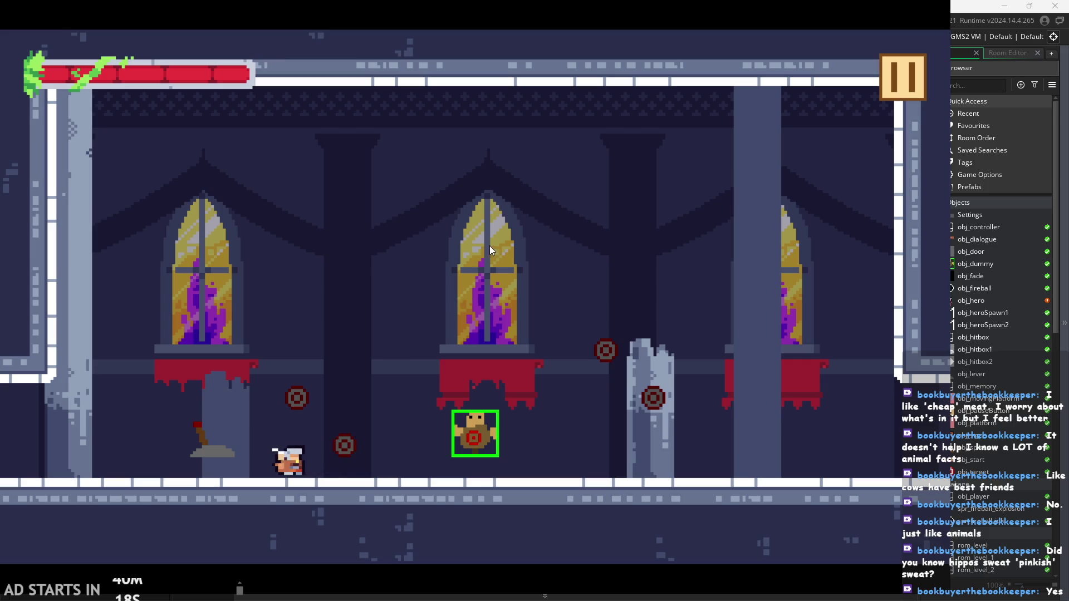
pyautogui.press('Right')
pyautogui.press('space')
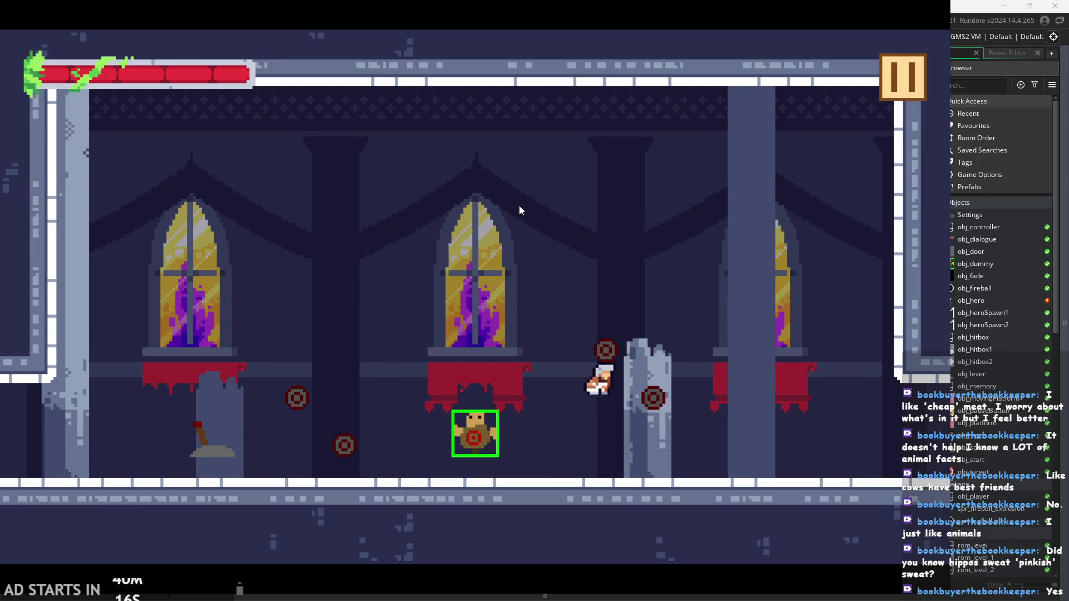
# Slash the dummy from both sides and jump onto the red-draped ledge
pyautogui.press('x')
pyautogui.press('Left')
pyautogui.press('x')
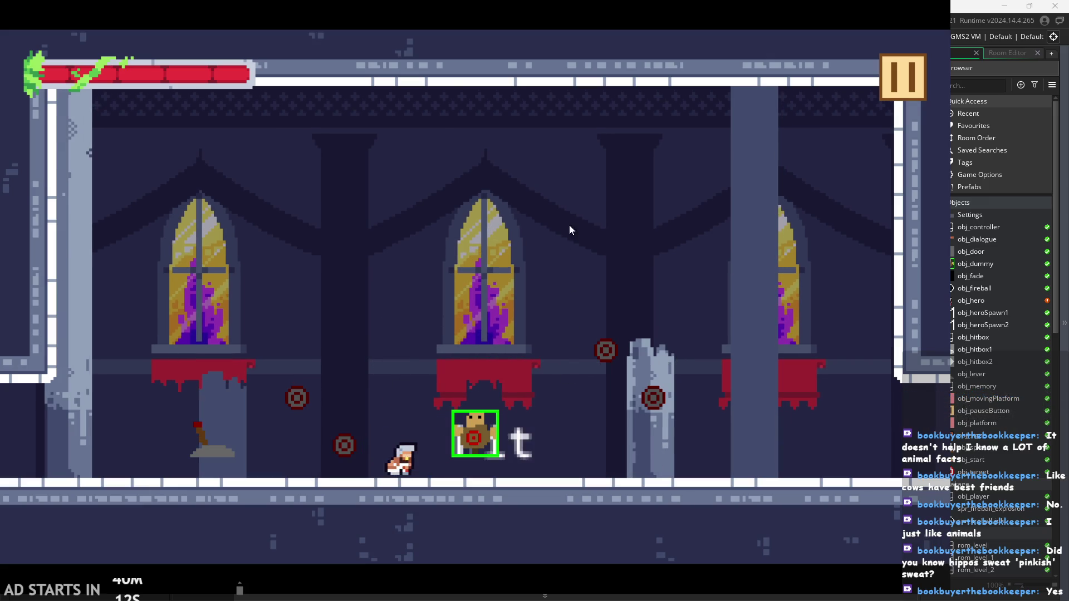
pyautogui.press('Right')
pyautogui.press('x')
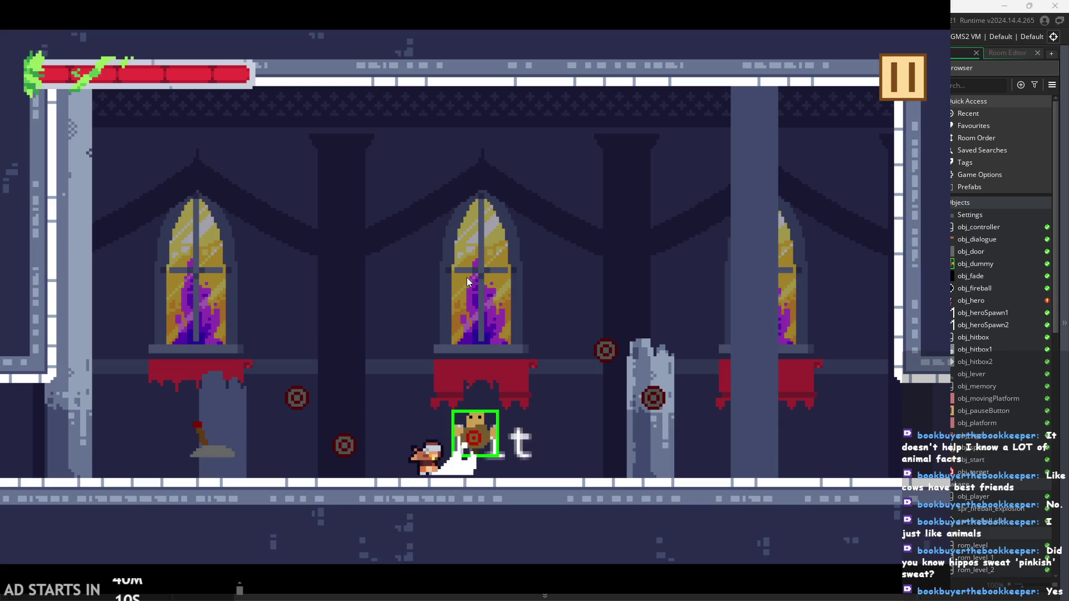
pyautogui.press('Right')
pyautogui.press('x')
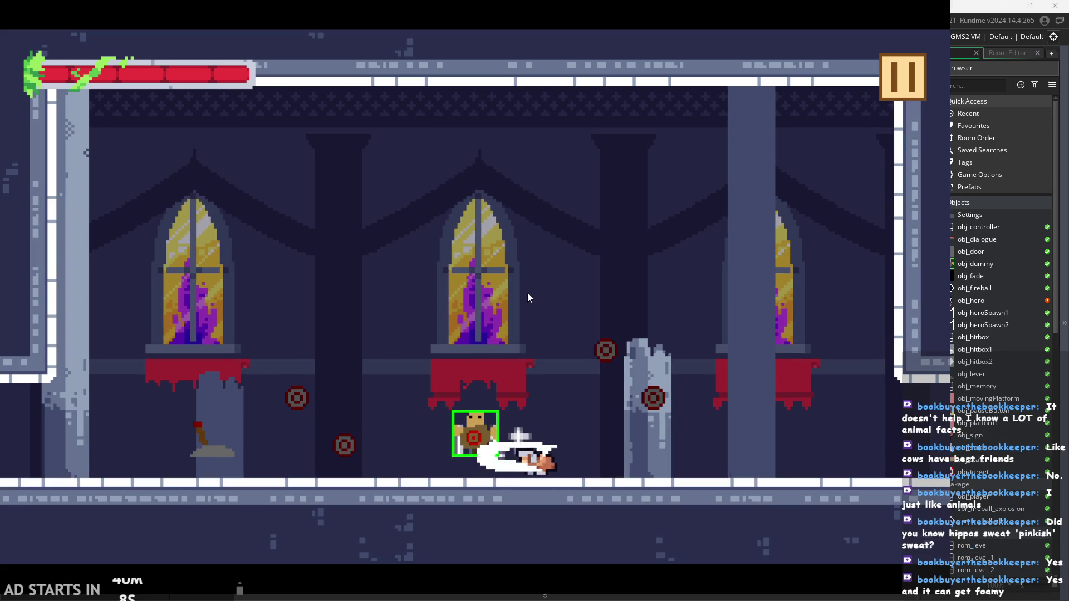
pyautogui.press('x')
pyautogui.press('Left')
pyautogui.press('space')
pyautogui.press('x')
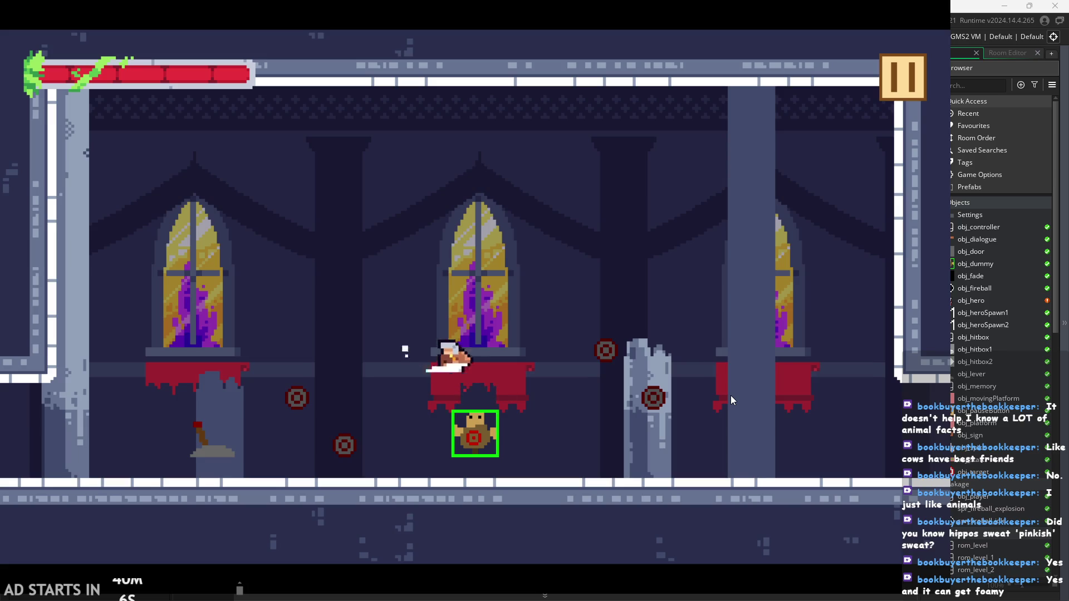
pyautogui.press('Left')
# Slash repeatedly while moving left and right across the room
pyautogui.press('x')
pyautogui.press('Right')
pyautogui.press('x')
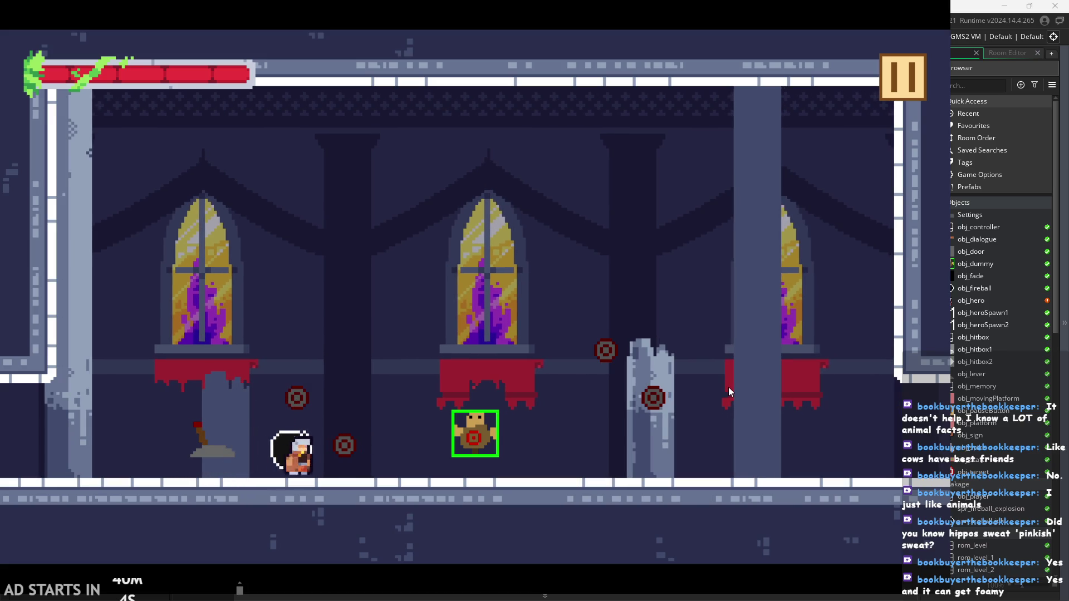
pyautogui.press('Left')
pyautogui.press('x')
pyautogui.press('x')
pyautogui.press('x')
pyautogui.press('Left')
pyautogui.press('x')
pyautogui.press('Right')
pyautogui.press('Left')
pyautogui.press('x')
# Slash the dummy several times, move past it and jump over it slashing both ways
pyautogui.press('Right')
pyautogui.press('x')
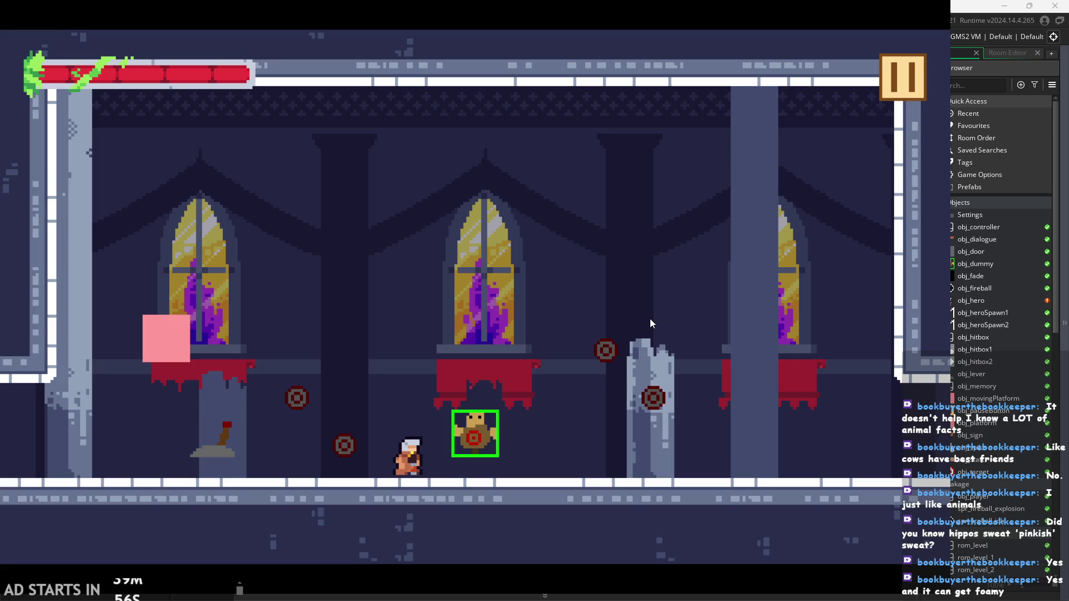
pyautogui.press('x')
pyautogui.press('x')
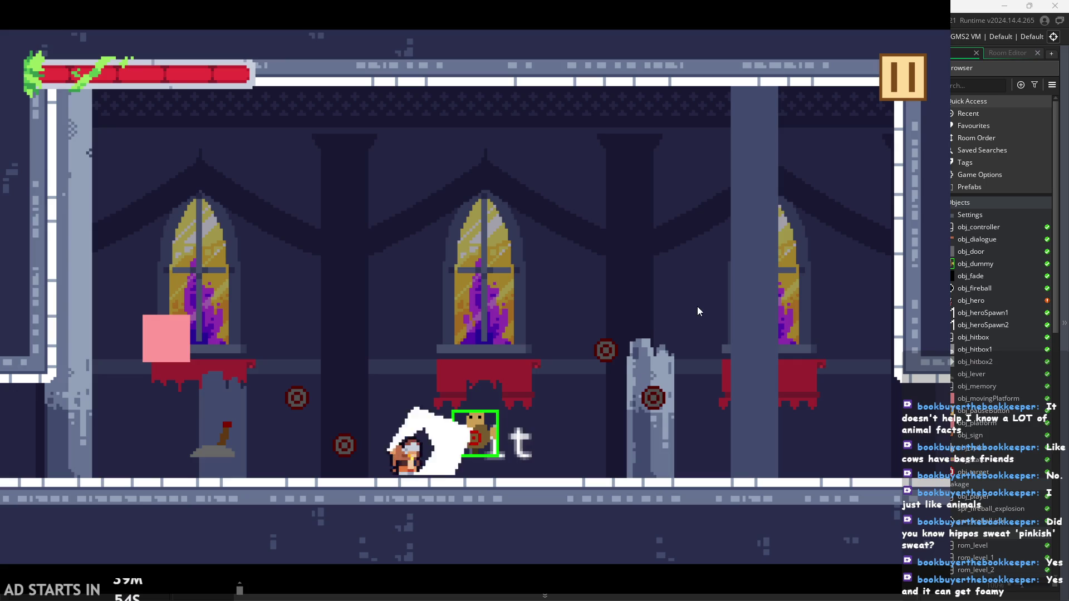
pyautogui.press('x')
pyautogui.press('z')
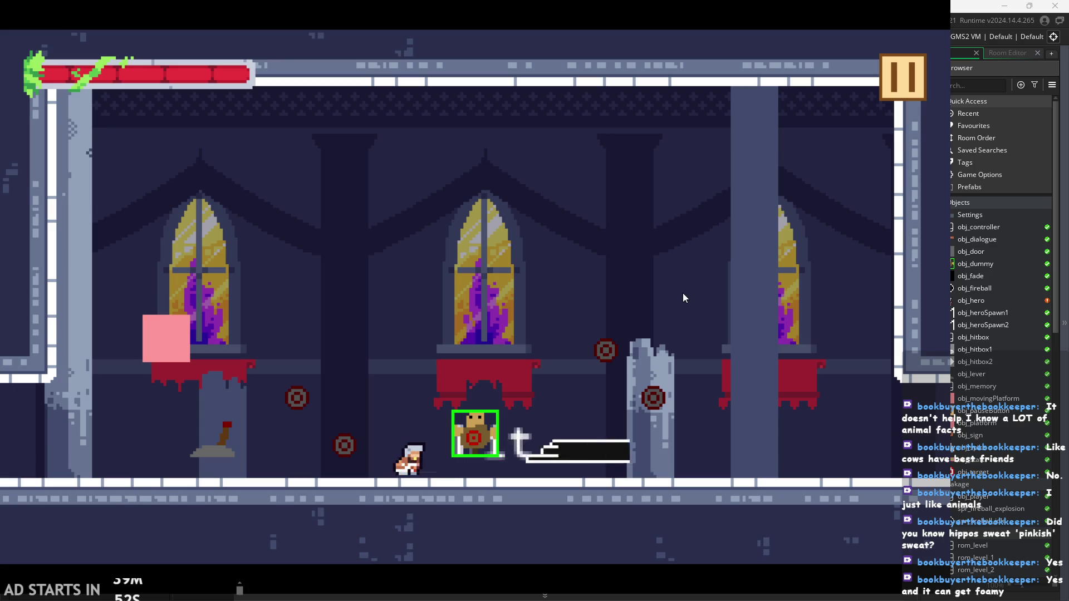
pyautogui.press('Right')
pyautogui.press('x')
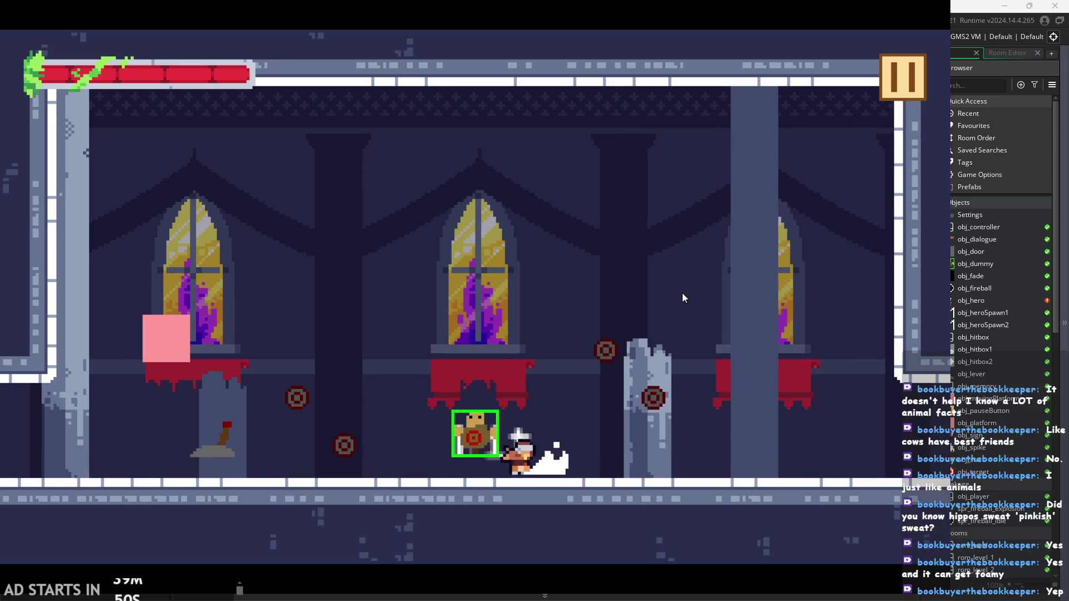
pyautogui.press('Left')
pyautogui.press('x')
pyautogui.press('Right')
pyautogui.press('x')
pyautogui.press('x')
pyautogui.press('x')
pyautogui.press('x')
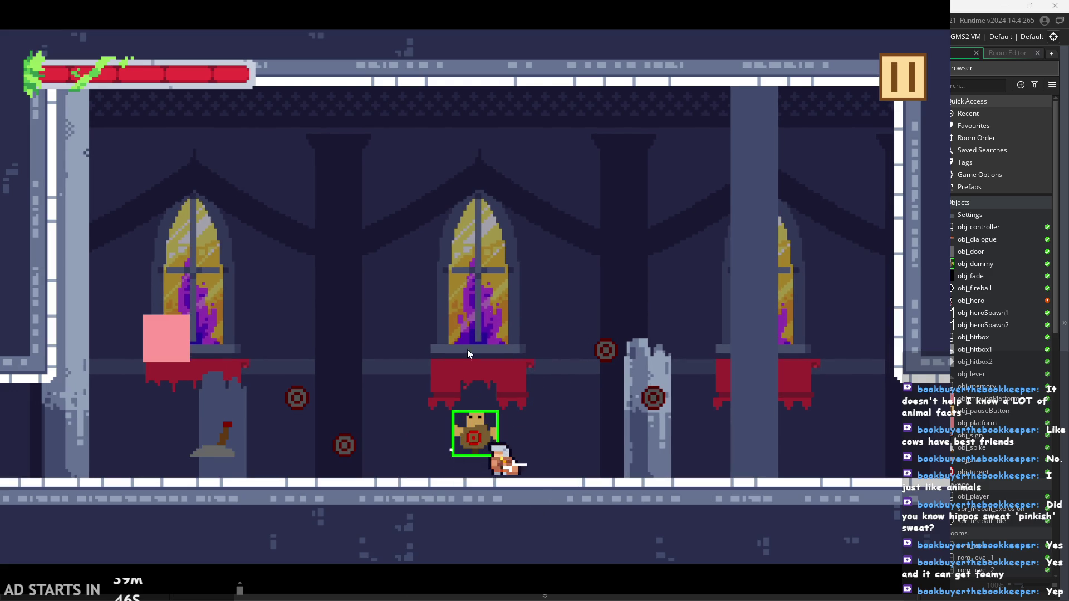
# Do a rising slash past the dummy and slash on both its sides
pyautogui.press('x')
pyautogui.press('Left')
pyautogui.press('x')
pyautogui.press('Right')
pyautogui.press('x')
pyautogui.press('x')
pyautogui.press('Left')
# Rise onto the platform and drop down slashing the dummy from the right
pyautogui.press('x')
pyautogui.press('x')
pyautogui.press('Left')
pyautogui.press('x')
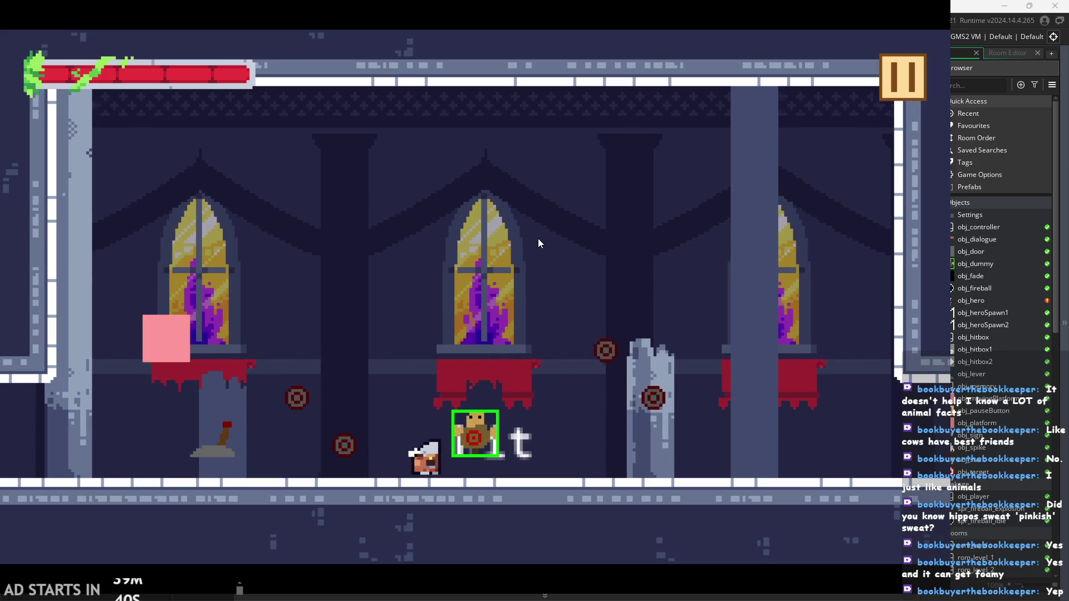
pyautogui.press('x')
pyautogui.press('Right')
pyautogui.press('Left')
pyautogui.press('x')
pyautogui.press('x')
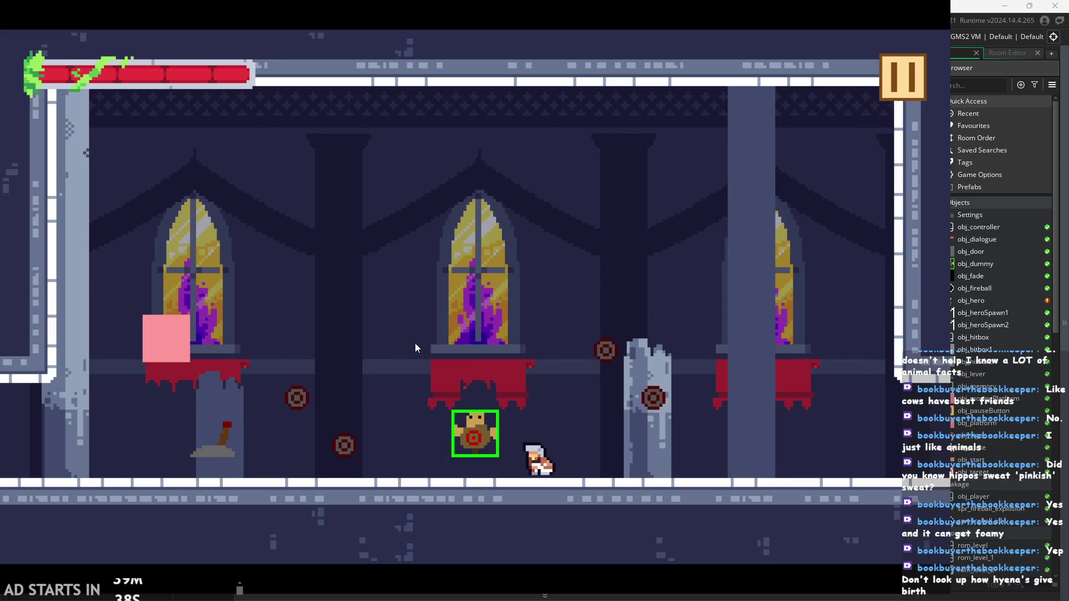
pyautogui.press('x')
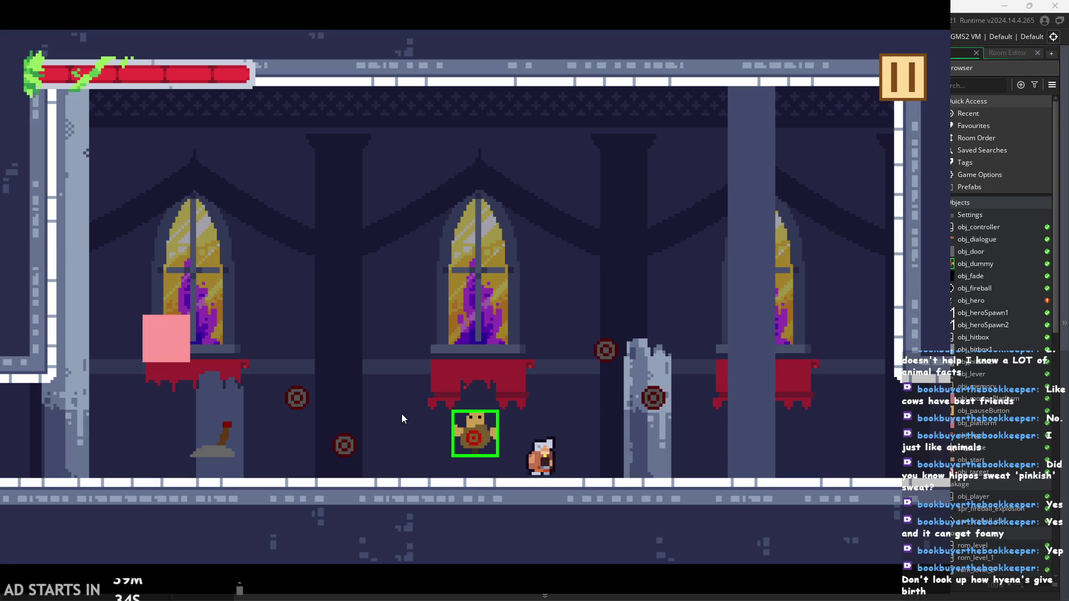
# Swing at the dummy, then jump left over it and slash on landing
pyautogui.press('x')
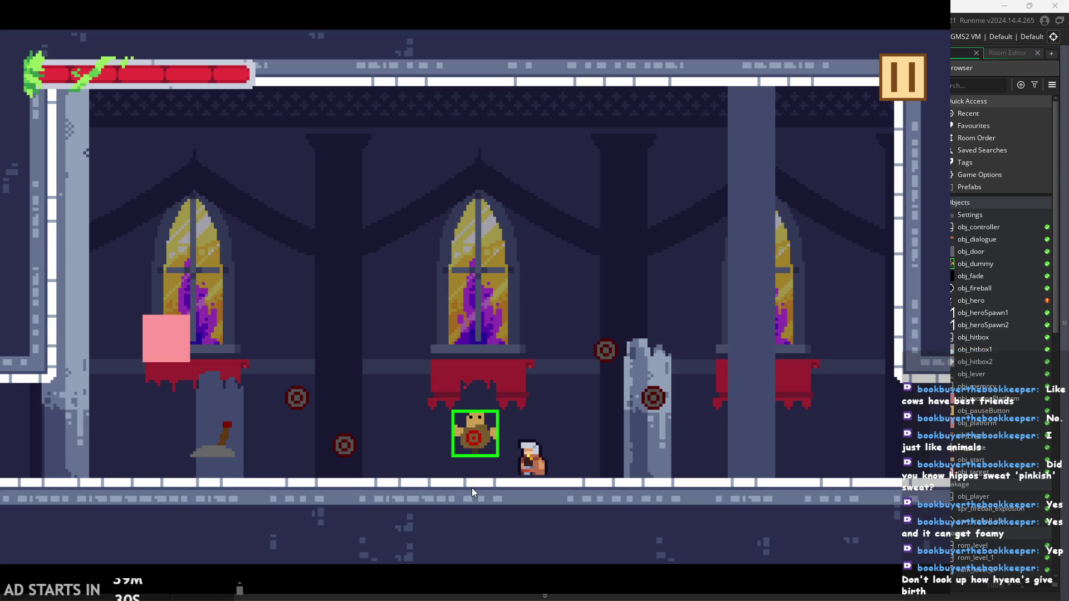
pyautogui.press('x')
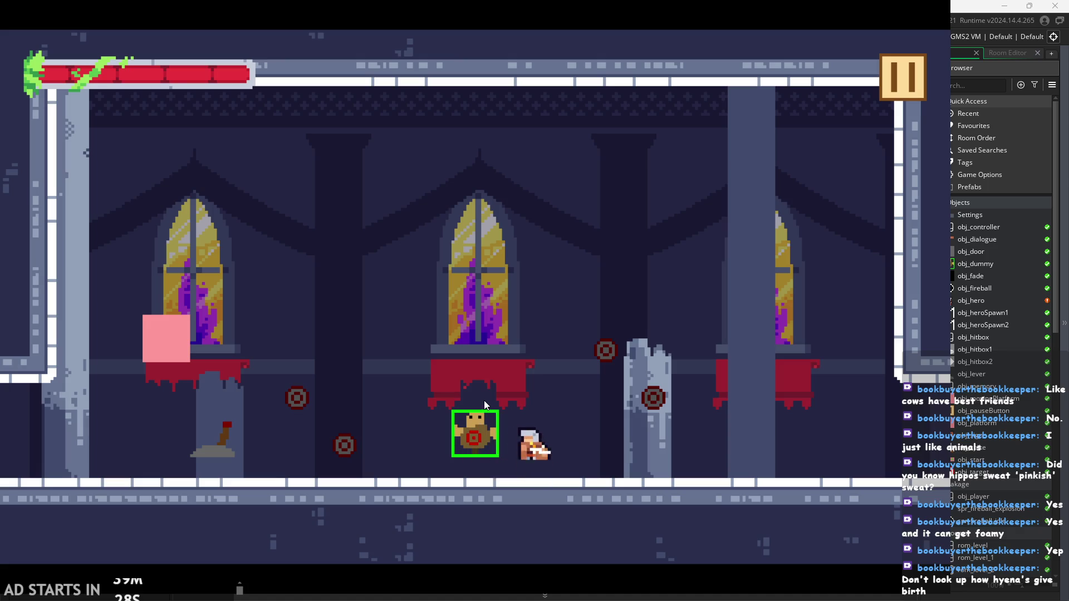
pyautogui.press('space')
pyautogui.press('Left')
pyautogui.press('x')
pyautogui.press('x')
pyautogui.press('Right')
# Jump over the dummy with mid-air slashes, then bring the ThousandFacesNotes Paint drawing forward
pyautogui.press('x')
pyautogui.press('x')
pyautogui.press('x')
pyautogui.press('x')
pyautogui.press('space')
pyautogui.press('Right')
pyautogui.press('x')
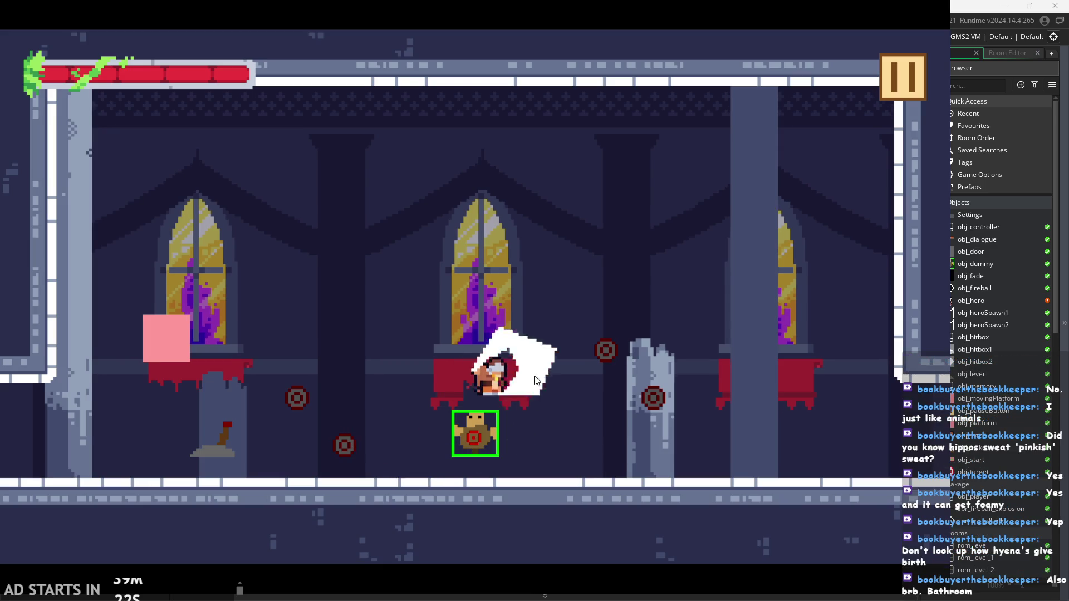
pyautogui.press('x')
pyautogui.press('x')
pyautogui.press('x')
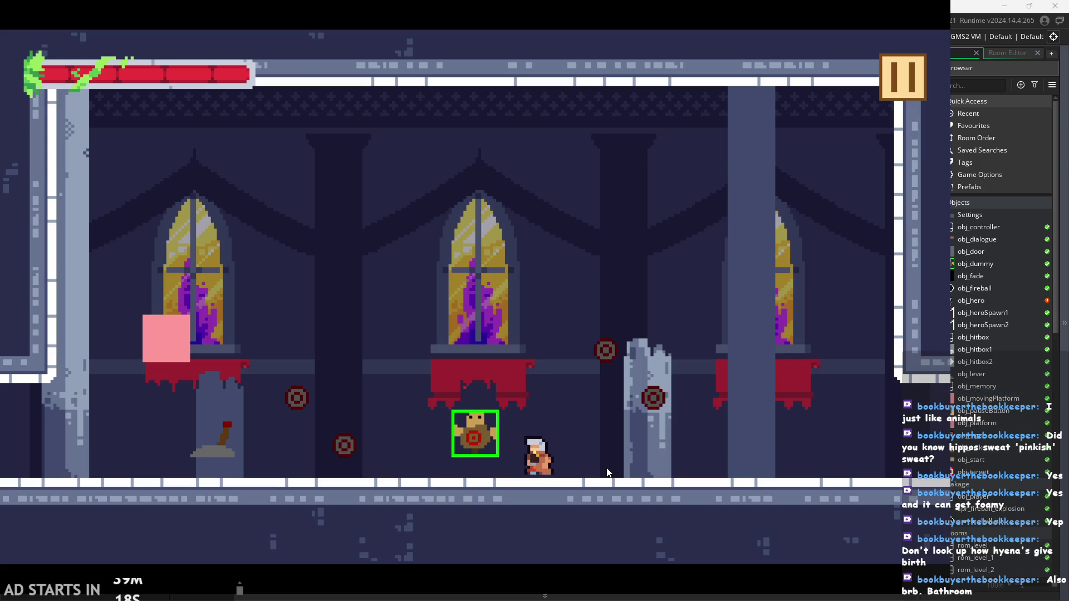
pyautogui.press('x')
pyautogui.press('x')
pyautogui.press('space')
pyautogui.press('x')
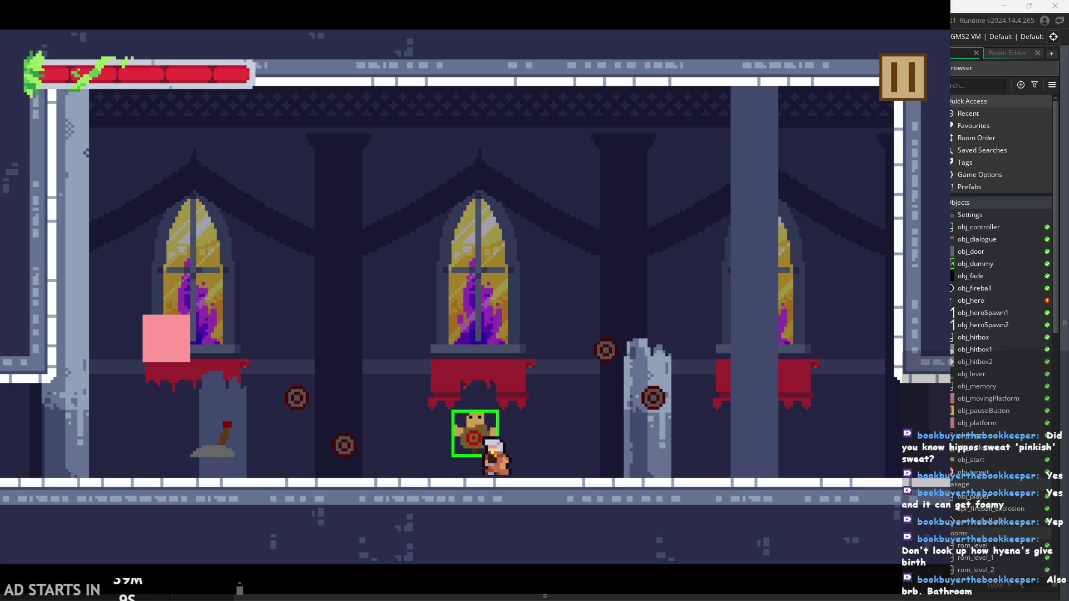
pyautogui.hotkey('alt', 'Tab')
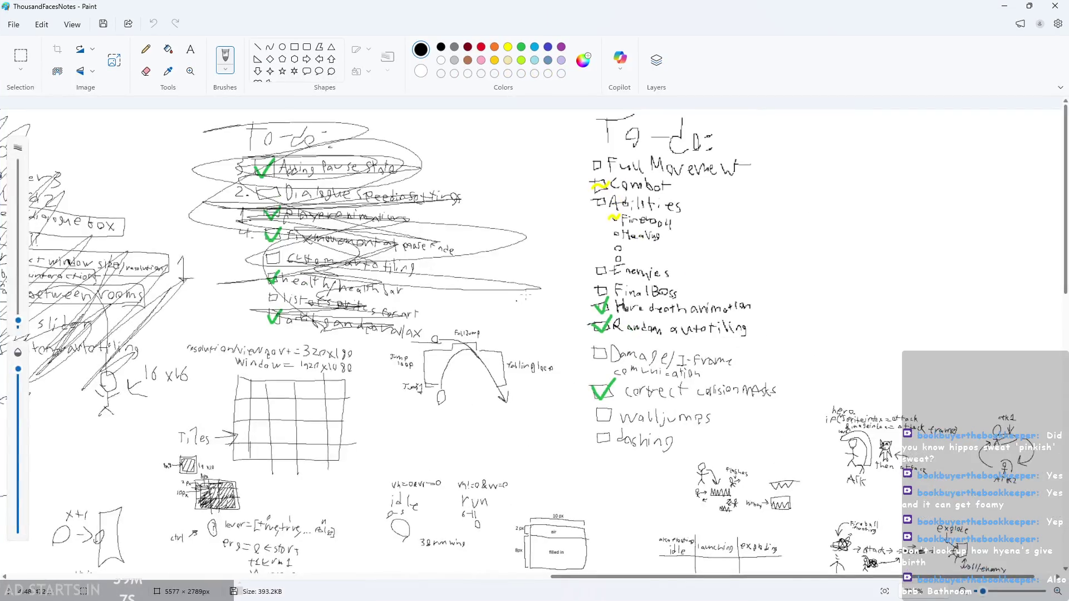
# Undo the scribbled arrow beside walljumps and the line under dashing
pyautogui.keyDown('ctrl'); pyautogui.scroll(-3, 562, 139); pyautogui.keyUp('ctrl')
pyautogui.keyDown('ctrl'); pyautogui.scroll(4, 562, 139); pyautogui.keyUp('ctrl')
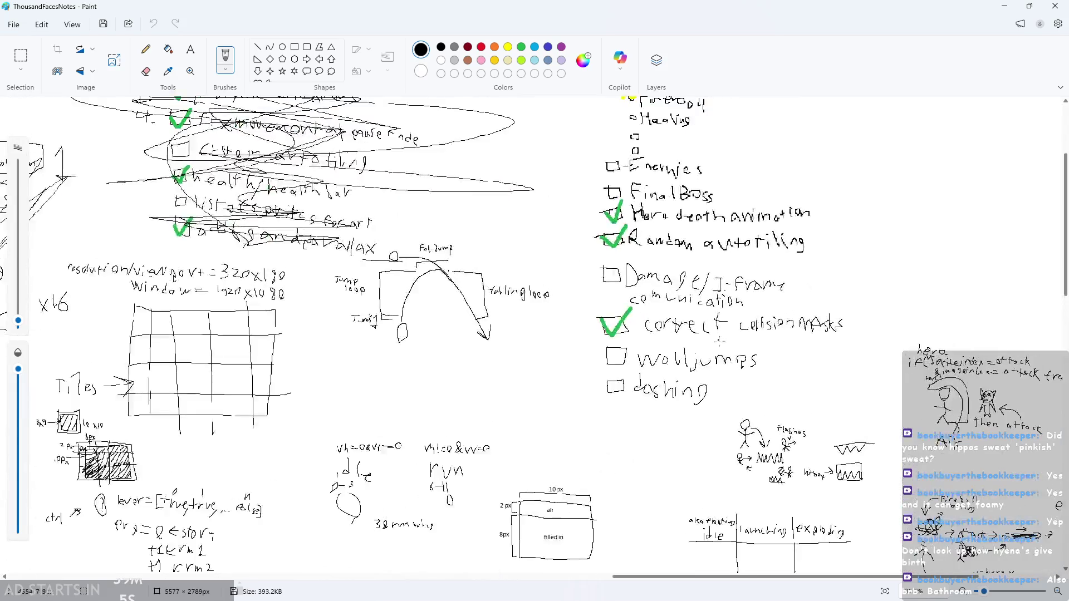
pyautogui.keyDown('ctrl'); pyautogui.scroll(3, 771, 100); pyautogui.keyUp('ctrl')
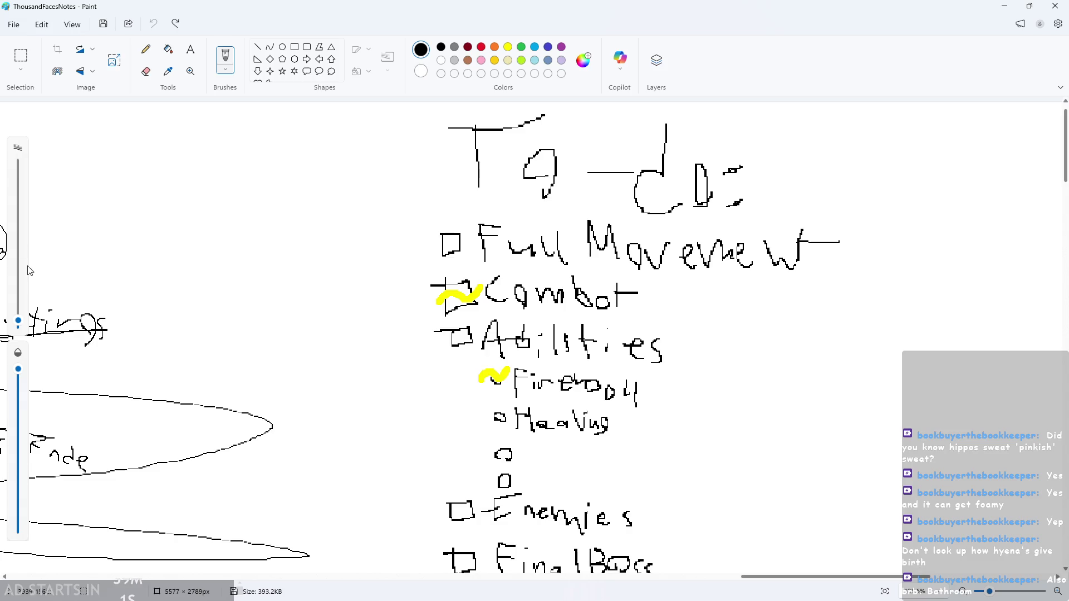
pyautogui.scroll(-7, 672, 326)
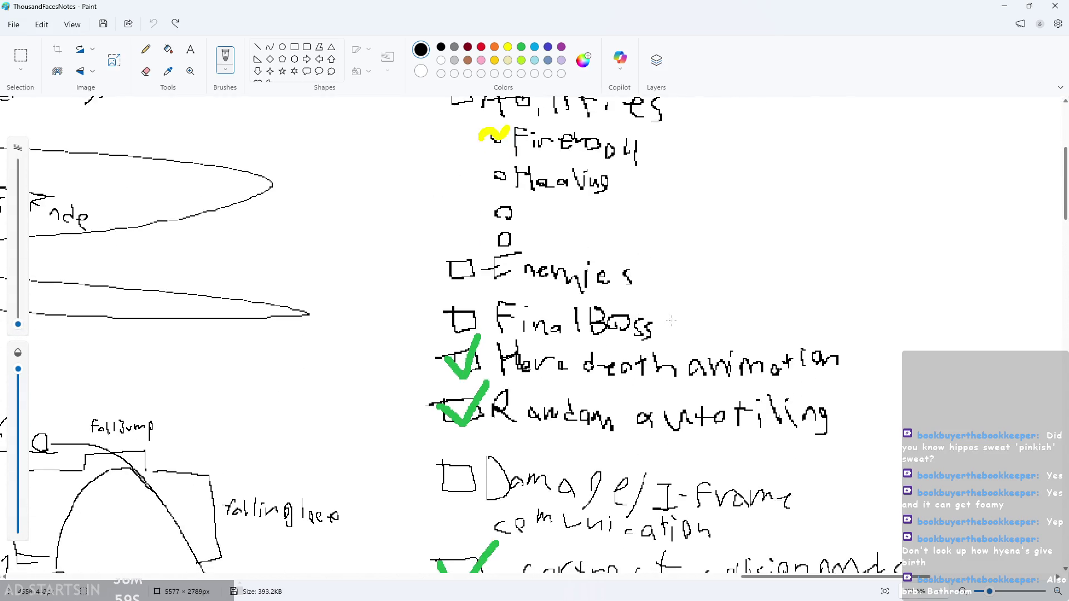
pyautogui.scroll(5, 672, 326)
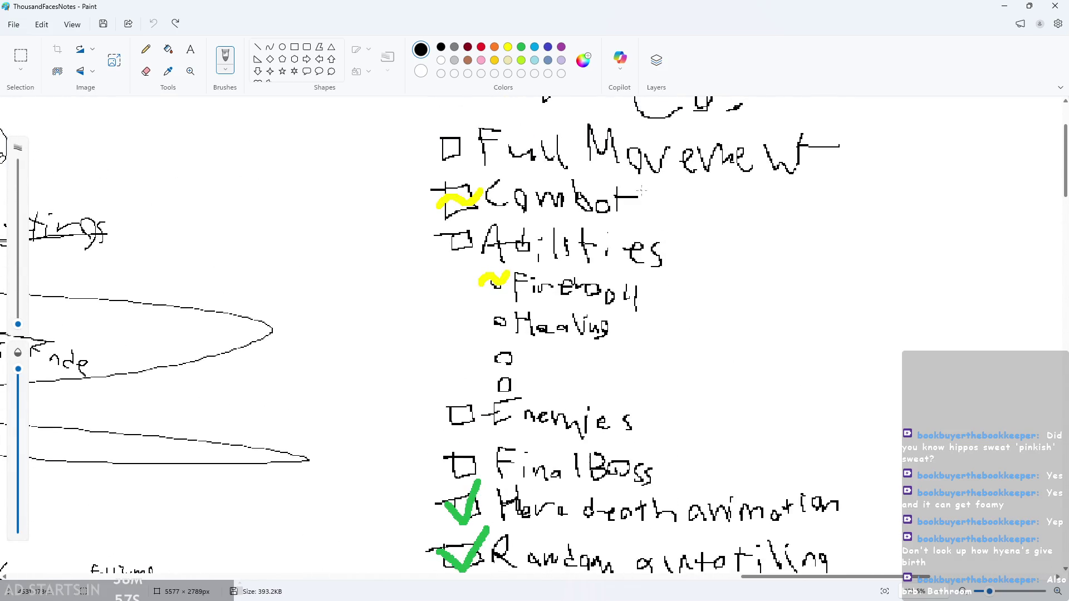
pyautogui.scroll(-8, 642, 190)
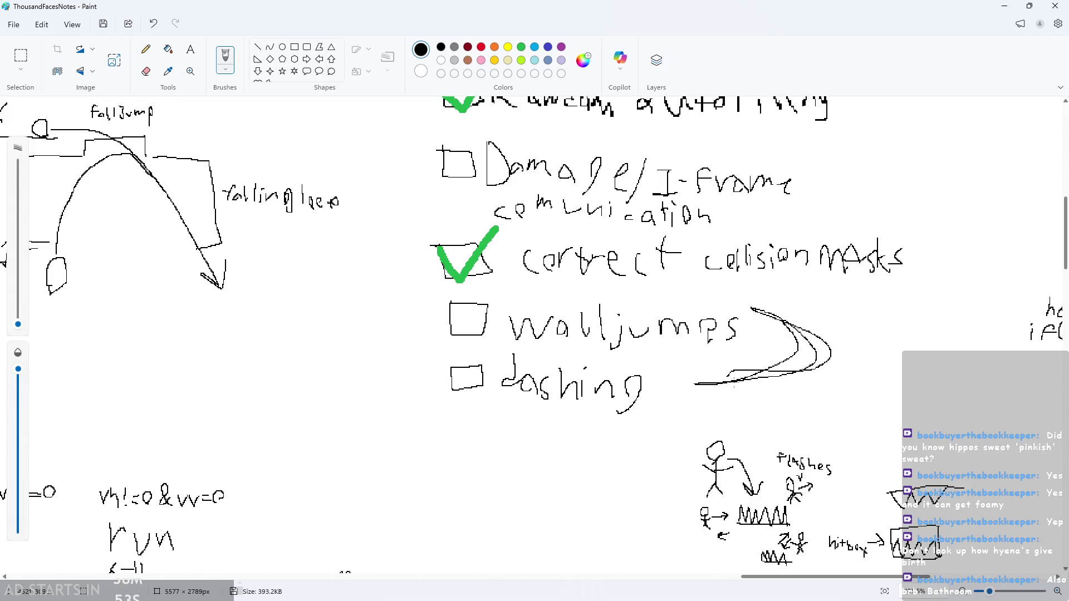
pyautogui.hotkey('ctrl', 'z')
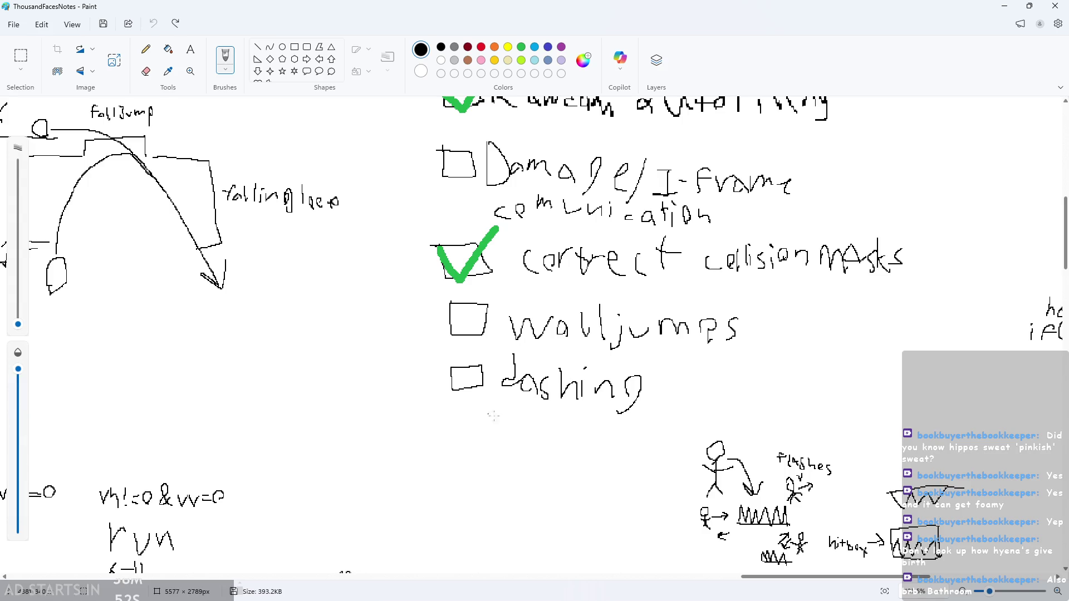
pyautogui.hotkey('ctrl', 'z')
# Look over the to-do list, then minimize Paint to reveal the running game
pyautogui.scroll(3, 671, 429)
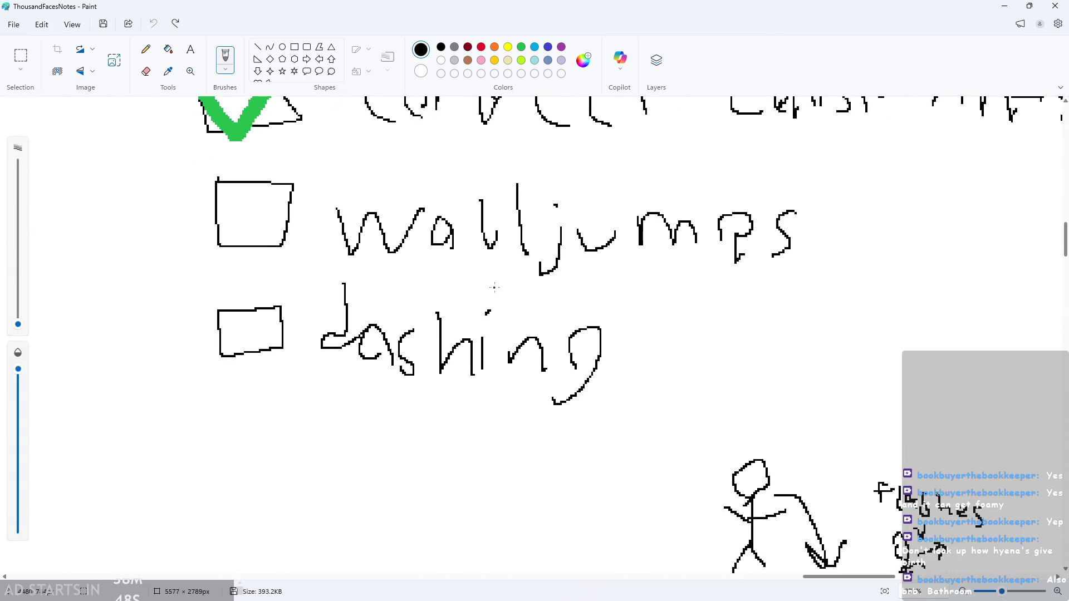
pyautogui.scroll(-5, 471, 290)
pyautogui.scroll(3, 510, 438)
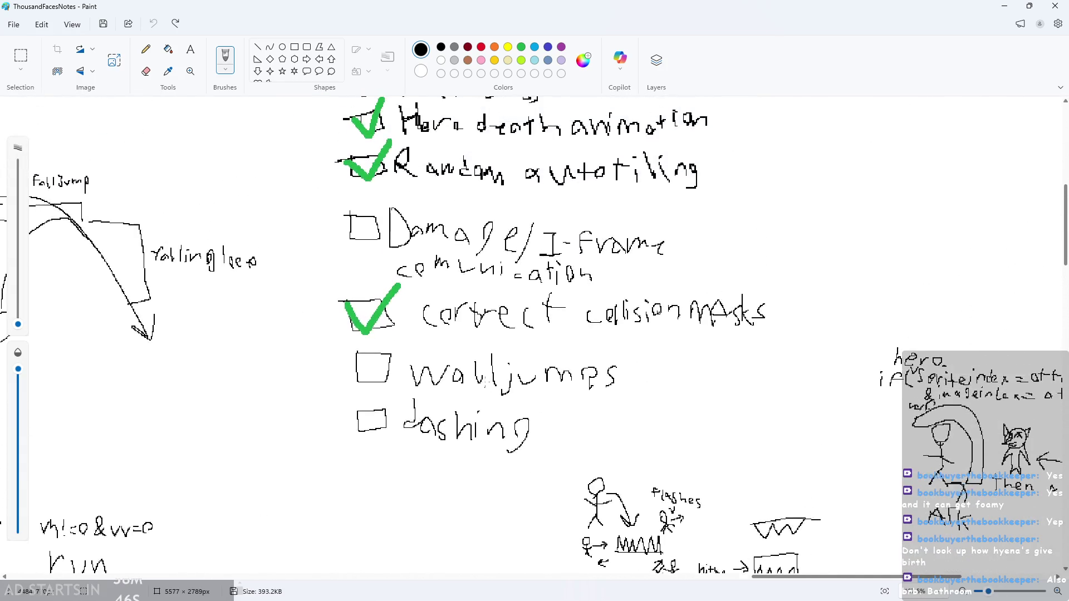
pyautogui.scroll(3, 510, 438)
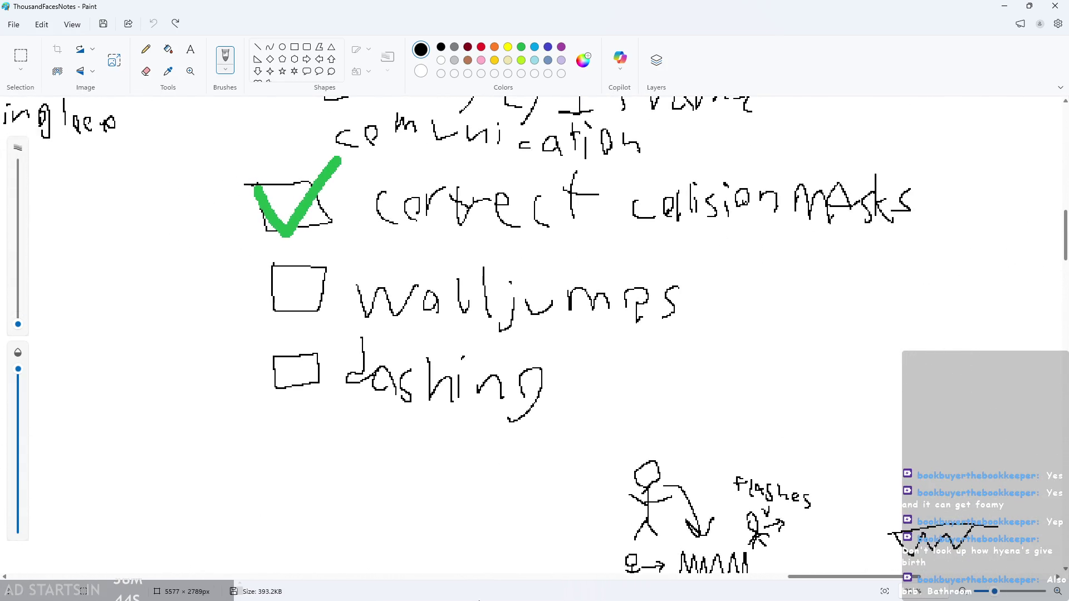
pyautogui.scroll(5, 558, 403)
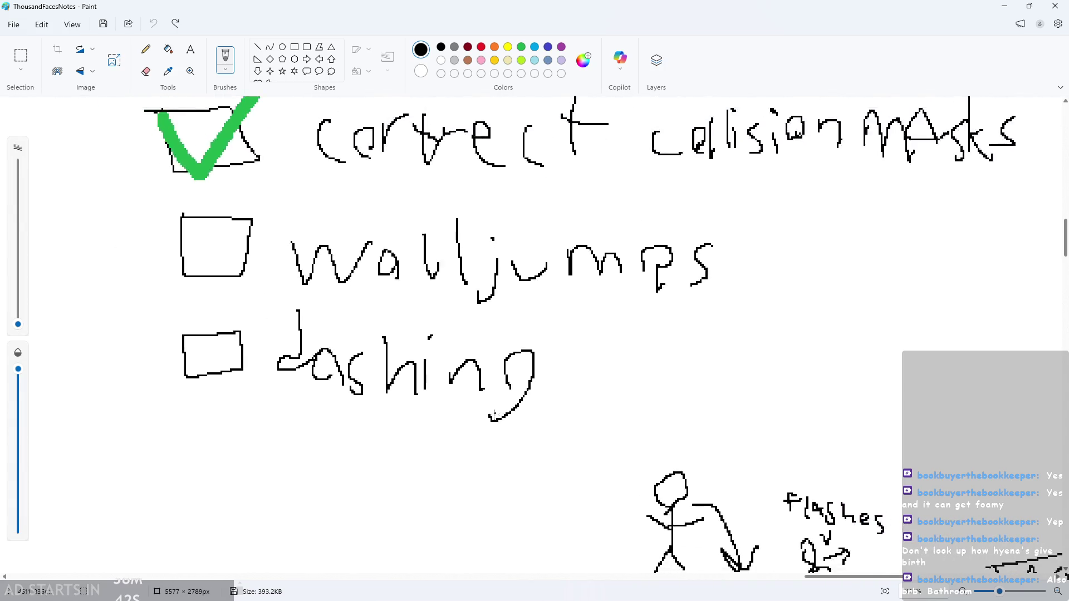
pyautogui.scroll(5, 494, 414)
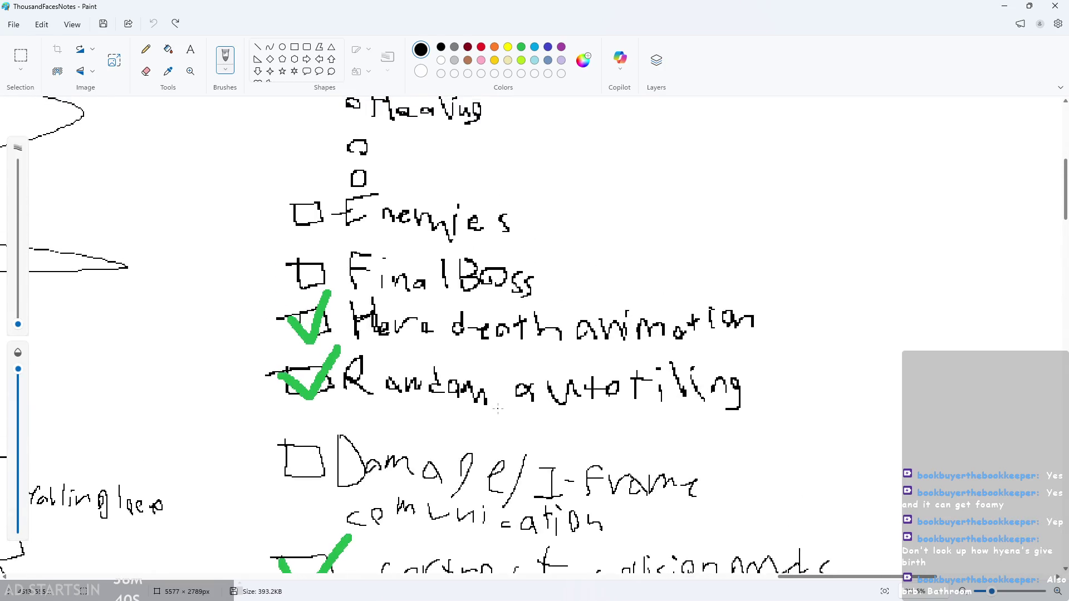
pyautogui.scroll(-10, 498, 409)
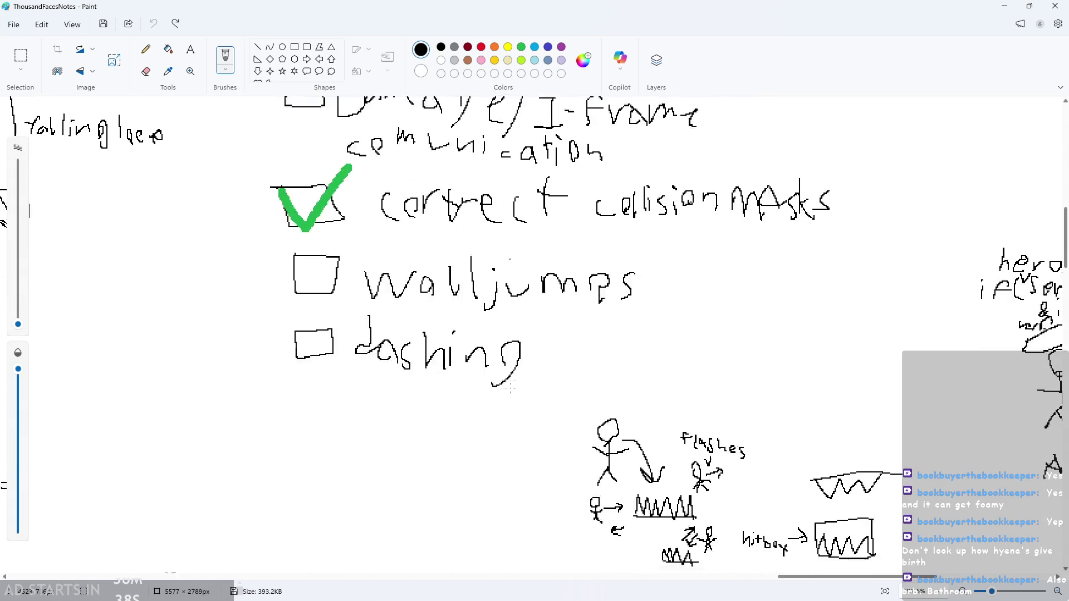
pyautogui.scroll(1, 511, 388)
pyautogui.click(1005, 8)
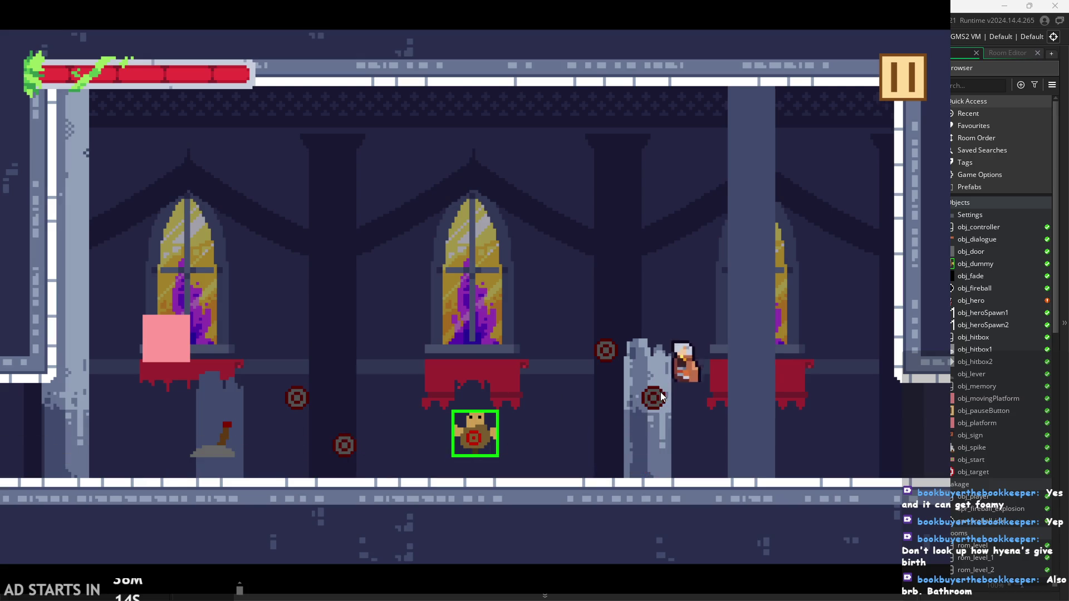
# Pause and close the game, then open the obj_fireball object
pyautogui.click(901, 88)
pyautogui.click(757, 475)
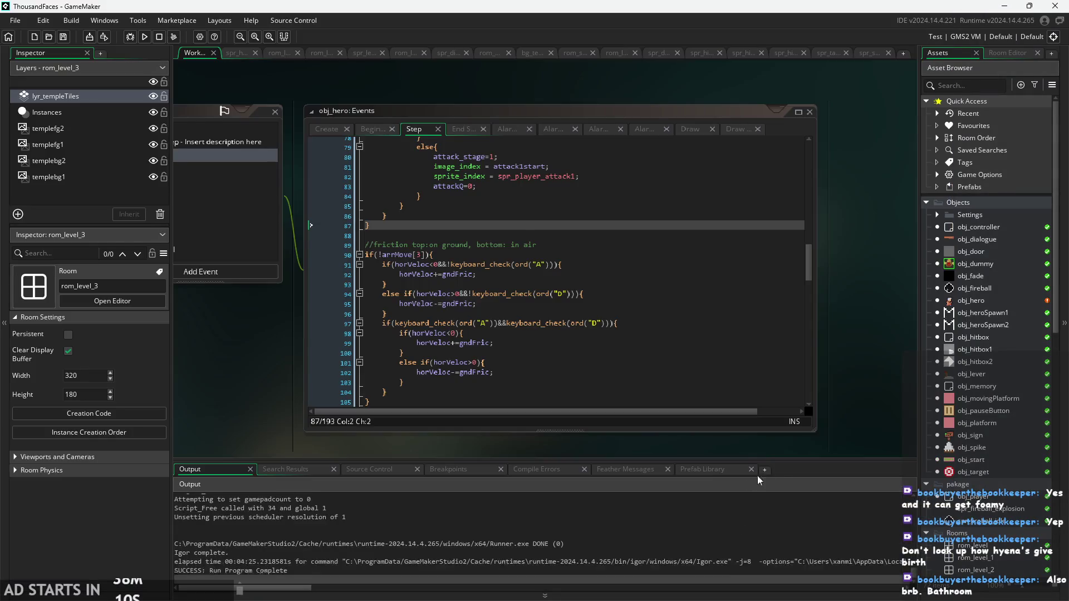
pyautogui.doubleClick(987, 290)
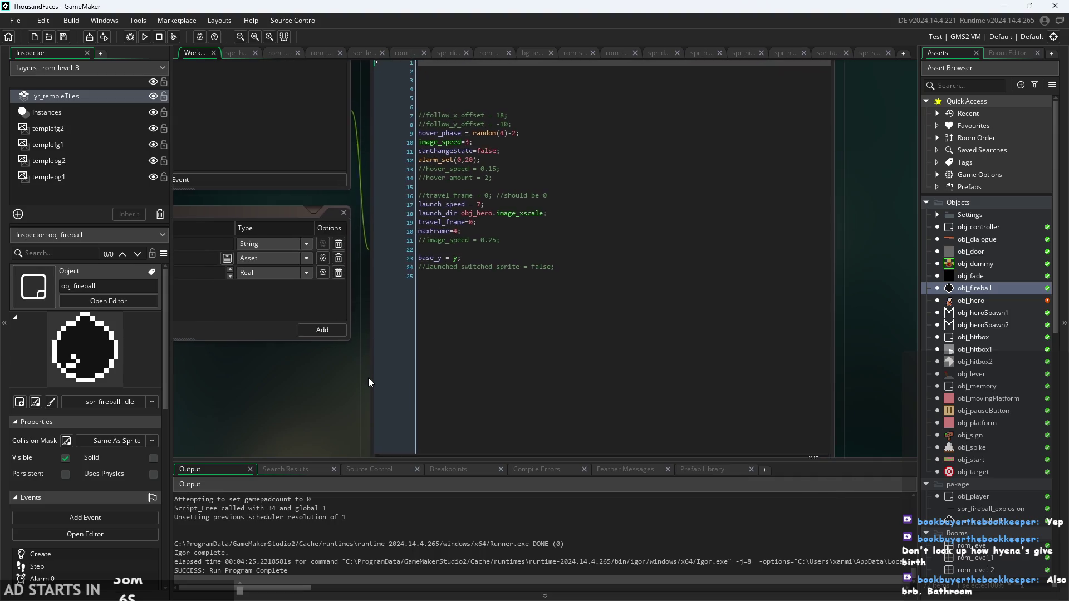
# Duplicate obj_hitbox as obj_hitbox_fb and open it in the object editor
pyautogui.click(975, 337)
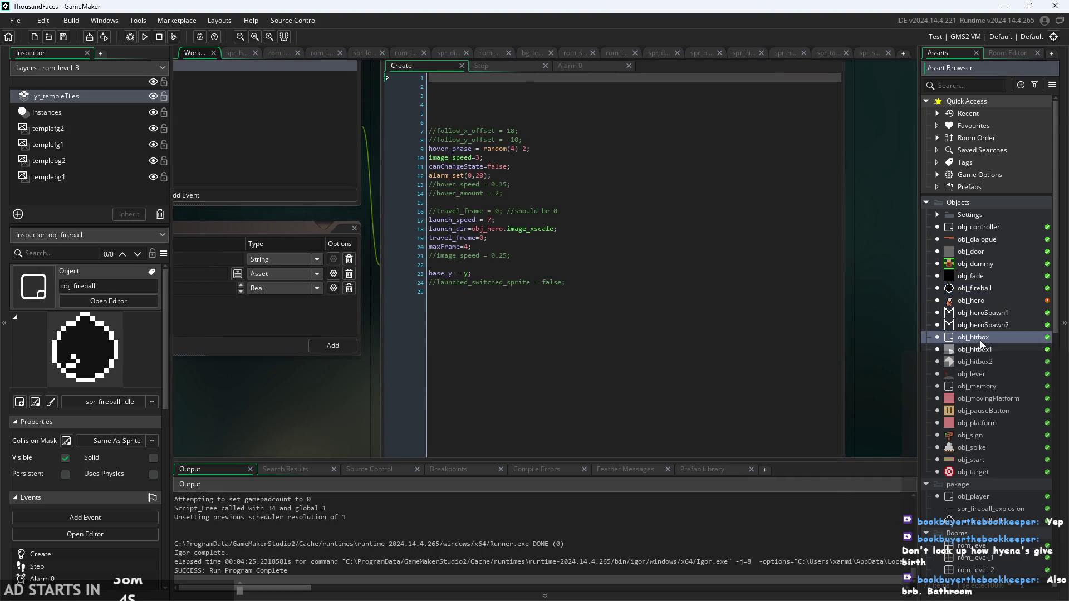
pyautogui.rightClick(974, 337)
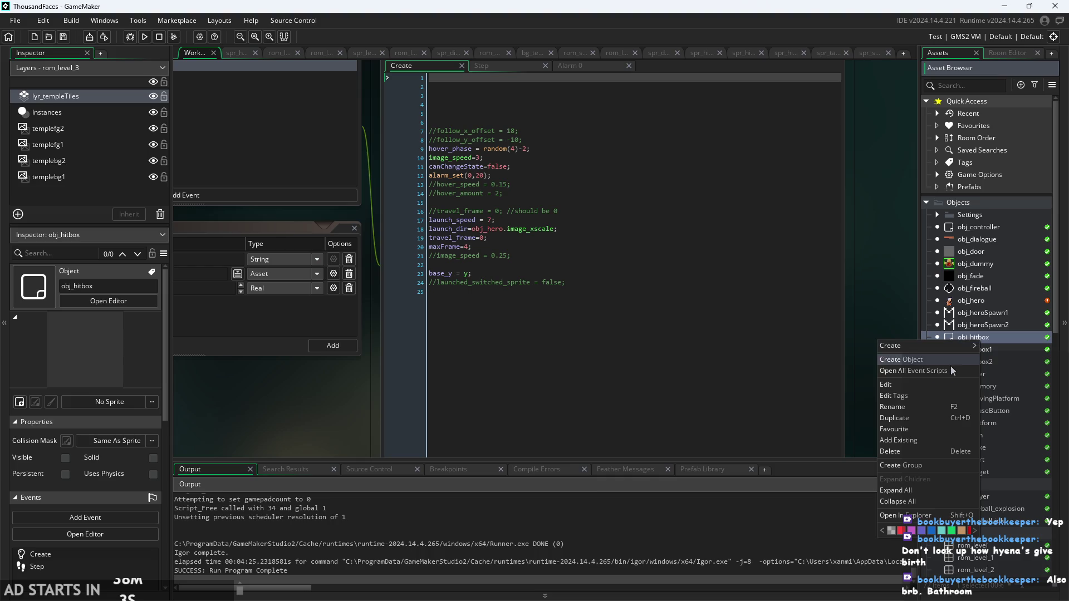
pyautogui.click(907, 417)
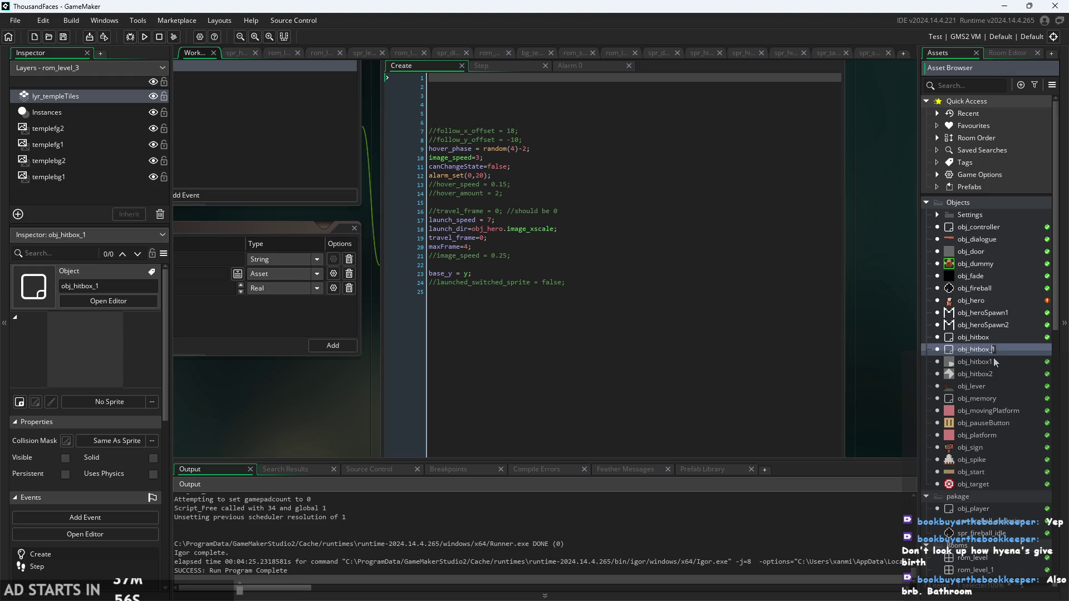
pyautogui.press('Return')
pyautogui.doubleClick(1003, 350)
pyautogui.scroll(-5, 955, 439)
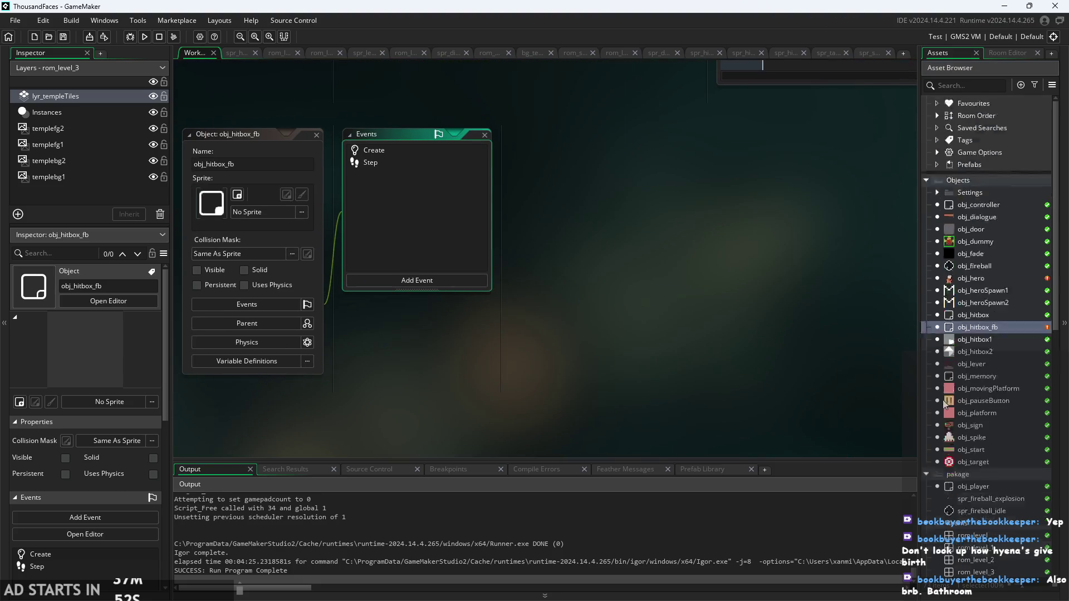
pyautogui.scroll(-5, 956, 439)
pyautogui.click(971, 371)
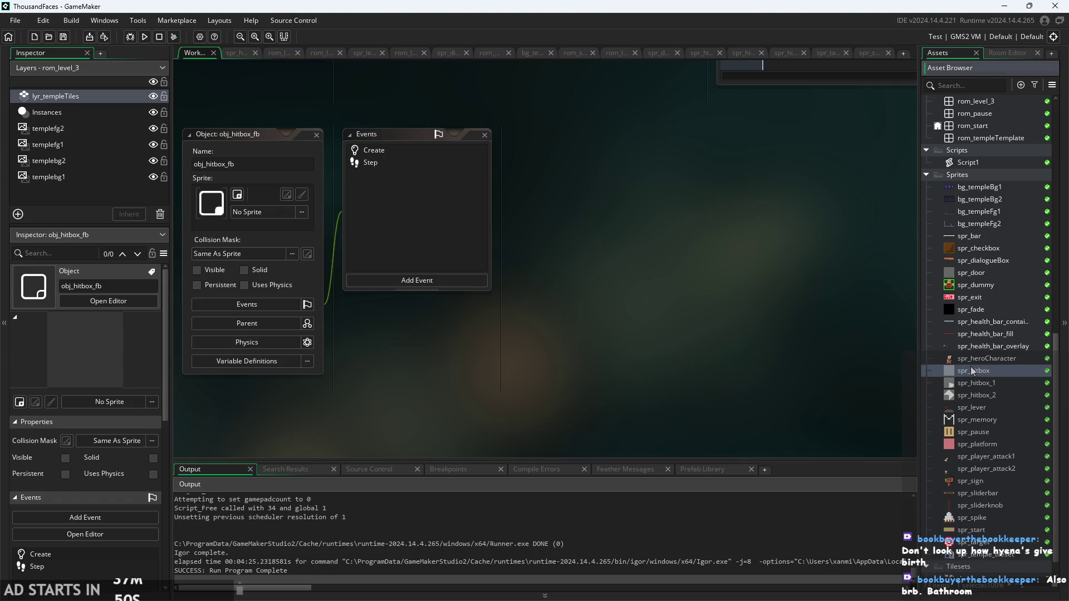
# Duplicate spr_hitbox as spr_hitbox_3 and open its image for pixel editing
pyautogui.rightClick(971, 372)
pyautogui.click(922, 479)
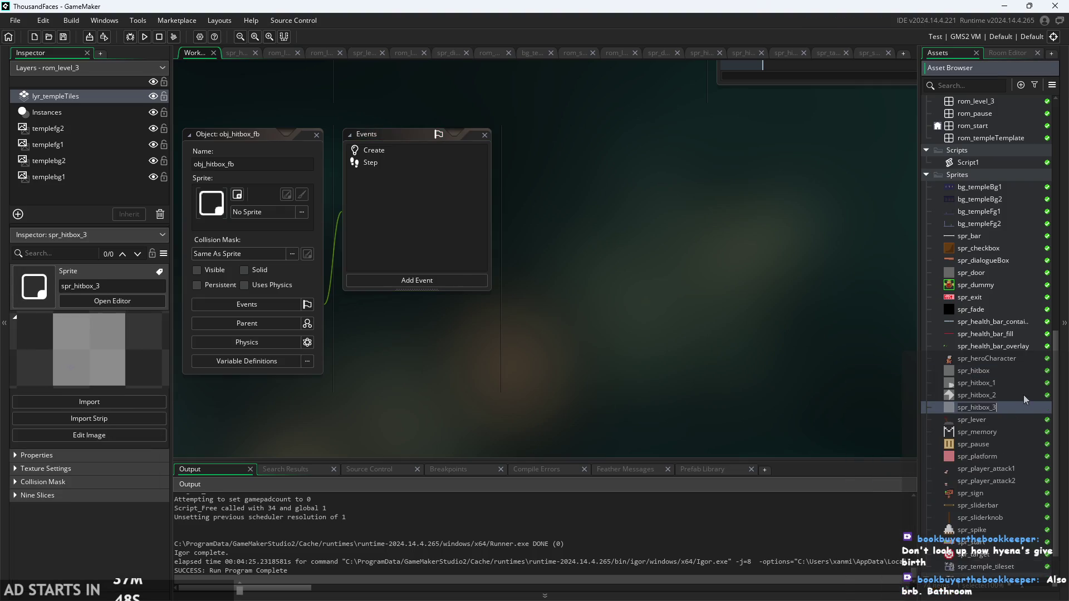
pyautogui.press('Return')
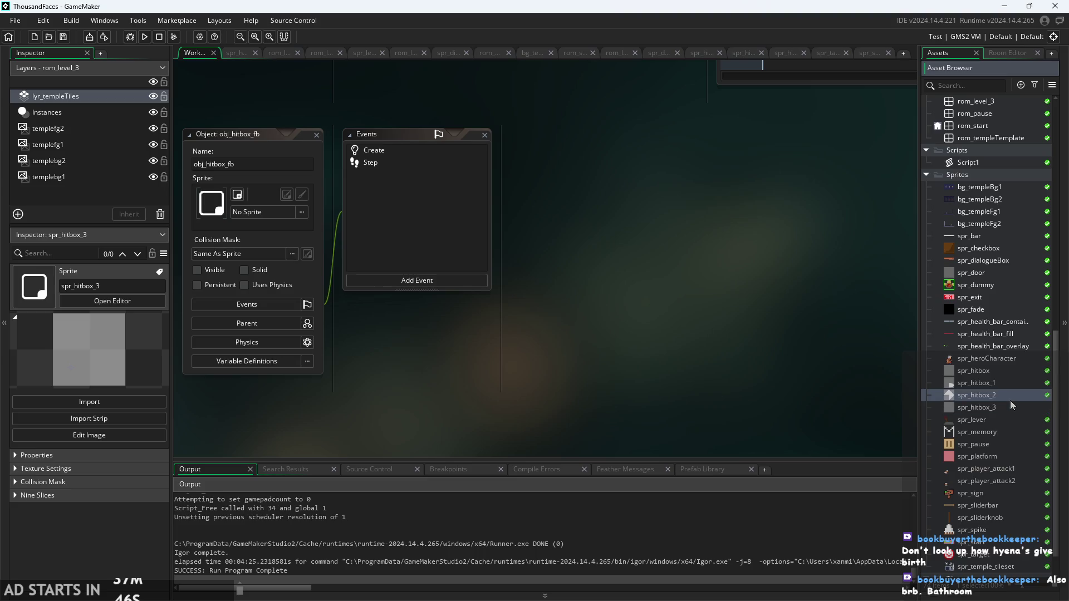
pyautogui.doubleClick(1013, 408)
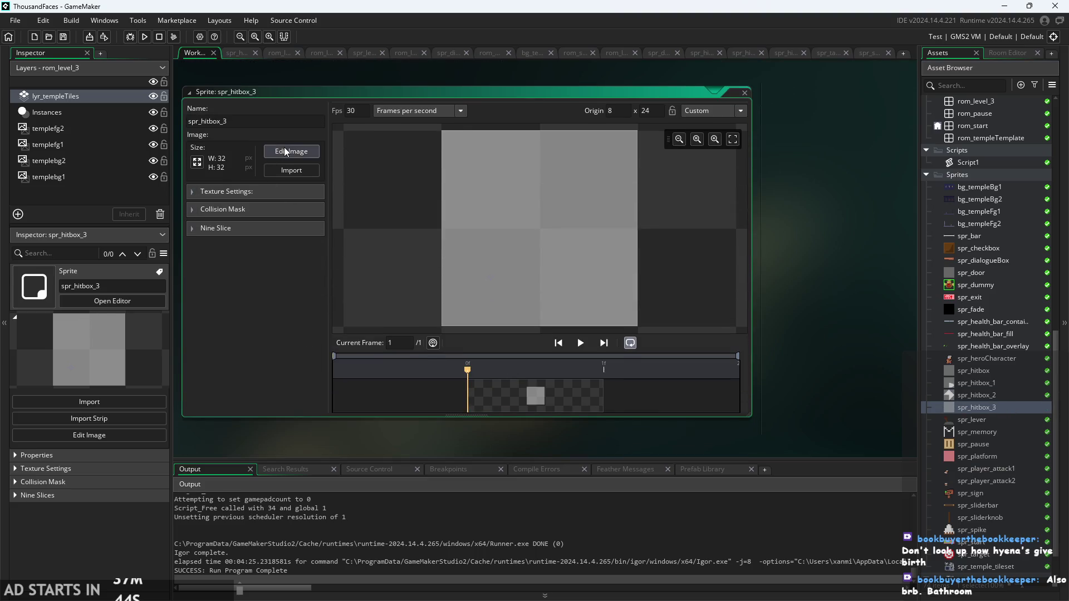
pyautogui.click(285, 149)
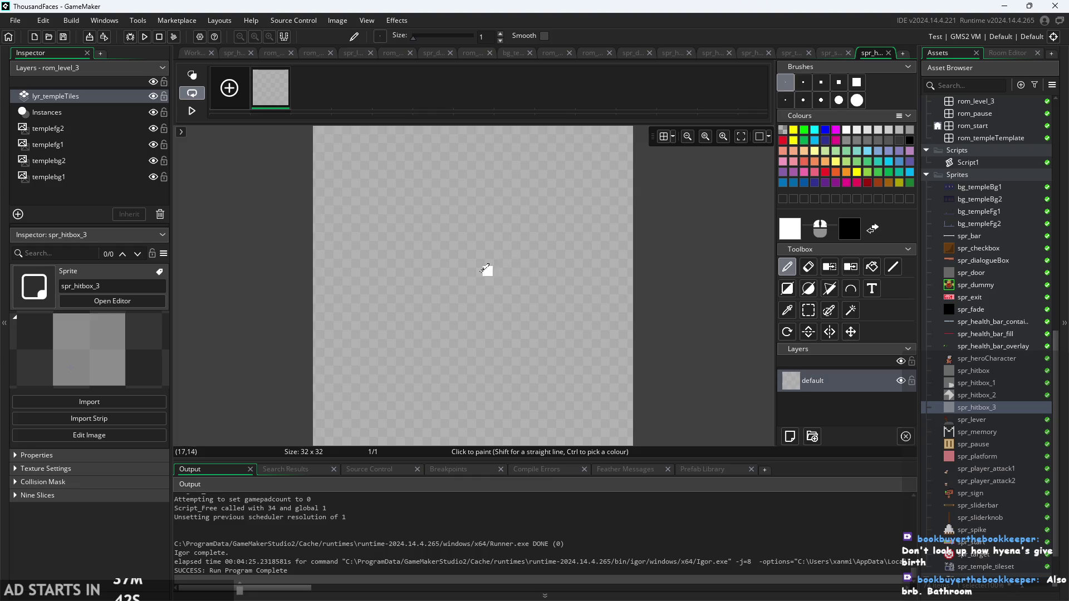
# Select a 16x16 area at the canvas's bottom-right corner
pyautogui.scroll(-1, 703, 351)
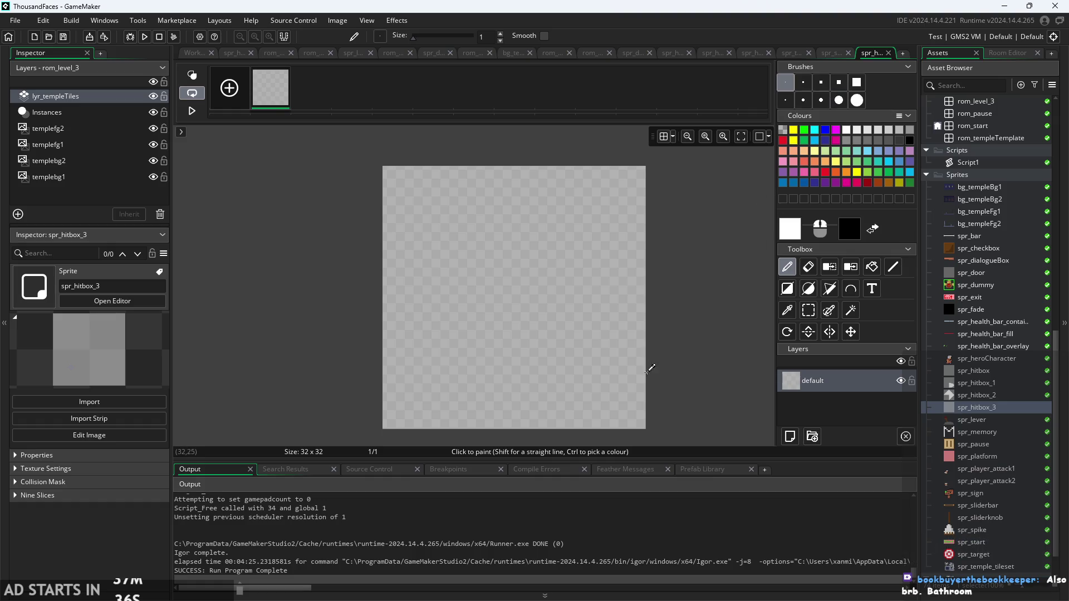
pyautogui.click(809, 311)
pyautogui.moveTo(642, 425)
pyautogui.mouseDown()
pyautogui.moveTo(615, 414)
pyautogui.moveTo(568, 351)
pyautogui.mouseUp()
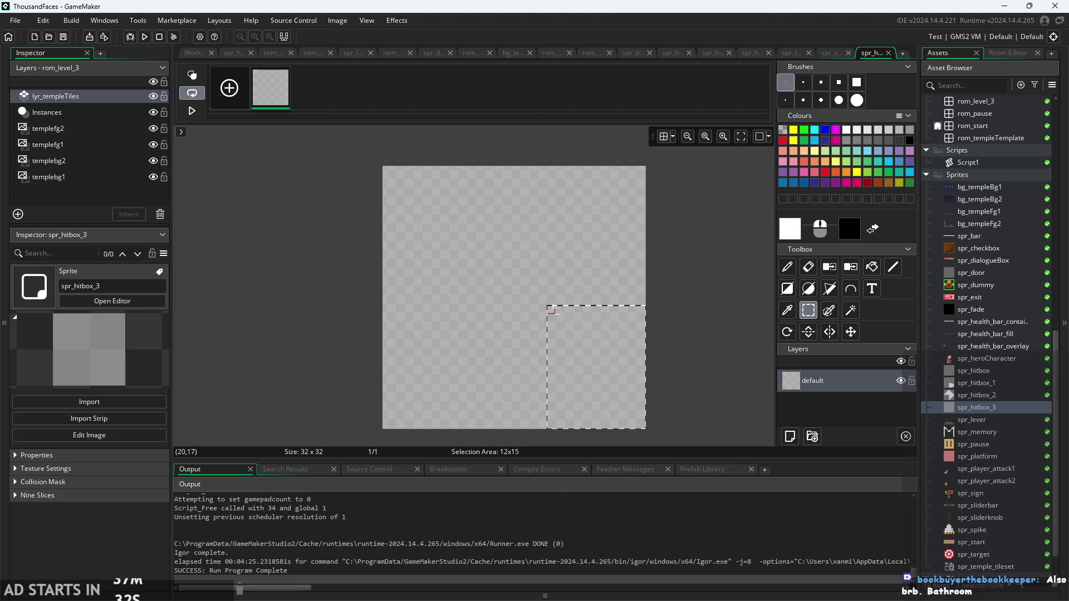
pyautogui.moveTo(536, 292); pyautogui.dragTo(517, 301)
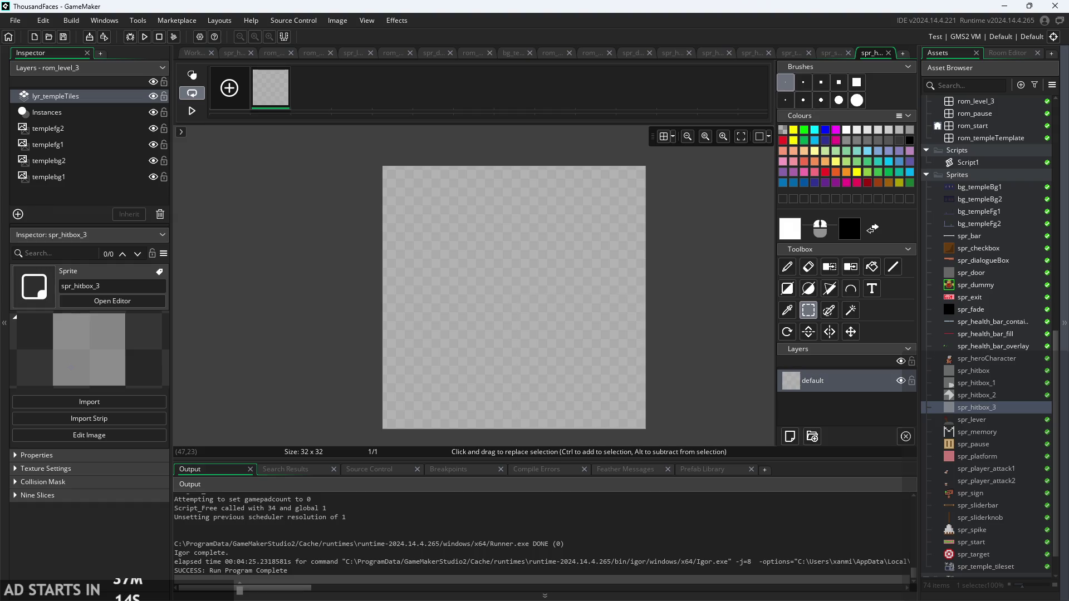
# Switch to the ThousandFacesNotes drawing to view the fireball attack sketch
pyautogui.hotkey('alt', 'Tab')
pyautogui.scroll(-5, 813, 364)
pyautogui.scroll(3, 813, 365)
# Zoom in and out on the fireball diagram in ThousandFacesNotes with Ctrl+scroll
pyautogui.scroll(-2, 812, 364)
pyautogui.scroll(8, 813, 364)
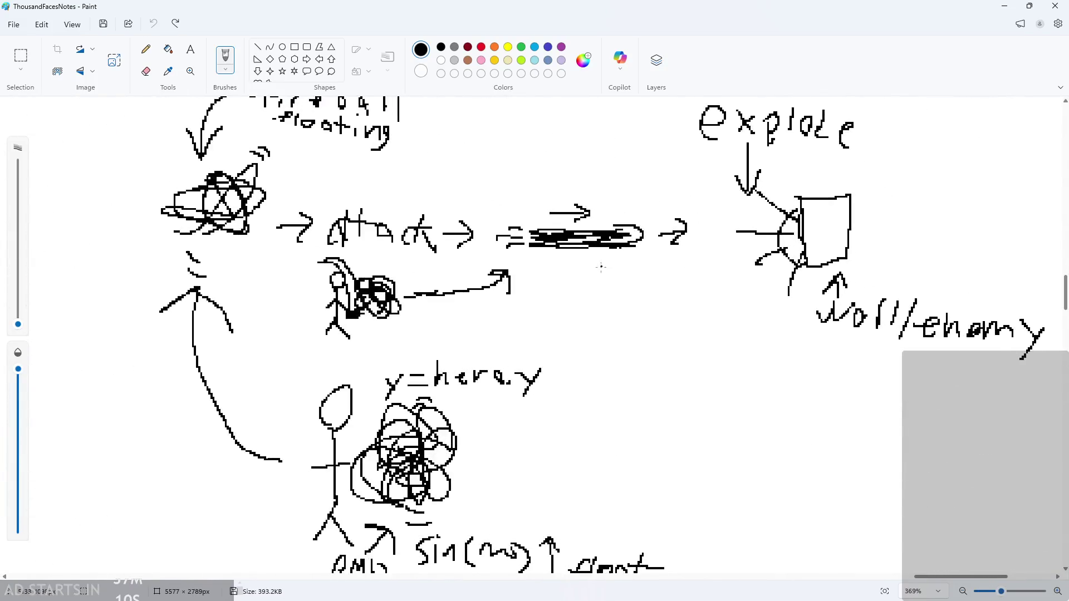
pyautogui.scroll(2, 602, 267)
pyautogui.scroll(-2, 819, 361)
pyautogui.scroll(-2, 818, 361)
pyautogui.scroll(2, 818, 362)
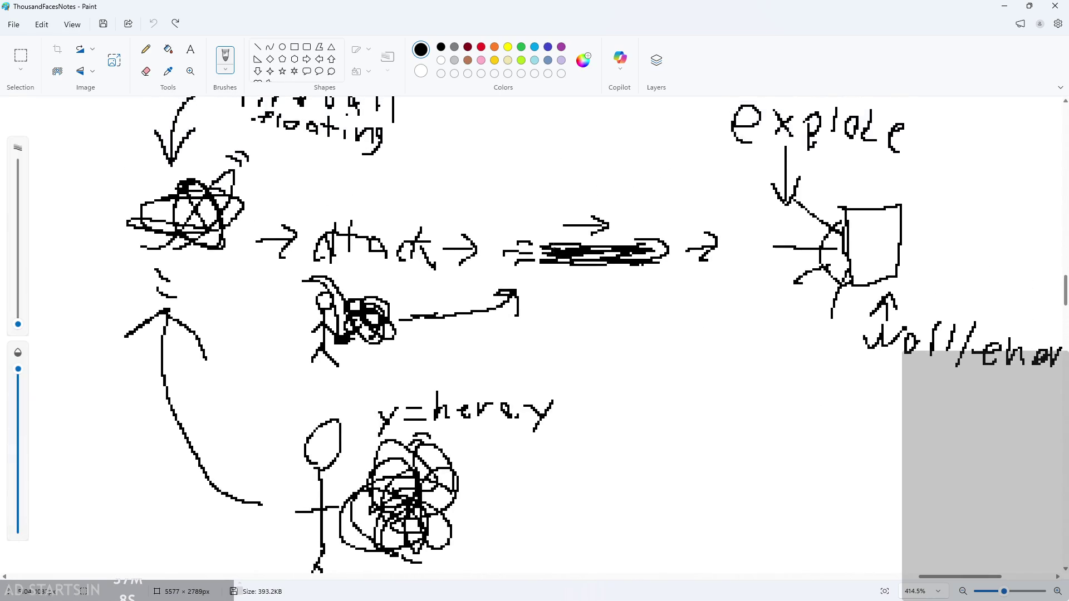
# Sketch and undo strokes near the fireball streak and explosion, then minimize Paint
pyautogui.moveTo(562, 275); pyautogui.dragTo(717, 293)
pyautogui.moveTo(833, 324); pyautogui.dragTo(880, 285)
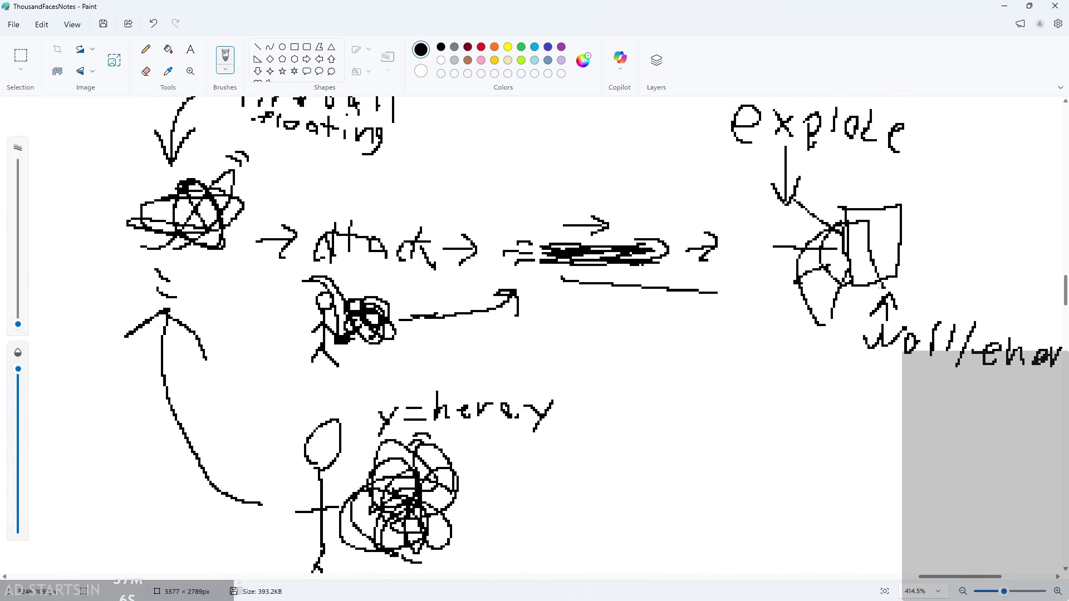
pyautogui.hotkey('ctrl', 'z')
pyautogui.hotkey('ctrl', 'z')
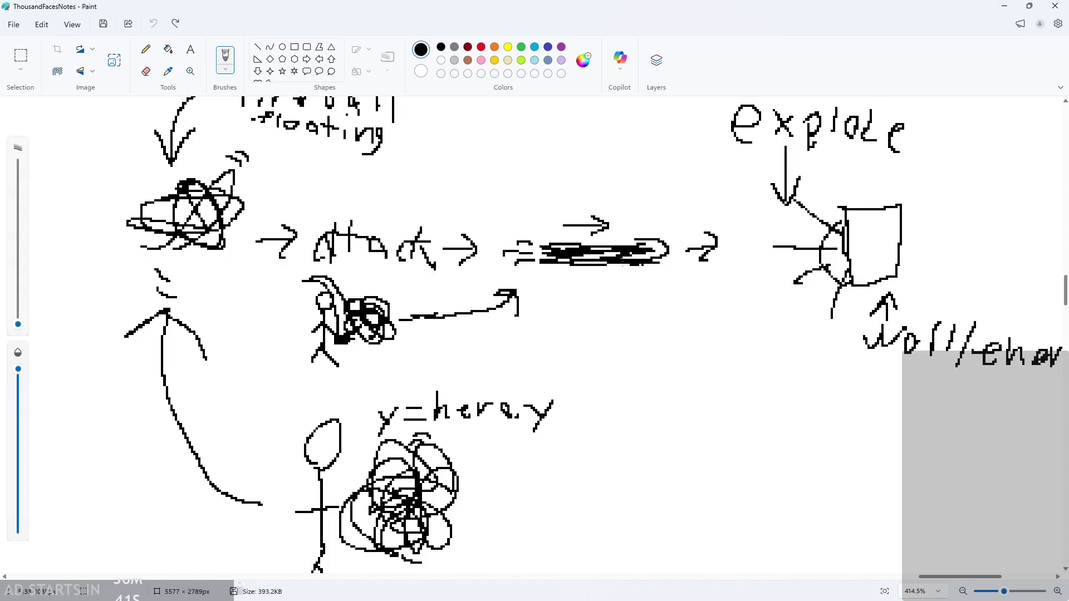
pyautogui.scroll(2, 599, 323)
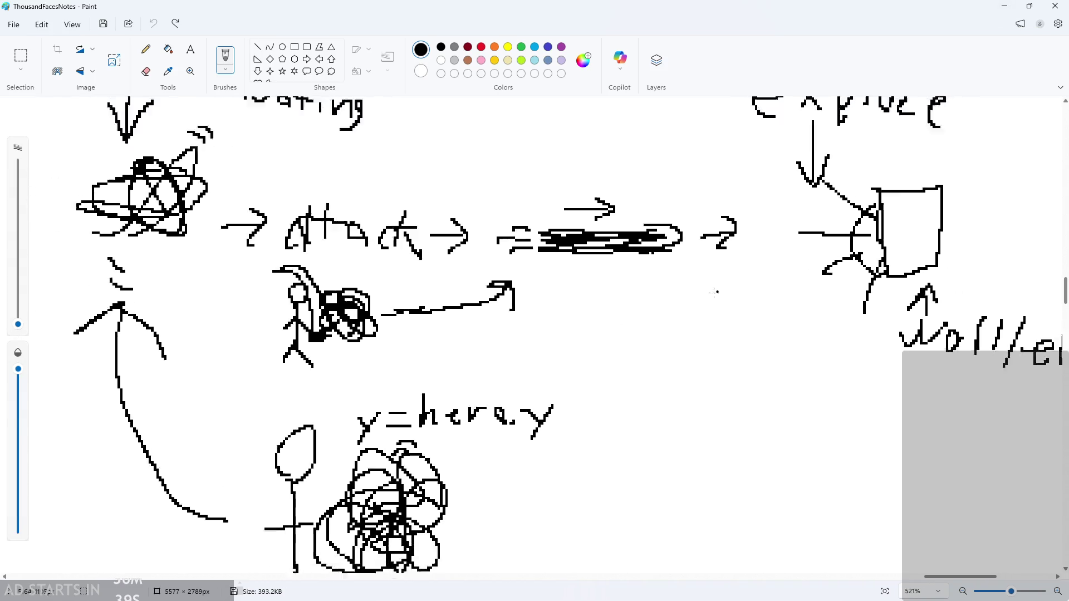
pyautogui.scroll(-3, 949, 401)
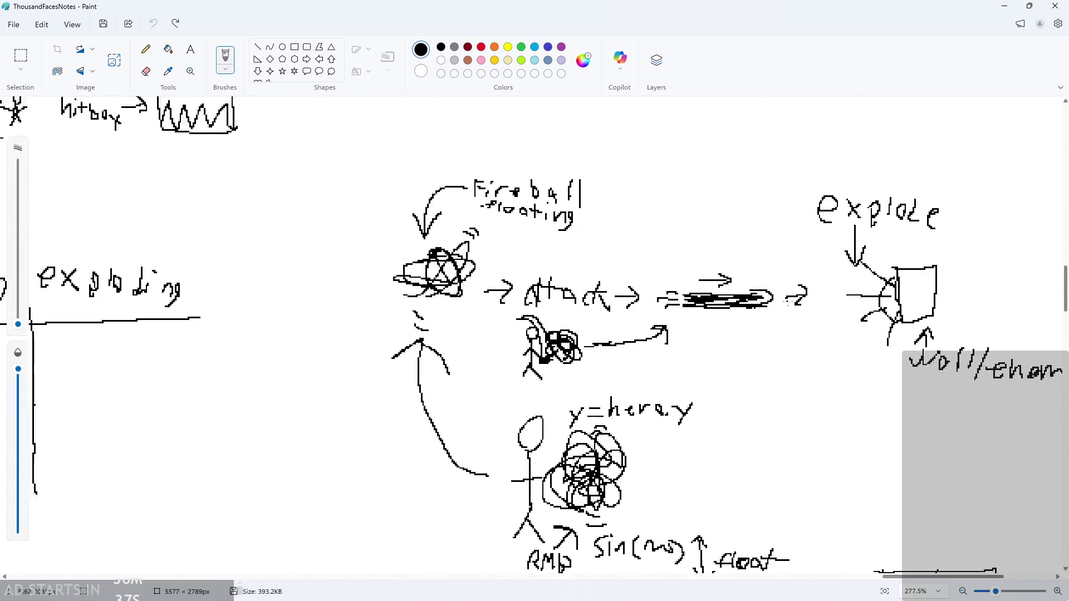
pyautogui.scroll(2, 949, 401)
pyautogui.click(1004, 6)
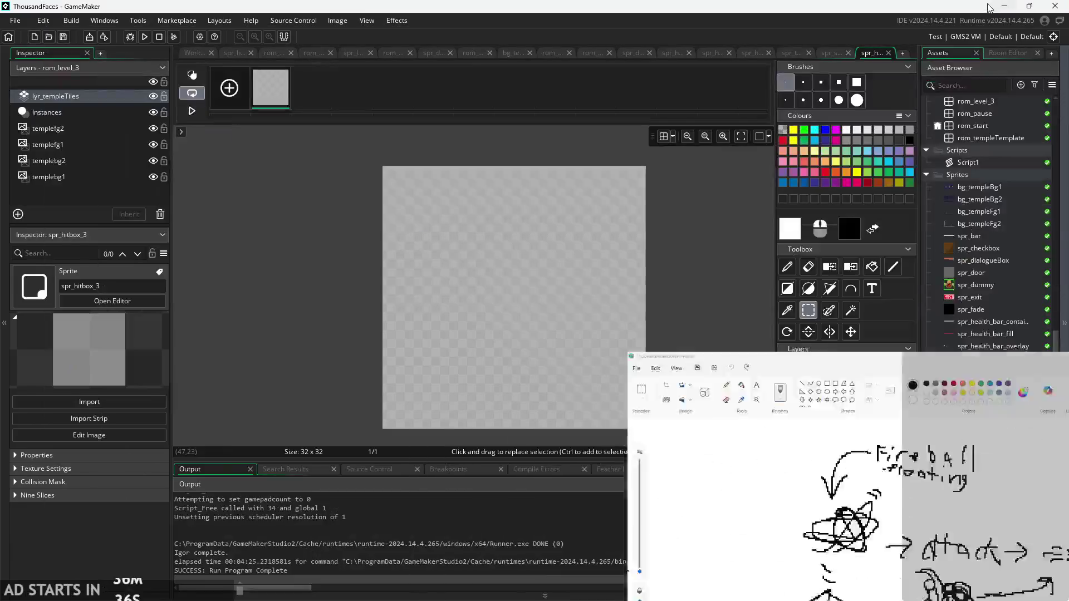
# Move spr_fireball_explosion from pakage into the Sprites folder and open it to view its frames
pyautogui.click(787, 266)
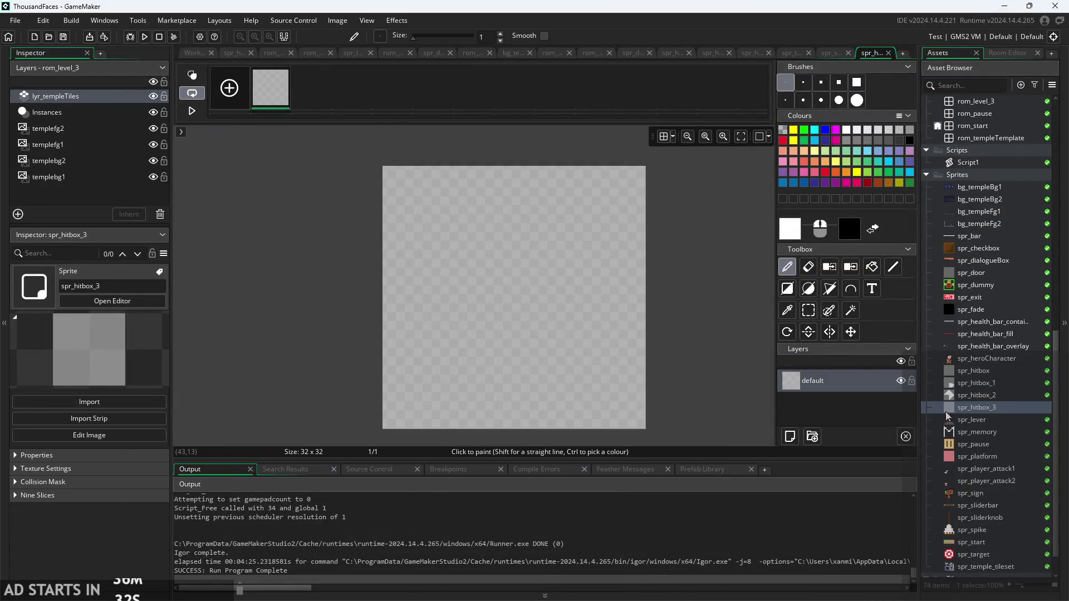
pyautogui.scroll(5, 988, 239)
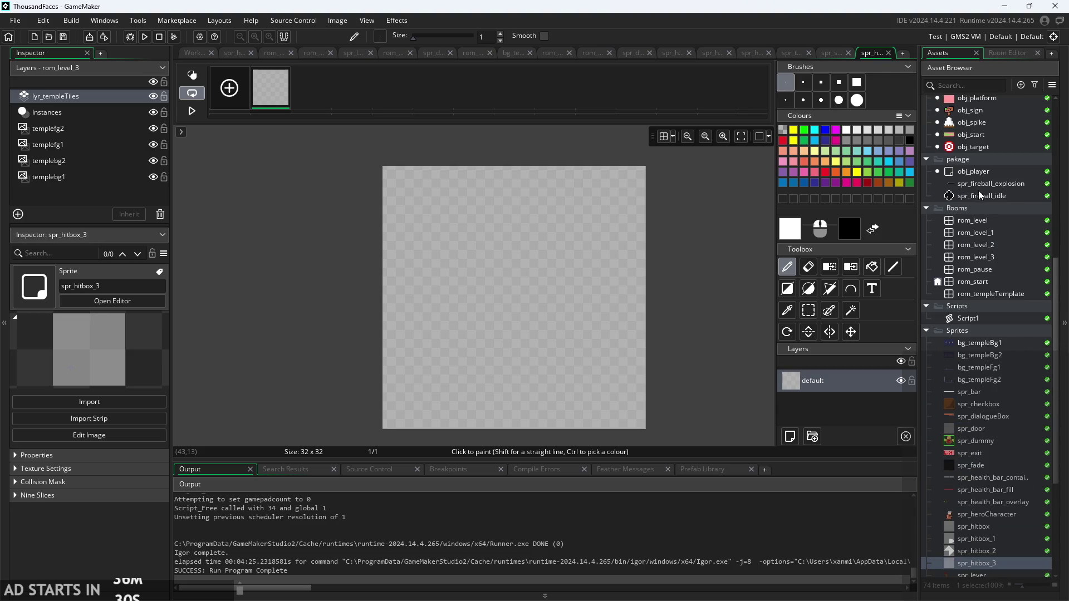
pyautogui.click(980, 183)
pyautogui.moveTo(979, 184)
pyautogui.mouseDown()
pyautogui.moveTo(979, 332)
pyautogui.moveTo(964, 330)
pyautogui.moveTo(986, 221)
pyautogui.moveTo(1003, 329)
pyautogui.mouseUp()
pyautogui.doubleClick(1000, 454)
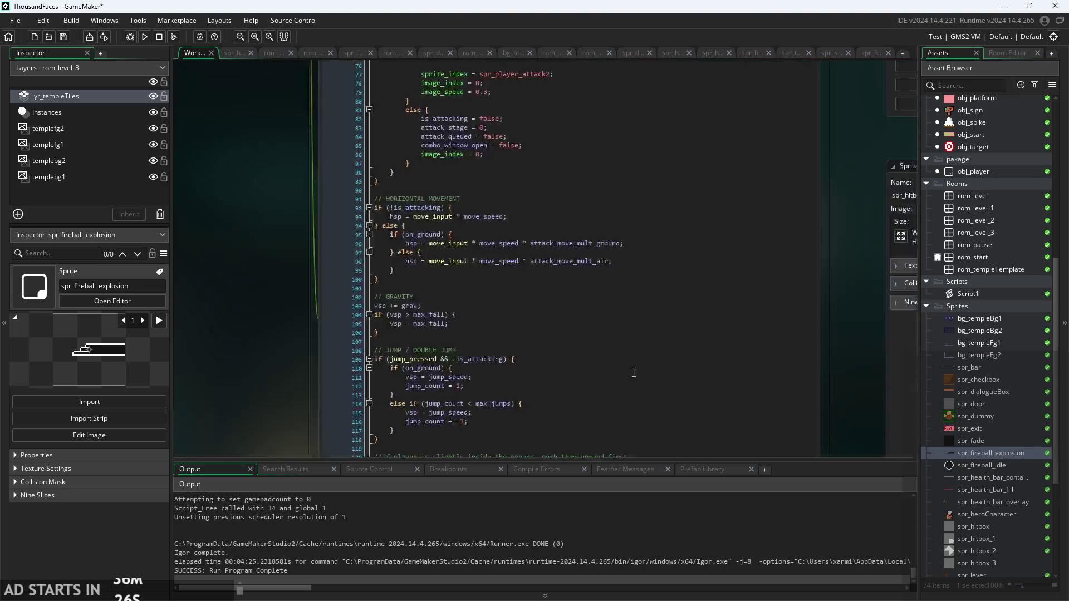
# Locate spr_hitbox_3 in the Asset Browser and open its sprite editor
pyautogui.scroll(4, 563, 229)
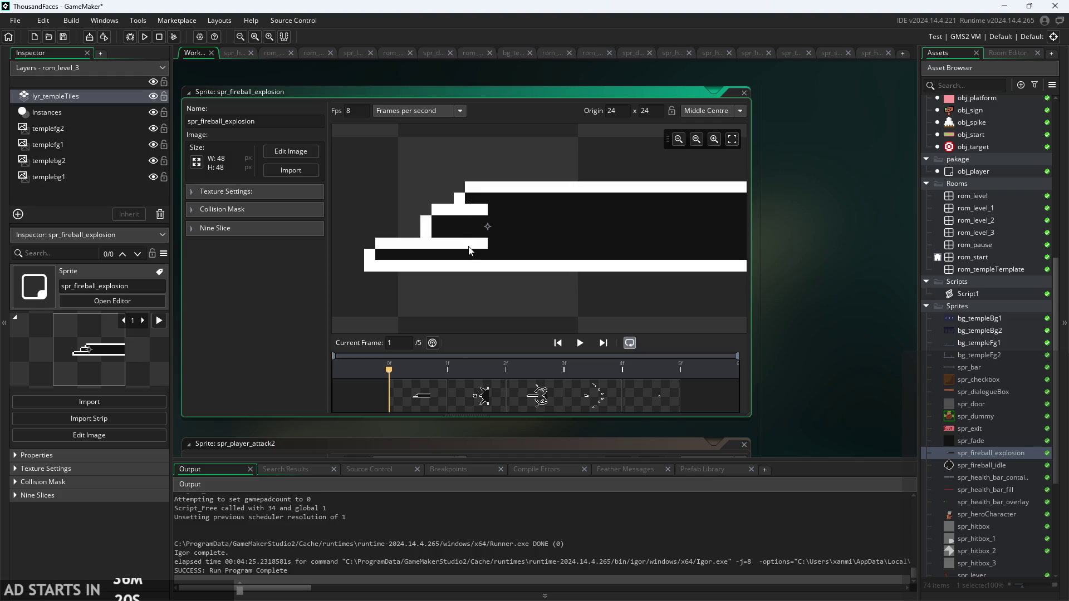
pyautogui.scroll(-2, 471, 269)
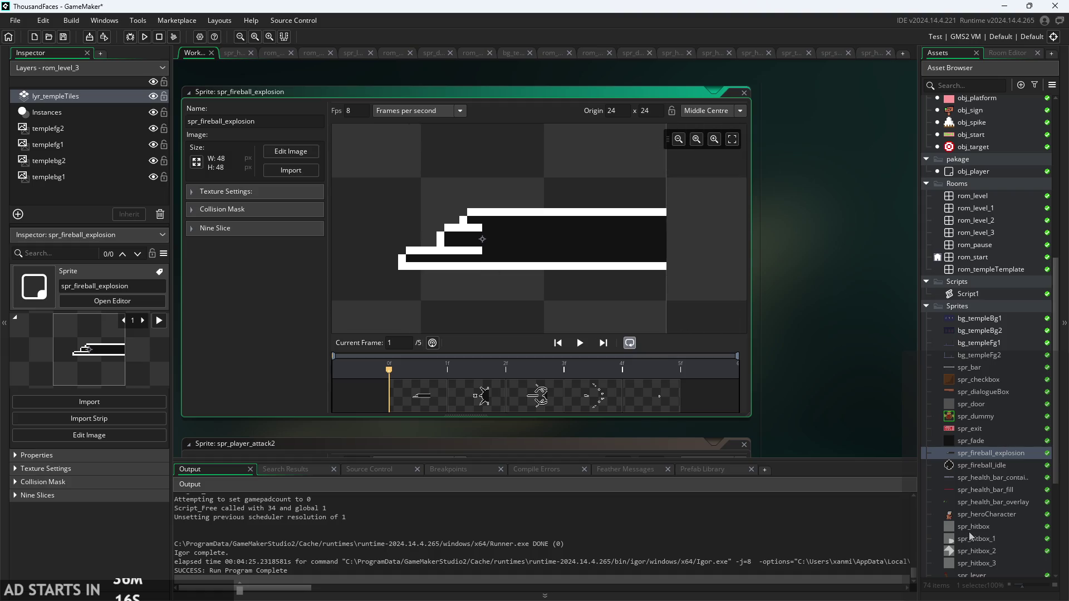
pyautogui.doubleClick(977, 564)
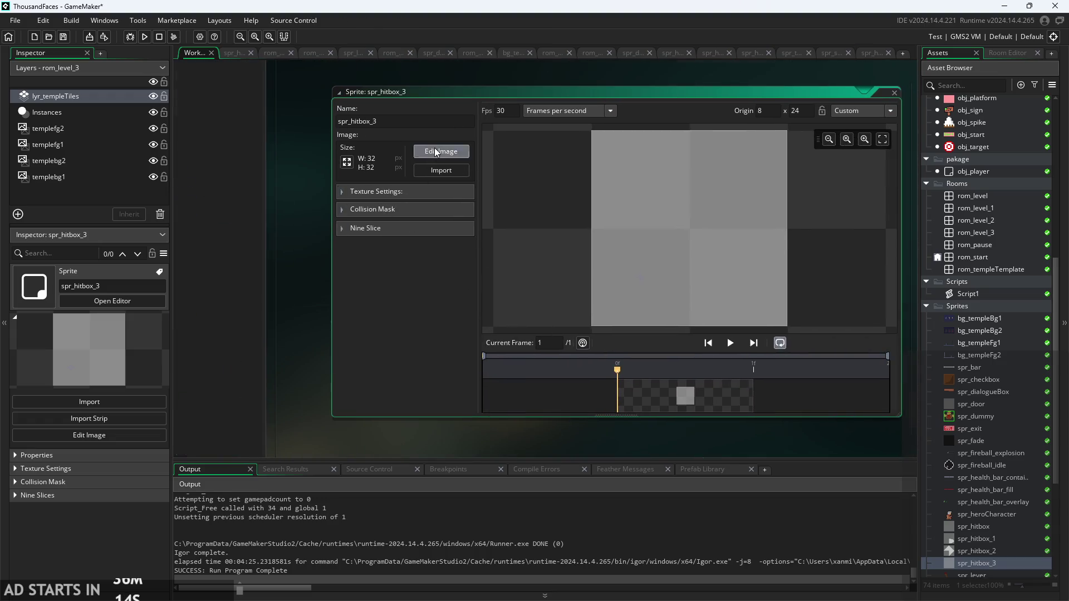
# Edit spr_hitbox_3's image and test a white block with the size 7 pencil, then undo it
pyautogui.click(436, 152)
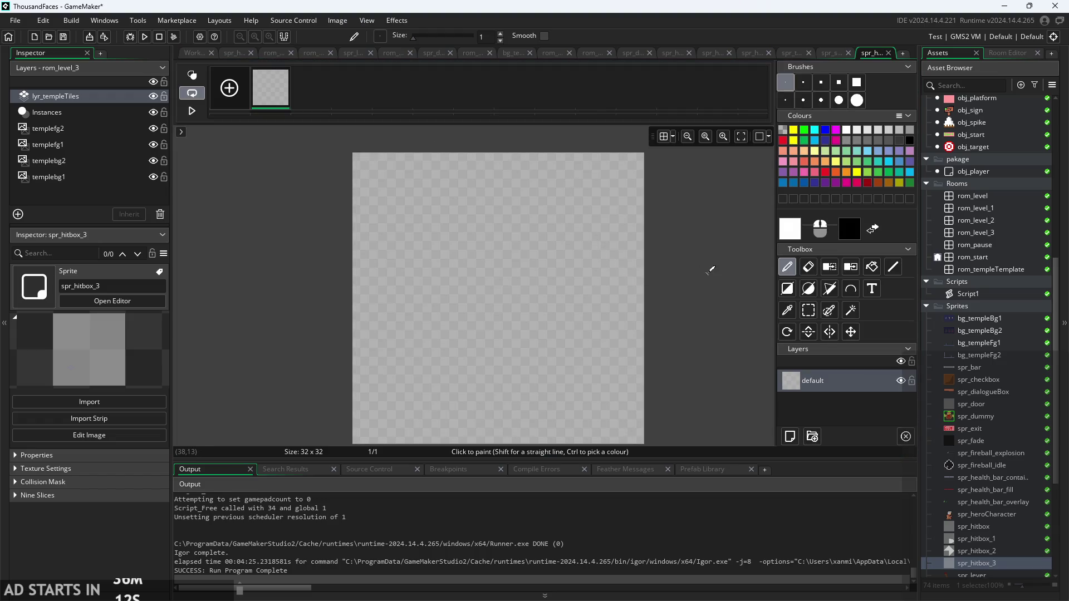
pyautogui.scroll(1, 664, 297)
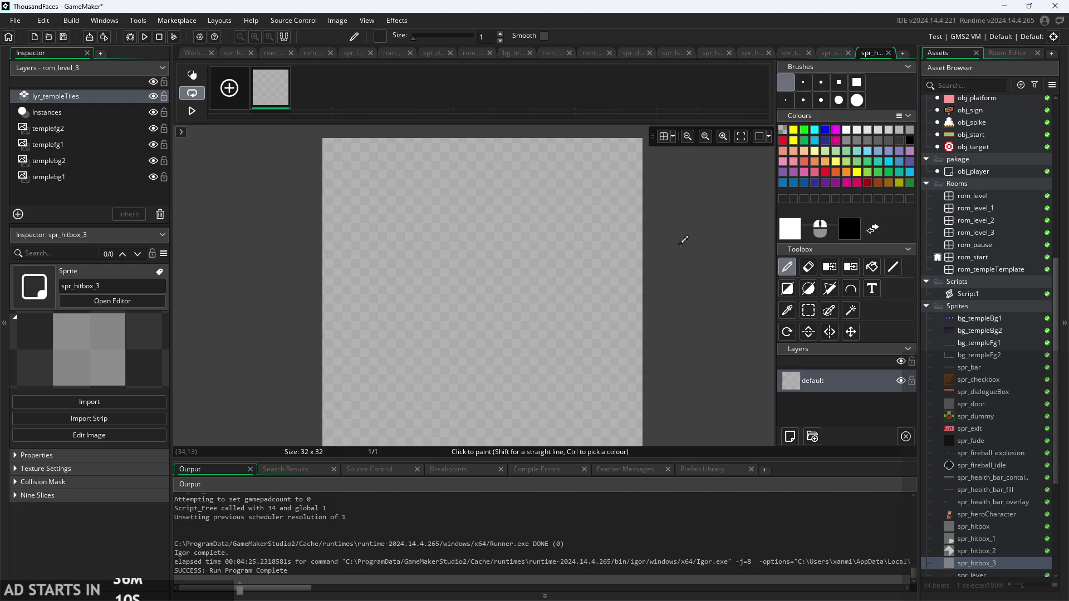
pyautogui.click(839, 82)
pyautogui.scroll(3, 604, 287)
pyautogui.click(598, 303)
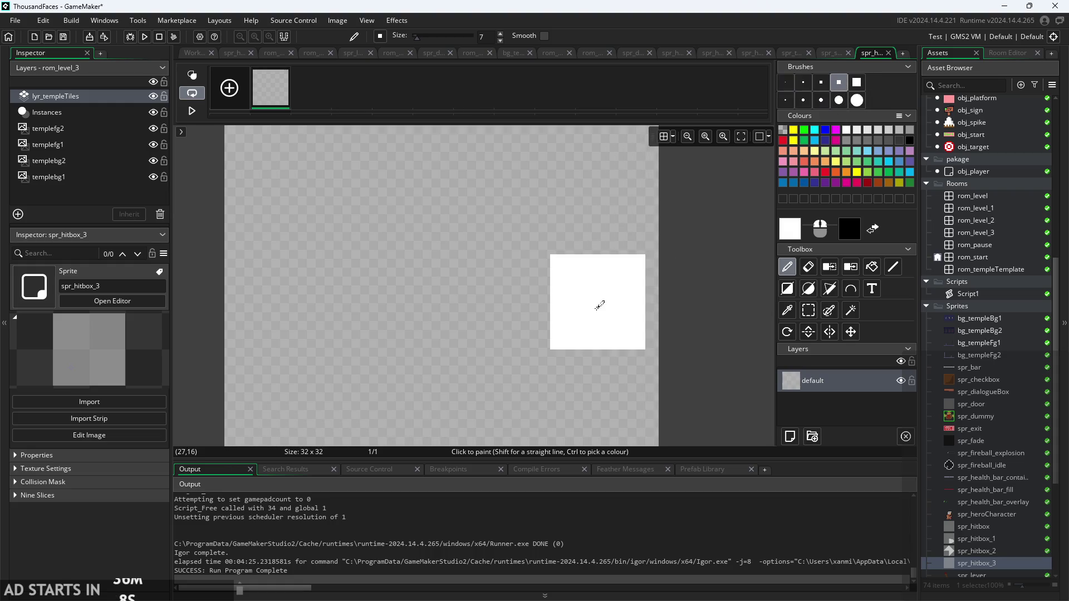
pyautogui.scroll(-3, 618, 295)
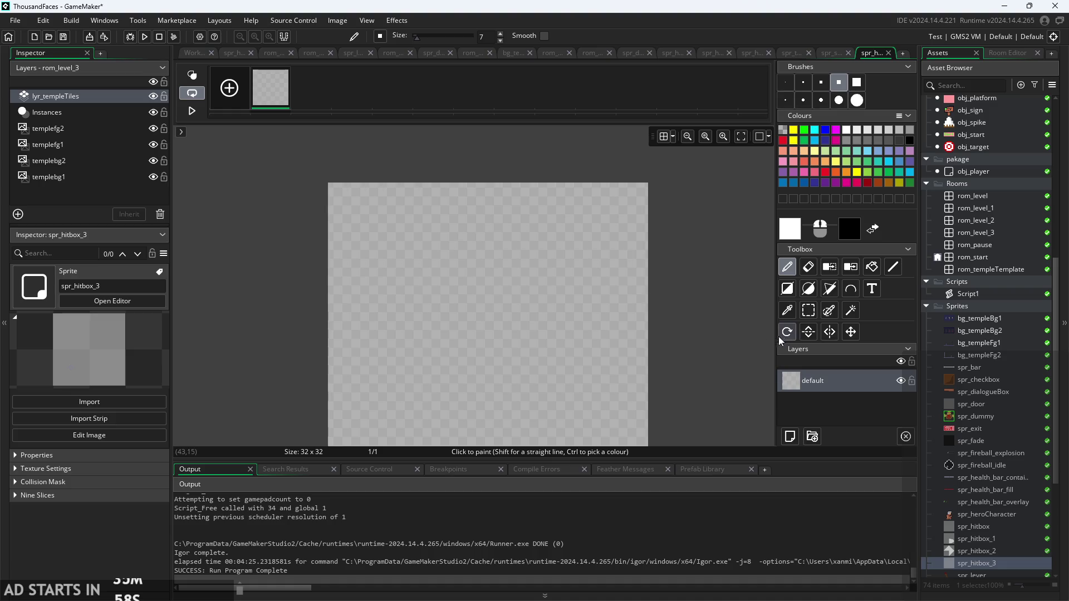
pyautogui.scroll(-1, 751, 334)
pyautogui.scroll(-1, 710, 334)
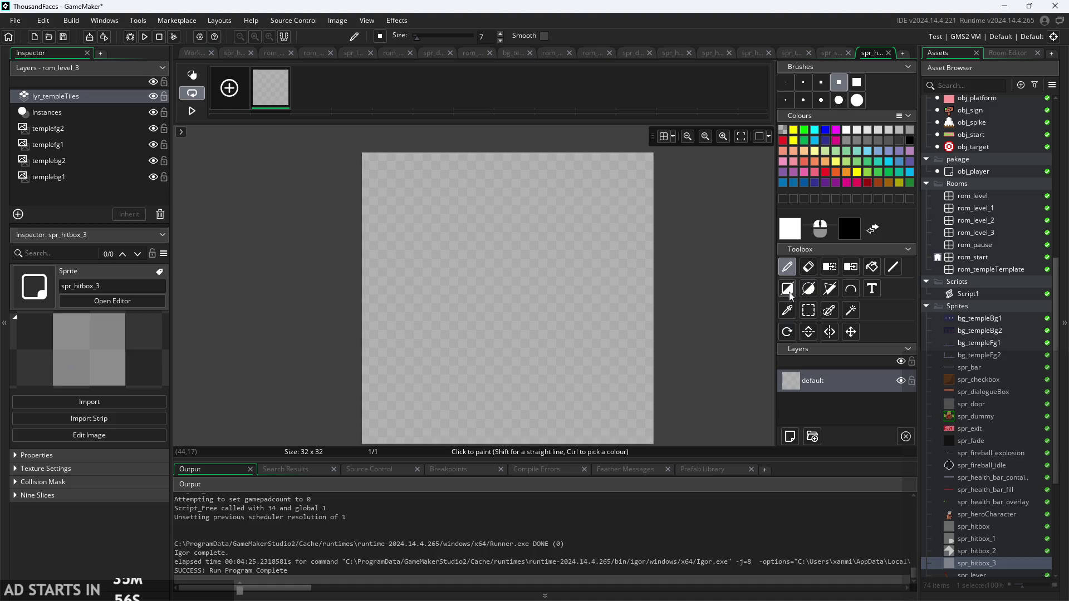
# Use the rectangle Select tool to marquee a strip along the canvas's left edge
pyautogui.click(808, 310)
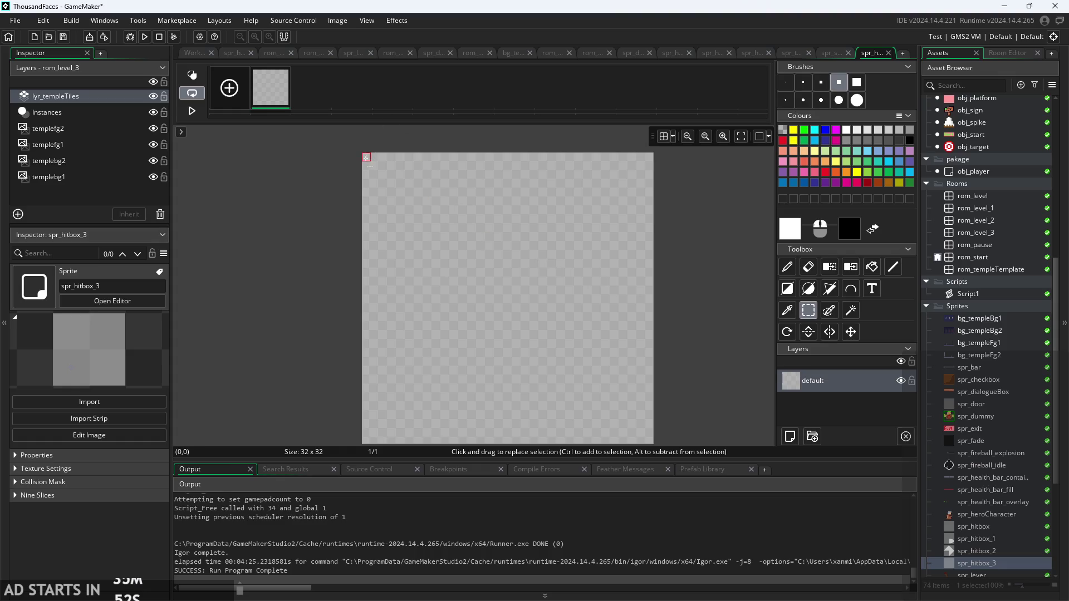
pyautogui.moveTo(366, 157)
pyautogui.mouseDown()
pyautogui.moveTo(355, 323)
pyautogui.moveTo(365, 170)
pyautogui.mouseUp()
pyautogui.scroll(-5, 355, 323)
pyautogui.scroll(5, 396, 236)
pyautogui.scroll(-2, 384, 255)
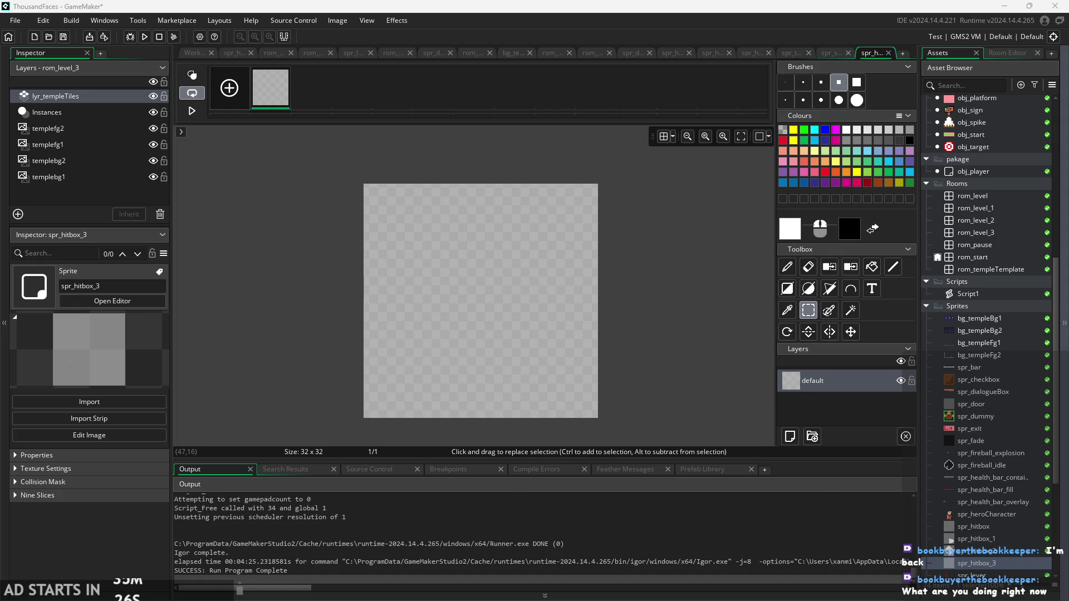
# Select and fill strips along the canvas's left column, restarting at row 12
pyautogui.scroll(2, 407, 286)
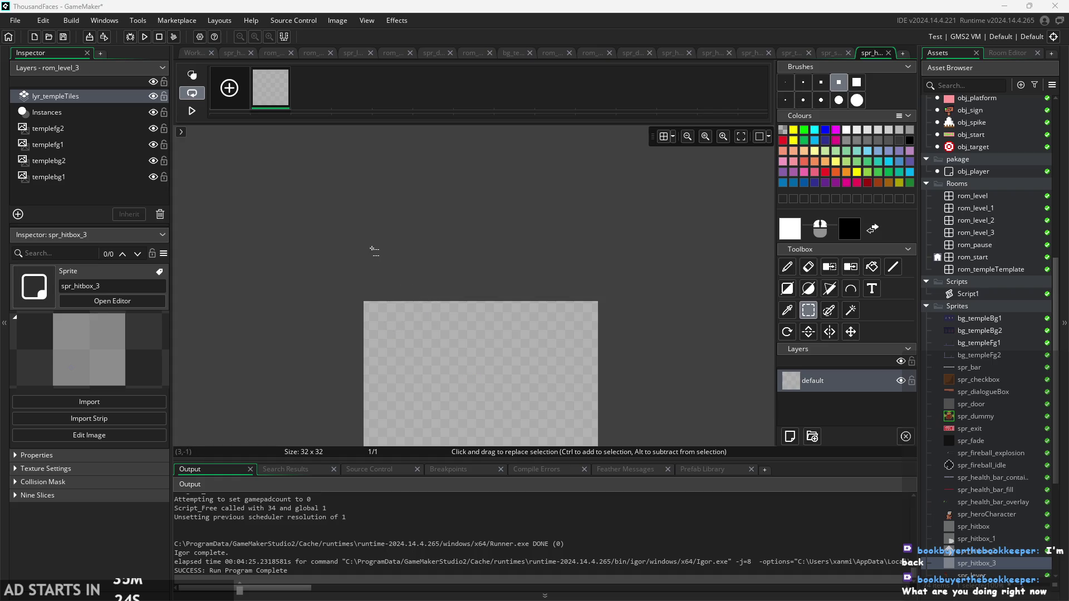
pyautogui.scroll(2, 334, 237)
pyautogui.moveTo(367, 184)
pyautogui.mouseDown()
pyautogui.moveTo(379, 256)
pyautogui.moveTo(367, 310)
pyautogui.moveTo(368, 243)
pyautogui.mouseUp()
pyautogui.click(368, 285)
pyautogui.scroll(-2, 366, 305)
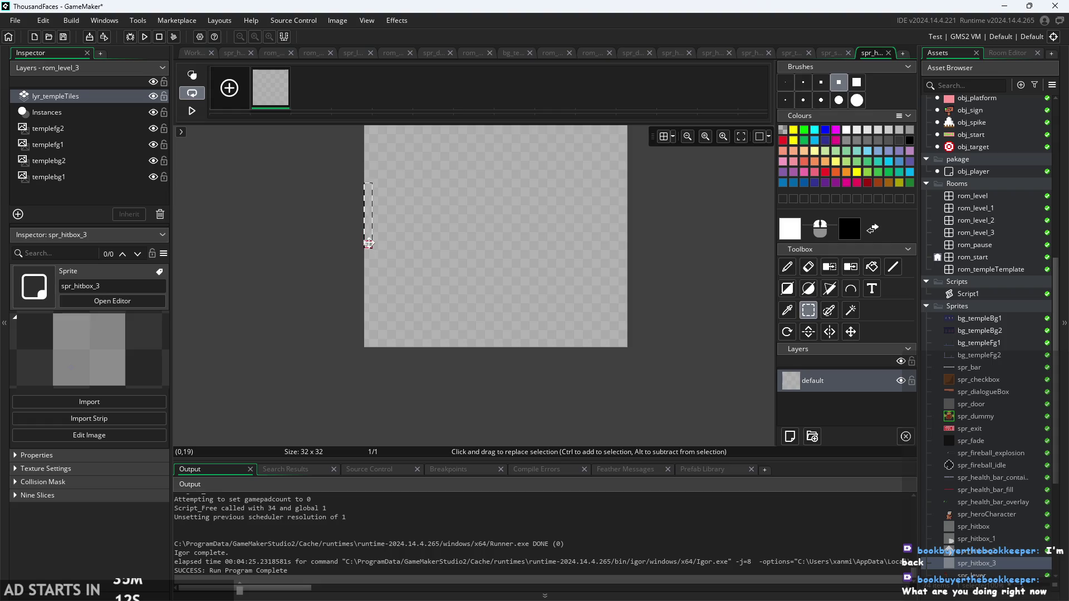
pyautogui.press('BackSpace')
pyautogui.scroll(1, 363, 262)
pyautogui.moveTo(367, 244); pyautogui.dragTo(368, 366)
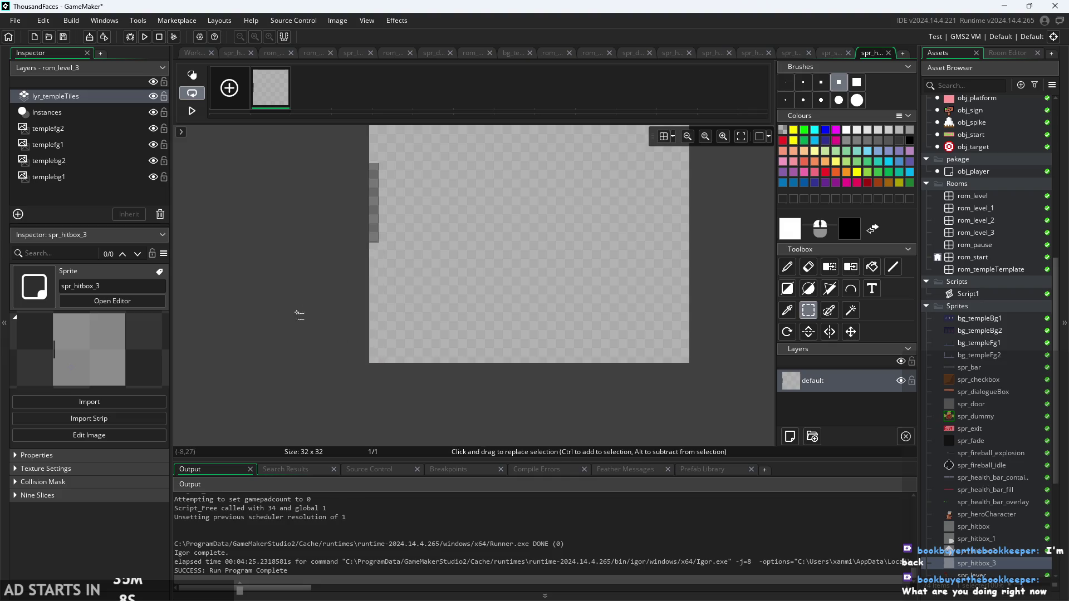
# Fill a full-width middle band white with the bucket and return to the Workspace
pyautogui.moveTo(280, 330); pyautogui.dragTo(613, 249)
pyautogui.press('BackSpace')
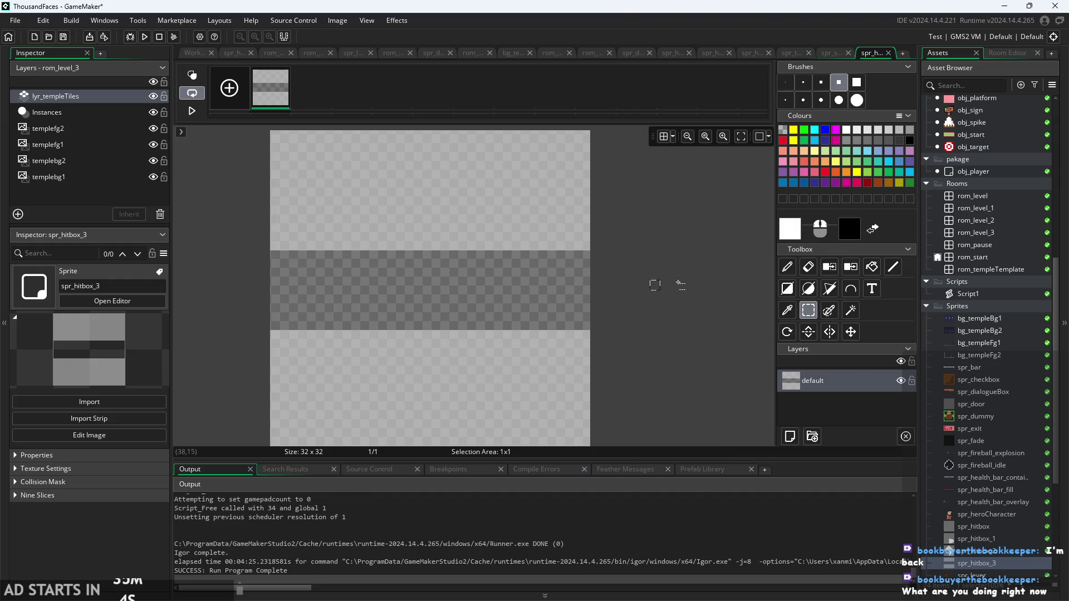
pyautogui.click(872, 267)
pyautogui.click(568, 271)
pyautogui.scroll(-1, 663, 301)
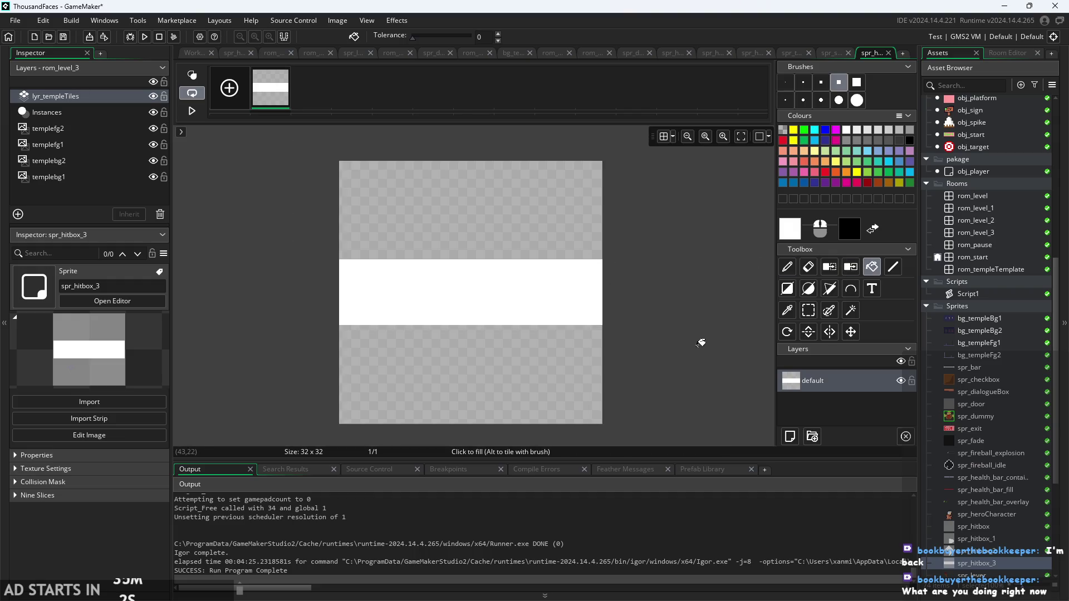
pyautogui.moveTo(701, 342); pyautogui.dragTo(681, 307)
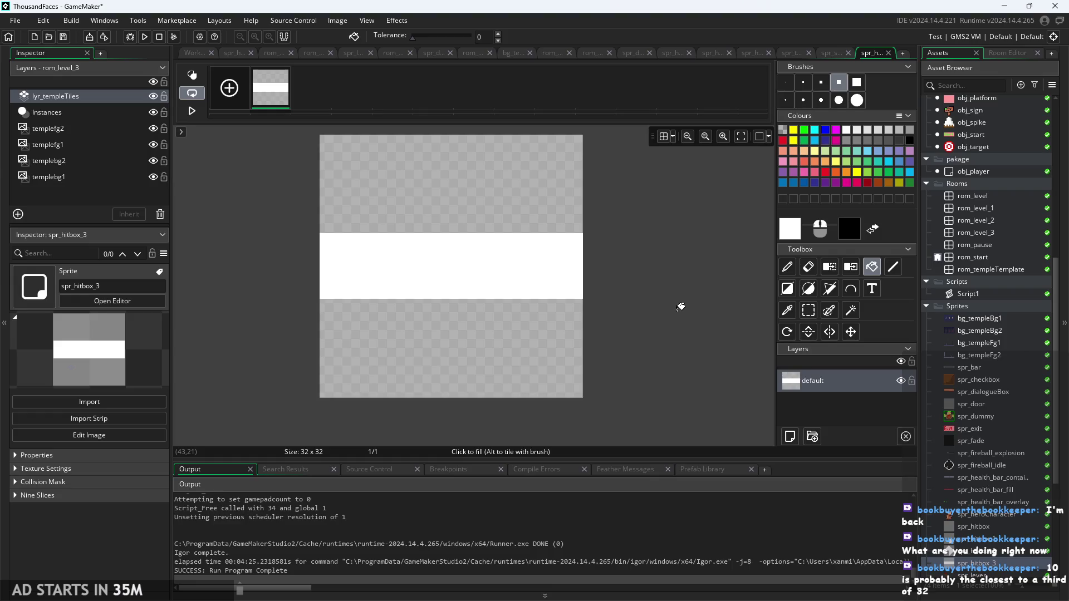
pyautogui.moveTo(716, 293); pyautogui.dragTo(718, 339)
pyautogui.scroll(1, 691, 348)
pyautogui.scroll(-1, 687, 351)
pyautogui.click(201, 58)
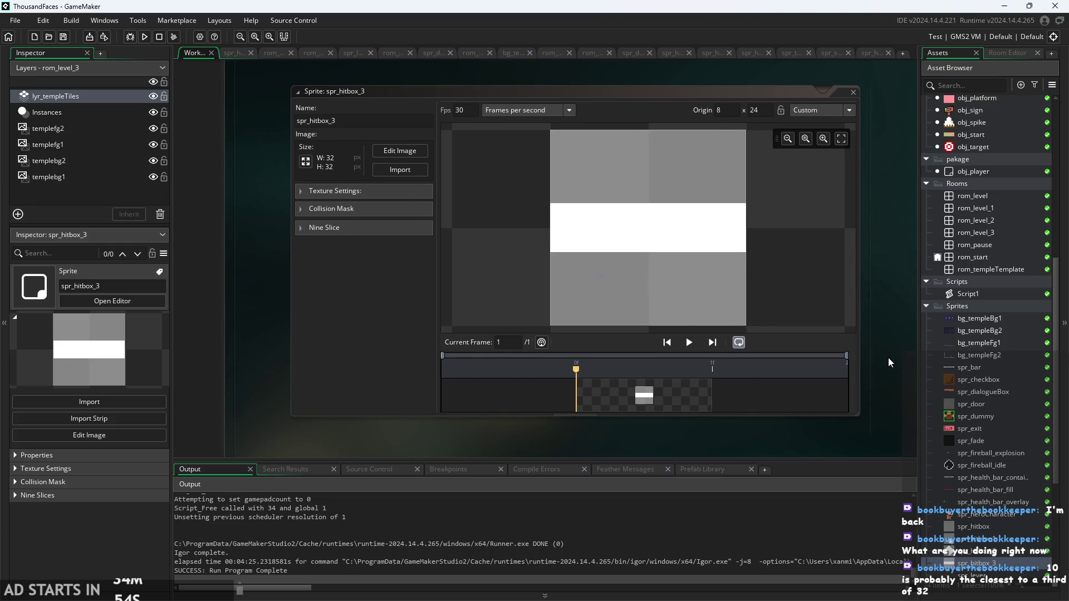
pyautogui.scroll(-2, 888, 362)
pyautogui.scroll(2, 1014, 386)
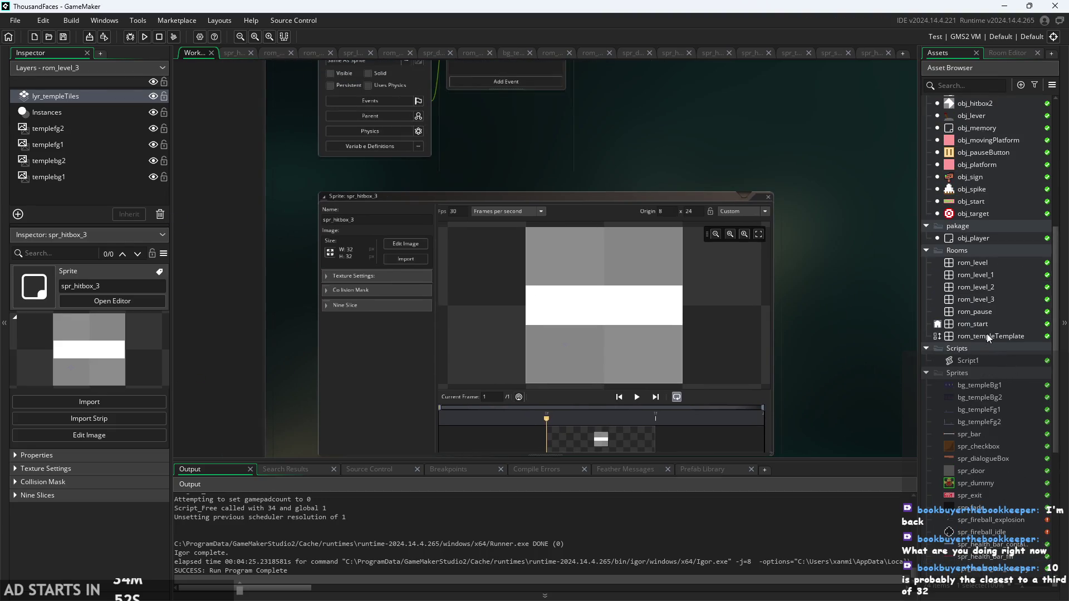
# Open obj_hitbox_fb and set its Collision Mask to spr_hitbox_3
pyautogui.scroll(2, 988, 334)
pyautogui.scroll(1, 989, 323)
pyautogui.scroll(1, 988, 312)
pyautogui.doubleClick(984, 234)
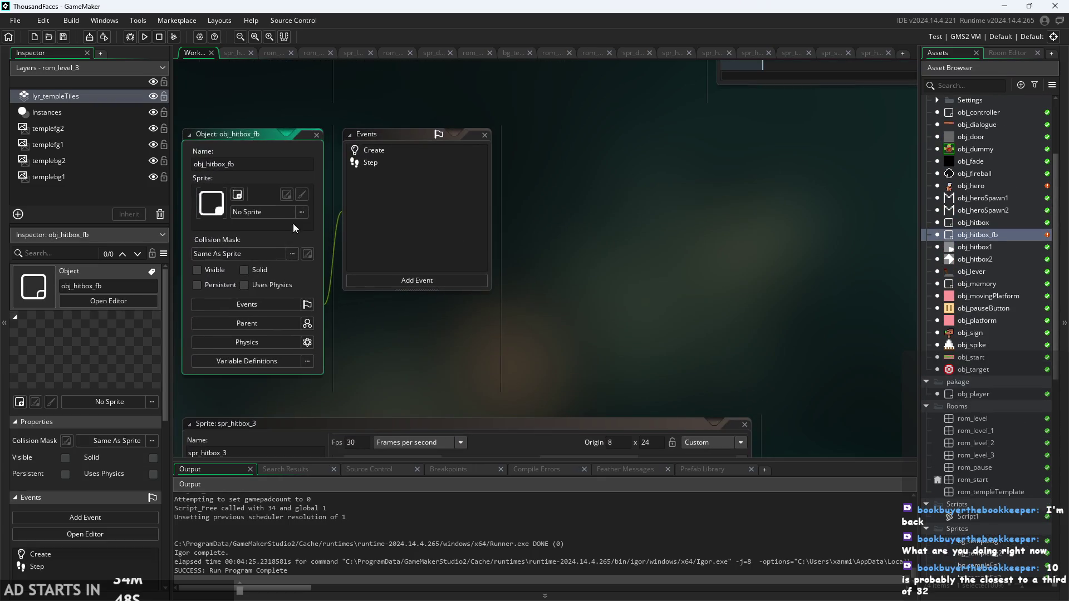
pyautogui.click(235, 256)
pyautogui.click(237, 299)
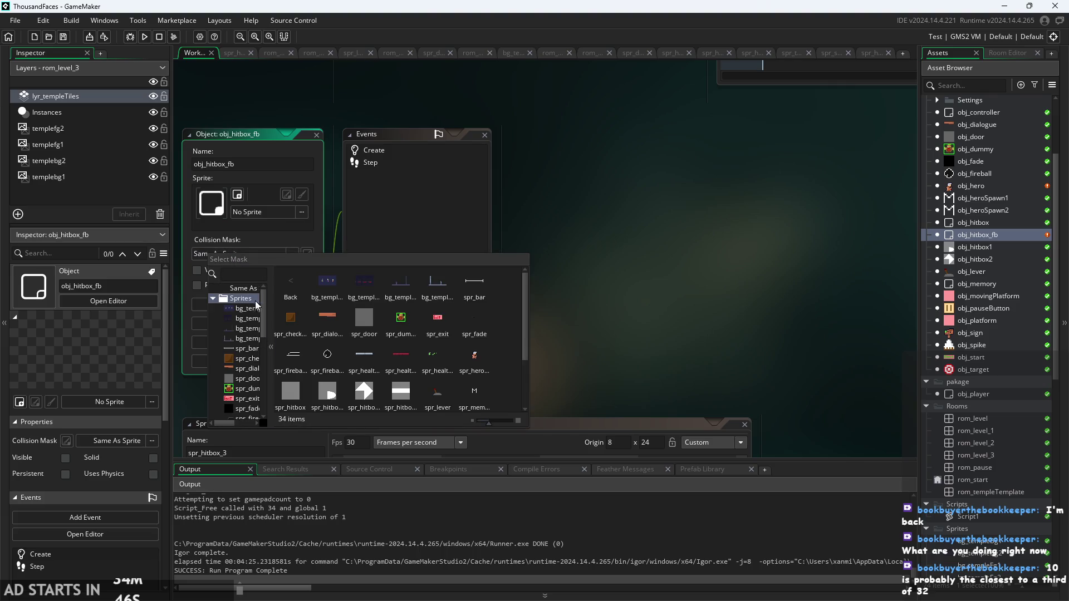
pyautogui.click(401, 393)
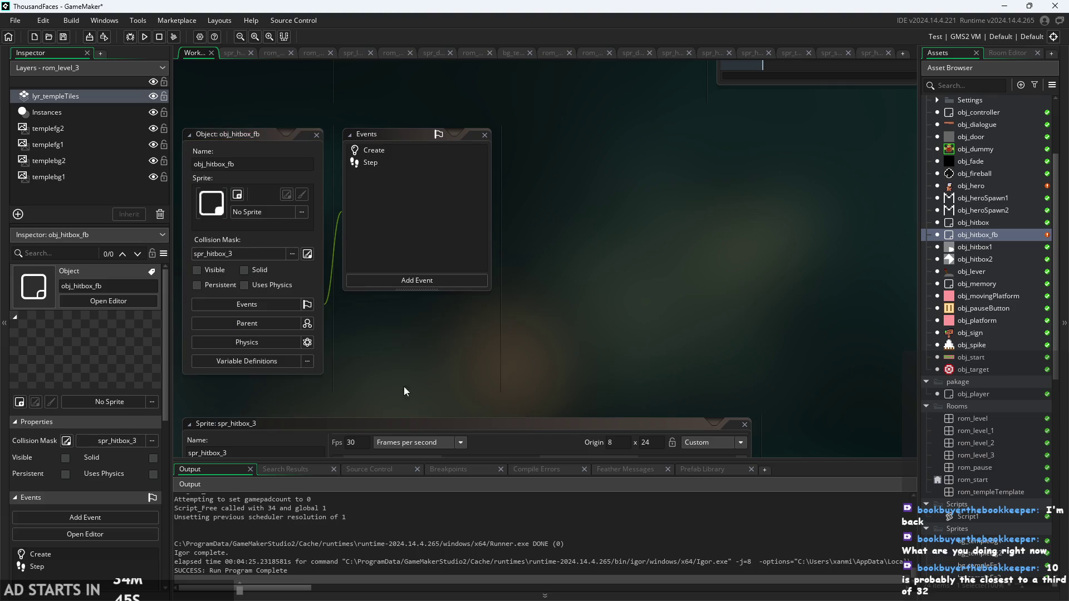
# Assign spr_hitbox_3 as obj_hitbox_fb's sprite and open its Create event code
pyautogui.click(263, 215)
pyautogui.click(269, 268)
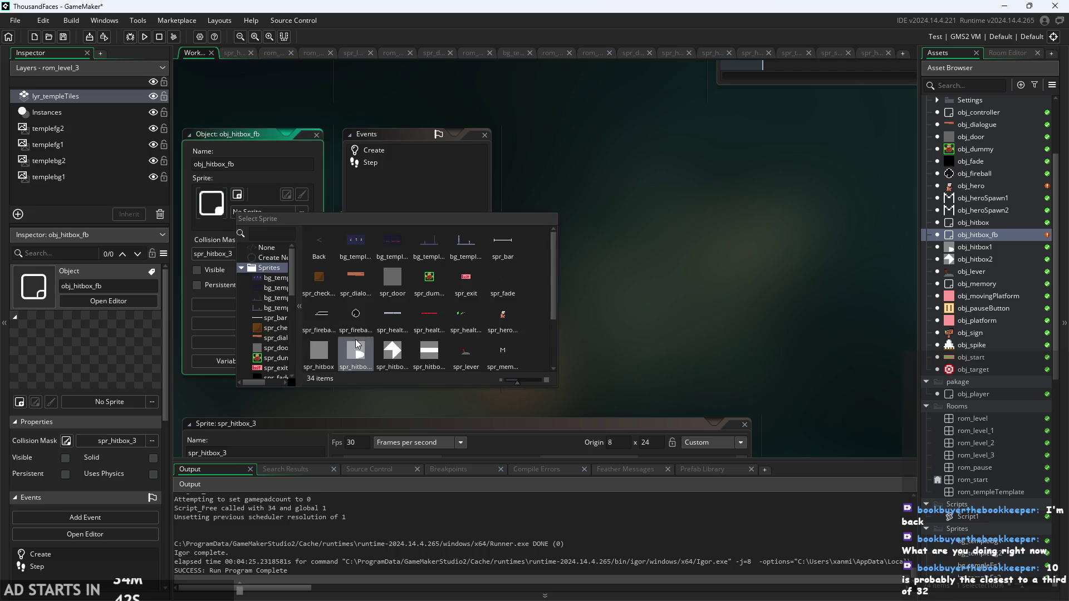
pyautogui.click(427, 354)
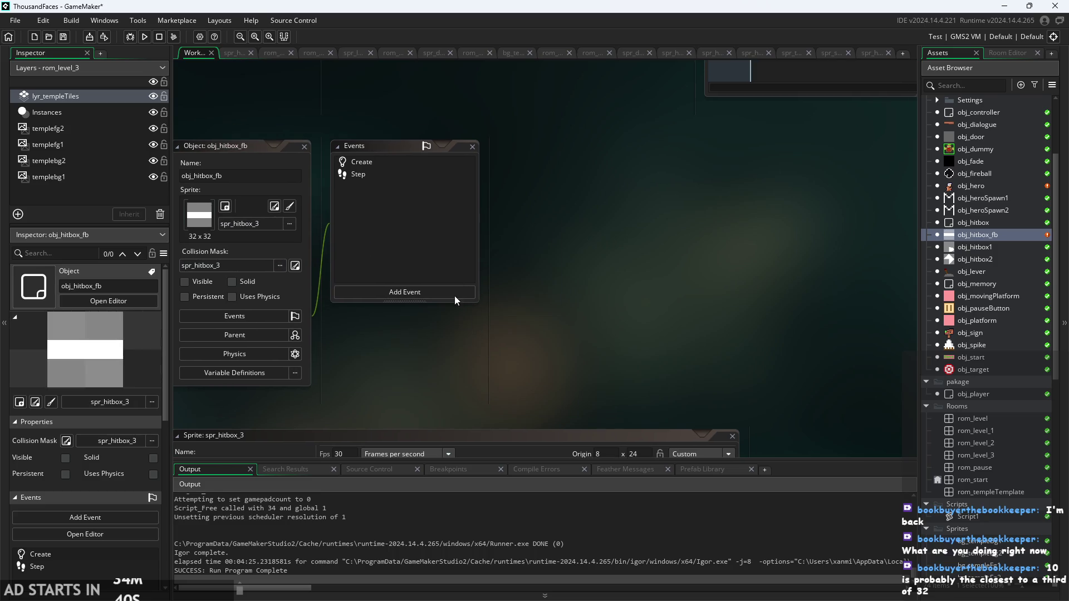
pyautogui.doubleClick(405, 162)
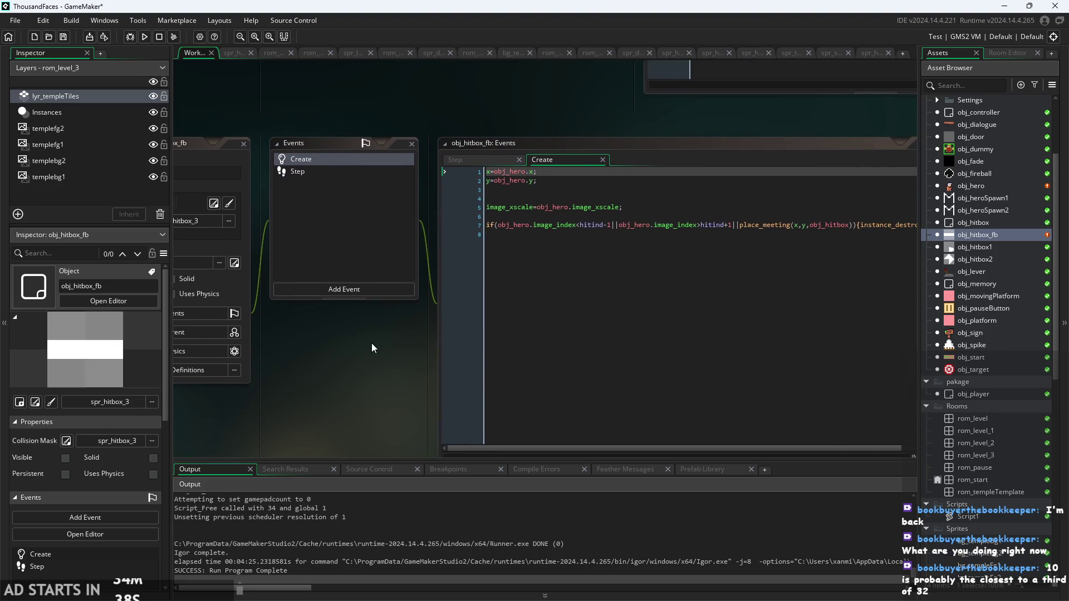
# Make obj_hitbox the parent of obj_hitbox_fb and bring its Create code into focus
pyautogui.click(226, 307)
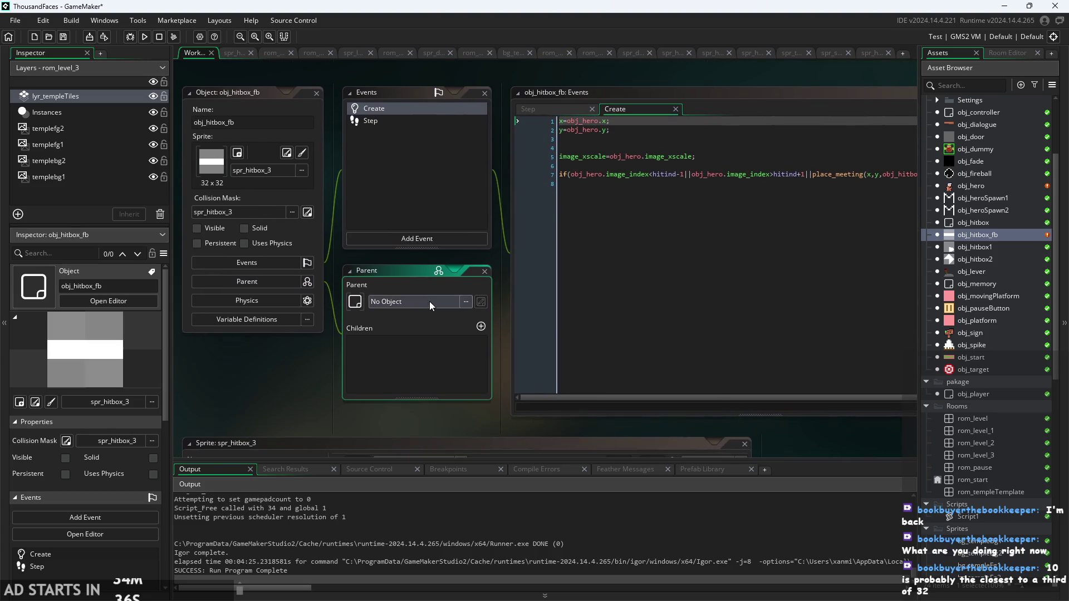
pyautogui.click(429, 302)
pyautogui.click(434, 356)
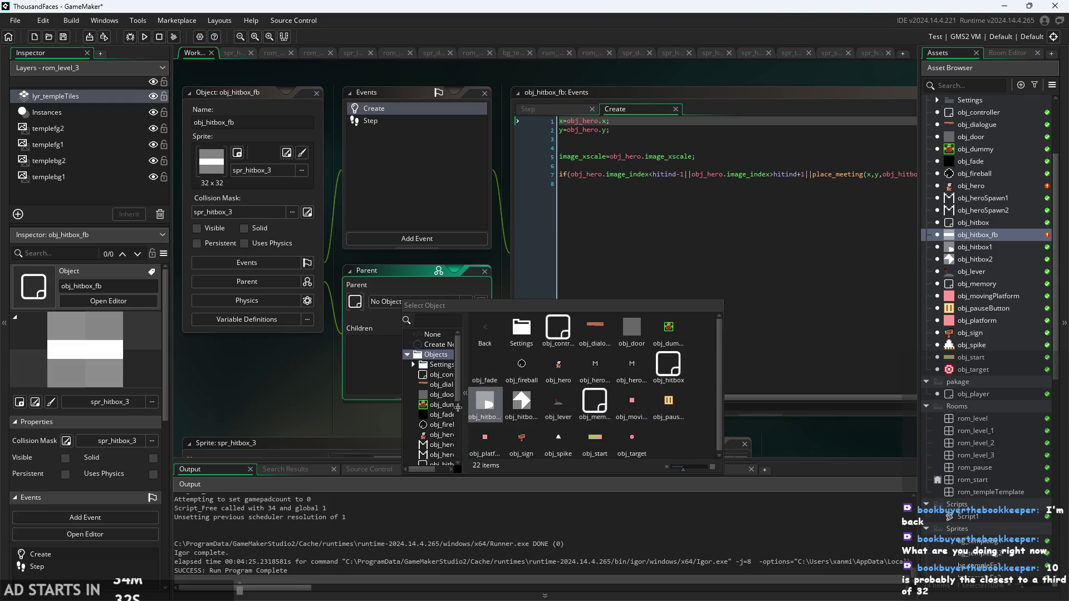
pyautogui.click(668, 365)
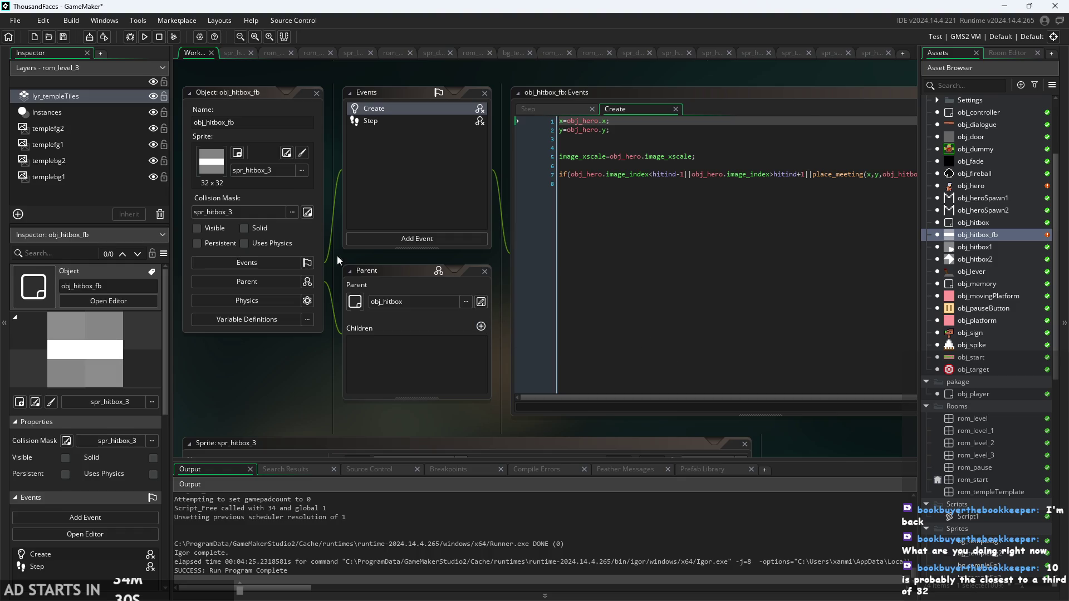
pyautogui.click(523, 378)
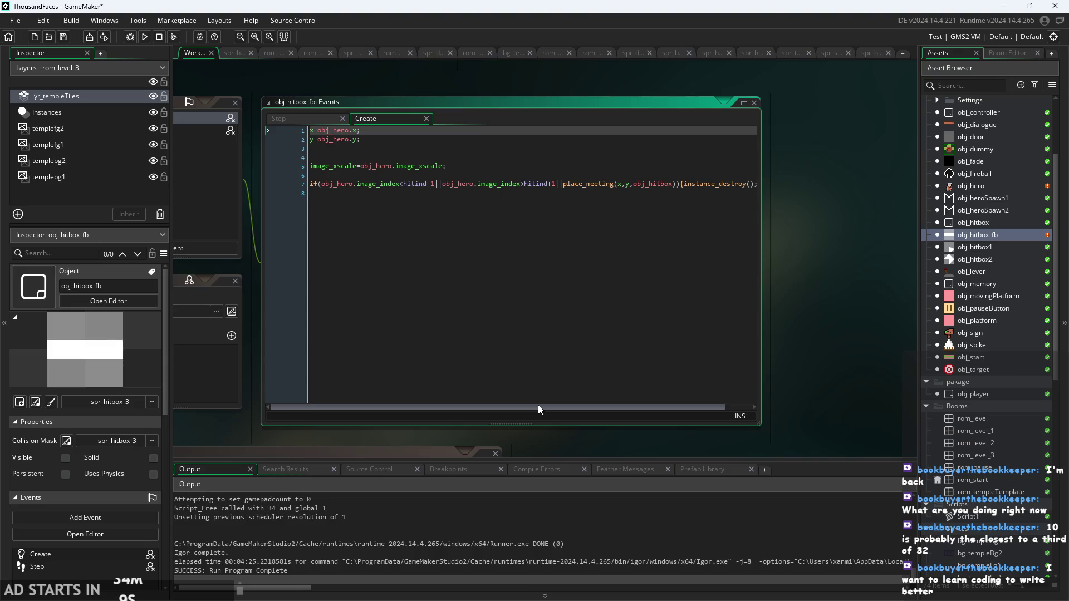
pyautogui.click(303, 119)
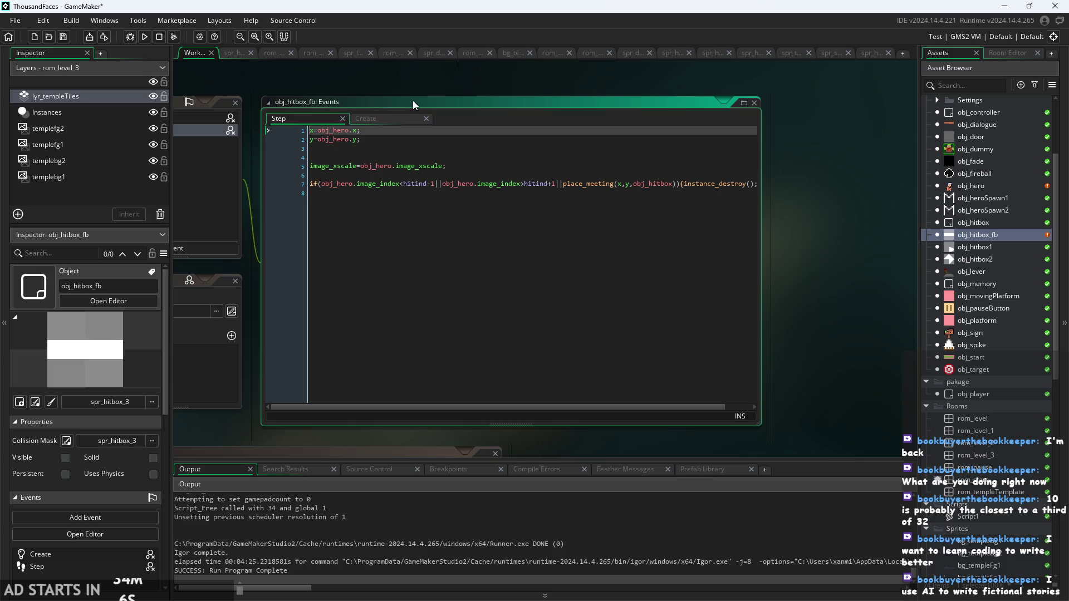
pyautogui.moveTo(431, 89); pyautogui.dragTo(482, 109)
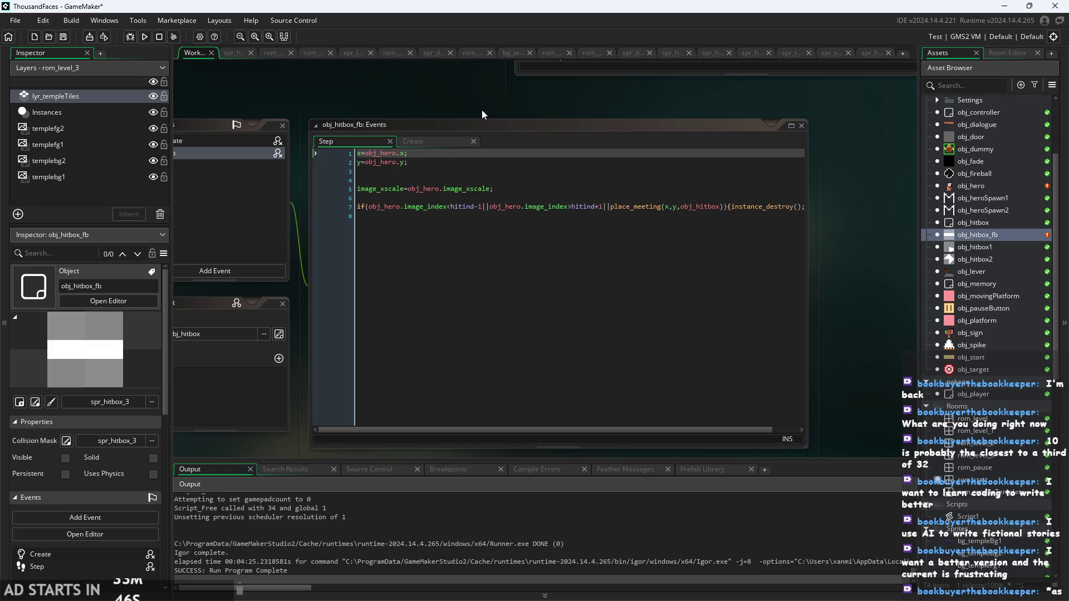
pyautogui.scroll(-2, 823, 199)
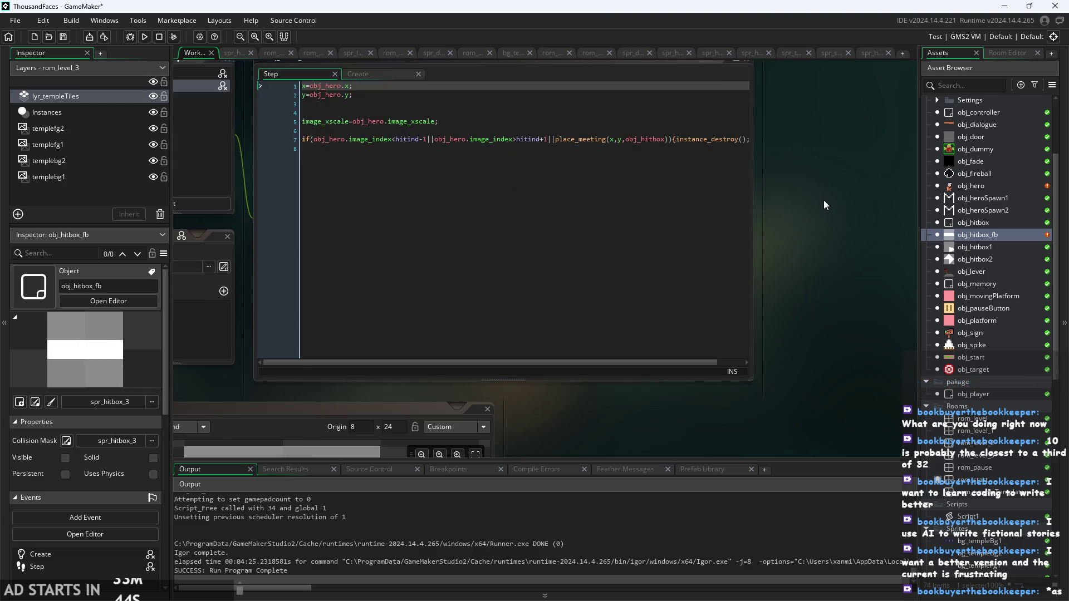
pyautogui.scroll(-1, 719, 244)
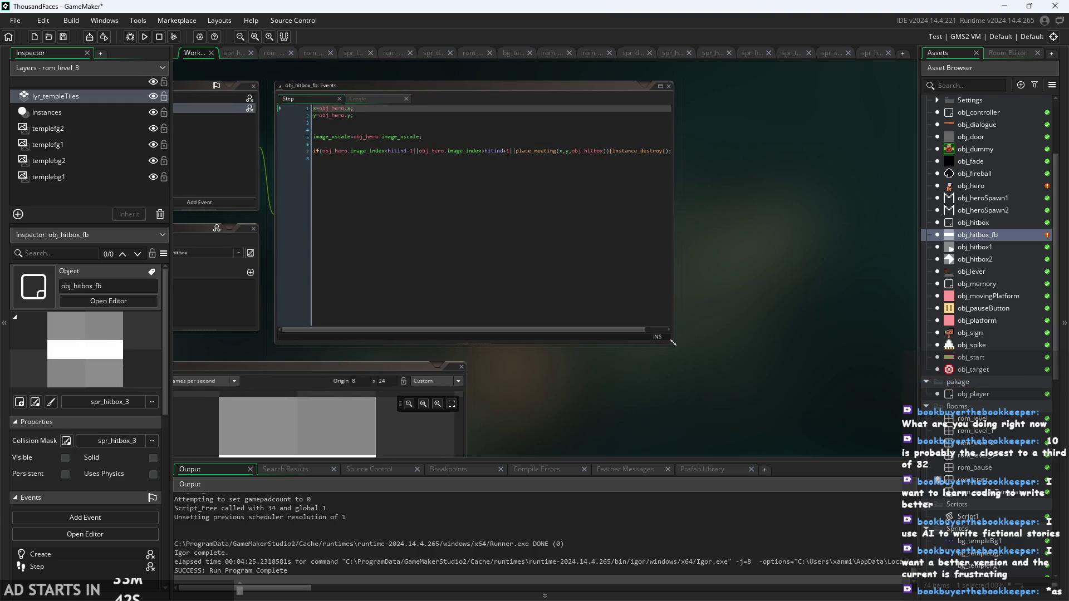
pyautogui.moveTo(674, 347)
pyautogui.mouseDown()
pyautogui.moveTo(788, 340)
pyautogui.moveTo(785, 295)
pyautogui.mouseUp()
pyautogui.scroll(1, 746, 318)
pyautogui.click(449, 118)
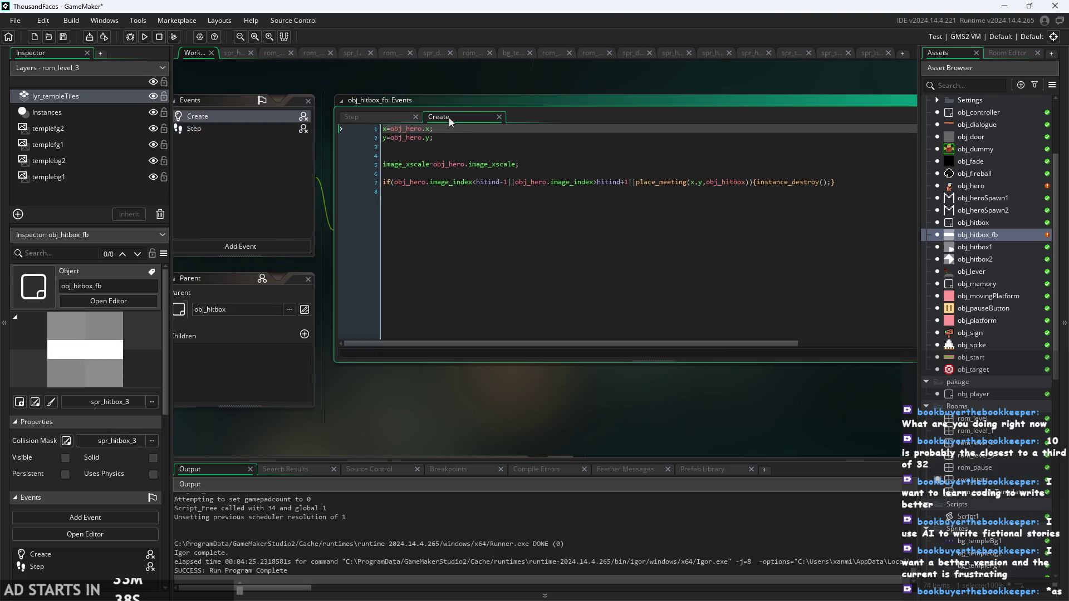
pyautogui.click(449, 118)
pyautogui.scroll(-1, 409, 96)
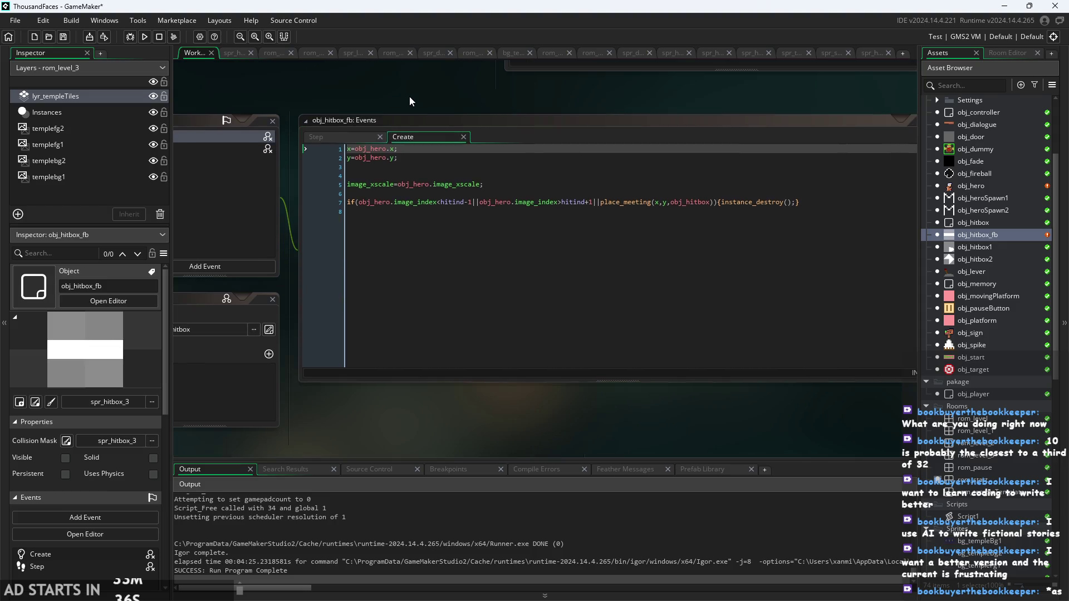
pyautogui.moveTo(402, 95); pyautogui.dragTo(439, 165)
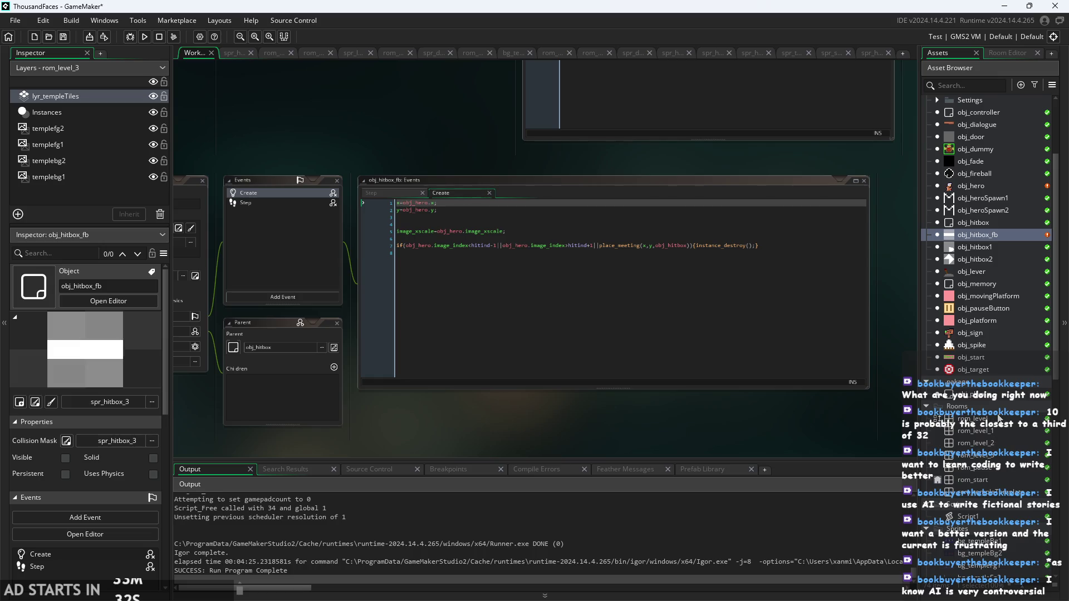
pyautogui.scroll(-2, 997, 445)
pyautogui.click(1000, 473)
# Open Script1, review the string_to_array_chars function, and enlarge the code window
pyautogui.doubleClick(1000, 473)
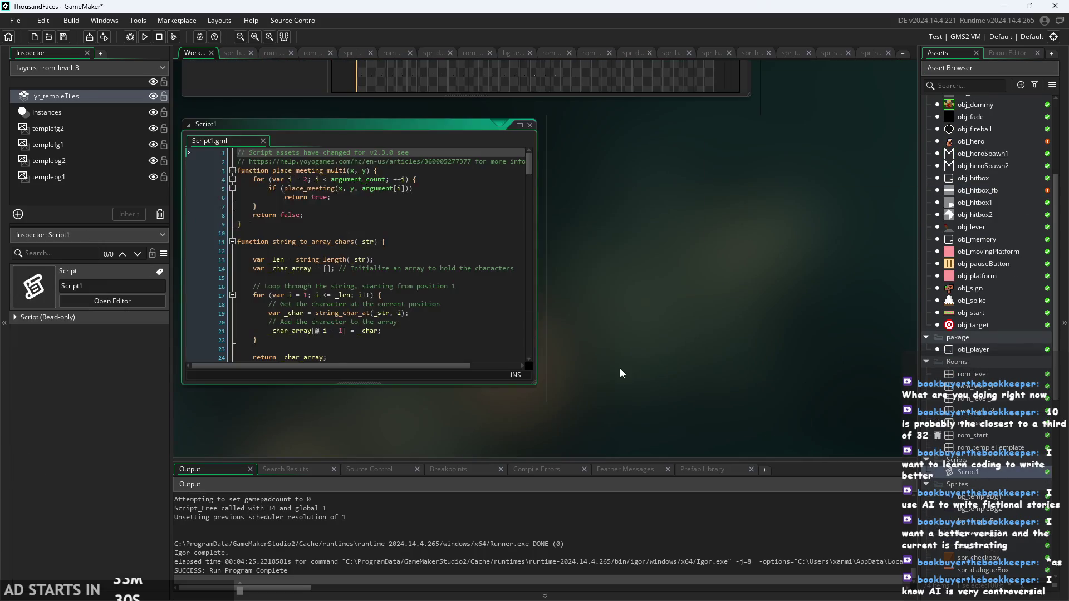
pyautogui.click(501, 262)
pyautogui.scroll(-2, 389, 251)
pyautogui.moveTo(289, 337)
pyautogui.mouseDown()
pyautogui.moveTo(278, 334)
pyautogui.moveTo(228, 162)
pyautogui.mouseUp()
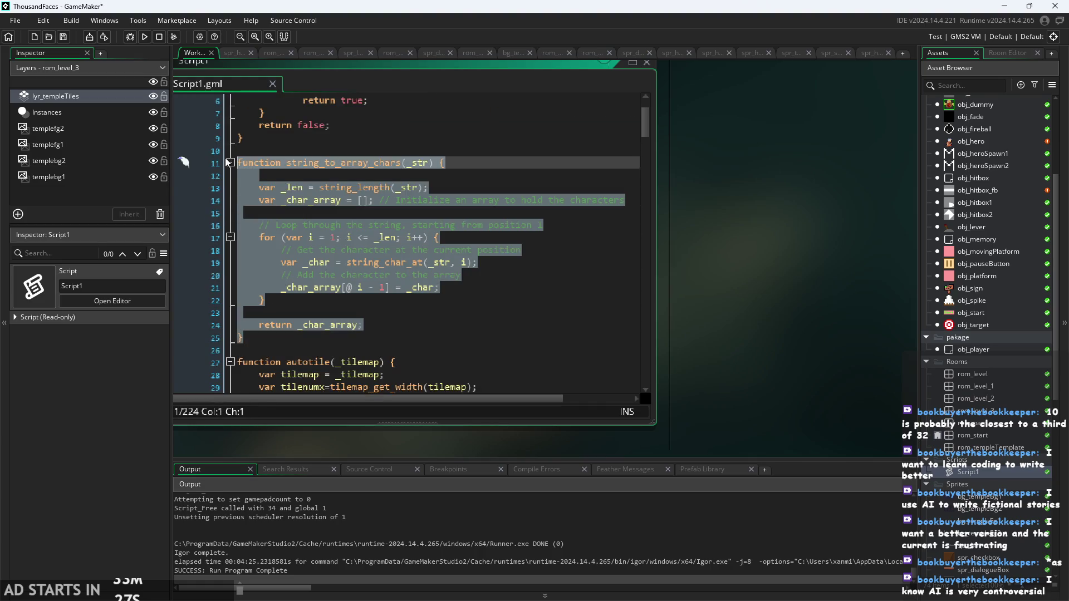
pyautogui.click(554, 226)
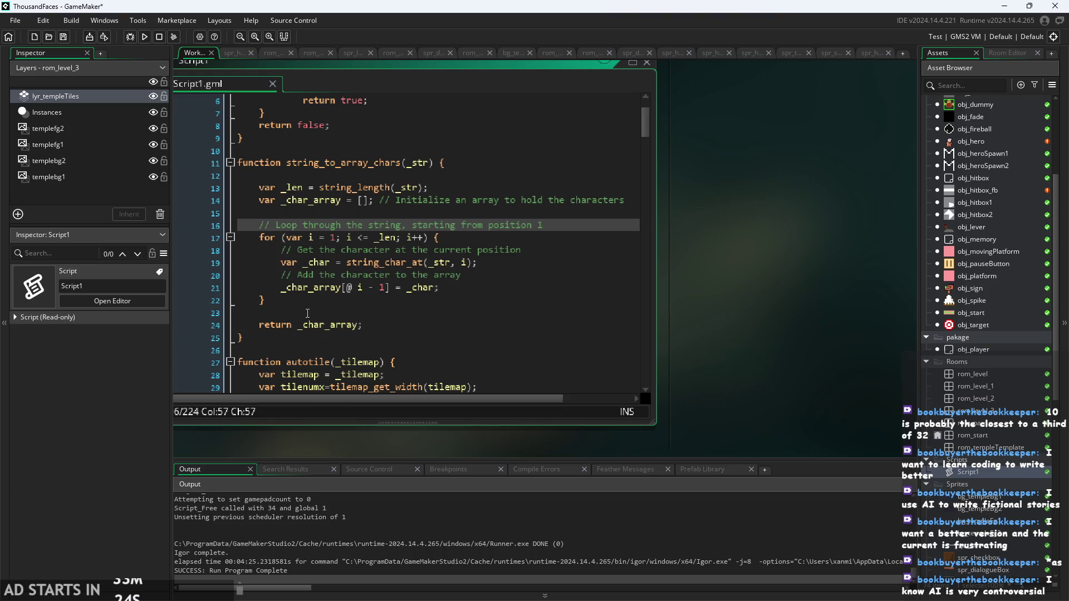
pyautogui.scroll(-3, 302, 334)
pyautogui.moveTo(555, 399); pyautogui.dragTo(766, 417)
# Review the tilemap_set line and the loop adding corner values in the autotile function
pyautogui.scroll(-5, 369, 329)
pyautogui.moveTo(257, 243)
pyautogui.mouseDown()
pyautogui.moveTo(334, 252)
pyautogui.moveTo(423, 334)
pyautogui.moveTo(458, 325)
pyautogui.moveTo(463, 409)
pyautogui.moveTo(476, 351)
pyautogui.moveTo(435, 348)
pyautogui.mouseUp()
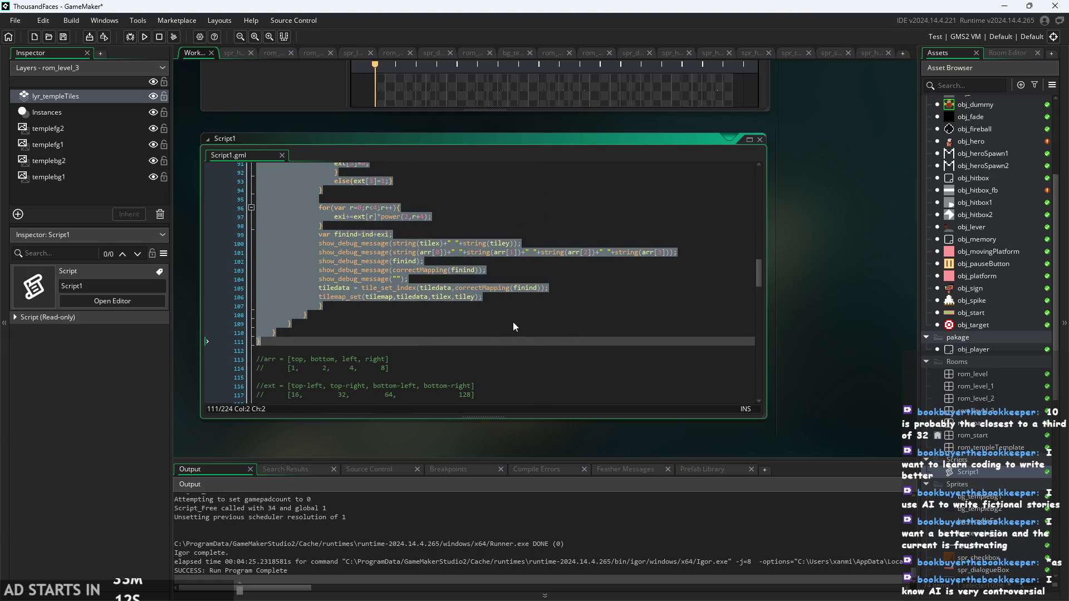
pyautogui.click(524, 296)
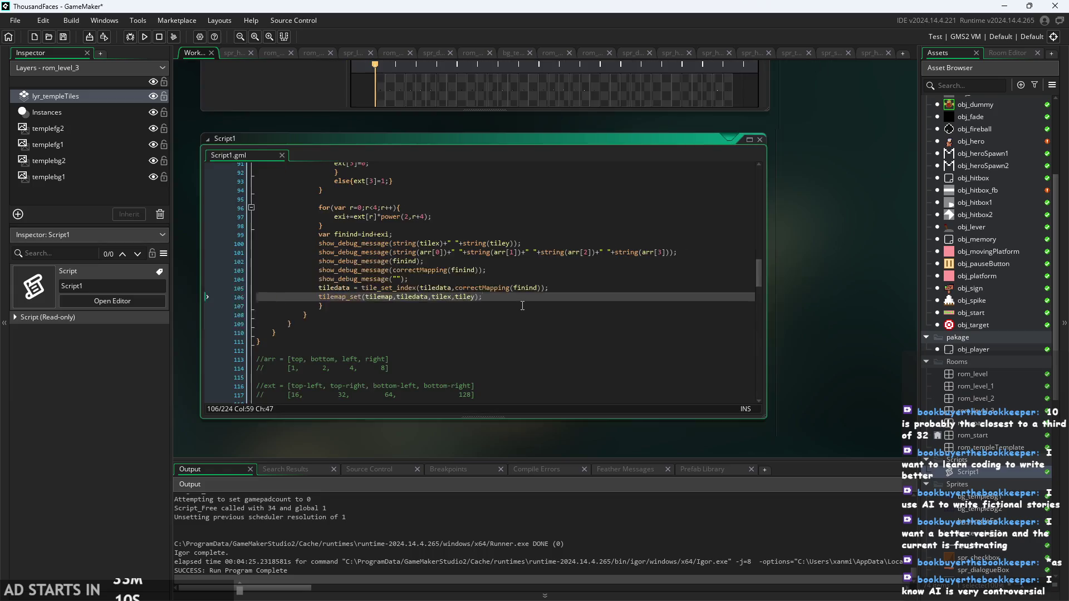
pyautogui.scroll(3, 522, 305)
pyautogui.click(486, 297)
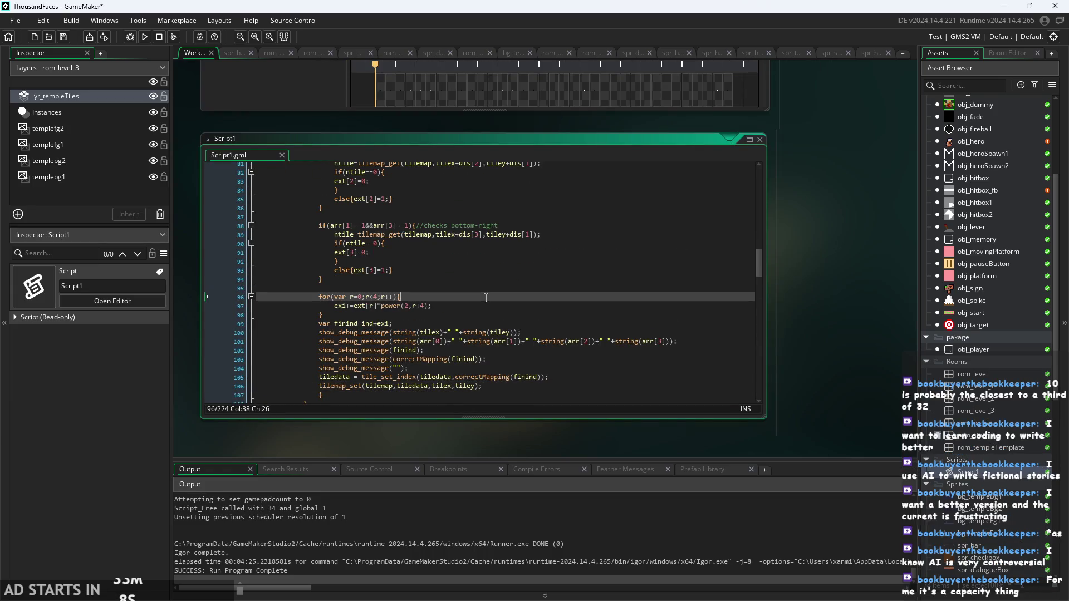
pyautogui.scroll(1, 482, 323)
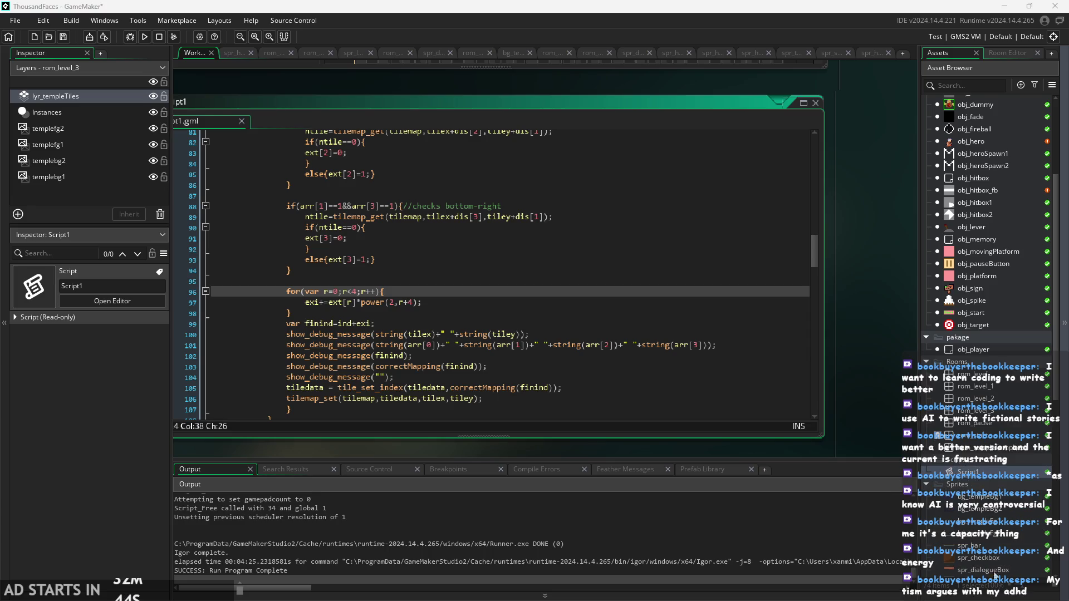
# Inspect the correctMapping debug message, the bottom-right check, and the tile_set_index call's parameters
pyautogui.click(456, 311)
pyautogui.keyDown('ctrl'); pyautogui.scroll(1, 456, 304); pyautogui.keyUp('ctrl')
pyautogui.keyDown('ctrl'); pyautogui.scroll(-1, 456, 304); pyautogui.keyUp('ctrl')
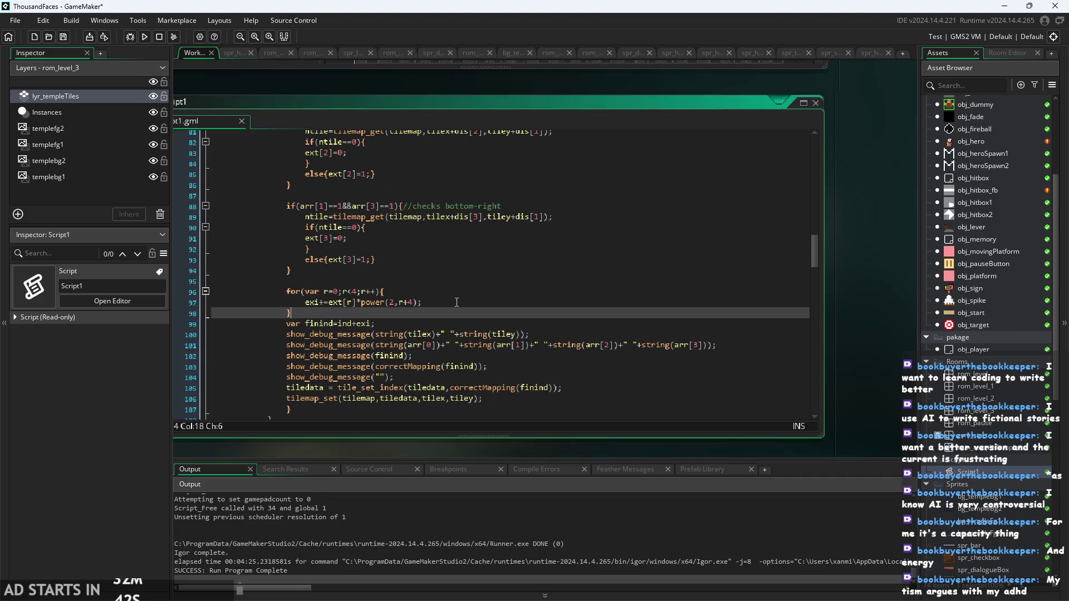
pyautogui.scroll(-3, 441, 334)
pyautogui.moveTo(234, 415)
pyautogui.mouseDown()
pyautogui.moveTo(268, 368)
pyautogui.moveTo(266, 341)
pyautogui.mouseUp()
pyautogui.click(266, 340)
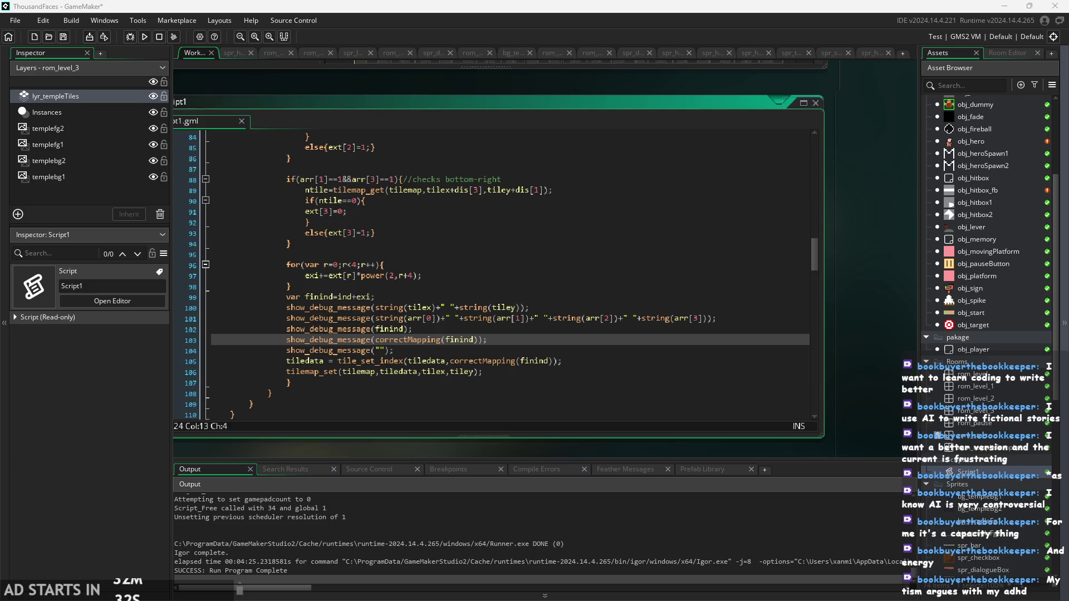
pyautogui.press('Up')
pyautogui.press('Up')
pyautogui.press('Up')
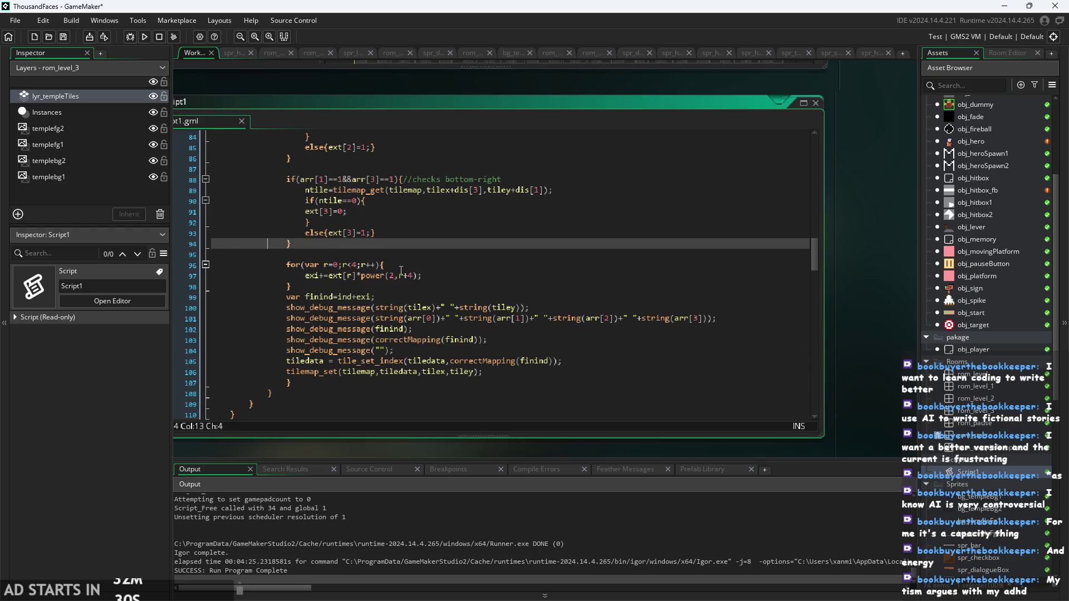
pyautogui.scroll(-1, 370, 340)
pyautogui.click(383, 346)
pyautogui.scroll(4, 371, 343)
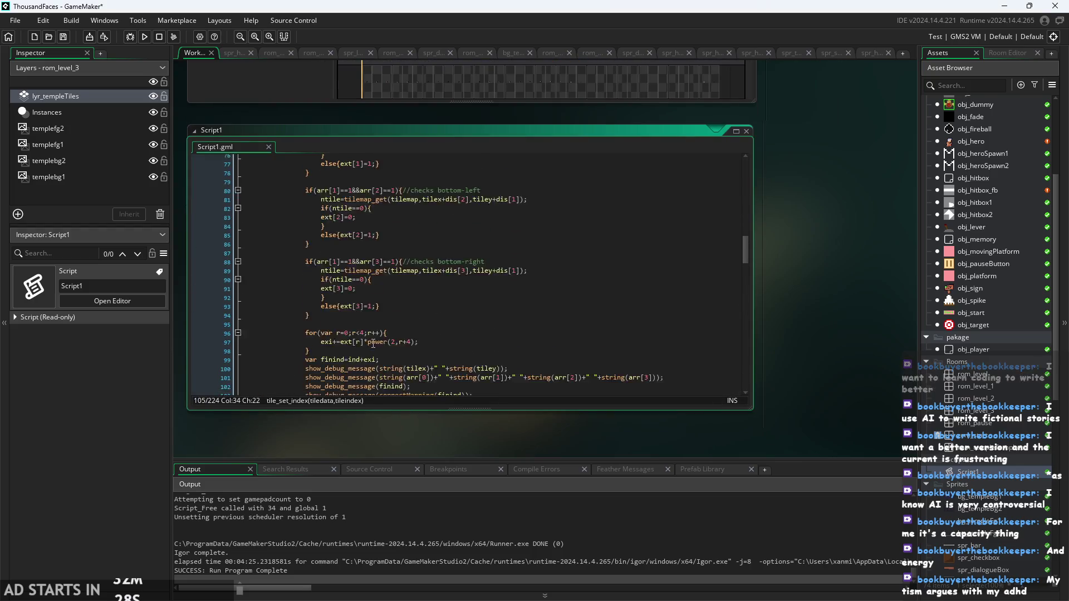
pyautogui.scroll(2, 373, 343)
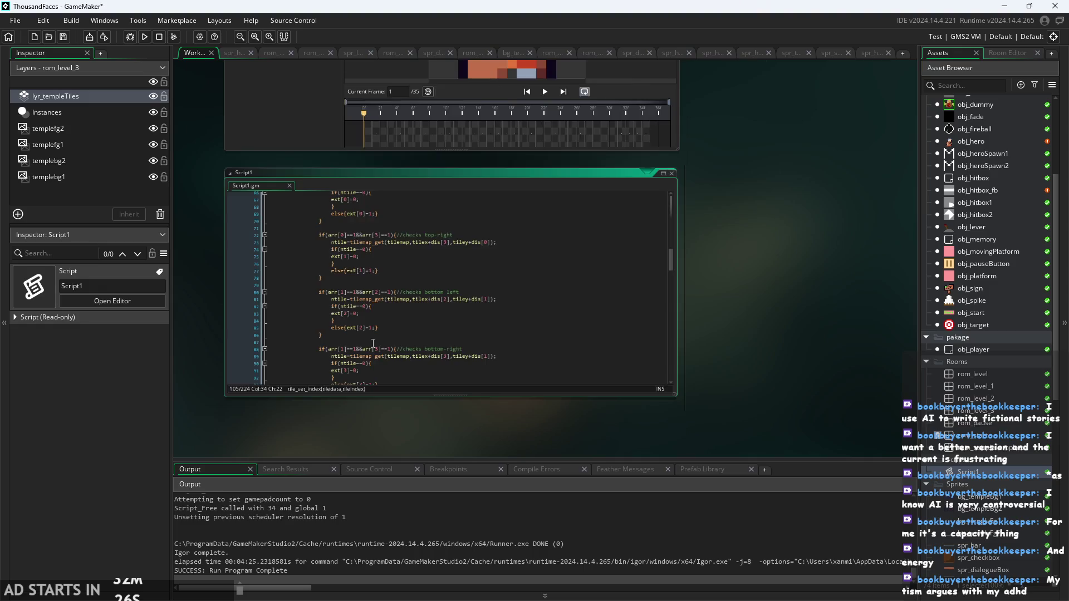
pyautogui.scroll(15, 423, 328)
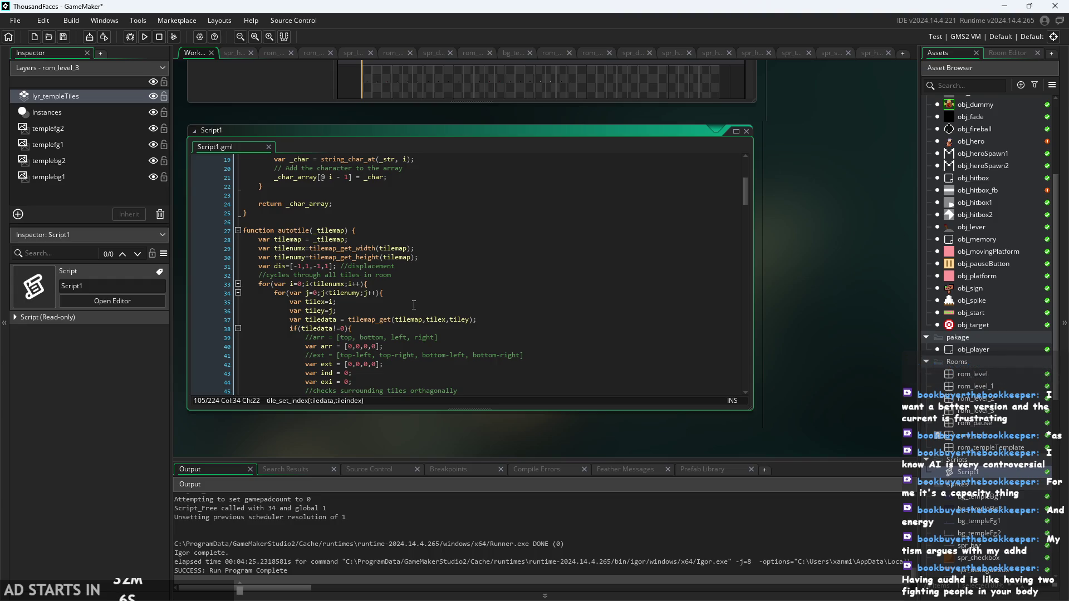
# Walk through autotile's non-empty tile check, tilex assignment and the loop over tile rows
pyautogui.click(349, 328)
pyautogui.scroll(-2, 448, 326)
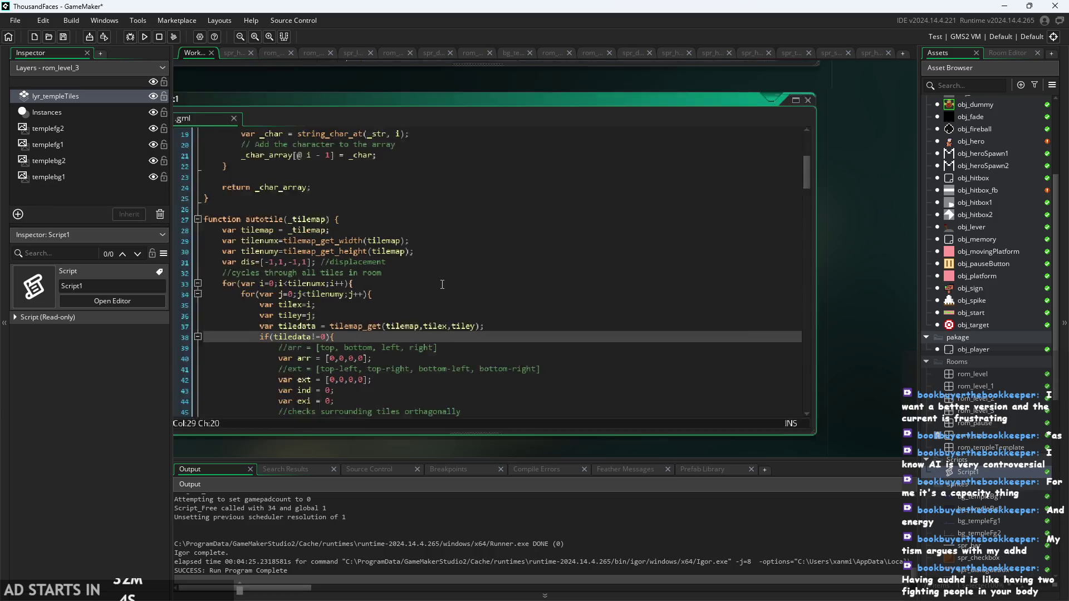
pyautogui.scroll(4, 449, 326)
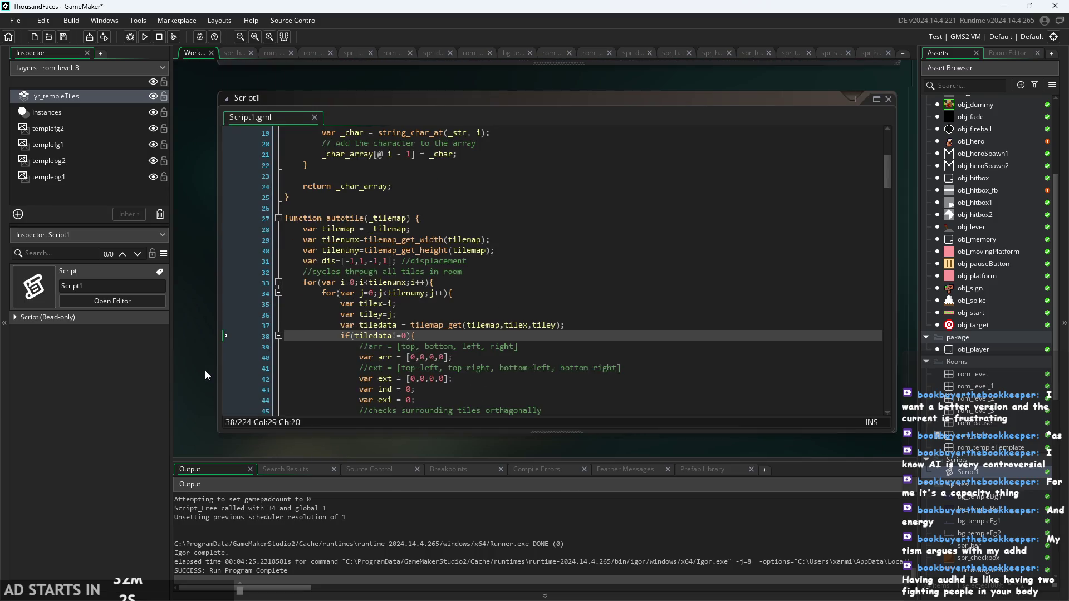
pyautogui.click(492, 289)
pyautogui.click(499, 311)
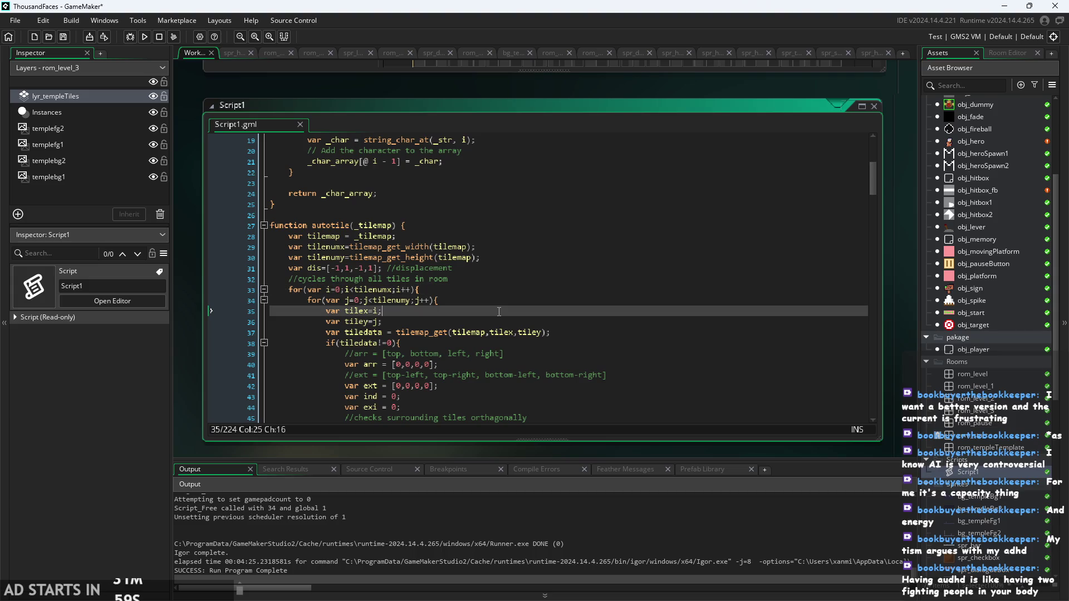
pyautogui.click(503, 300)
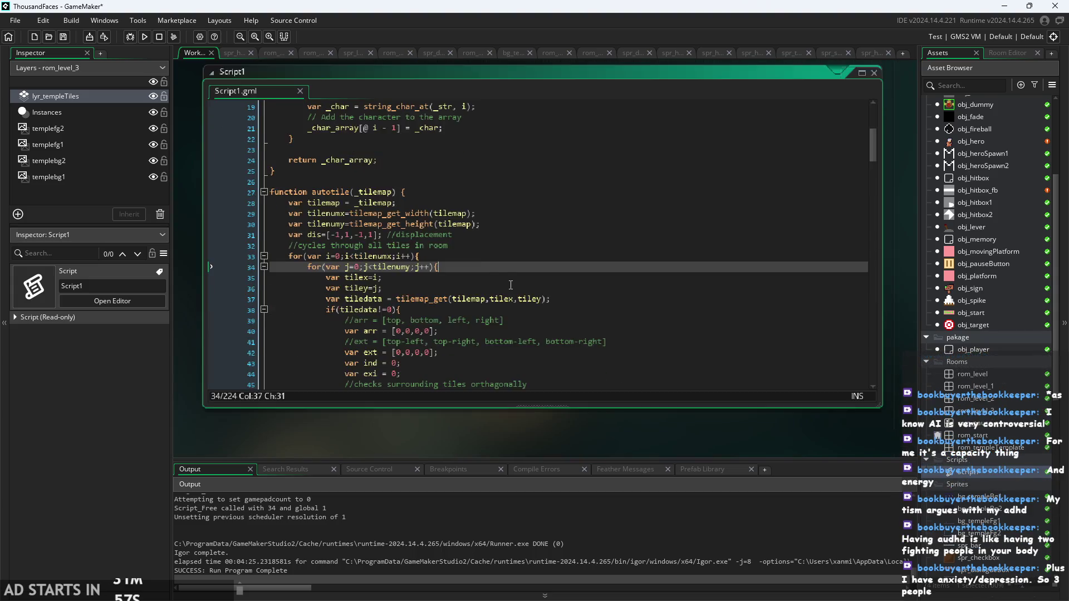
pyautogui.scroll(-2, 511, 285)
# Review the all-tiles loop comment and the blank line just before the autotile function
pyautogui.press('Up')
pyautogui.press('Up')
pyautogui.press('End')
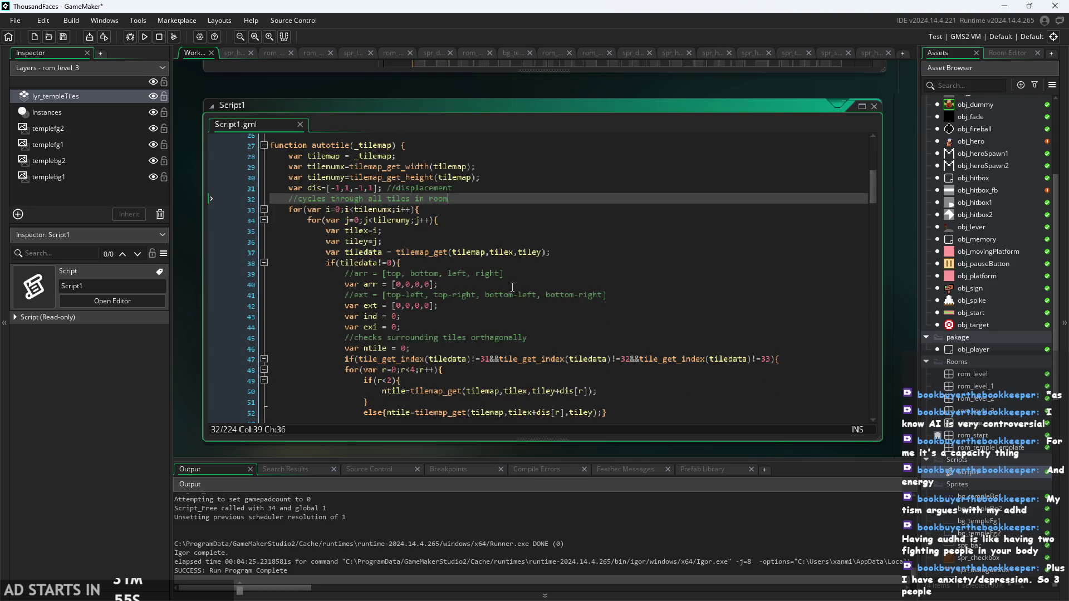
pyautogui.scroll(3, 535, 306)
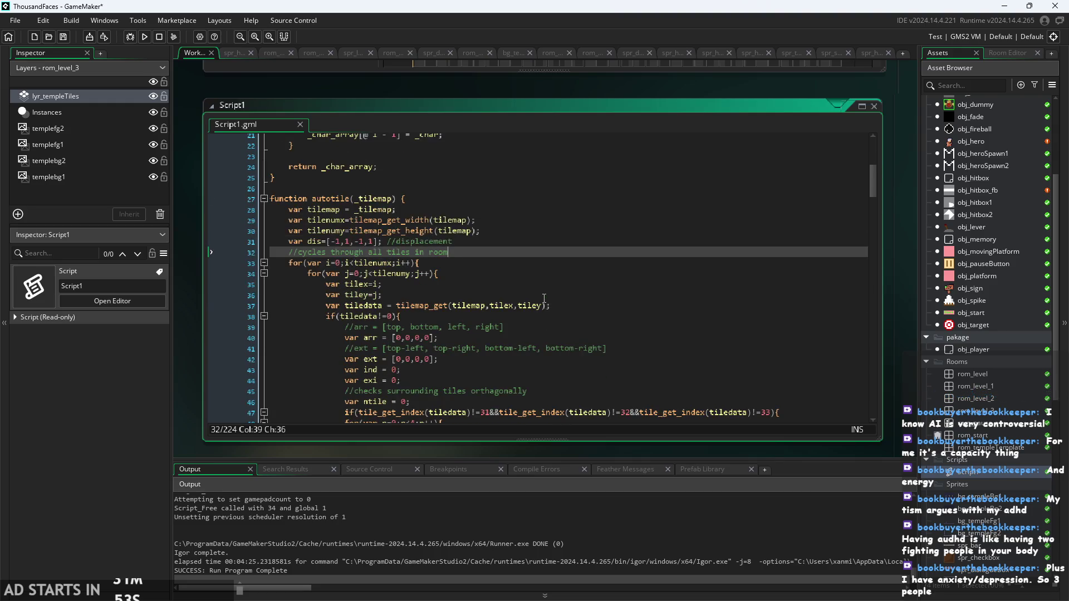
pyautogui.click(535, 225)
pyautogui.click(536, 205)
pyautogui.click(540, 215)
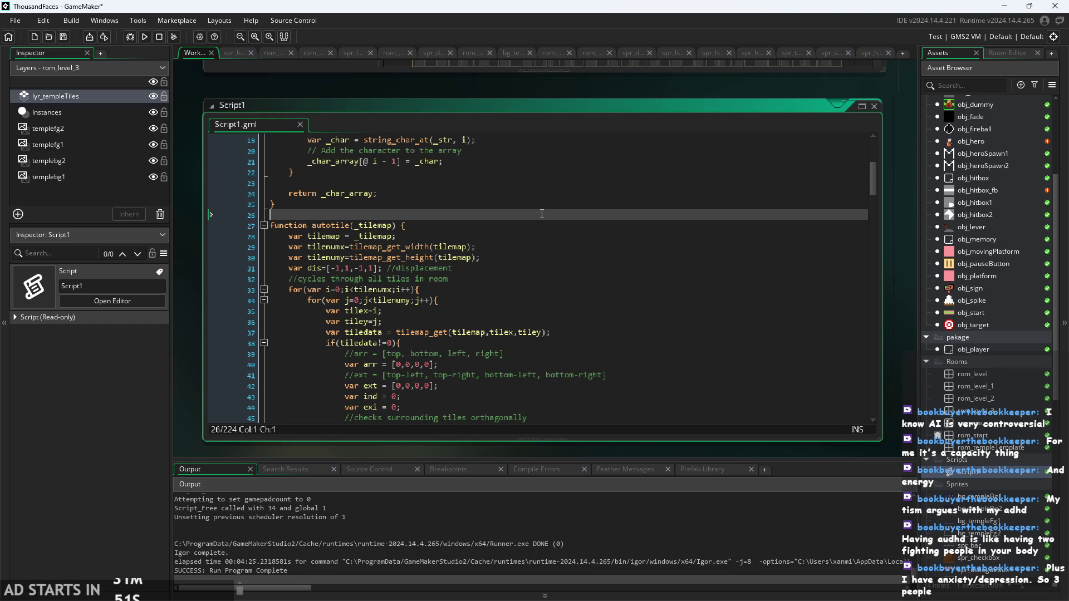
pyautogui.scroll(-2, 541, 214)
pyautogui.scroll(-20, 542, 214)
# Read the comments below autotile: edge and corner bit values, corner directions and air tile indices
pyautogui.click(494, 298)
pyautogui.click(535, 306)
pyautogui.click(585, 348)
pyautogui.click(632, 380)
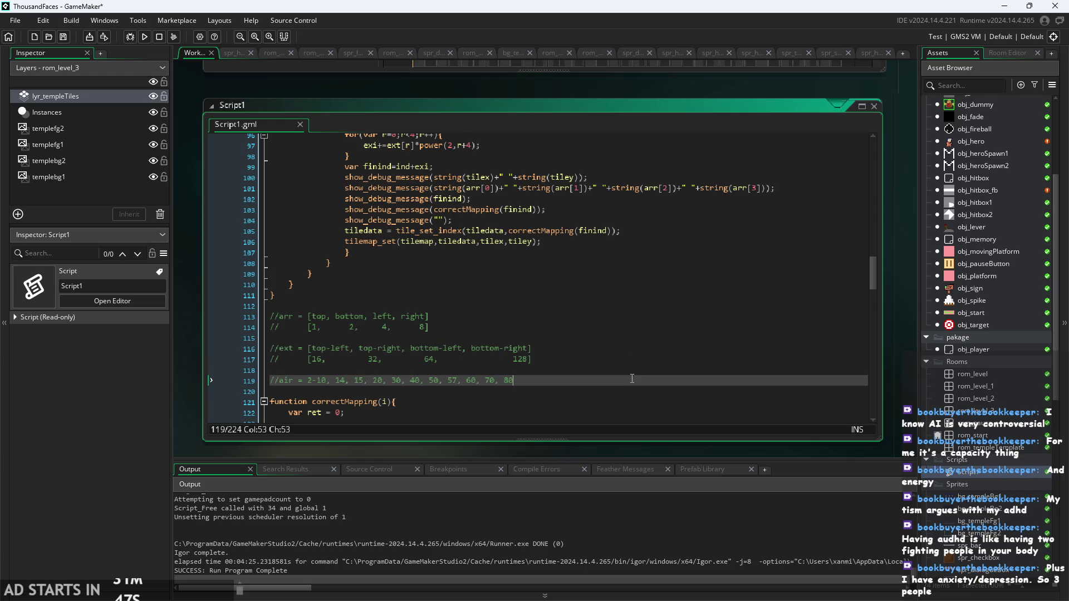
pyautogui.moveTo(632, 377); pyautogui.dragTo(635, 331)
pyautogui.click(636, 331)
pyautogui.scroll(-1, 630, 339)
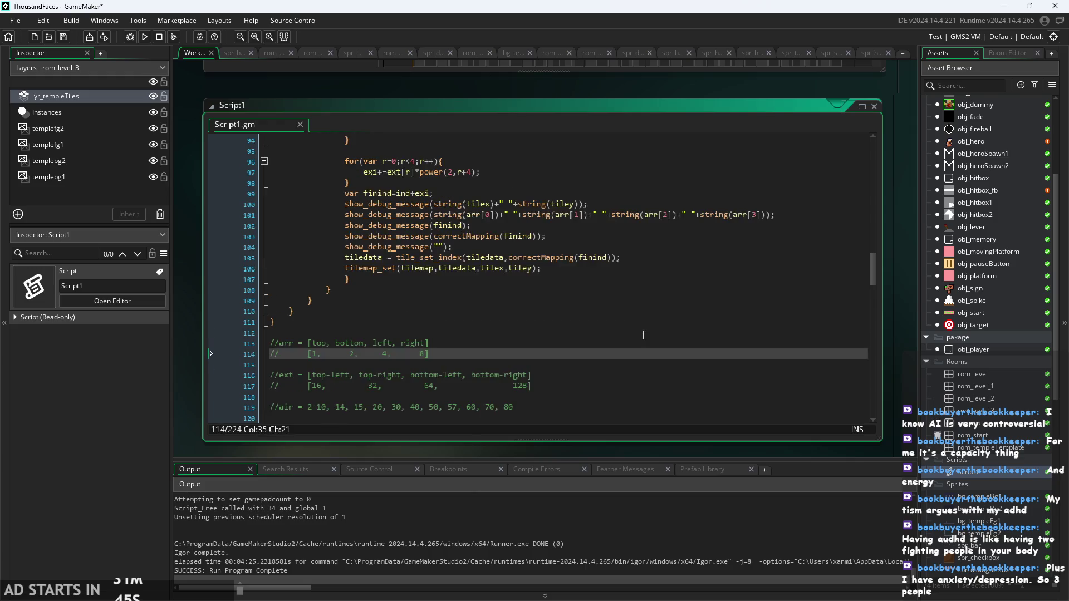
pyautogui.click(627, 352)
pyautogui.click(629, 343)
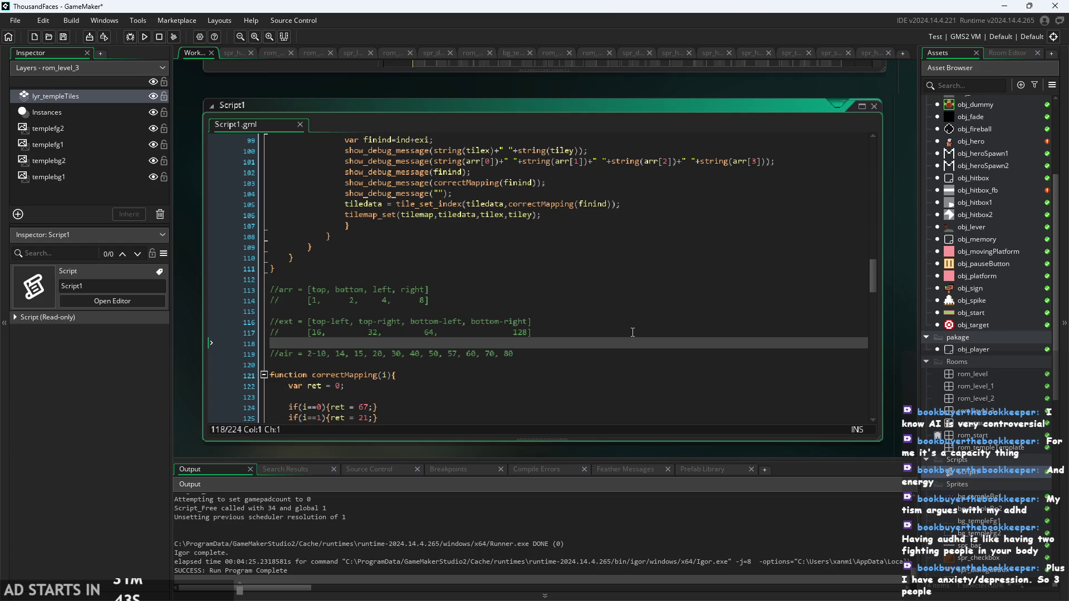
pyautogui.click(638, 330)
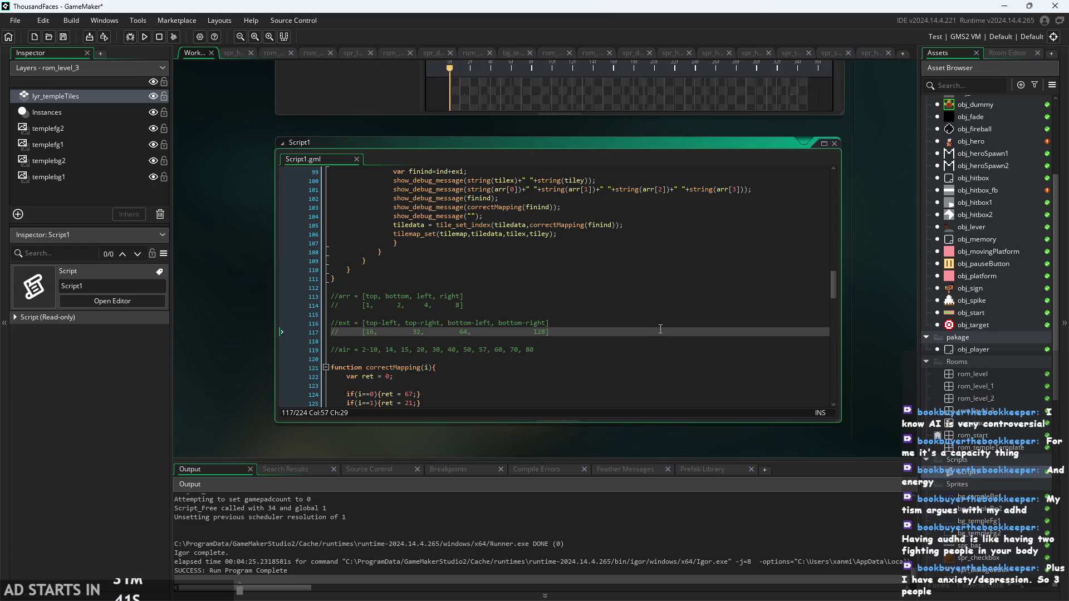
pyautogui.click(660, 327)
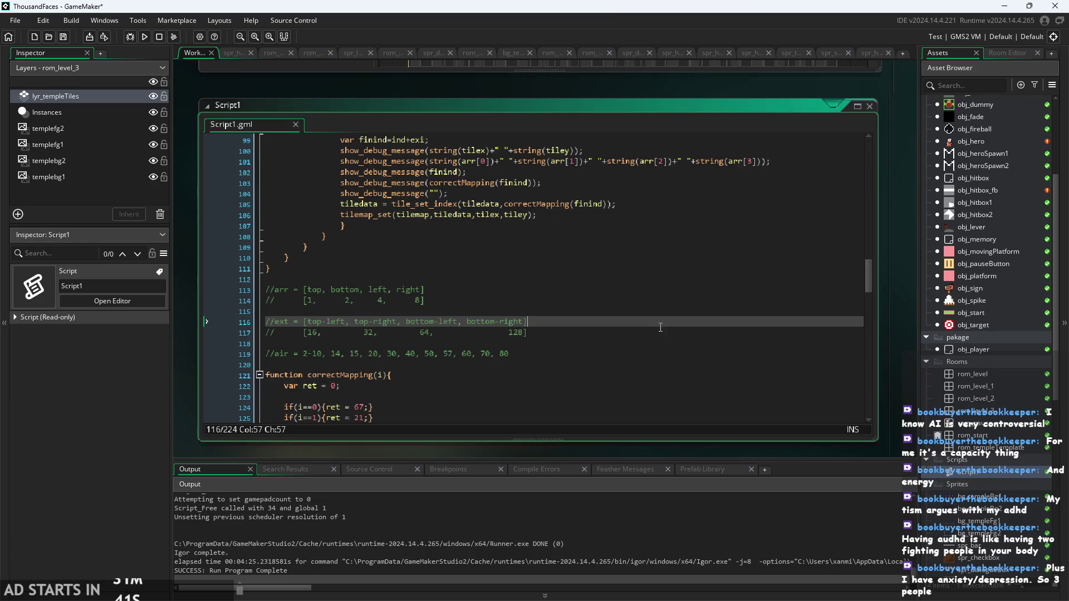
pyautogui.click(631, 353)
pyautogui.scroll(1, 626, 357)
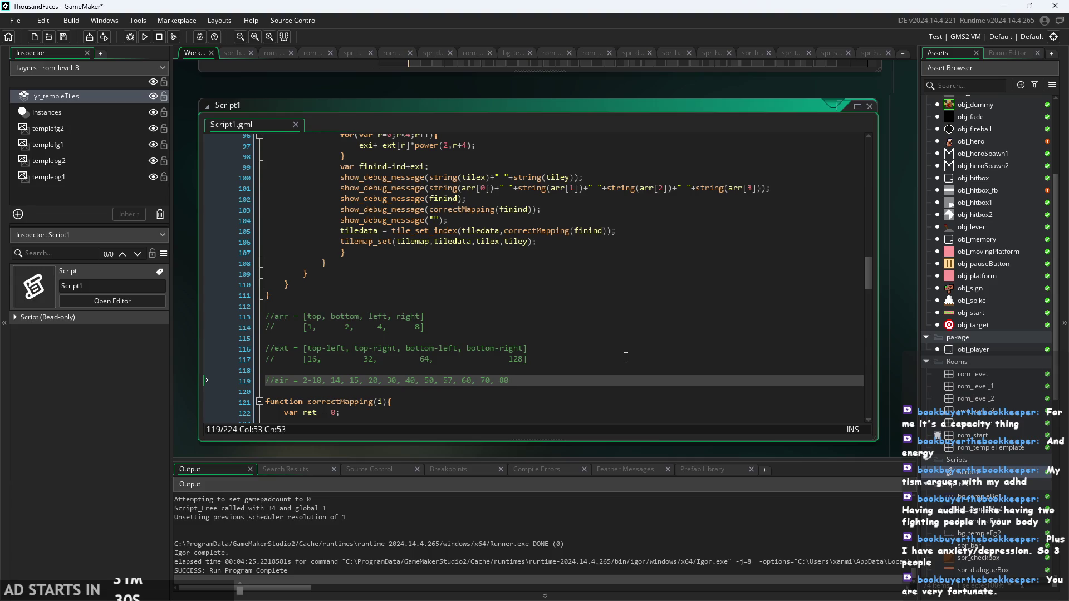
# Step up through the neighbour checks, from the bottom-right lookup to the bottom-left check
pyautogui.click(323, 317)
pyautogui.press('Up')
pyautogui.scroll(2, 295, 299)
pyautogui.scroll(1, 423, 325)
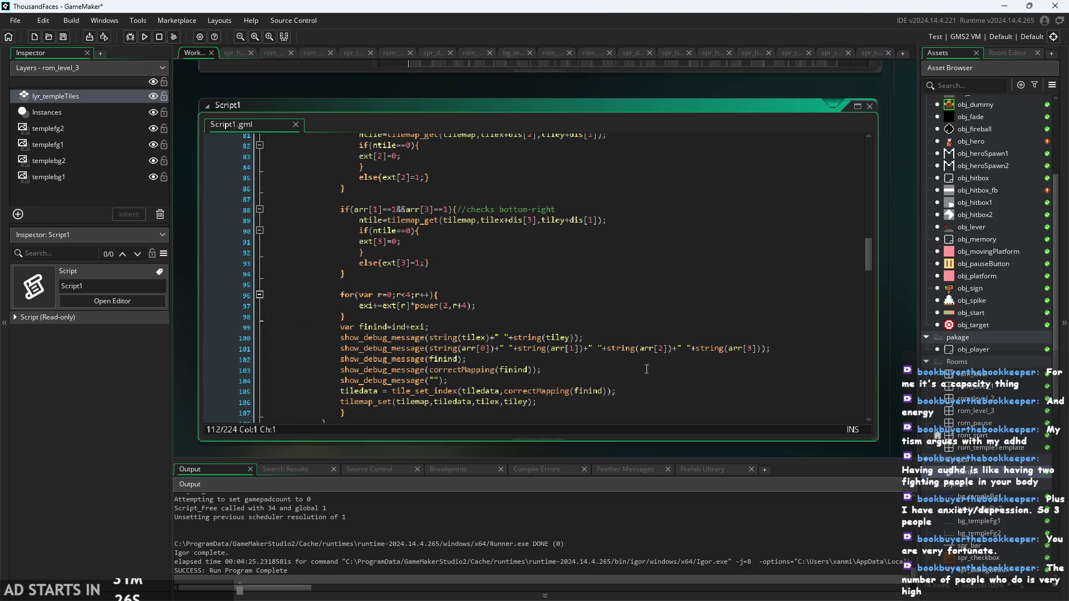
pyautogui.click(811, 349)
pyautogui.scroll(2, 810, 349)
pyautogui.press('Up')
pyautogui.press('Up')
pyautogui.press('Up')
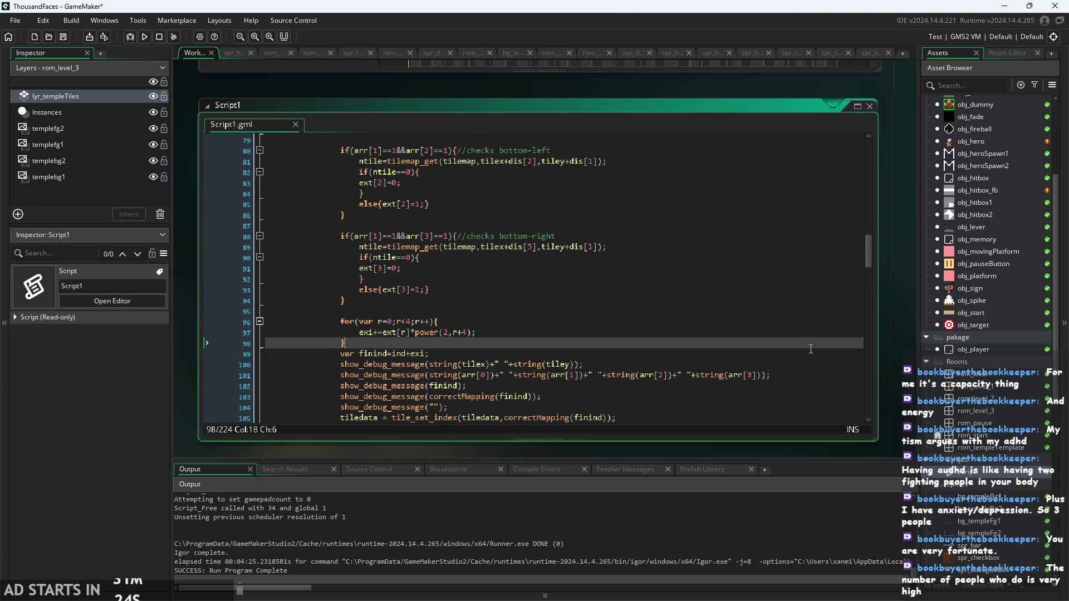
pyautogui.scroll(2, 810, 349)
pyautogui.click(810, 347)
pyautogui.click(811, 354)
pyautogui.scroll(1, 811, 355)
pyautogui.press('Up')
pyautogui.press('Up')
pyautogui.press('Up')
pyautogui.scroll(2, 811, 355)
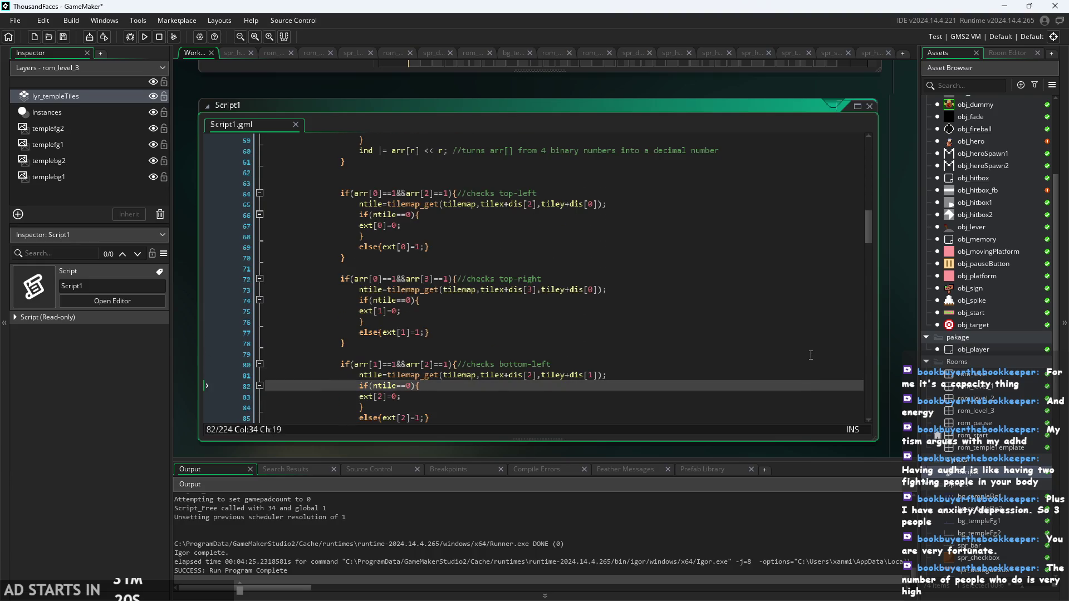
pyautogui.scroll(2, 810, 367)
pyautogui.scroll(2, 811, 374)
# Review the top-left check, the ind line, neighbour lookups, tile exclusion check and arr declaration
pyautogui.click(811, 374)
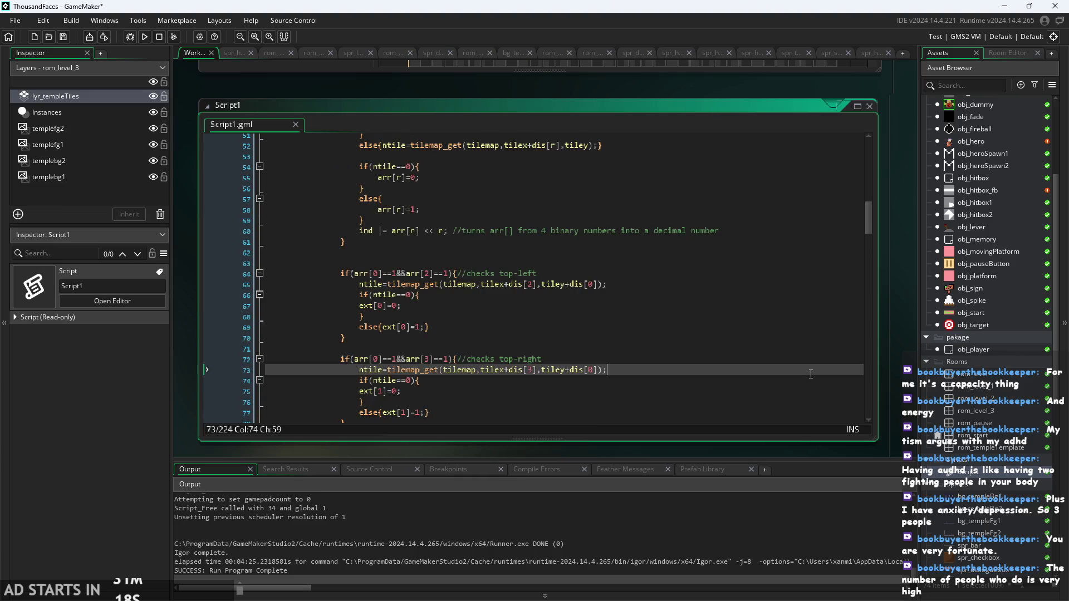
pyautogui.scroll(3, 810, 374)
pyautogui.click(810, 374)
pyautogui.press('Up')
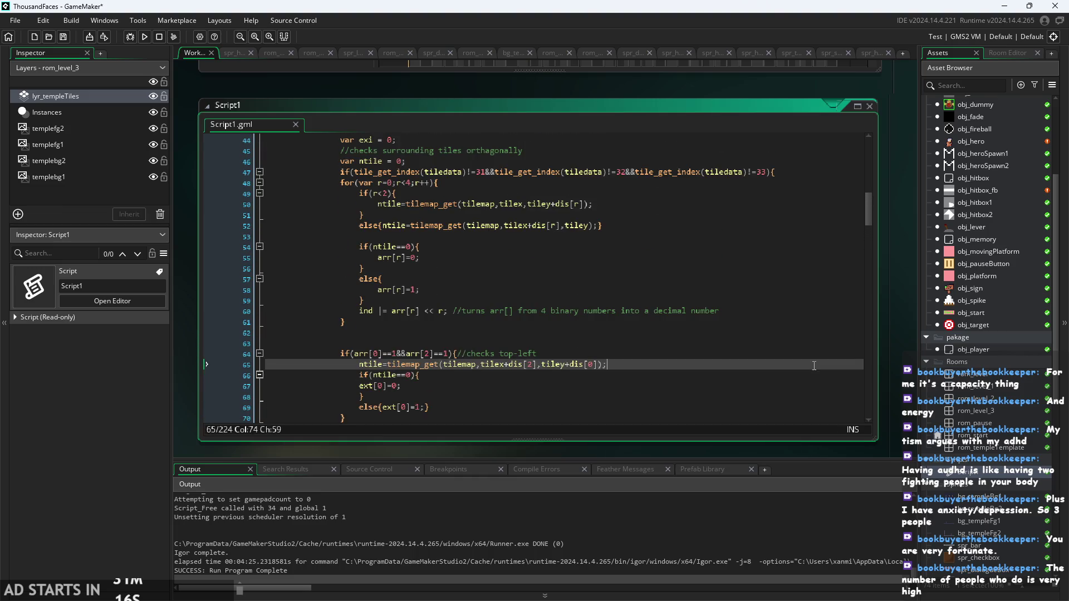
pyautogui.scroll(3, 809, 389)
pyautogui.click(807, 416)
pyautogui.click(813, 333)
pyautogui.click(818, 312)
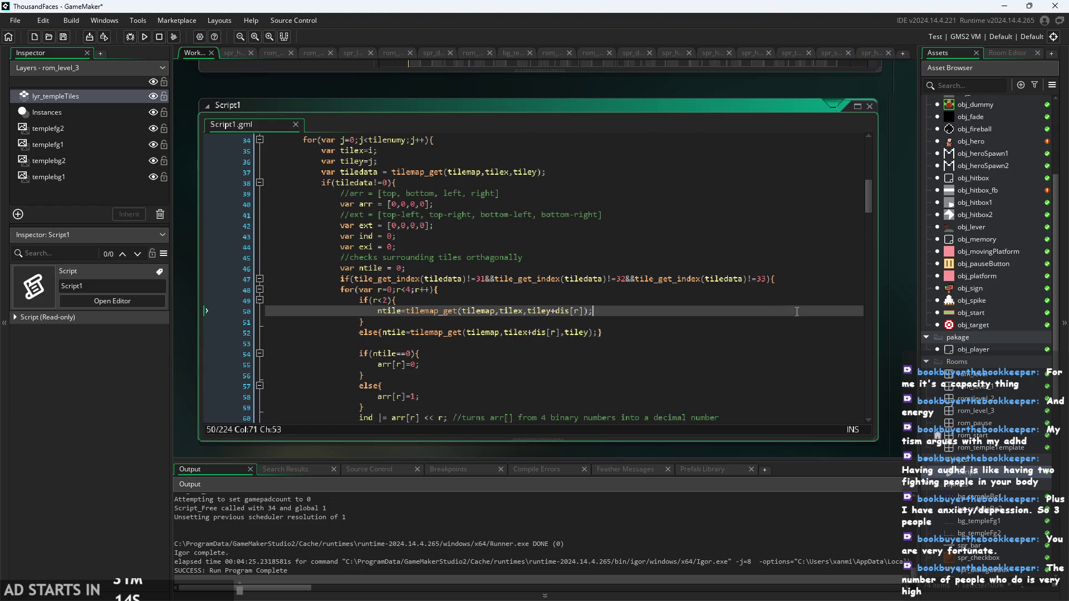
pyautogui.click(826, 278)
pyautogui.scroll(2, 829, 280)
pyautogui.click(818, 291)
pyautogui.scroll(1, 817, 294)
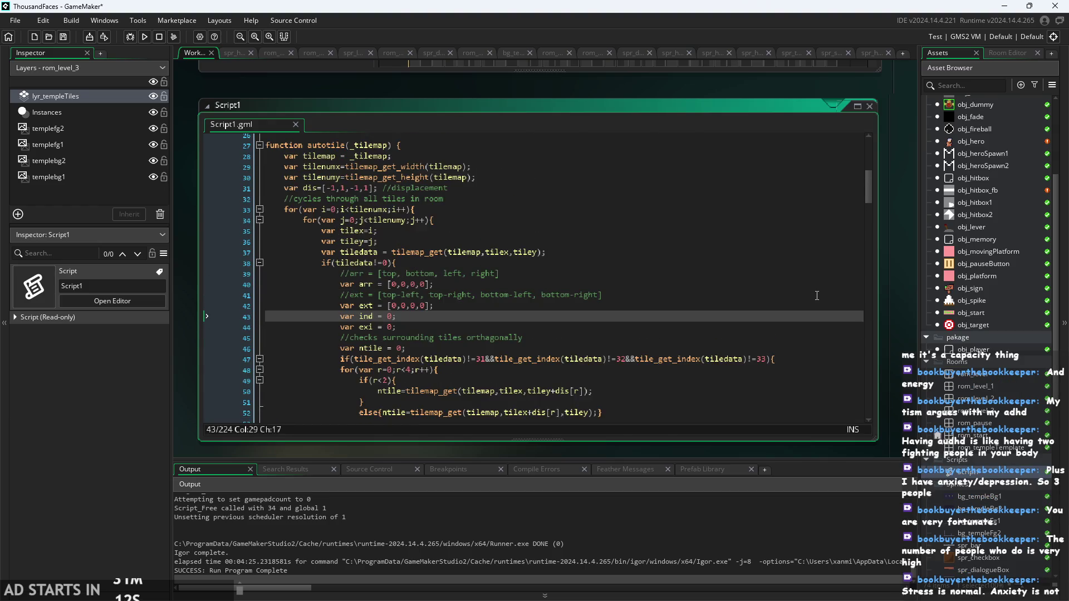
pyautogui.click(816, 285)
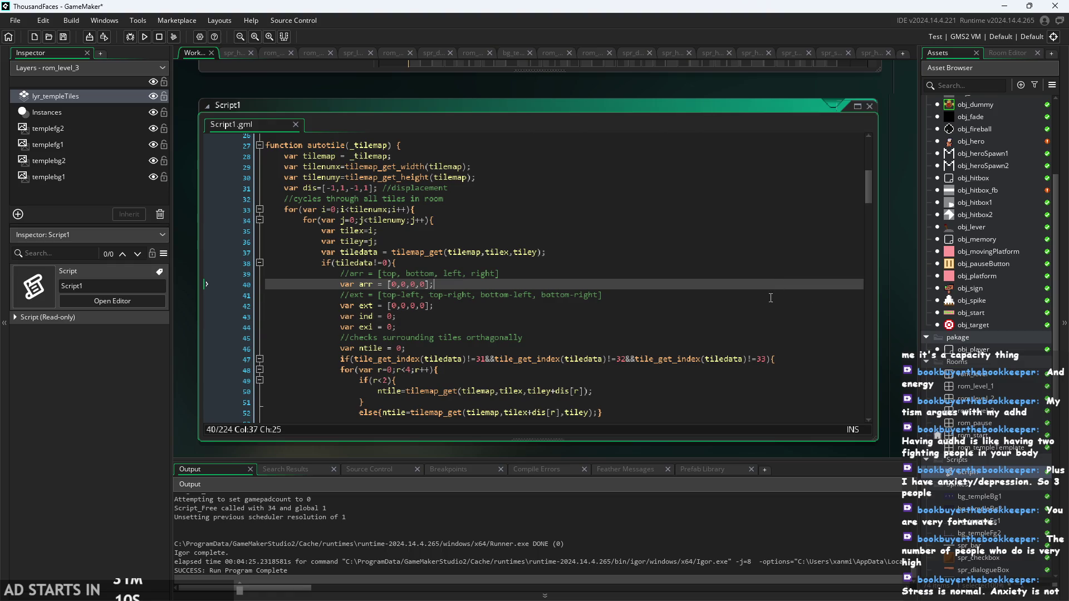
# Delete the trailing space at the end of the tilemap_get line 37
pyautogui.click(622, 252)
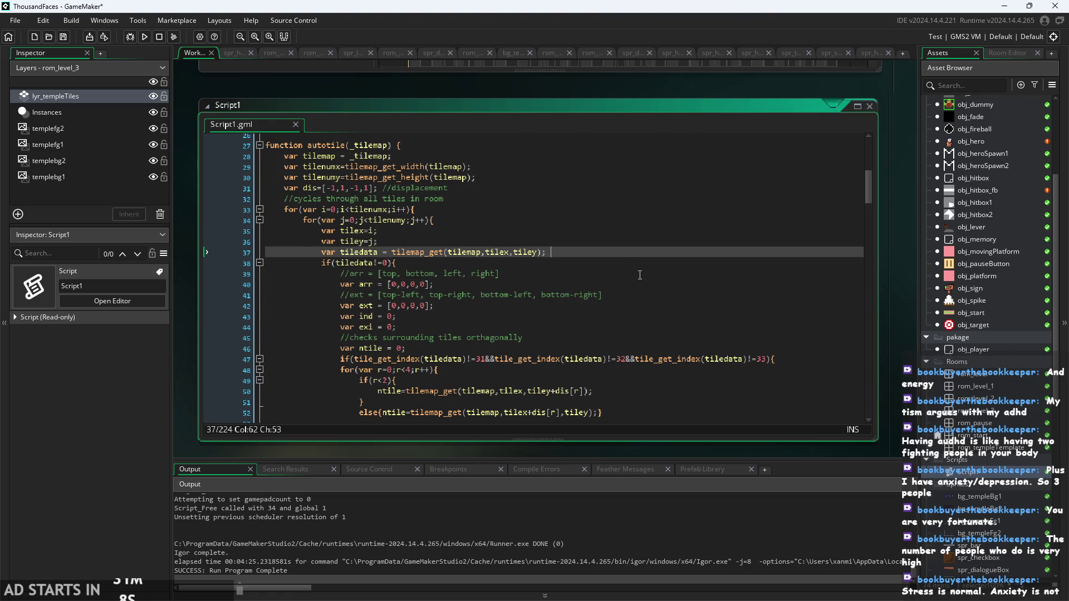
pyautogui.scroll(1, 629, 281)
pyautogui.press('BackSpace')
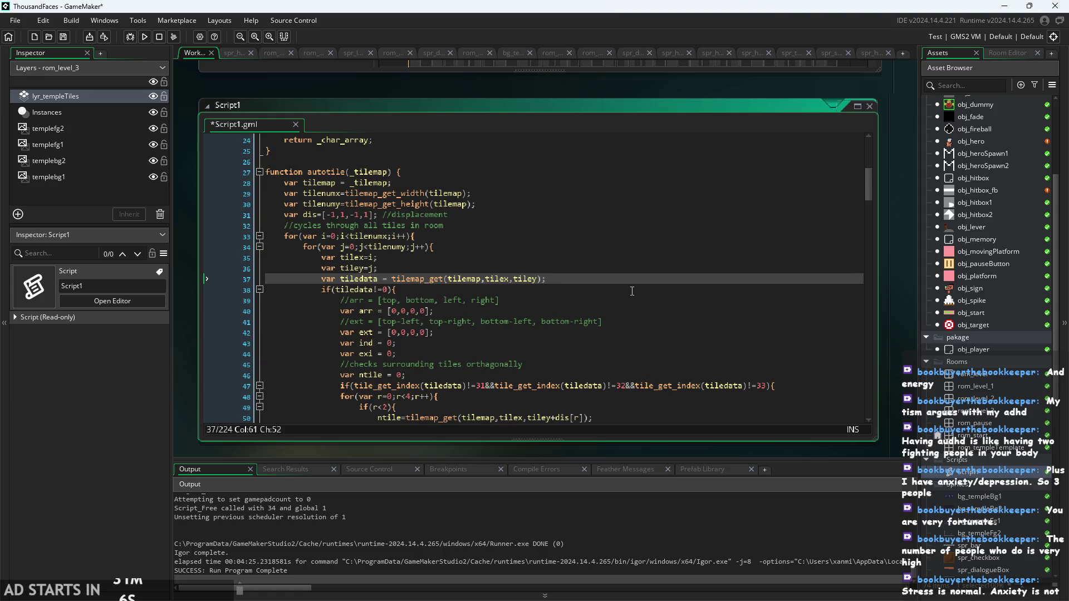
# Recheck the autotile header, column and row loops, tilemap_get line and tile exclusion check
pyautogui.click(595, 234)
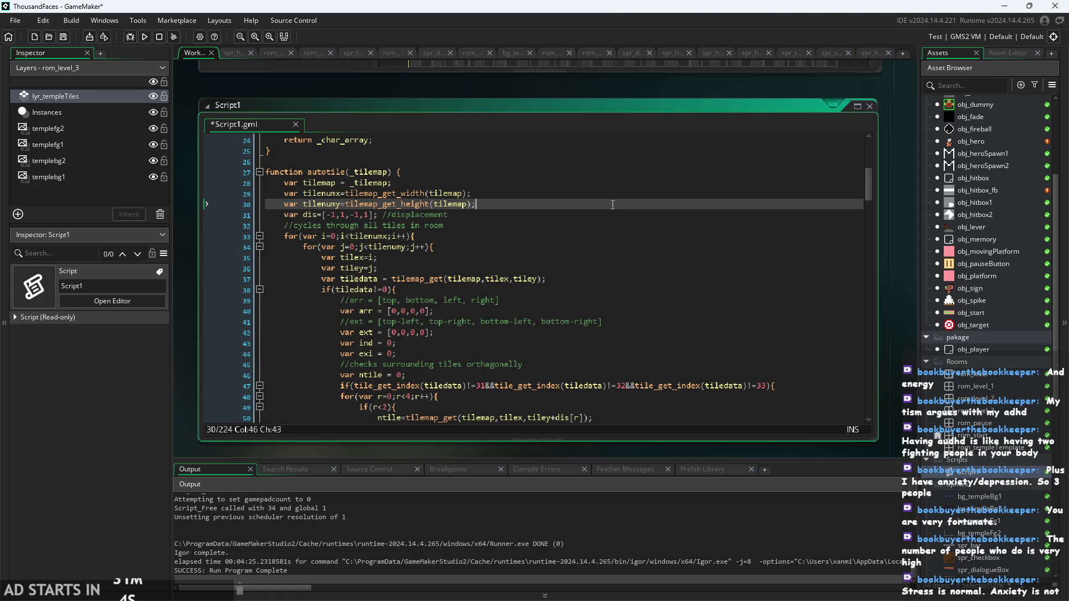
pyautogui.click(611, 162)
pyautogui.scroll(1, 610, 162)
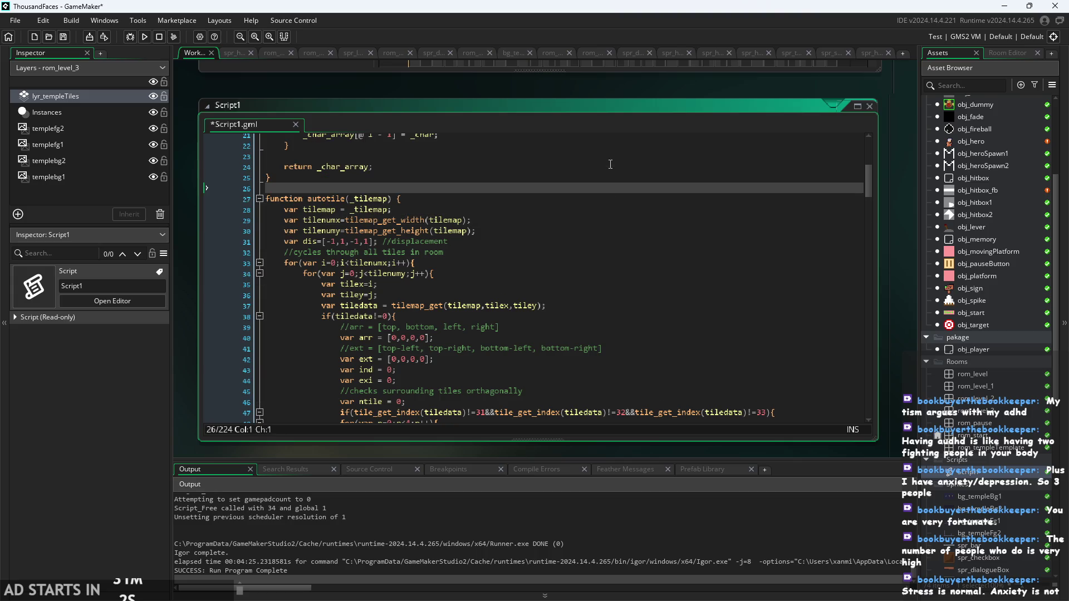
pyautogui.click(609, 200)
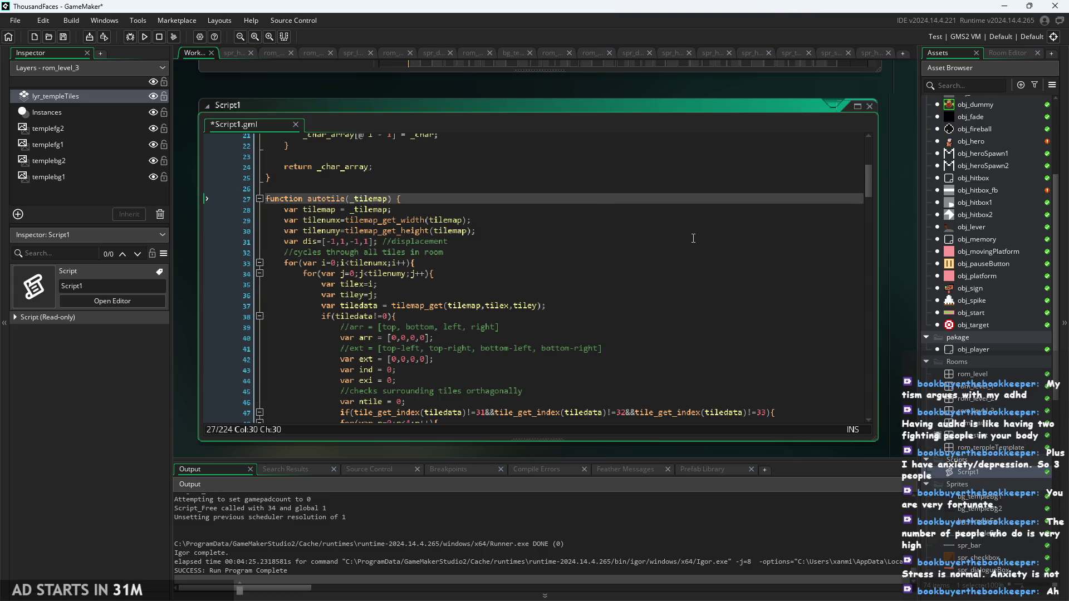
pyautogui.scroll(-2, 668, 228)
pyautogui.click(660, 230)
pyautogui.click(658, 209)
pyautogui.click(682, 220)
pyautogui.click(718, 252)
pyautogui.click(814, 358)
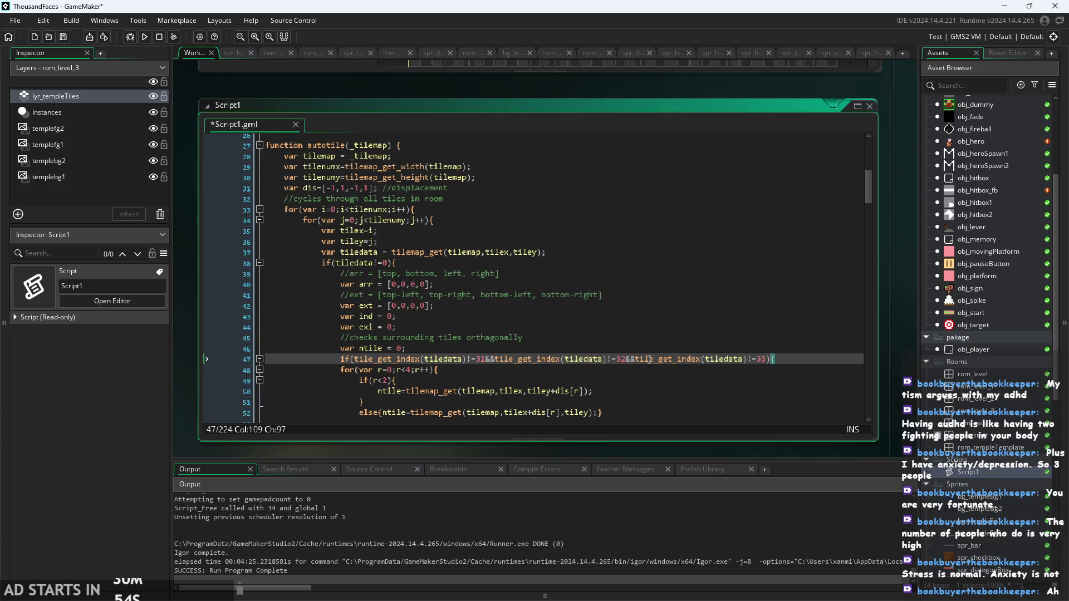
pyautogui.keyDown('ctrl'); pyautogui.scroll(3, 470, 388); pyautogui.keyUp('ctrl')
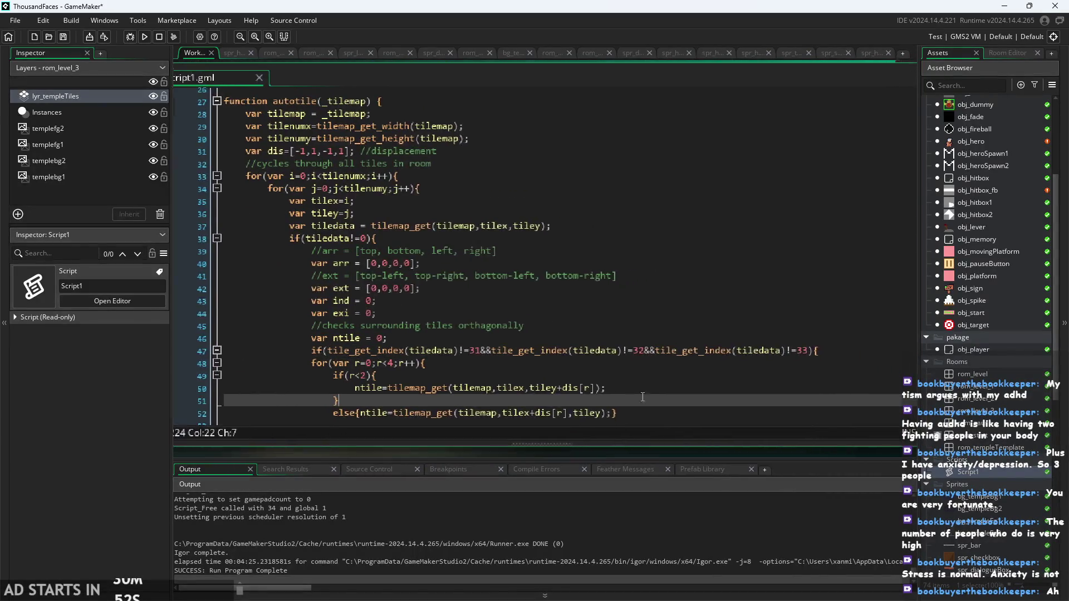
pyautogui.click(363, 338)
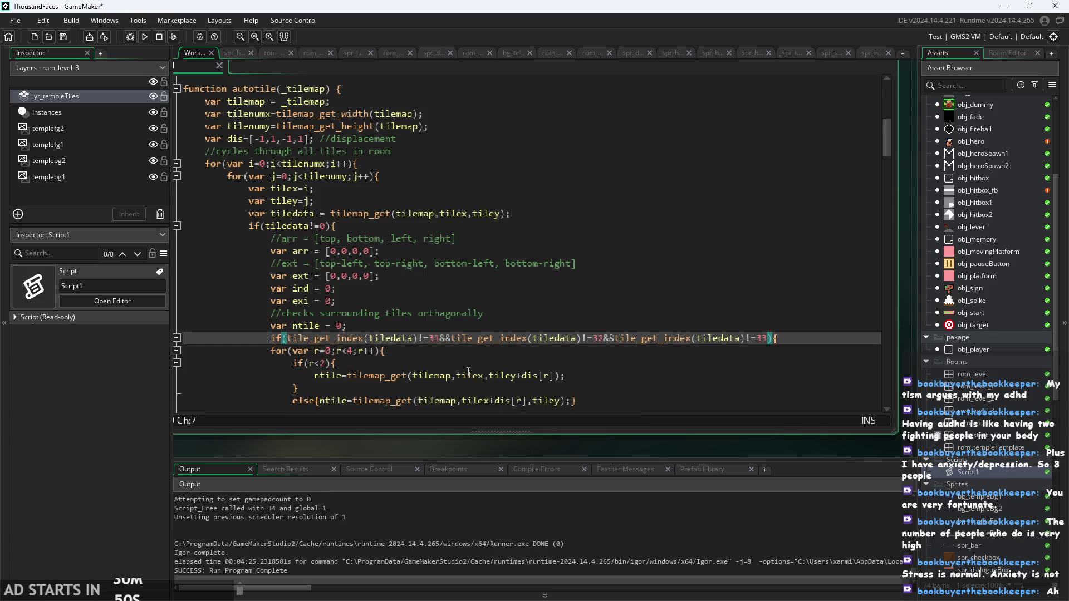
pyautogui.keyDown('ctrl'); pyautogui.scroll(-3, 569, 359); pyautogui.keyUp('ctrl')
pyautogui.click(568, 375)
pyautogui.click(616, 397)
pyautogui.scroll(-3, 612, 362)
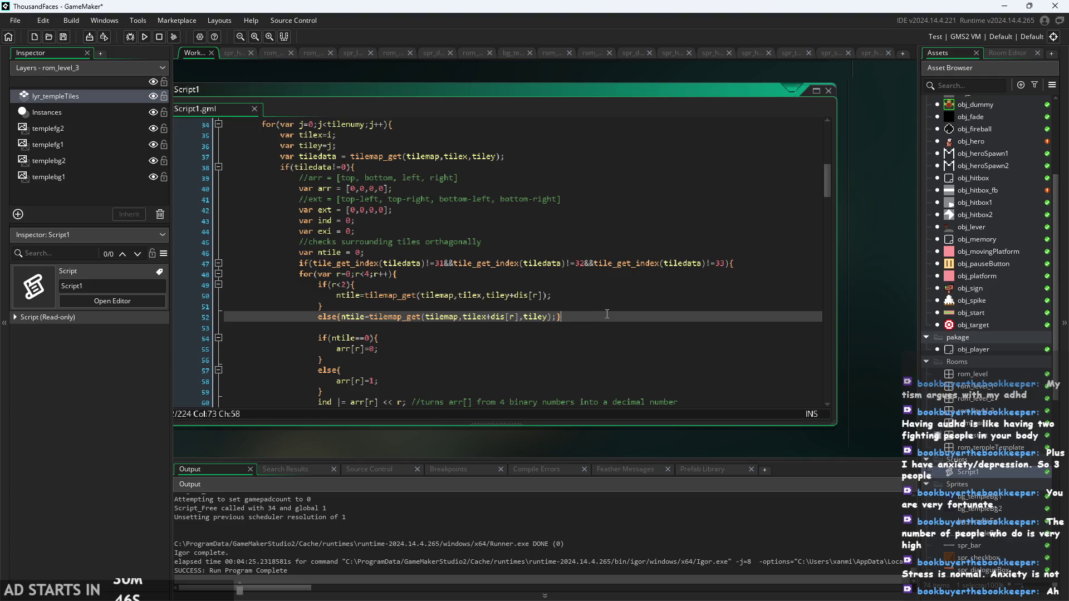
pyautogui.scroll(-4, 607, 313)
pyautogui.scroll(-4, 607, 313)
pyautogui.scroll(-2, 606, 315)
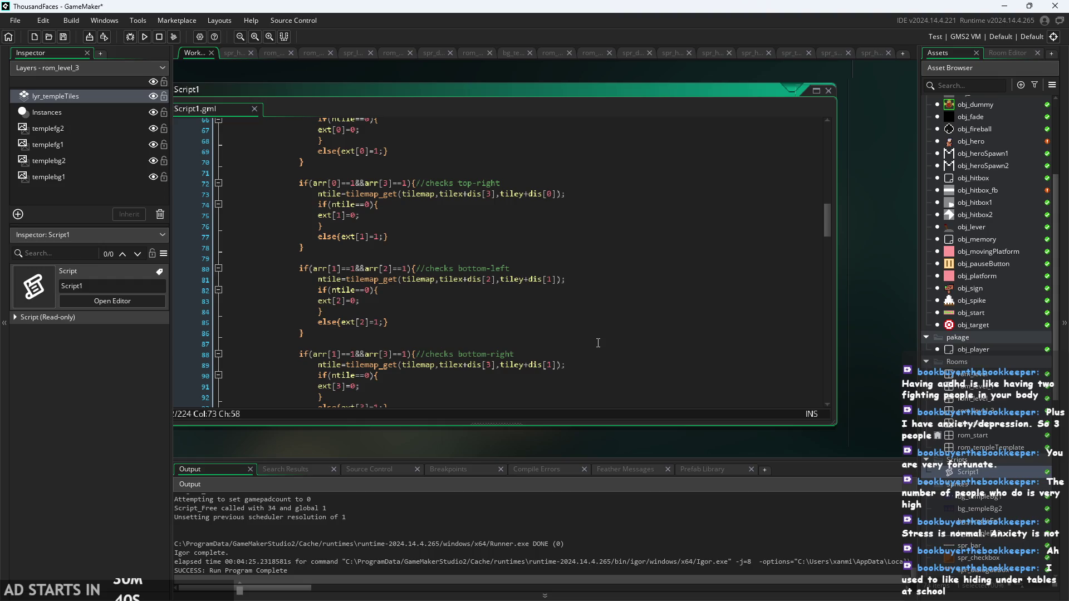
pyautogui.click(656, 321)
pyautogui.click(679, 301)
pyautogui.click(613, 326)
pyautogui.click(612, 340)
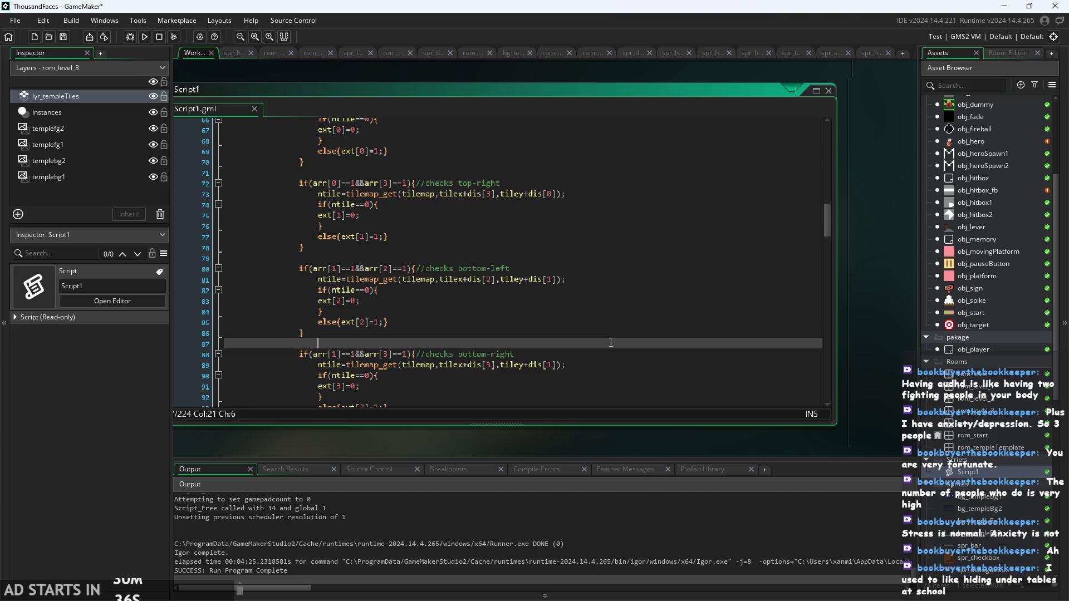
pyautogui.scroll(-2, 608, 301)
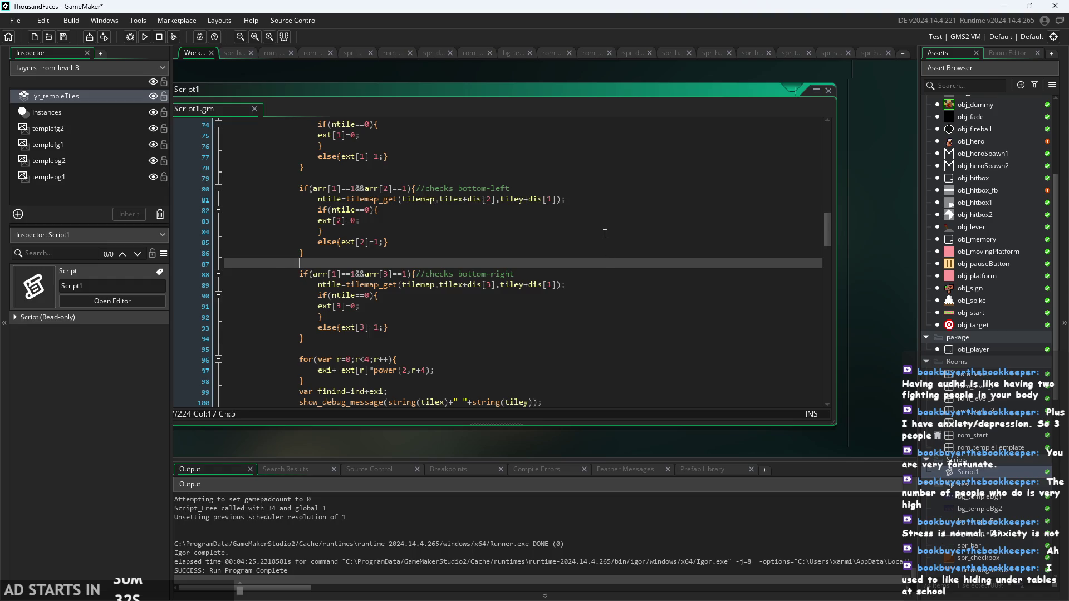
pyautogui.scroll(-2, 608, 264)
pyautogui.click(607, 264)
pyautogui.click(607, 246)
pyautogui.click(618, 274)
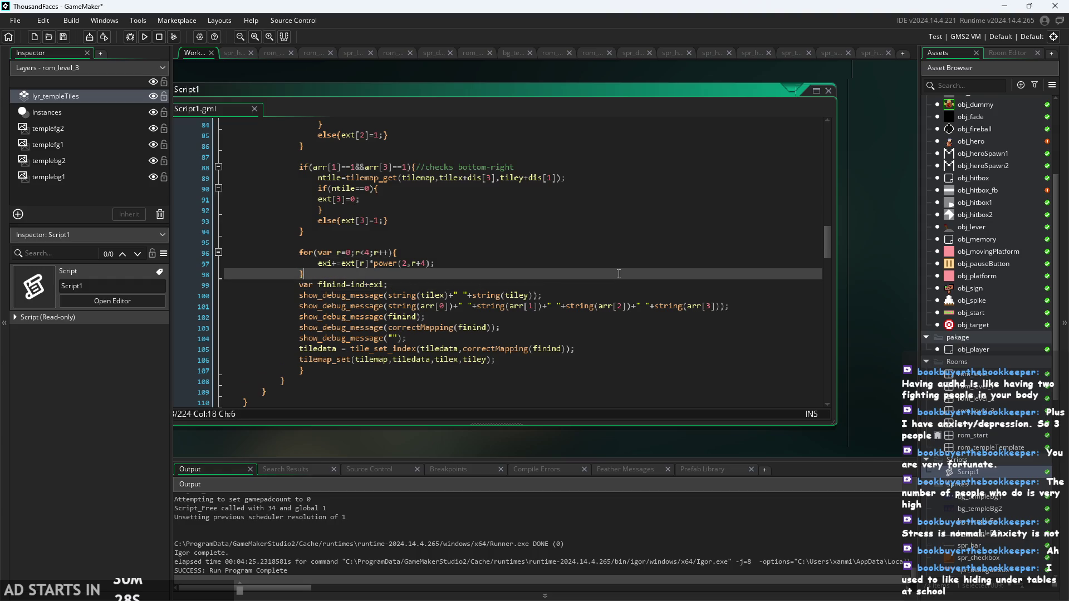
pyautogui.scroll(-5, 400, 261)
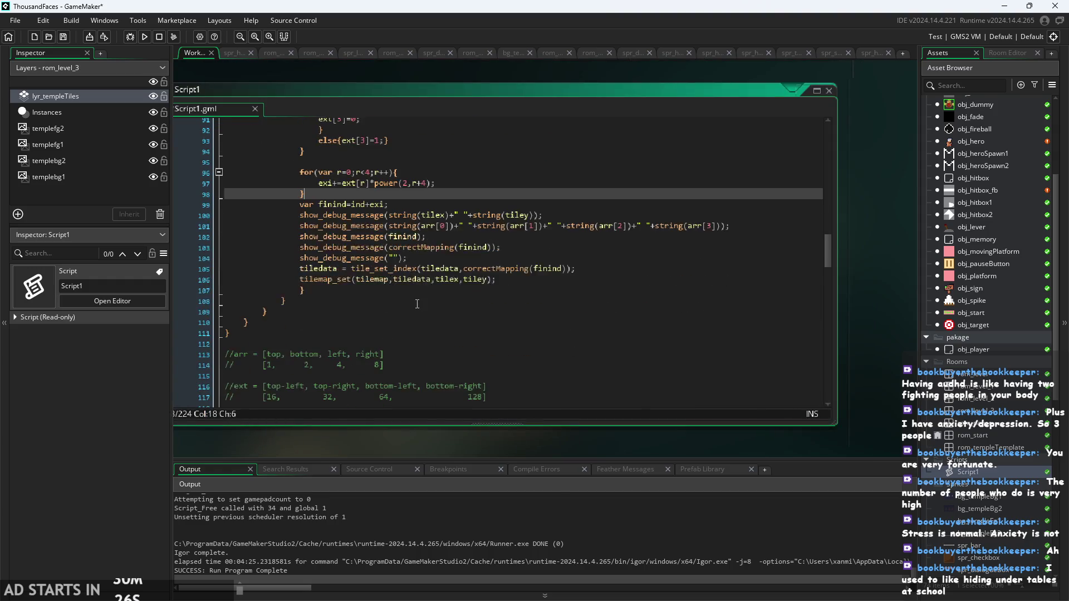
pyautogui.click(398, 265)
pyautogui.click(453, 291)
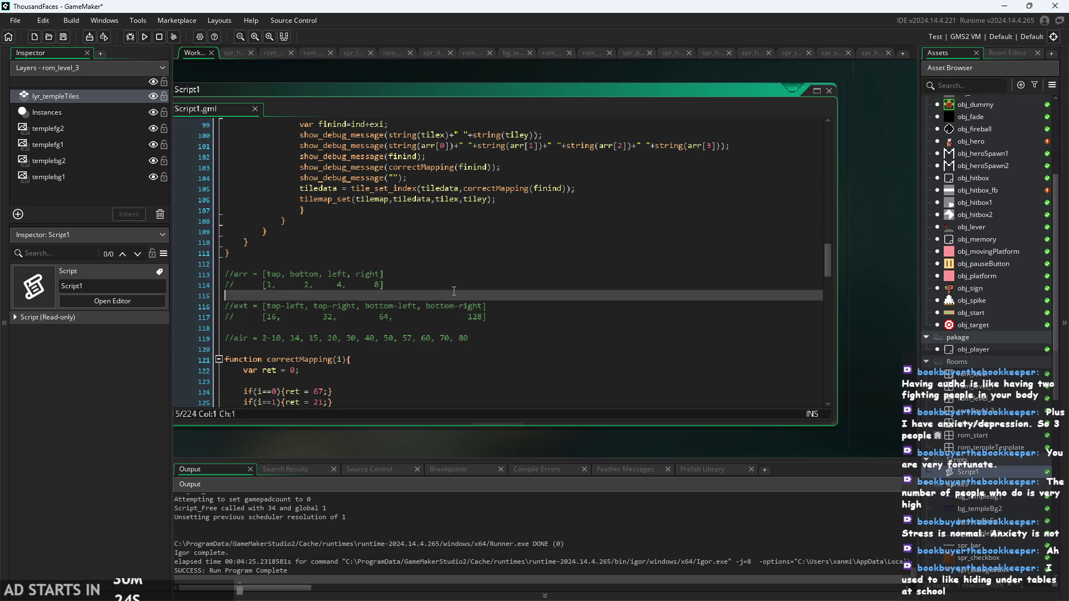
pyautogui.click(494, 269)
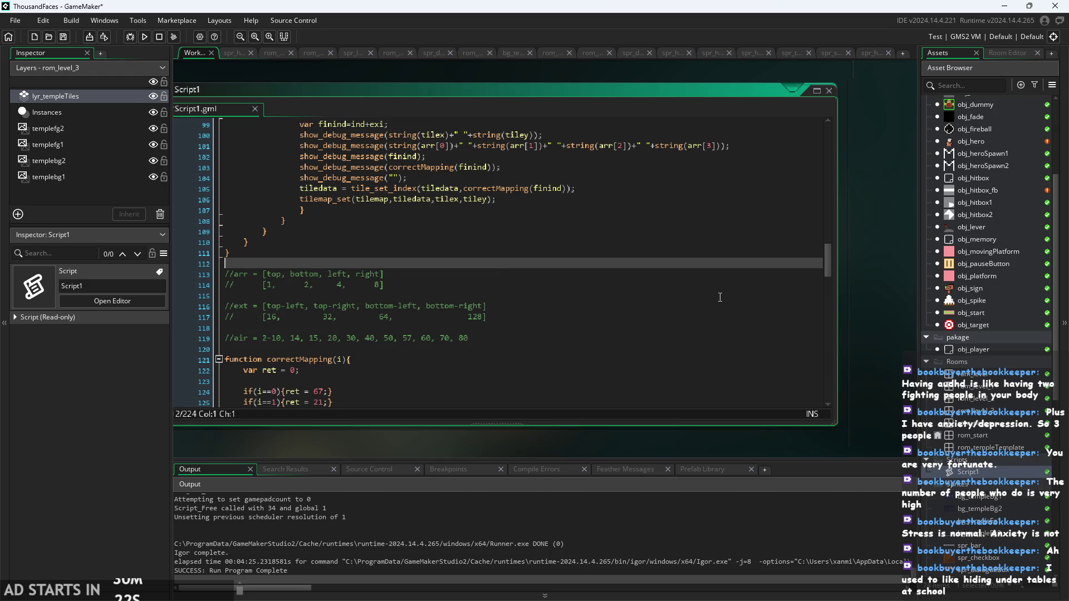
pyautogui.scroll(-1, 708, 268)
pyautogui.click(652, 321)
pyautogui.click(649, 301)
pyautogui.click(651, 290)
pyautogui.click(644, 270)
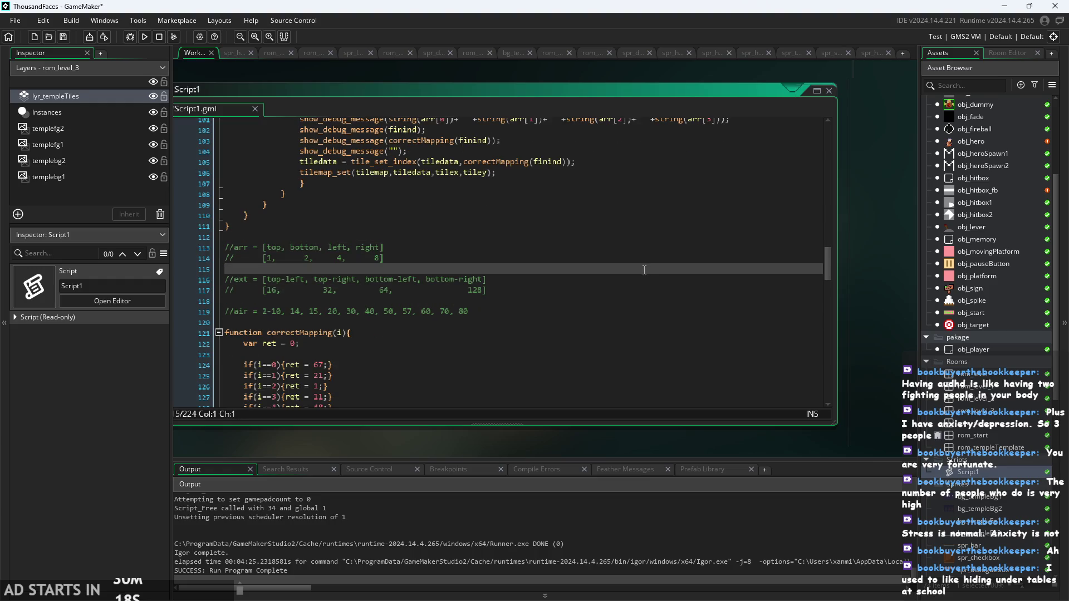
pyautogui.scroll(-3, 644, 263)
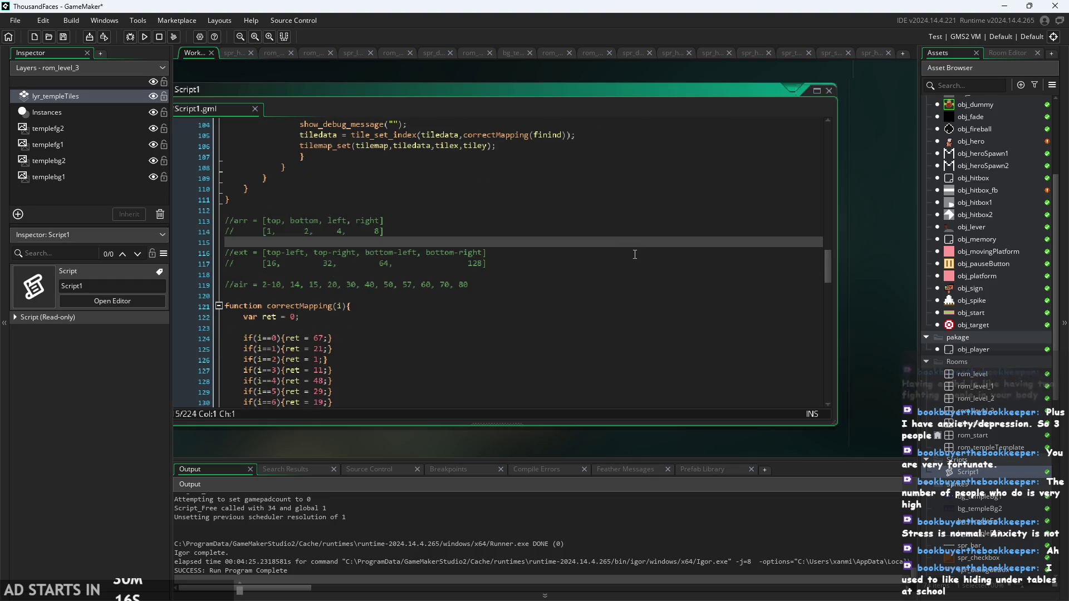
pyautogui.click(621, 245)
pyautogui.scroll(-5, 619, 244)
pyautogui.click(619, 243)
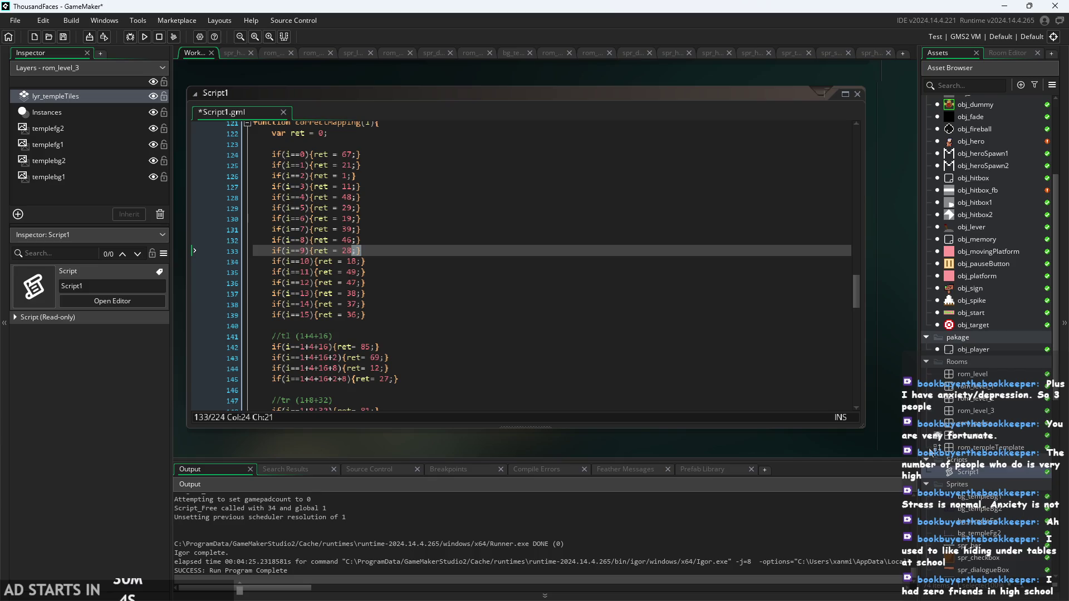
# Look over the corner-mapping comments and the corner-bit summing loop around autotile
pyautogui.scroll(-2, 482, 268)
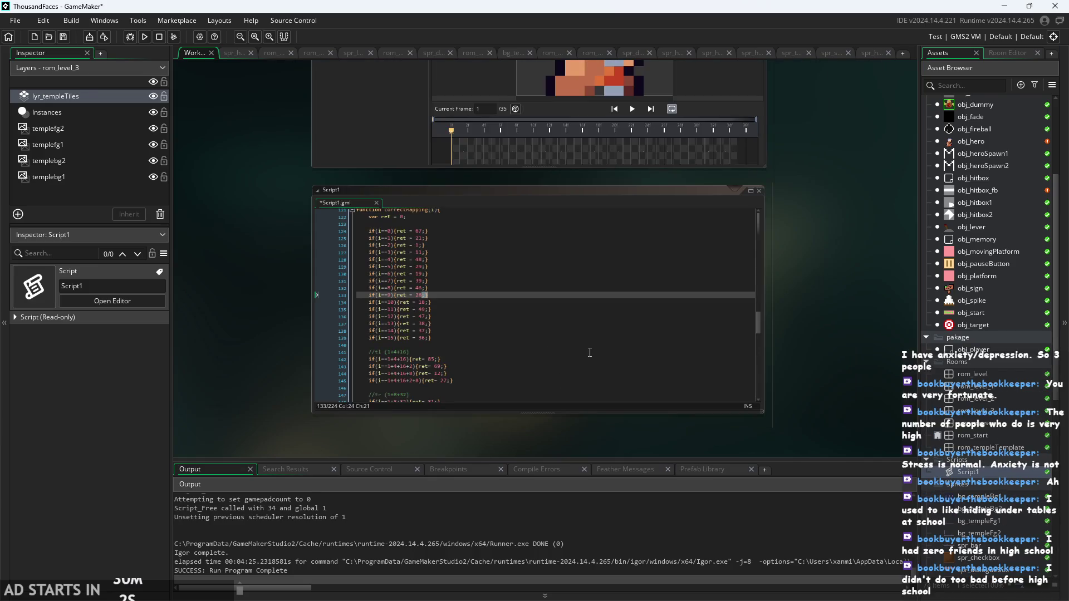
pyautogui.scroll(2, 590, 351)
pyautogui.click(590, 353)
pyautogui.scroll(8, 590, 351)
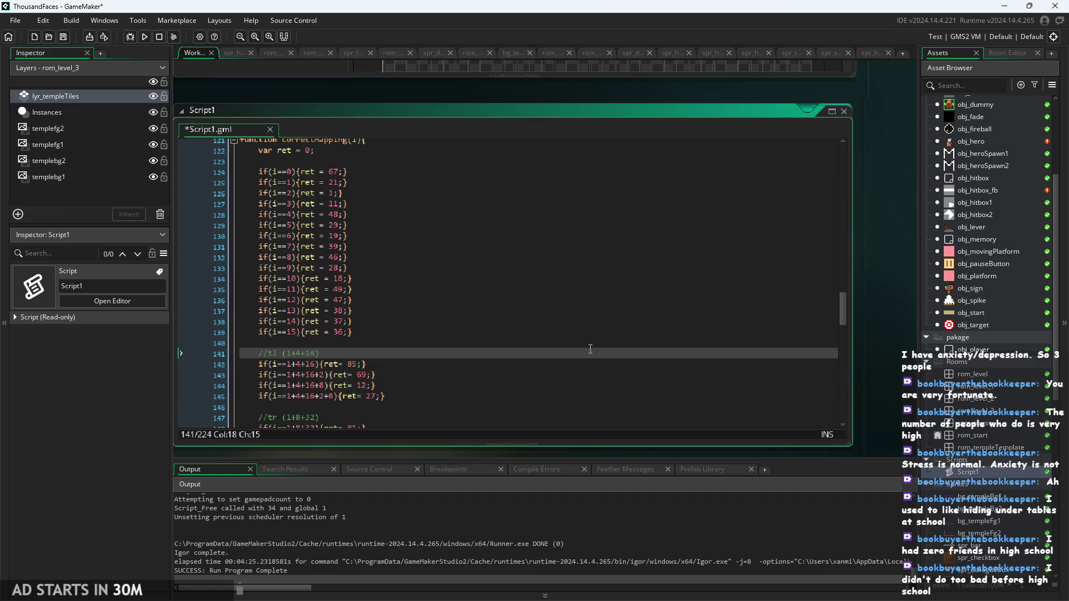
pyautogui.click(582, 332)
pyautogui.click(590, 310)
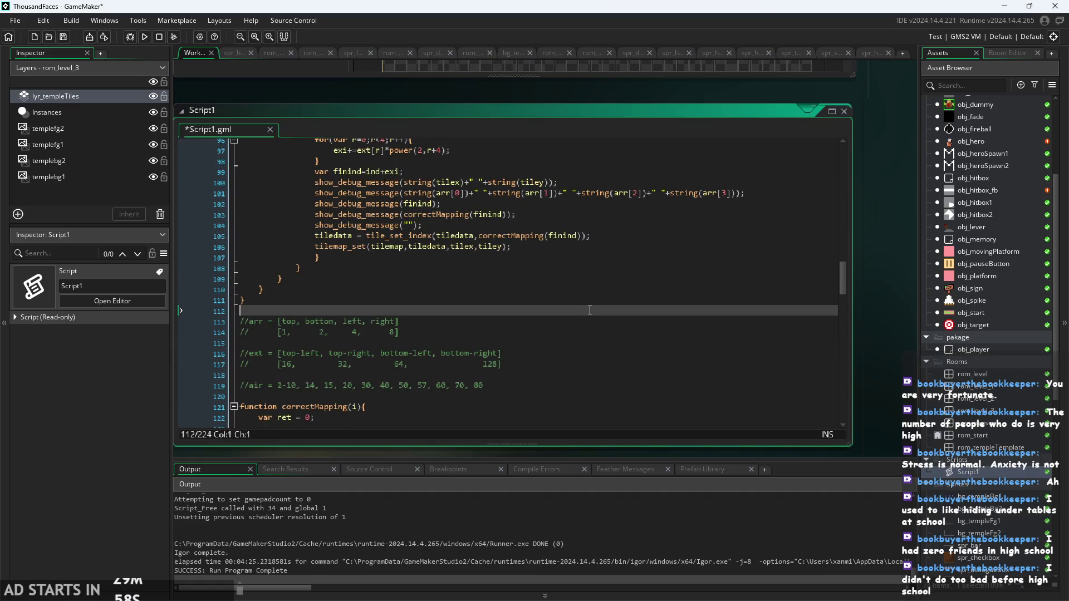
pyautogui.scroll(3, 589, 310)
pyautogui.click(646, 236)
pyautogui.scroll(15, 646, 234)
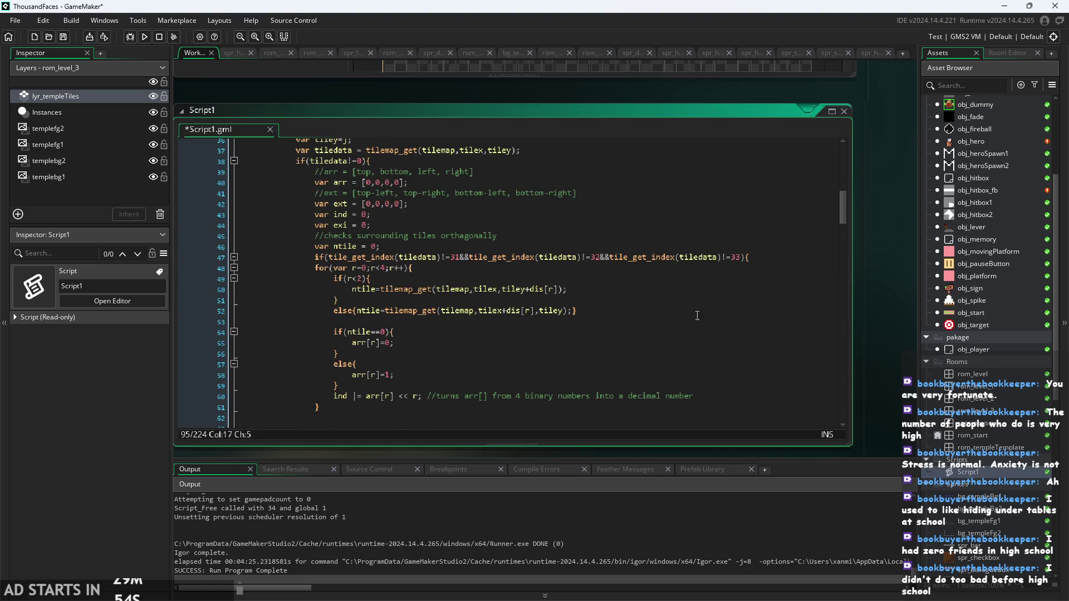
# Scroll Script1 to the top and run the game, saving the script and starting a build
pyautogui.moveTo(842, 206); pyautogui.dragTo(827, 104)
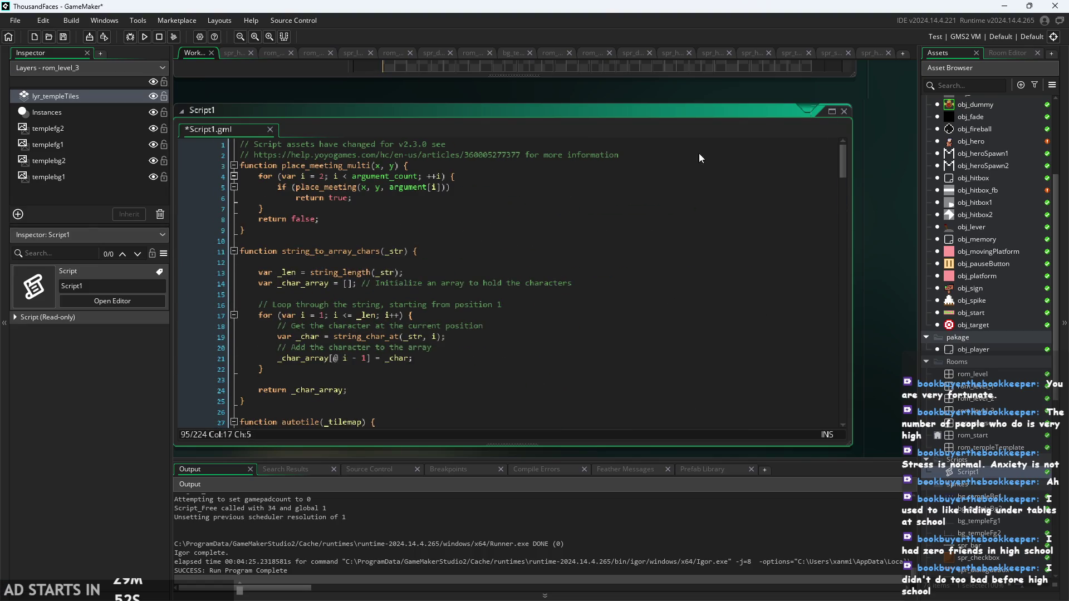
pyautogui.keyDown('ctrl'); pyautogui.scroll(-1, 885, 260); pyautogui.keyUp('ctrl')
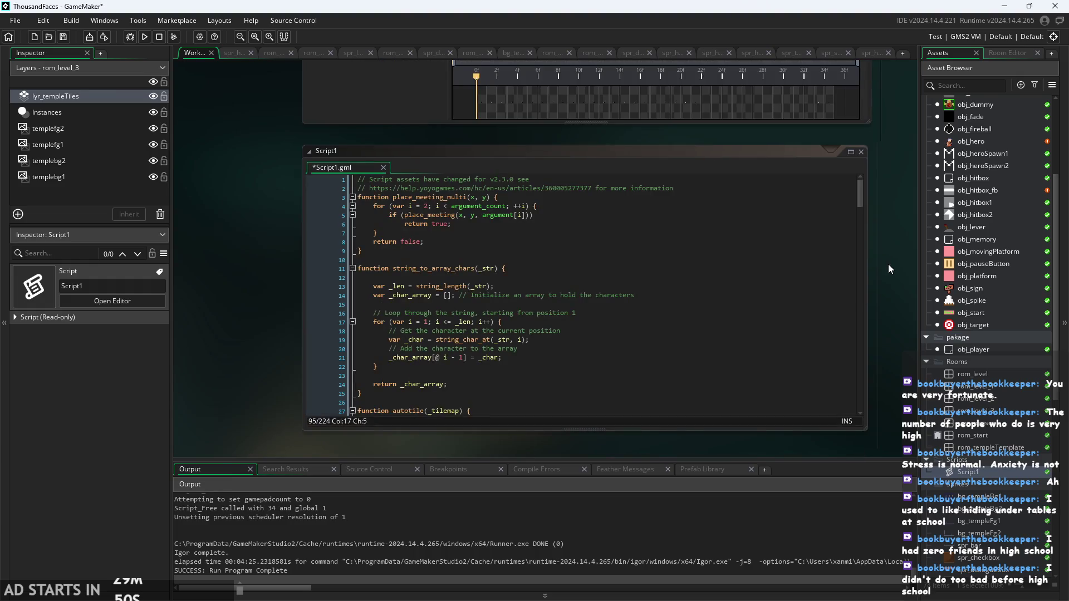
pyautogui.keyDown('ctrl'); pyautogui.scroll(-1, 887, 263); pyautogui.keyUp('ctrl')
pyautogui.click(144, 37)
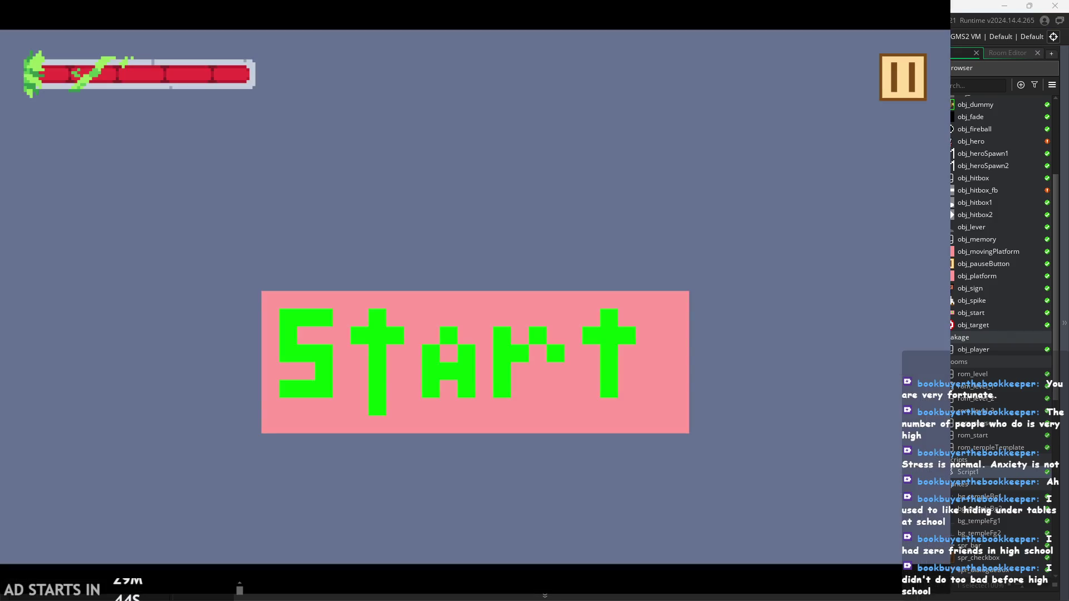
# Start the game and jump past the pink block toward the top platforms
pyautogui.click(456, 410)
pyautogui.press('Right')
pyautogui.press('space')
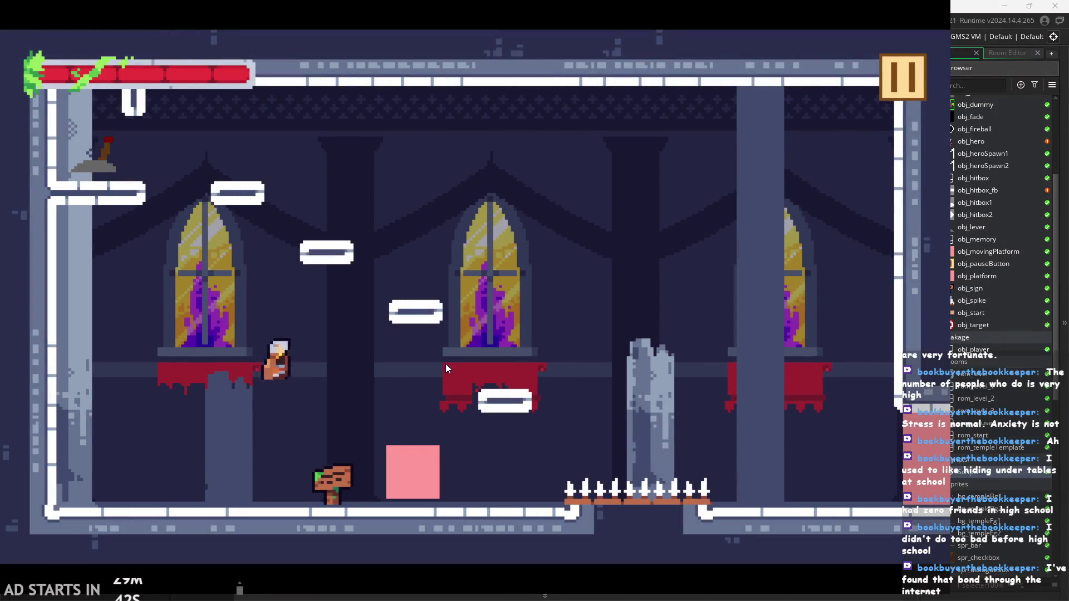
pyautogui.press('space')
pyautogui.press('Right')
pyautogui.press('space')
pyautogui.press('Left')
pyautogui.press('space')
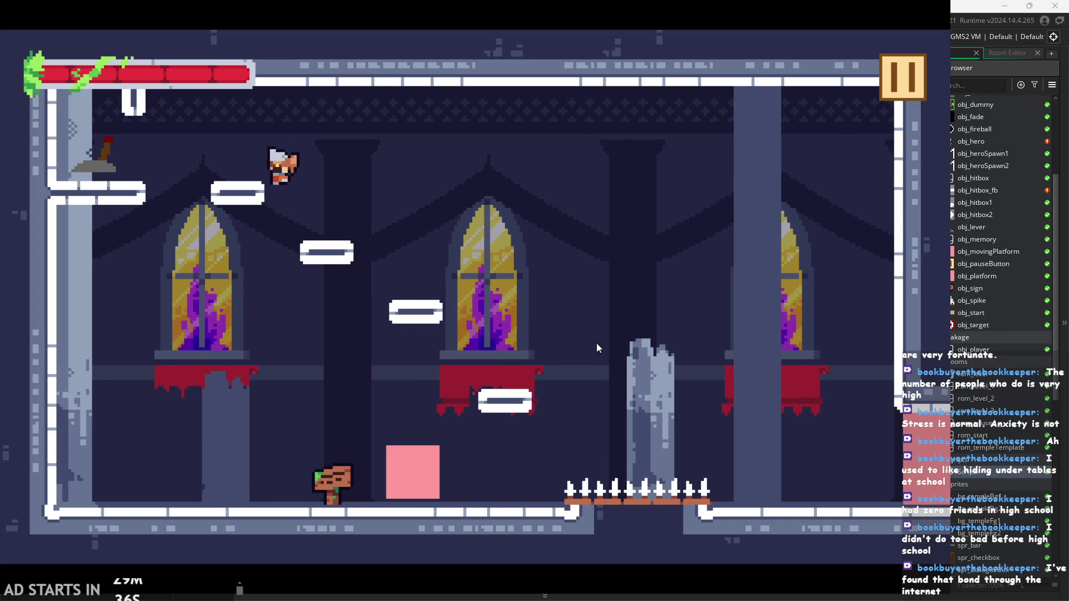
# Climb the ledges, flip the lever, leap to the right wall and leave the room
pyautogui.press('Right')
pyautogui.press('space')
pyautogui.press('Right')
pyautogui.press('space')
pyautogui.press('Left')
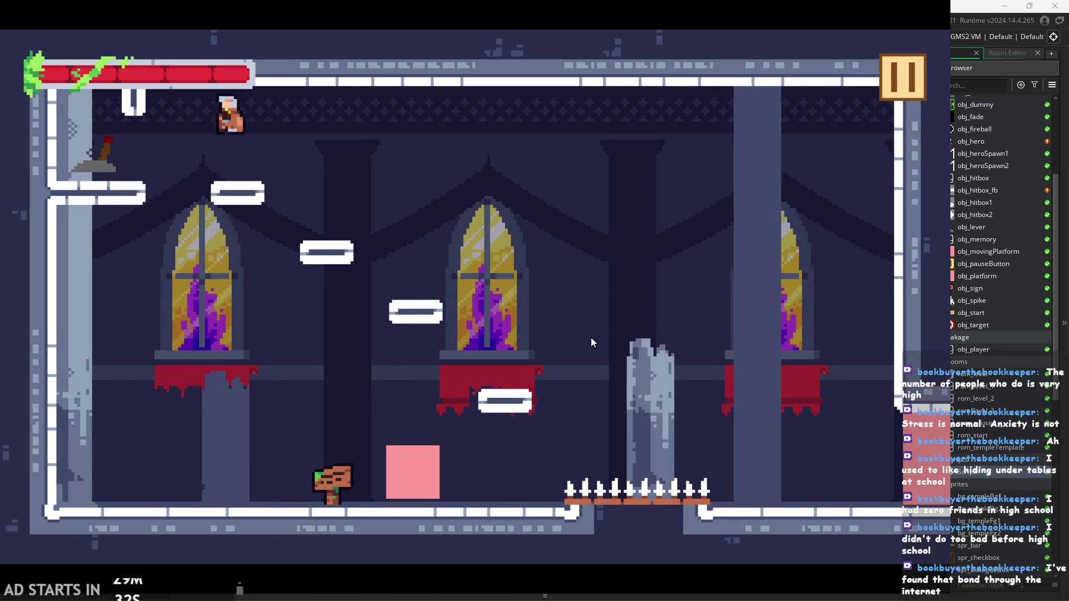
pyautogui.press('Right')
pyautogui.press('space')
pyautogui.press('Right')
pyautogui.press('space')
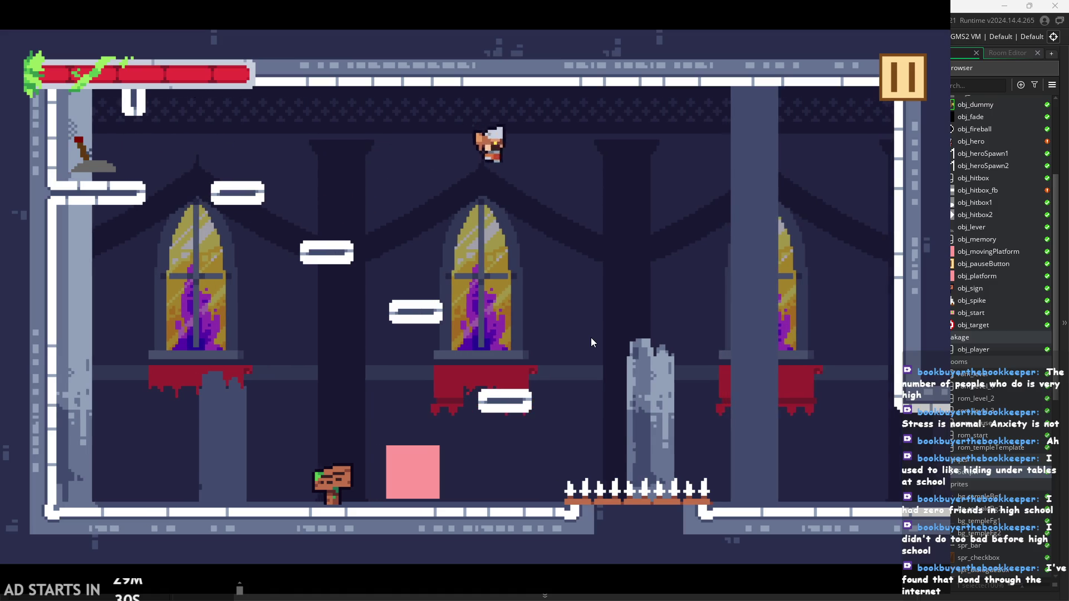
pyautogui.press('Right')
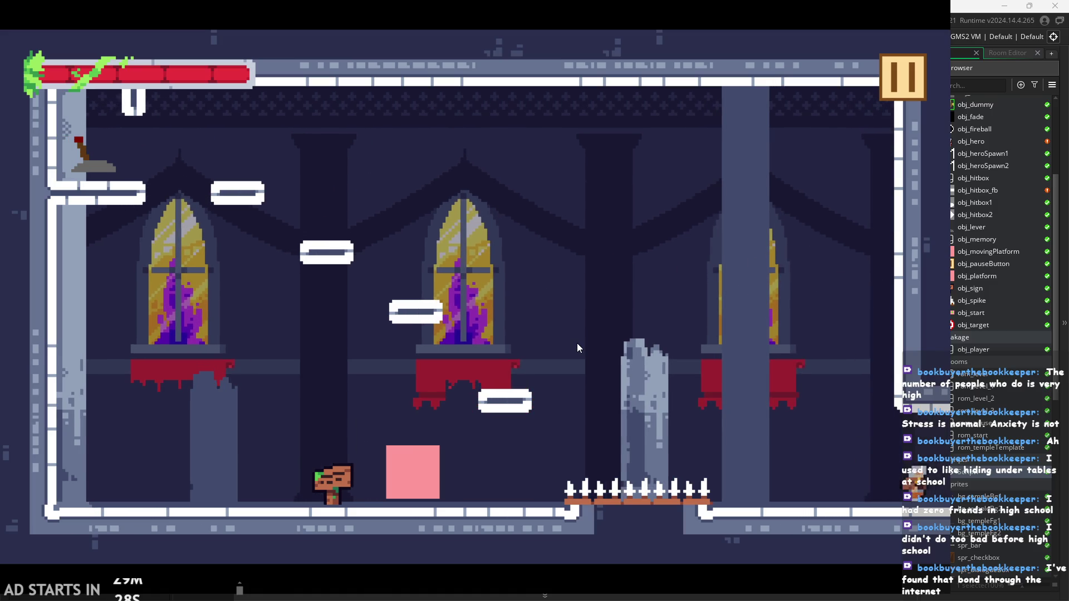
# Jump across the target room, hitting the targets along the way
pyautogui.press('Right')
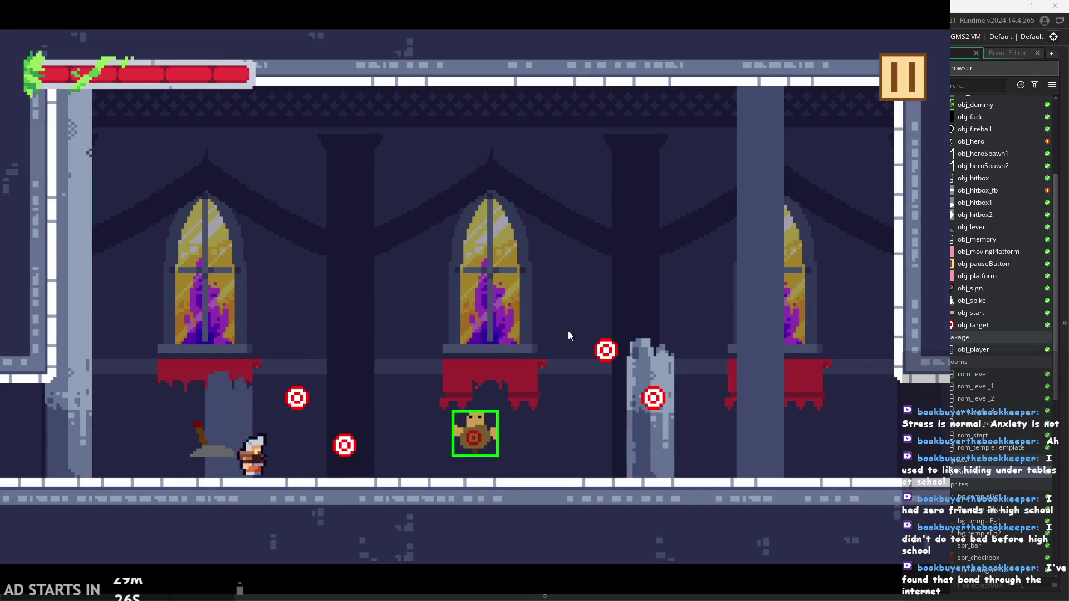
pyautogui.press('Right')
pyautogui.press('space')
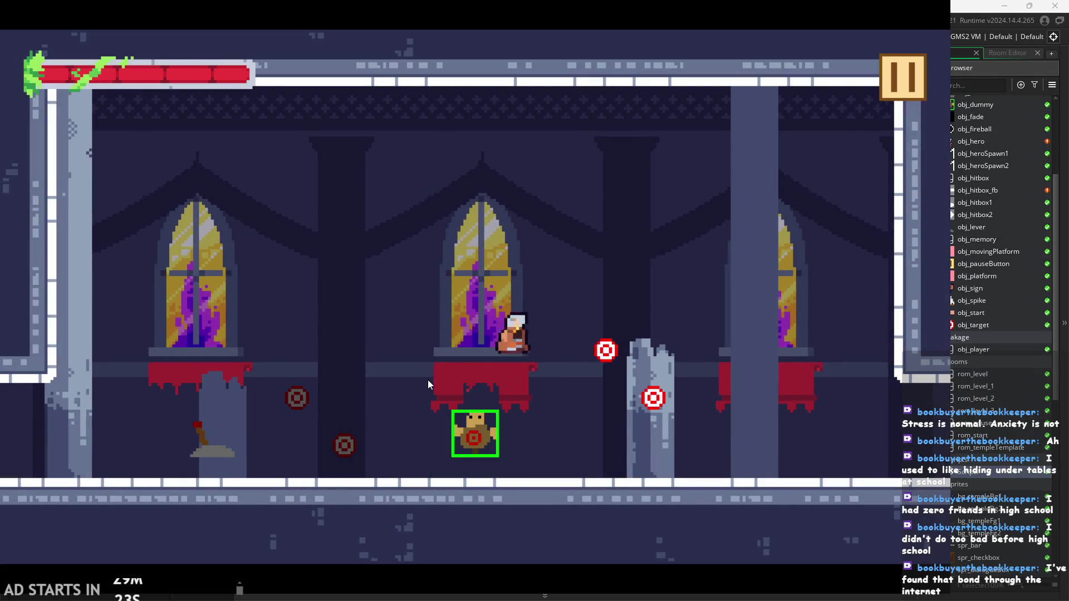
pyautogui.press('space')
# Attack the training dummy repeatedly, jumping over and around it between slashes
pyautogui.press('Left')
pyautogui.press('x')
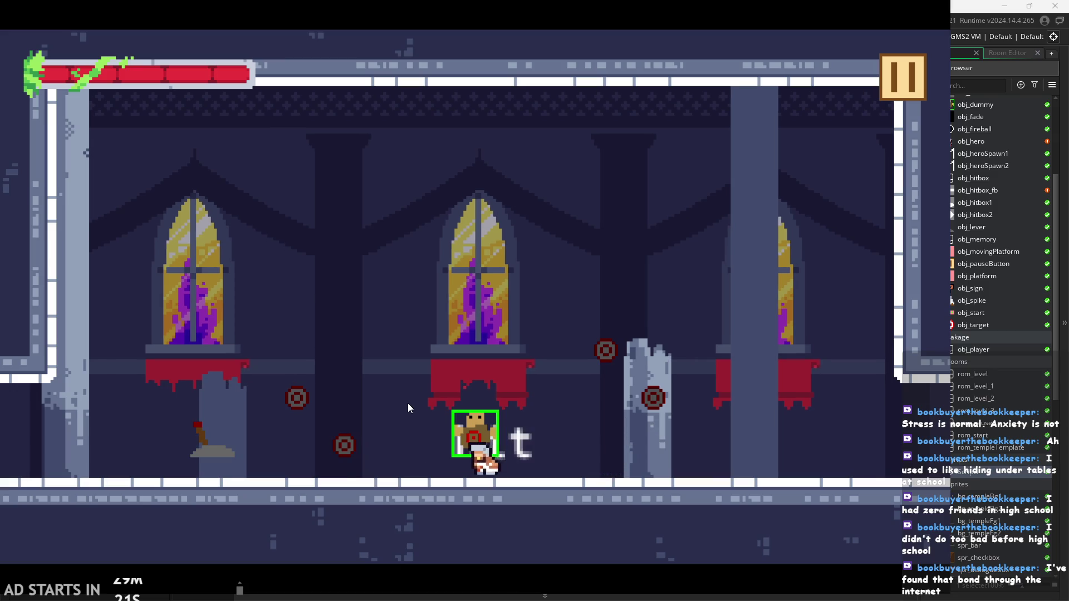
pyautogui.press('x')
pyautogui.press('x')
pyautogui.press('x')
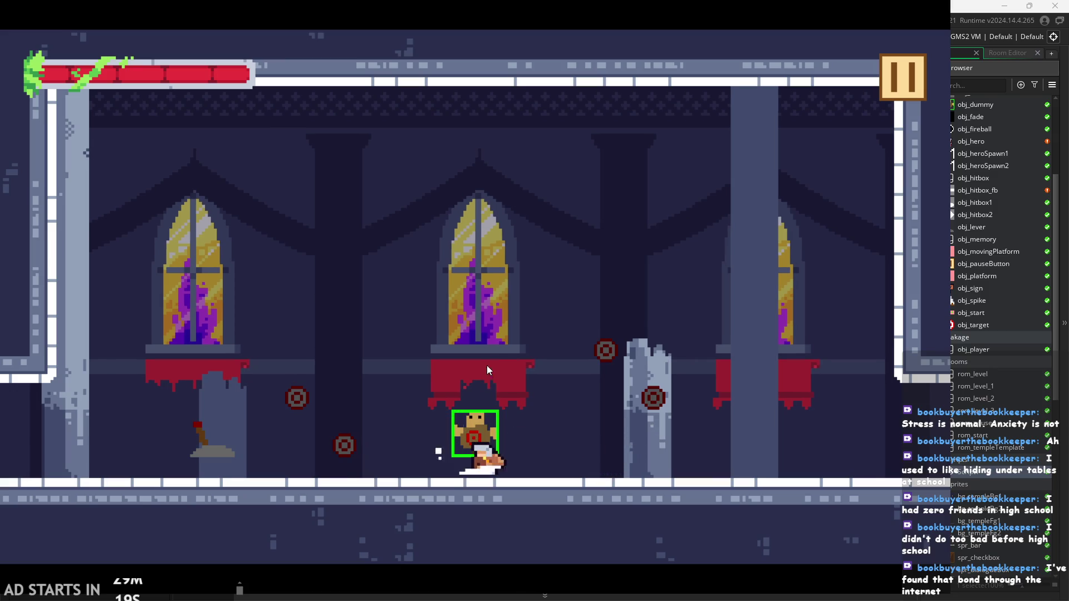
pyautogui.press('x')
pyautogui.press('x')
pyautogui.press('space')
pyautogui.press('Left')
pyautogui.press('x')
pyautogui.press('x')
pyautogui.press('x')
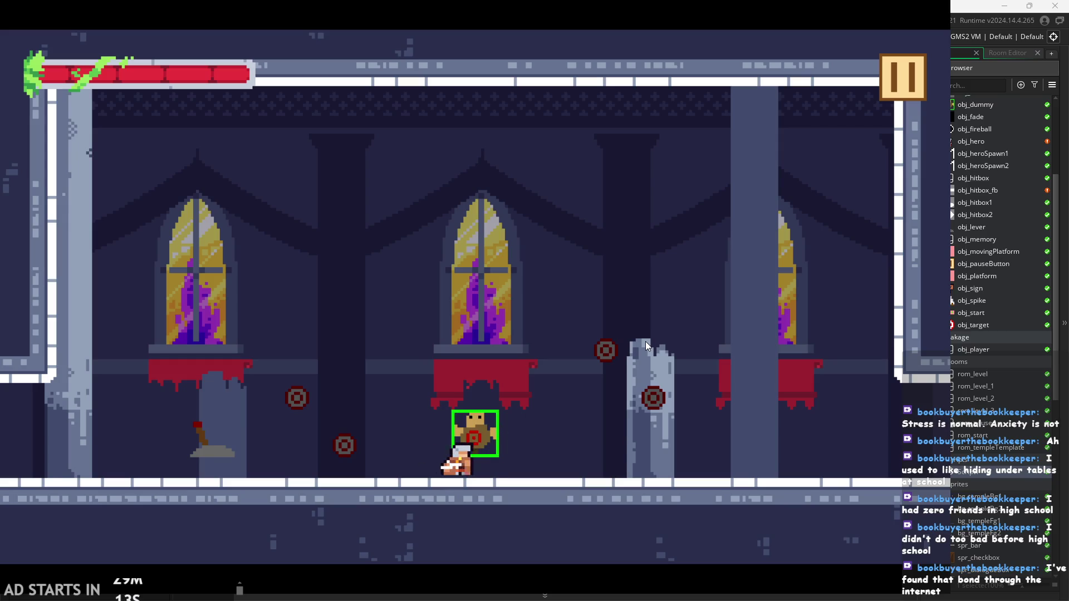
pyautogui.press('space')
pyautogui.press('Right')
pyautogui.press('Left')
# Run to the new pink block, slash the lever, and keep slashing the dummy
pyautogui.press('Left')
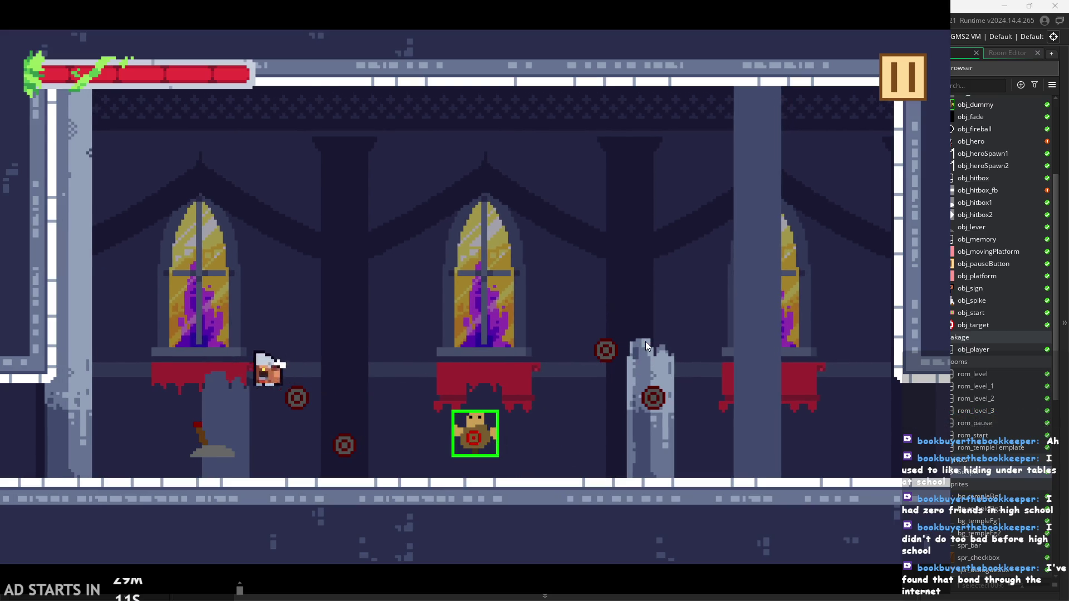
pyautogui.press('space')
pyautogui.press('Right')
pyautogui.press('Left')
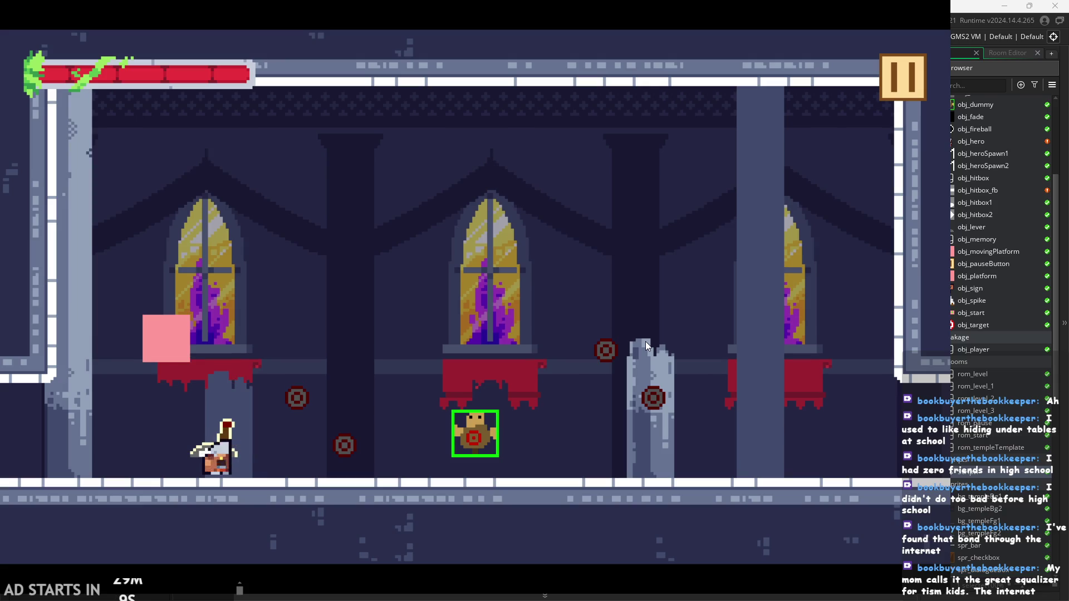
pyautogui.press('Right')
pyautogui.press('x')
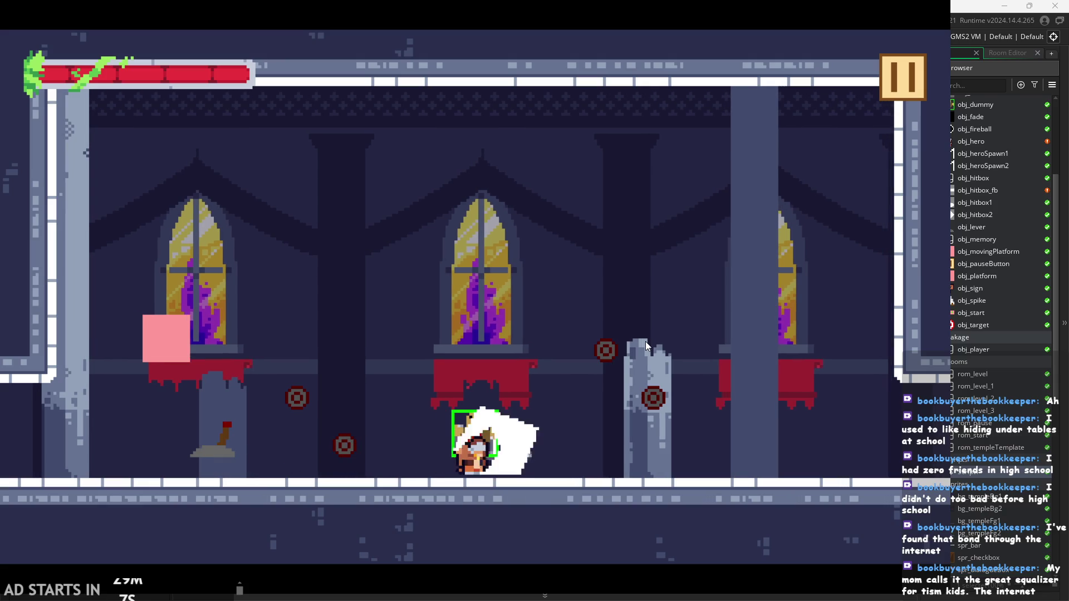
pyautogui.press('Left')
pyautogui.press('x')
pyautogui.press('Right')
pyautogui.press('x')
pyautogui.press('x')
pyautogui.press('Right')
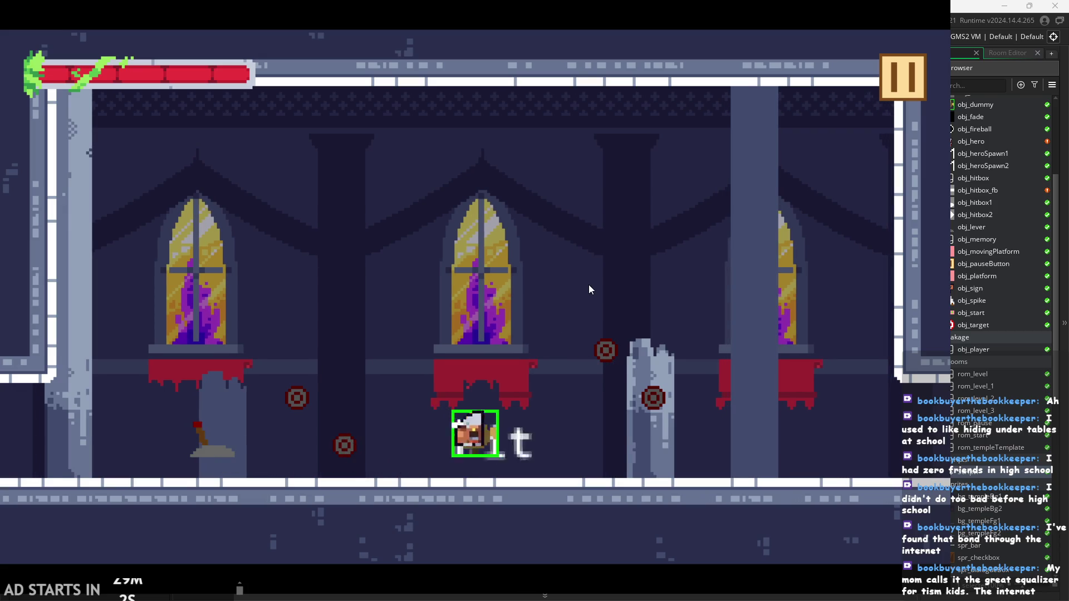
pyautogui.press('x')
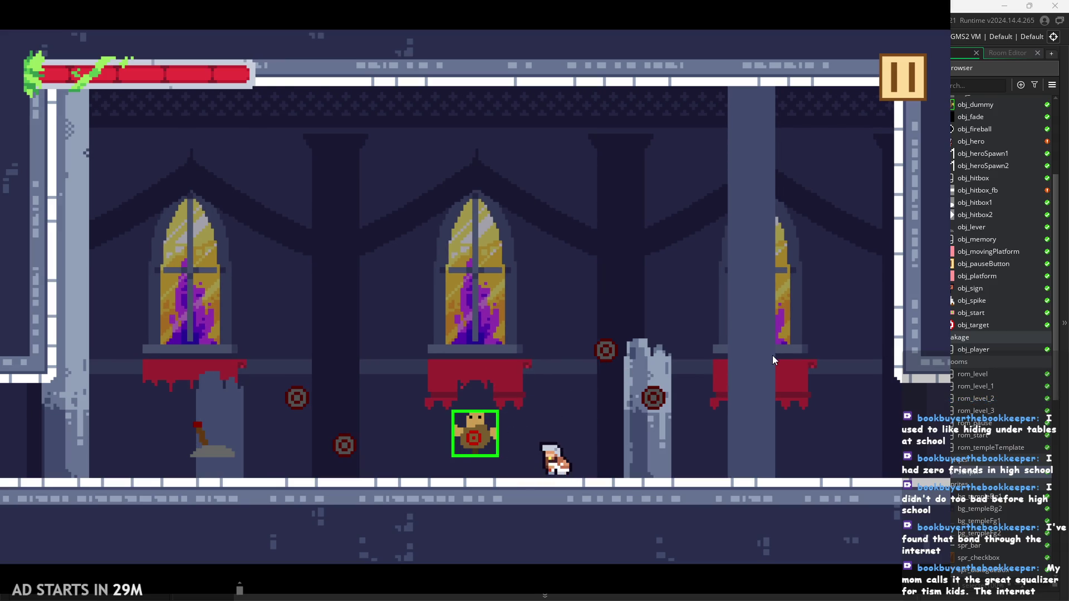
pyautogui.press('x')
pyautogui.press('x')
pyautogui.press('x')
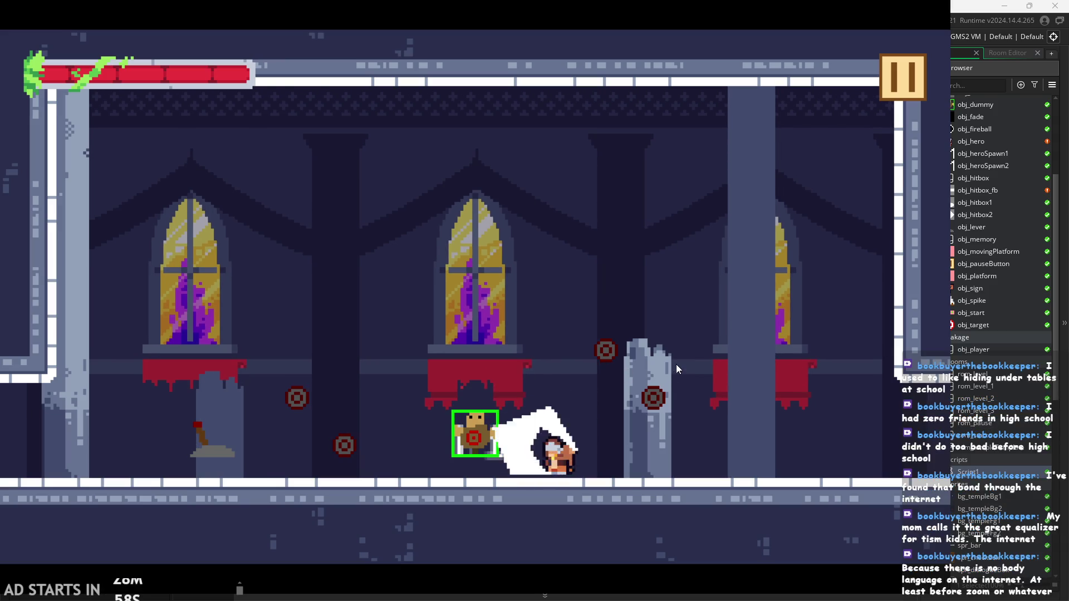
# Jump and slash beside the dummy, then run out the right edge into the next room
pyautogui.press('Right')
pyautogui.press('z')
pyautogui.press('Left')
pyautogui.press('Right')
pyautogui.press('x')
pyautogui.press('Left')
pyautogui.press('Right')
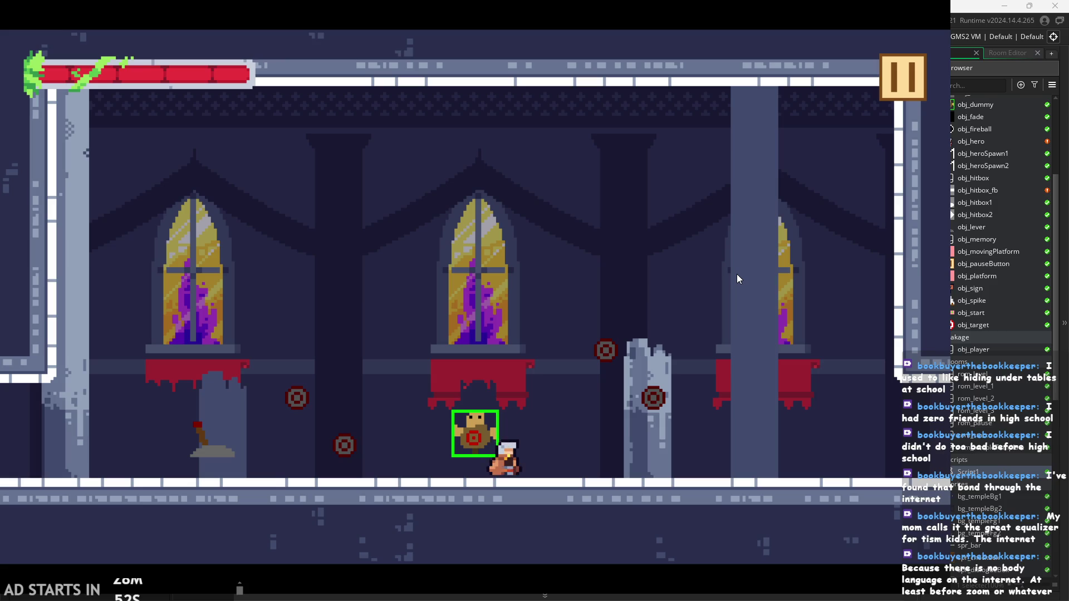
pyautogui.press('x')
pyautogui.press('Right')
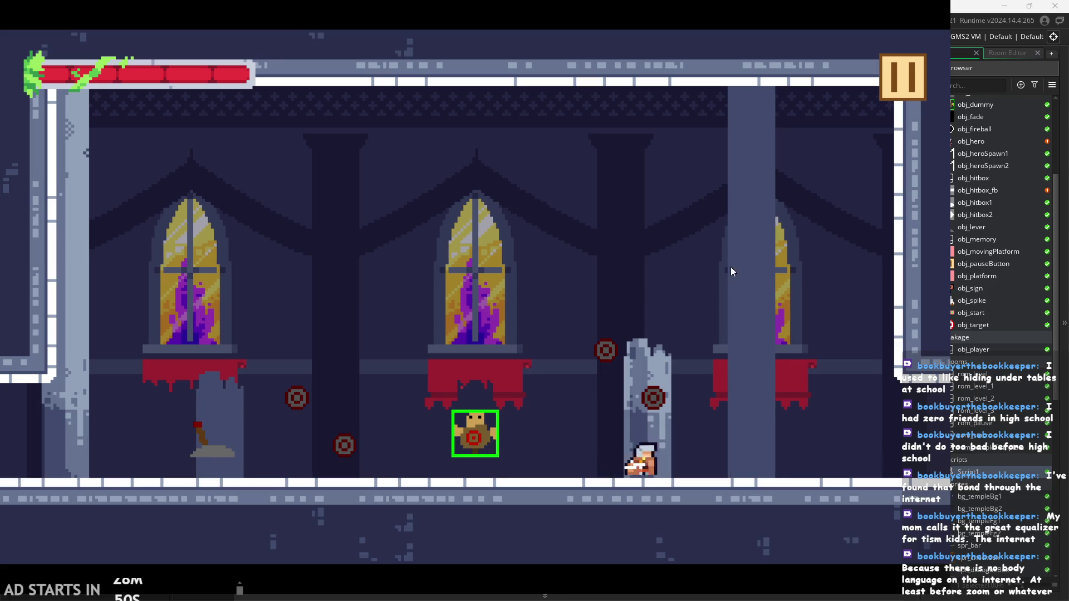
pyautogui.press('Right')
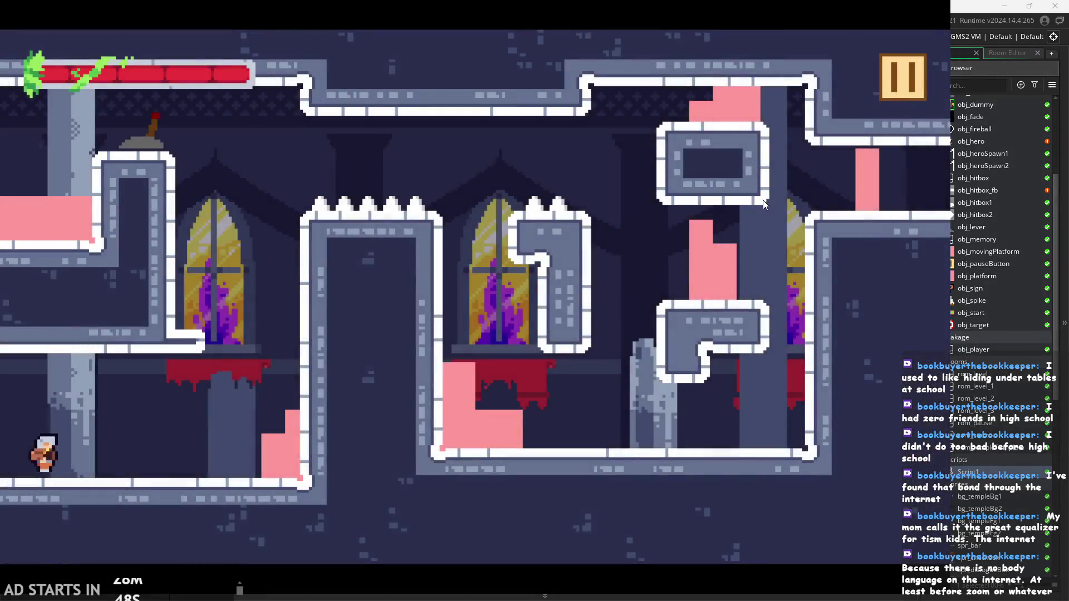
# Jump the hero up to the upper ledge beside the lever and flip the lever
pyautogui.press('space')
pyautogui.press('Left')
pyautogui.press('space')
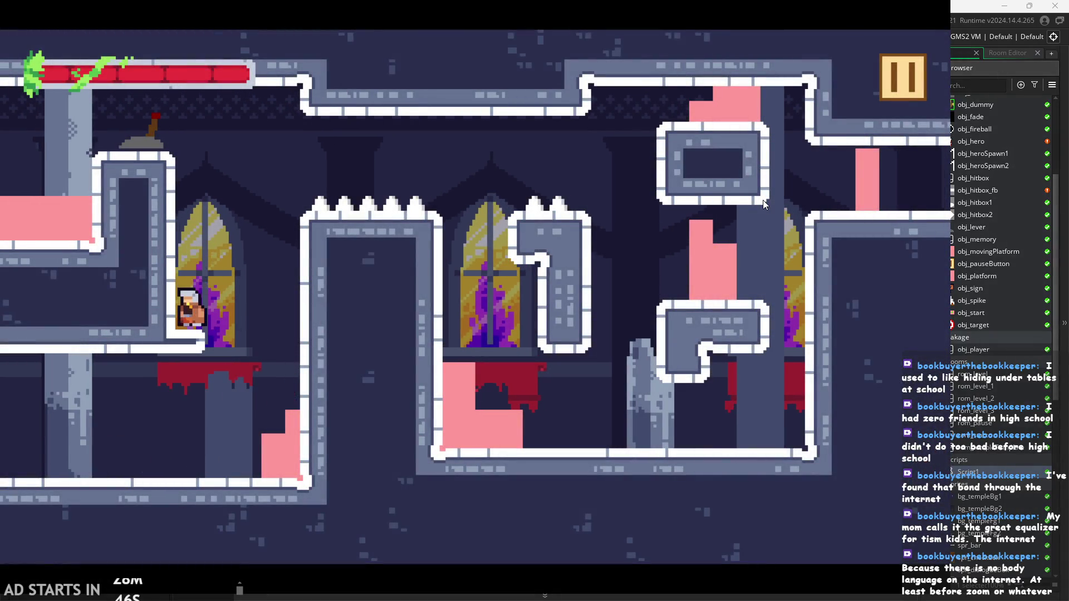
pyautogui.press('Left')
pyautogui.press('Right')
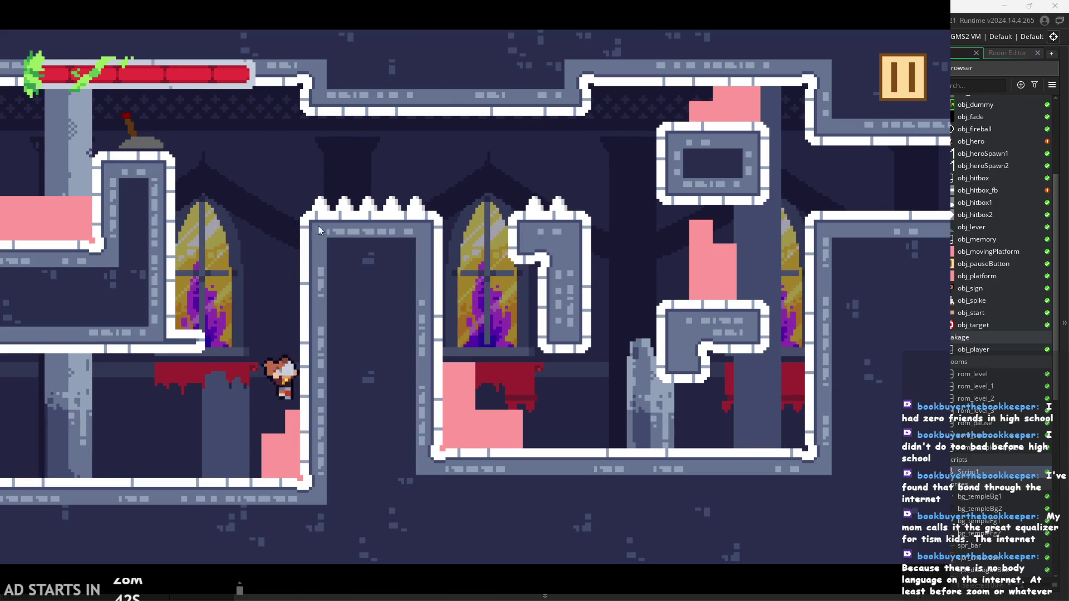
# Wall-jump from the window ledge back up onto the lever ledge
pyautogui.press('Left')
pyautogui.press('space')
pyautogui.press('Right')
pyautogui.press('space')
pyautogui.press('Left')
pyautogui.press('space')
pyautogui.press('Right')
pyautogui.press('space')
pyautogui.press('Left')
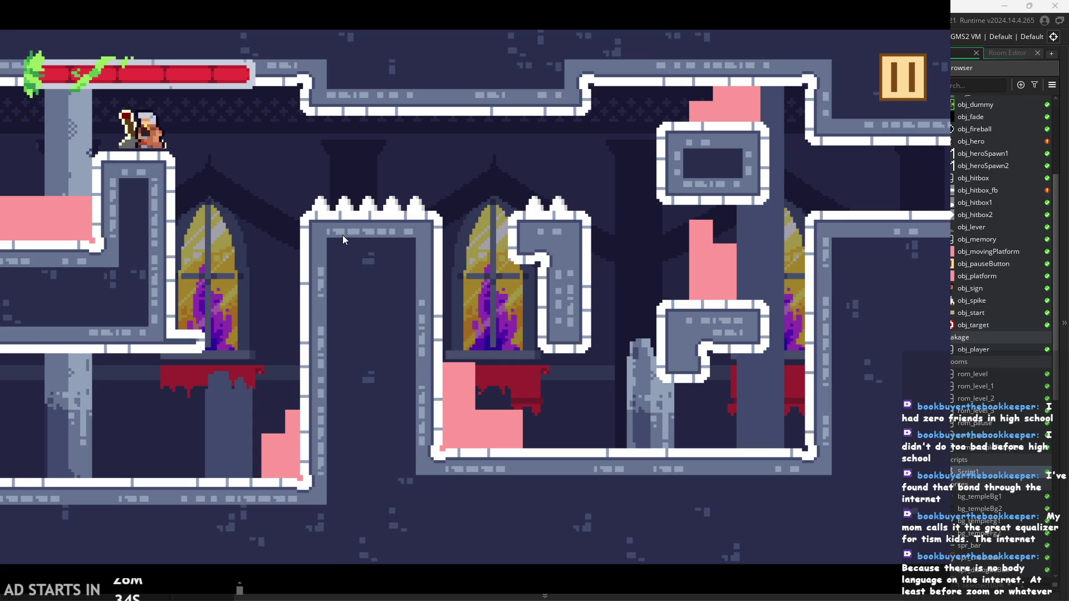
# Wall-jump across to the right, climb the right wall, then pause the game
pyautogui.press('Right')
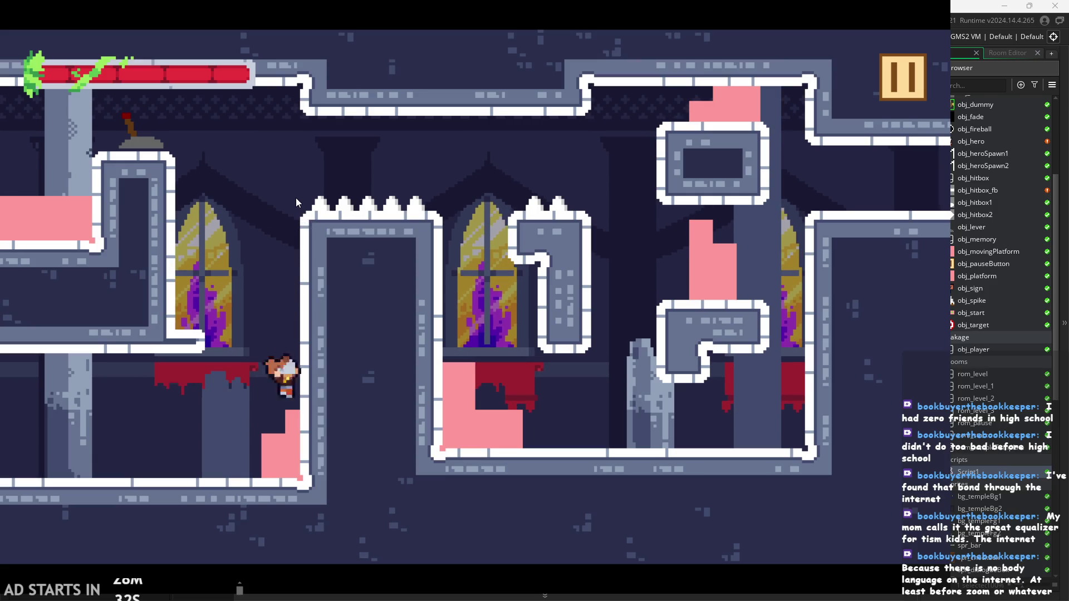
pyautogui.press('Left')
pyautogui.press('space')
pyautogui.press('Right')
pyautogui.press('space')
pyautogui.press('Right')
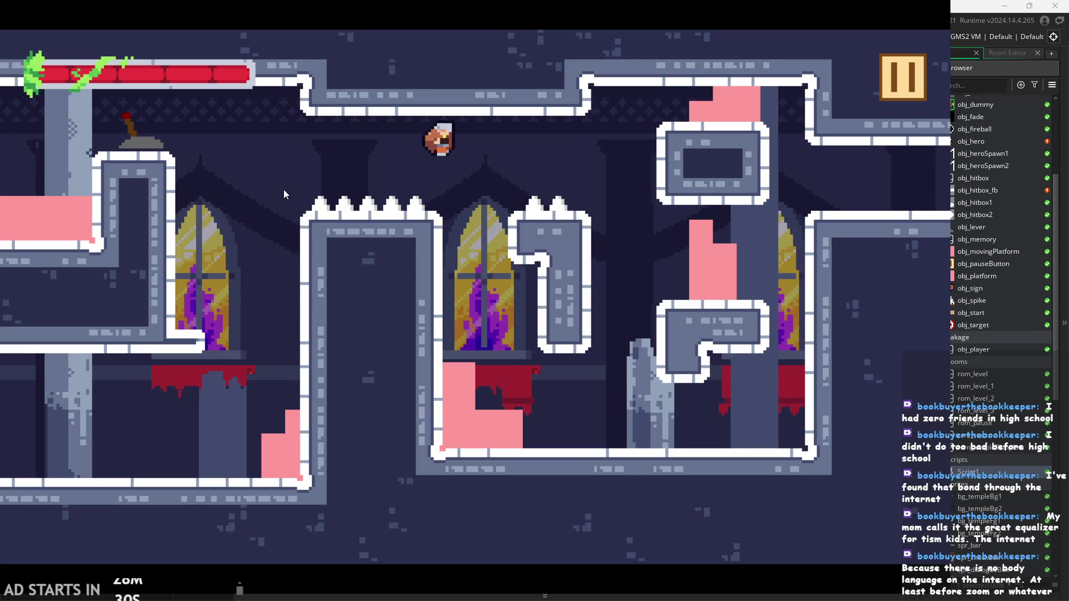
pyautogui.press('Right')
pyautogui.press('space')
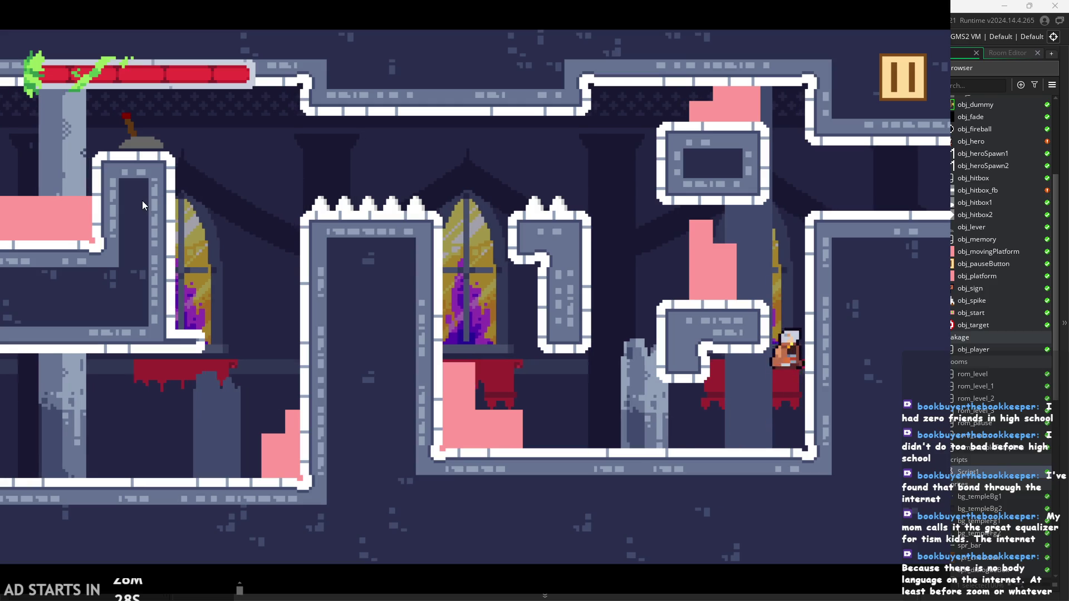
pyautogui.press('space')
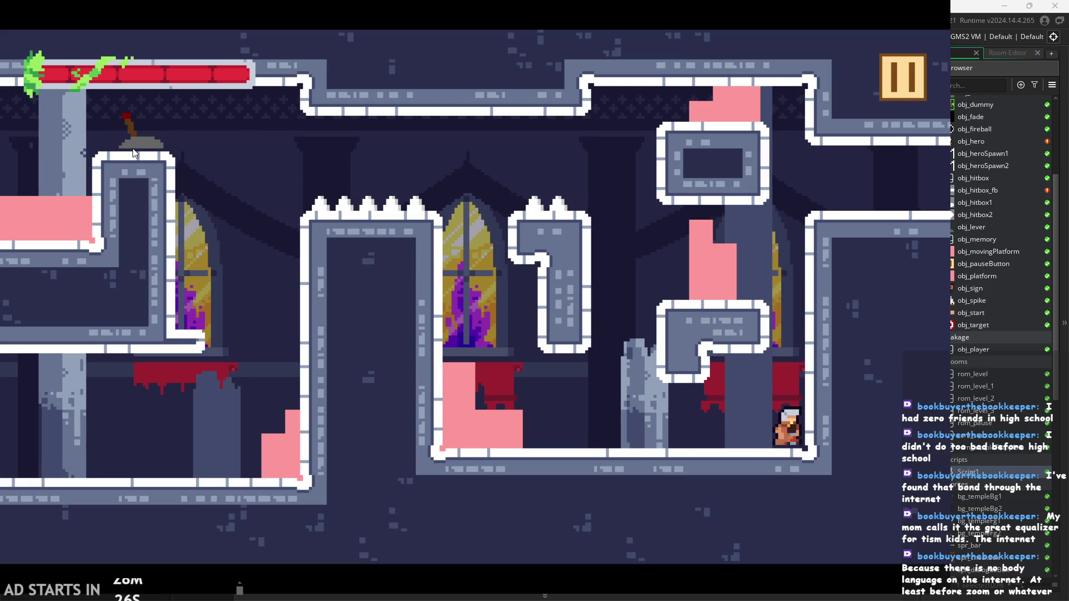
pyautogui.press('space')
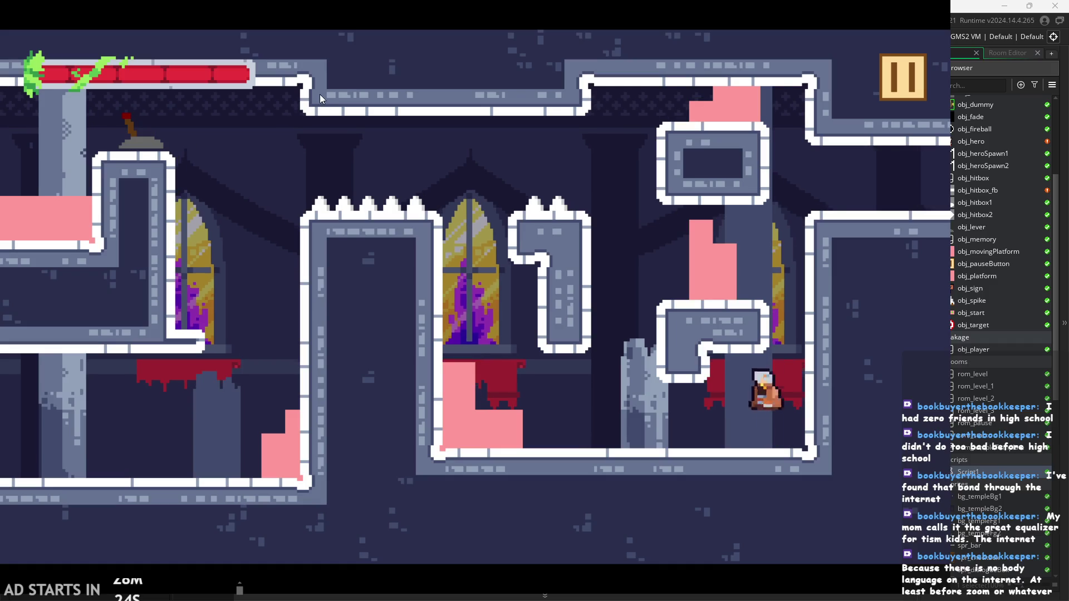
pyautogui.click(896, 77)
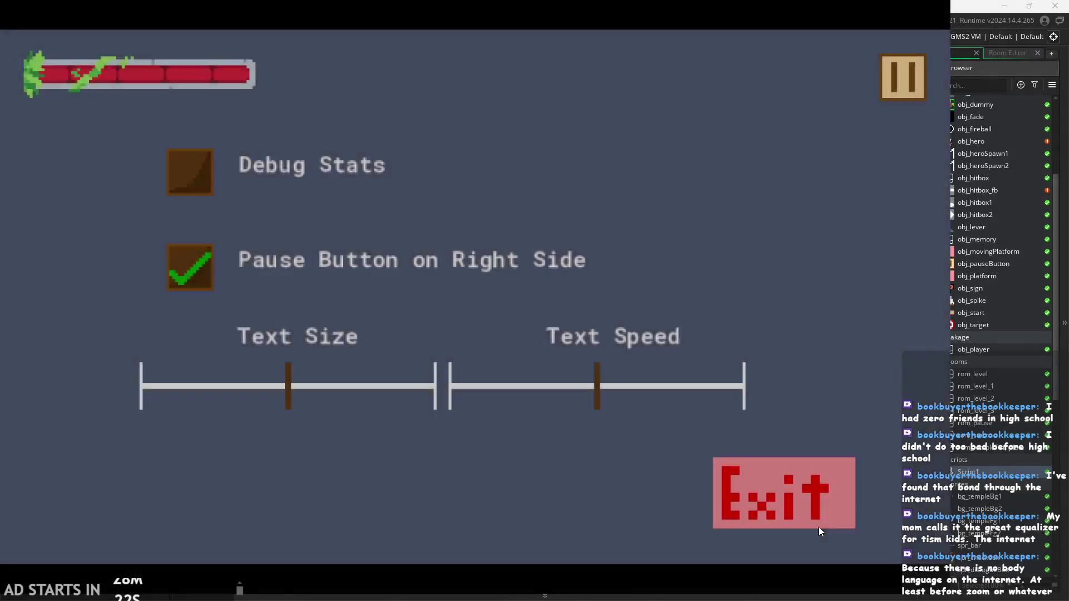
# In rom_level_2, repaint the wall block on lyr_templeTiles with autotile_1 so it joins the column
pyautogui.click(818, 523)
pyautogui.doubleClick(996, 394)
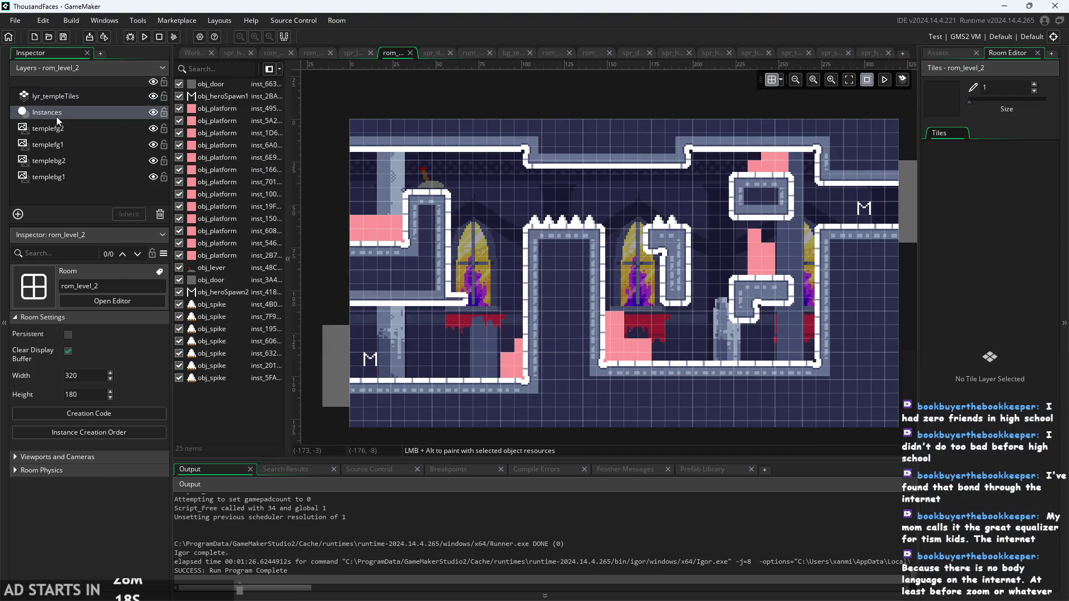
pyautogui.click(55, 96)
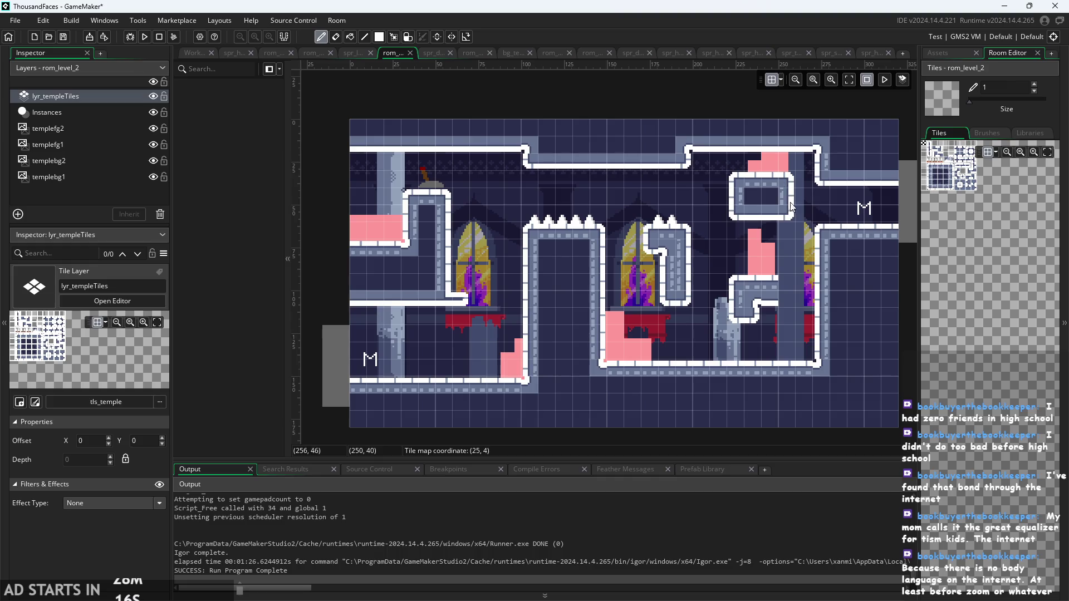
pyautogui.click(1027, 134)
pyautogui.click(976, 161)
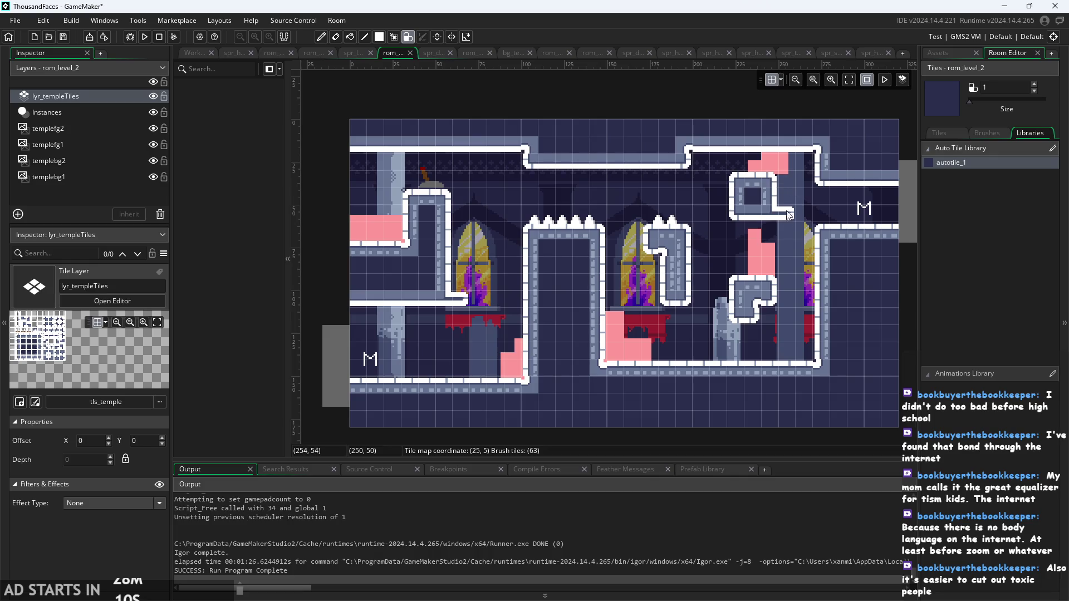
pyautogui.click(781, 178)
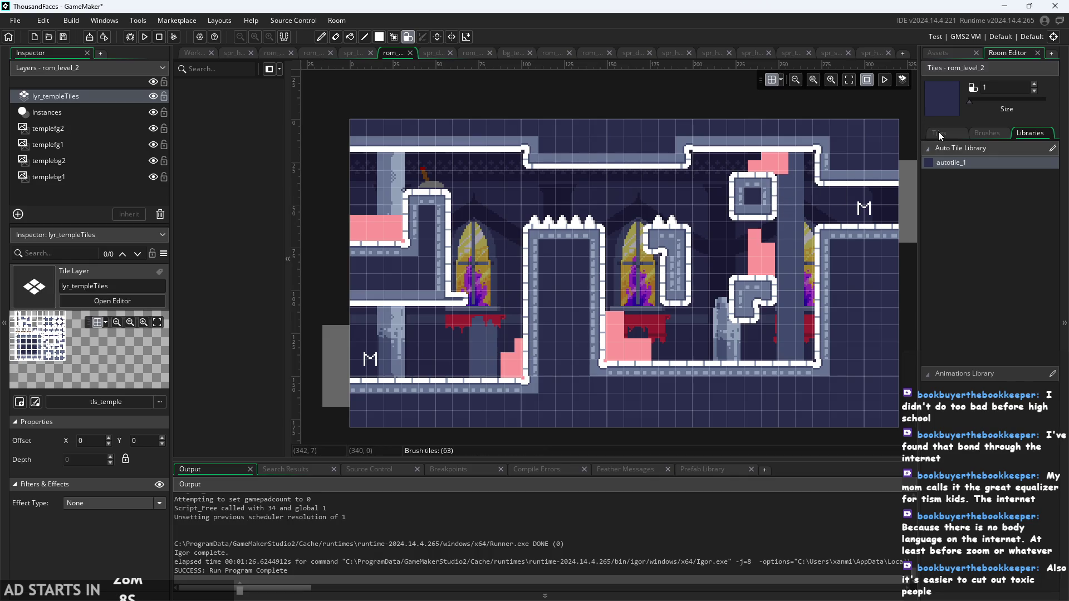
pyautogui.click(939, 134)
# On the Instances layer, delete the small pink platform and widen the top one to start at X 232
pyautogui.click(102, 114)
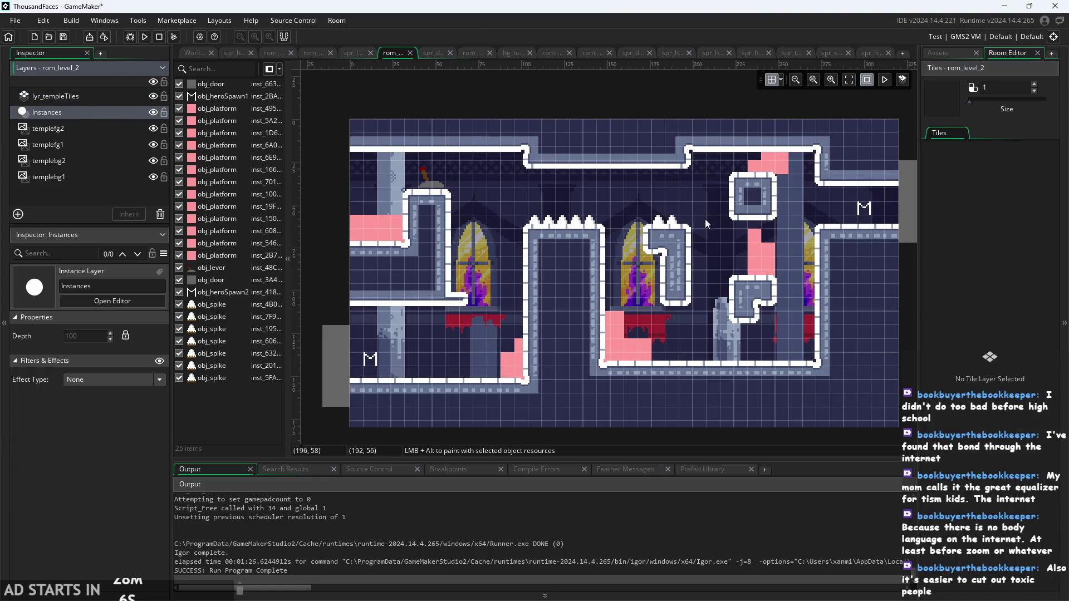
pyautogui.click(785, 163)
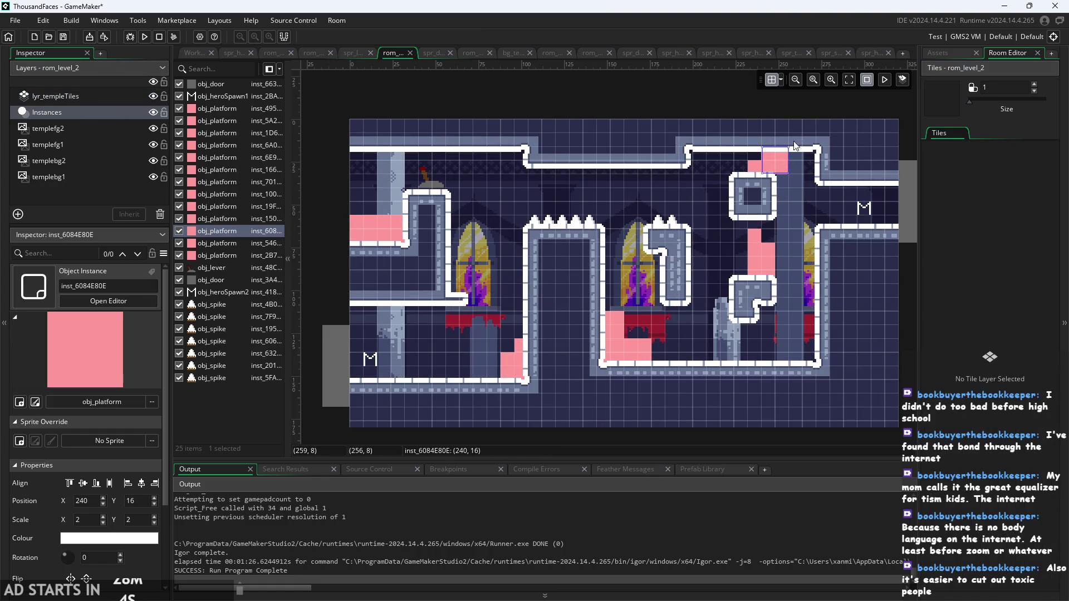
pyautogui.moveTo(787, 146); pyautogui.dragTo(775, 148)
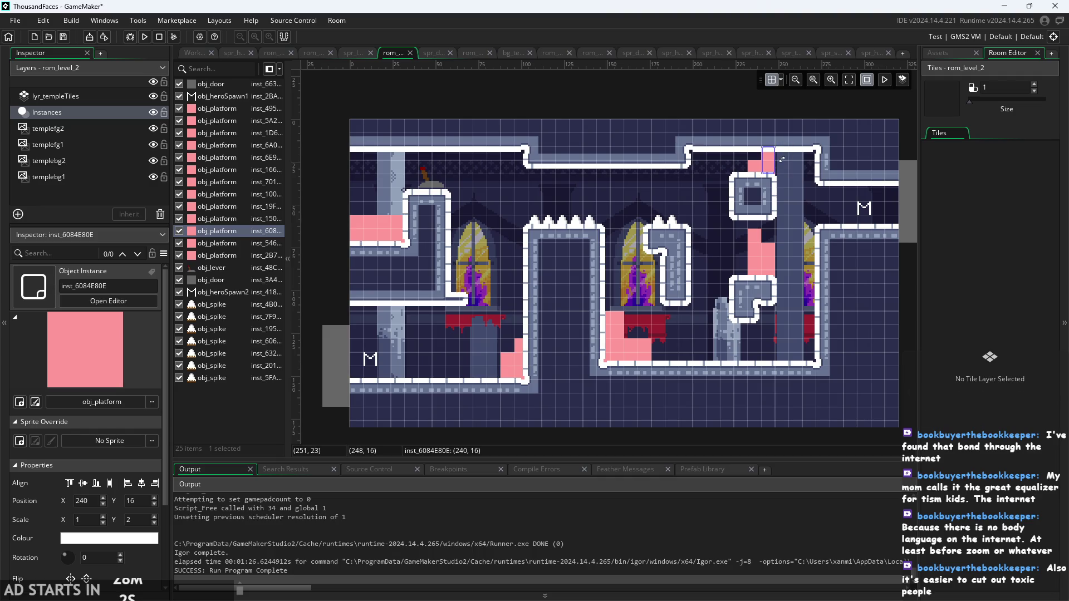
pyautogui.click(755, 169)
pyautogui.press('Delete')
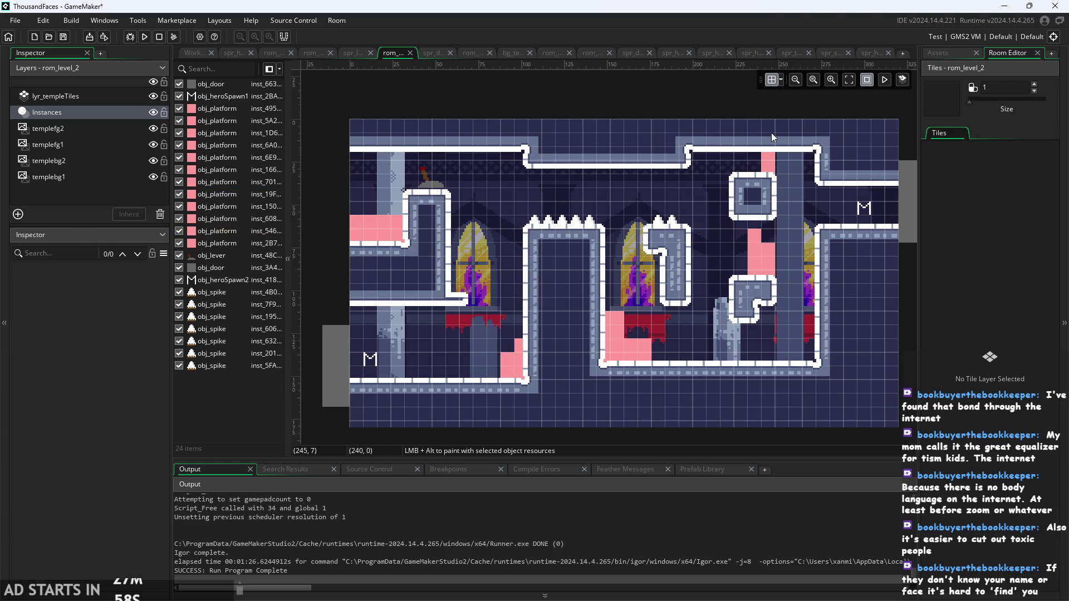
pyautogui.click(772, 158)
pyautogui.moveTo(762, 158); pyautogui.dragTo(748, 157)
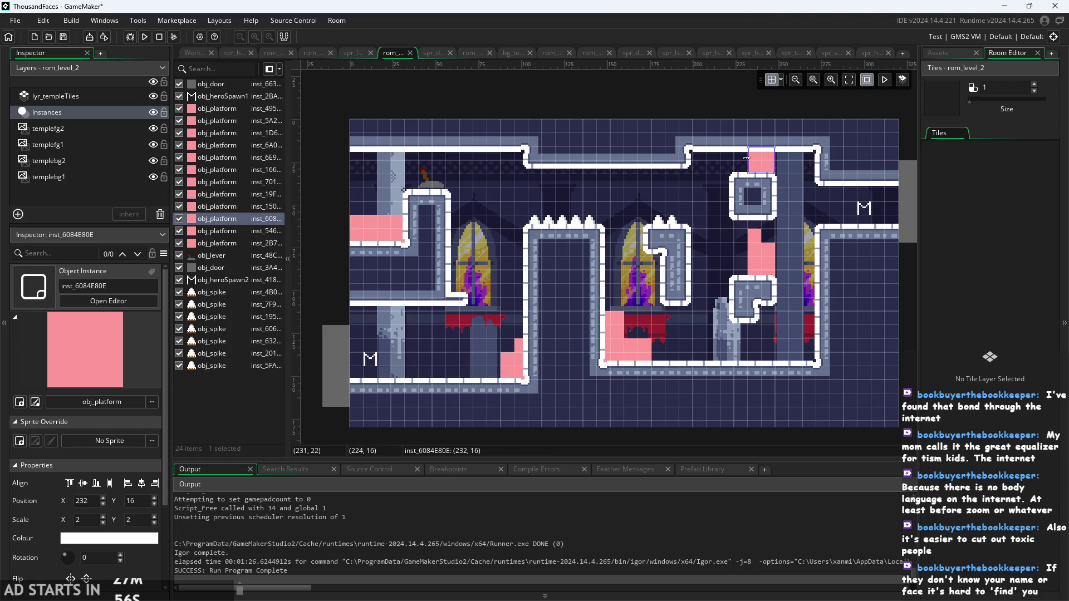
pyautogui.click(793, 194)
pyautogui.scroll(2, 807, 233)
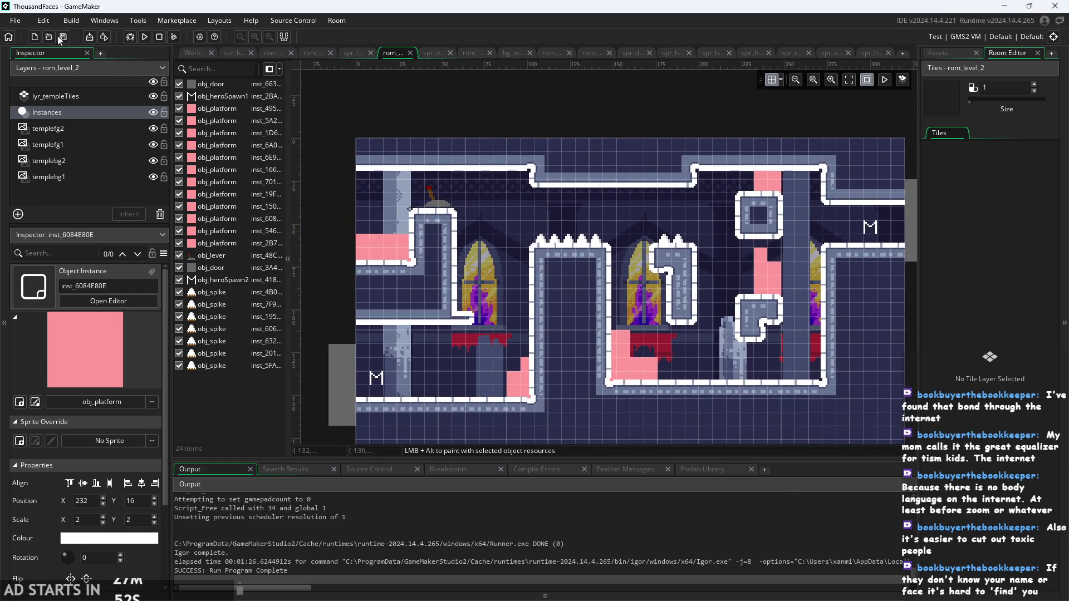
pyautogui.click(195, 56)
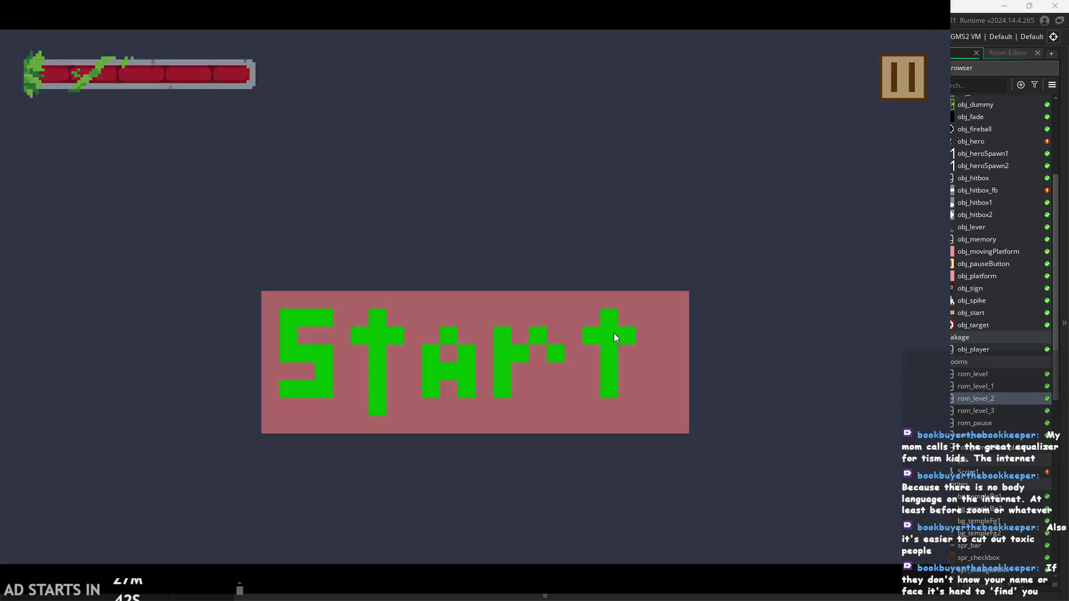
# Start the level from the title screen and jump across the first temple room to the lever
pyautogui.click(614, 333)
pyautogui.press('Right')
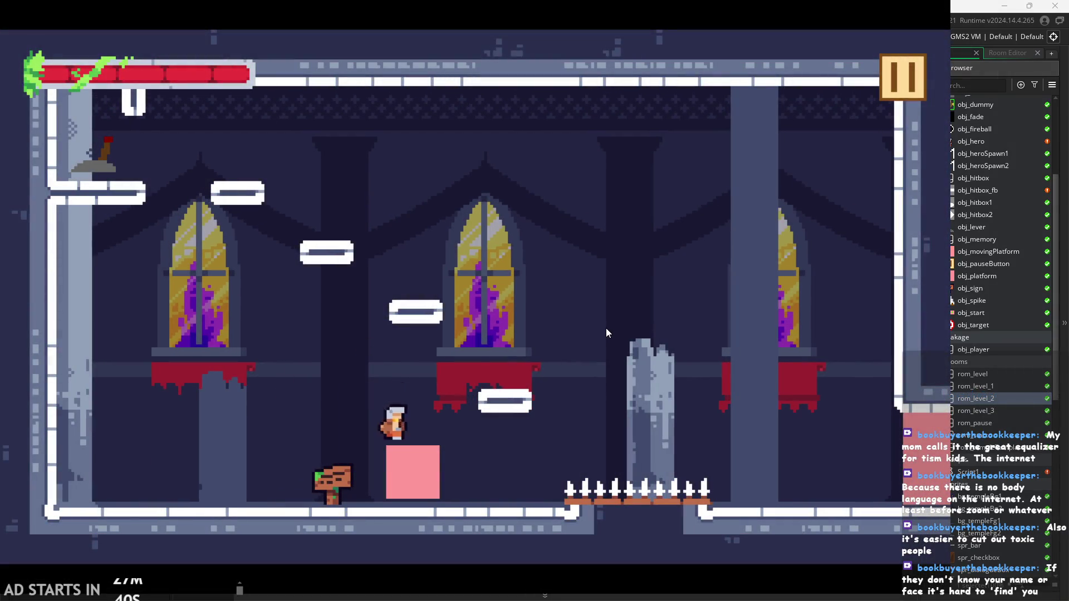
pyautogui.press('space')
pyautogui.press('Left')
pyautogui.press('space')
pyautogui.press('Left')
pyautogui.press('Right')
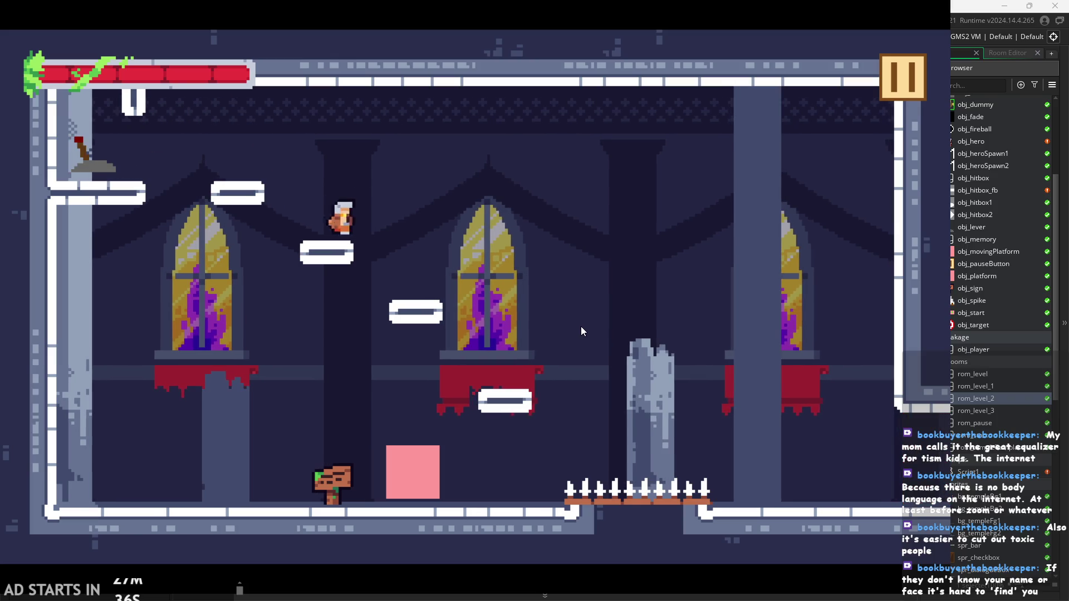
pyautogui.press('space')
pyautogui.press('Left')
pyautogui.press('Left')
pyautogui.press('space')
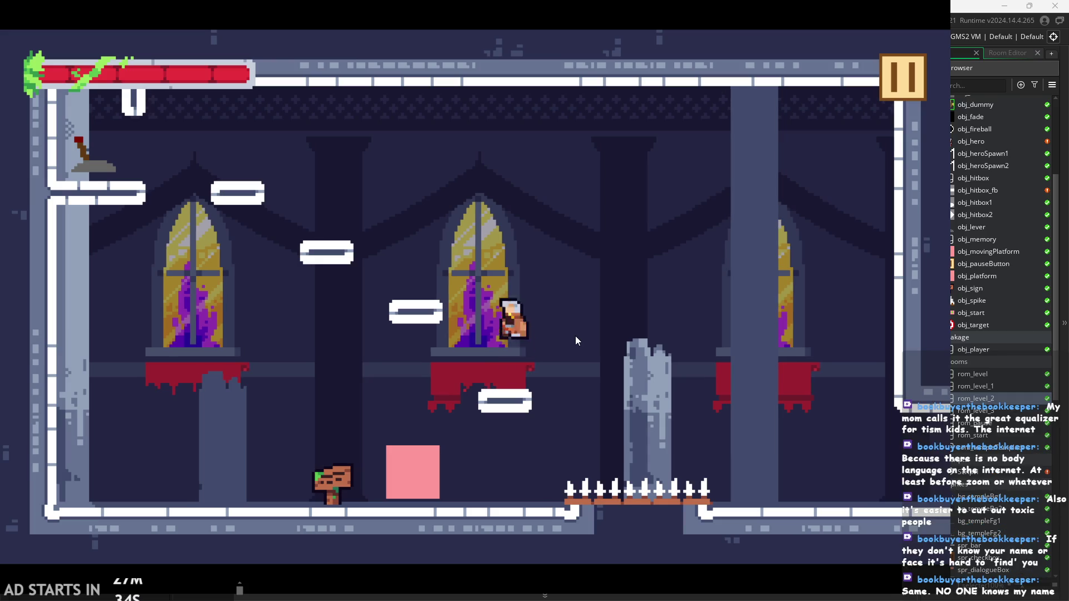
pyautogui.press('Right')
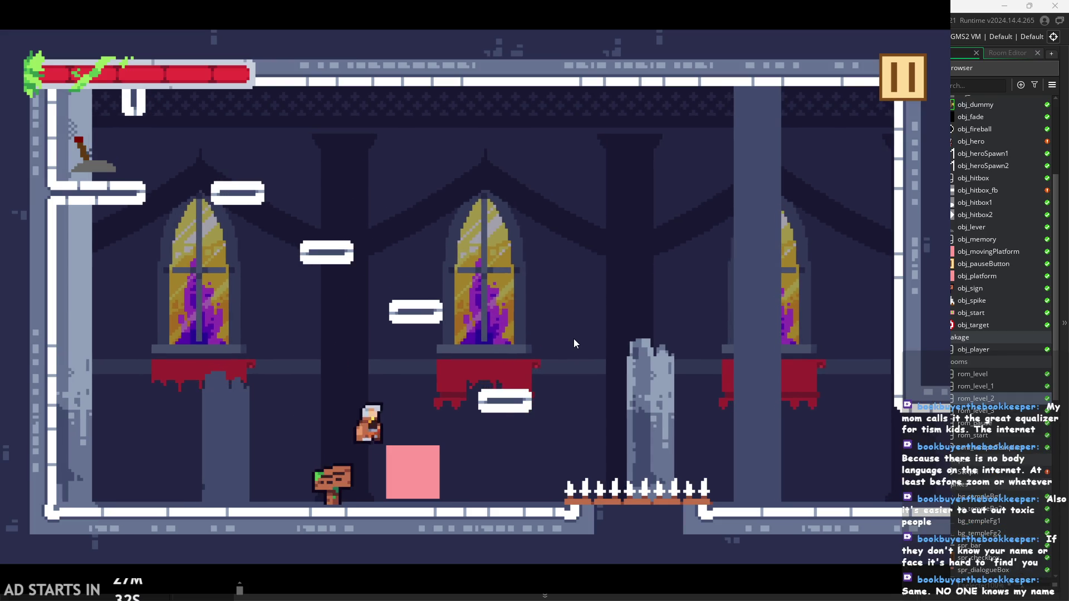
pyautogui.press('space')
pyautogui.press('Left')
pyautogui.press('Left')
pyautogui.press('space')
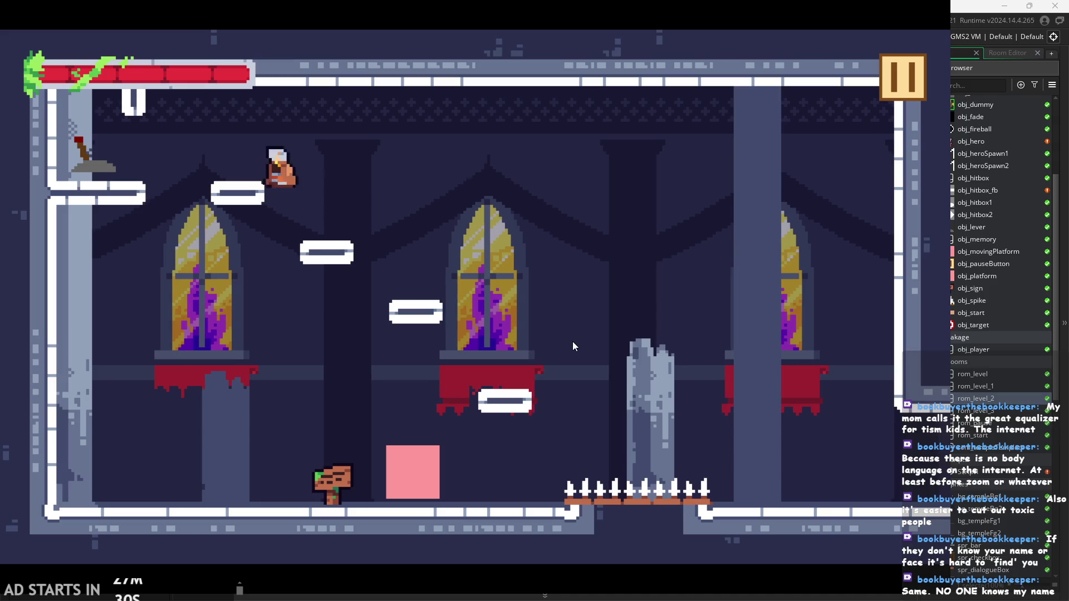
pyautogui.press('Left')
pyautogui.press('space')
# Leap across the room, dash up-left to the ledge by the lever, then exit to the right
pyautogui.press('Right')
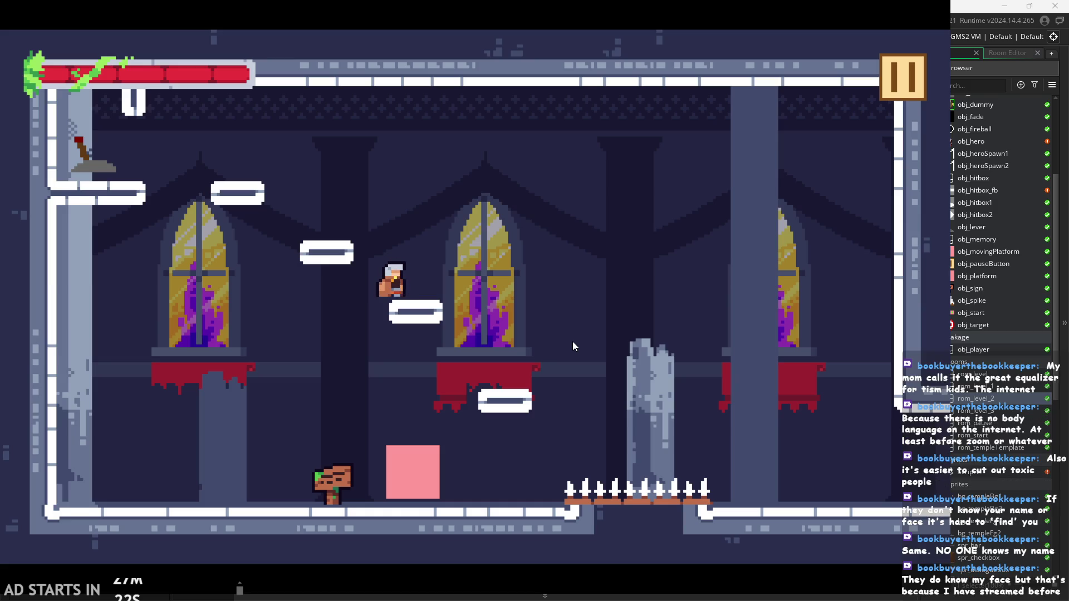
pyautogui.press('space')
pyautogui.press('Left')
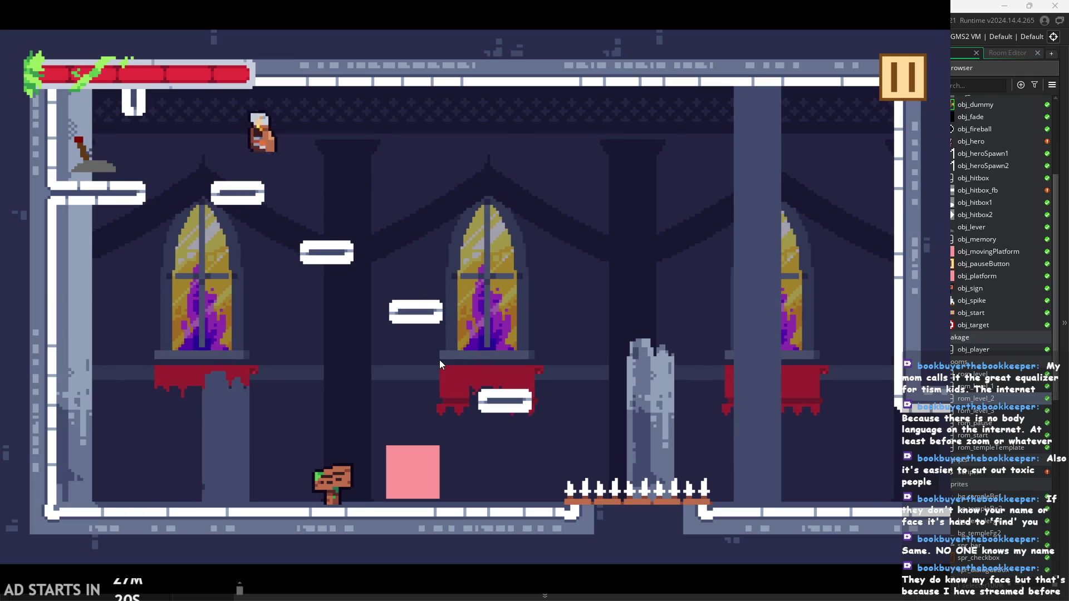
pyautogui.press('Right')
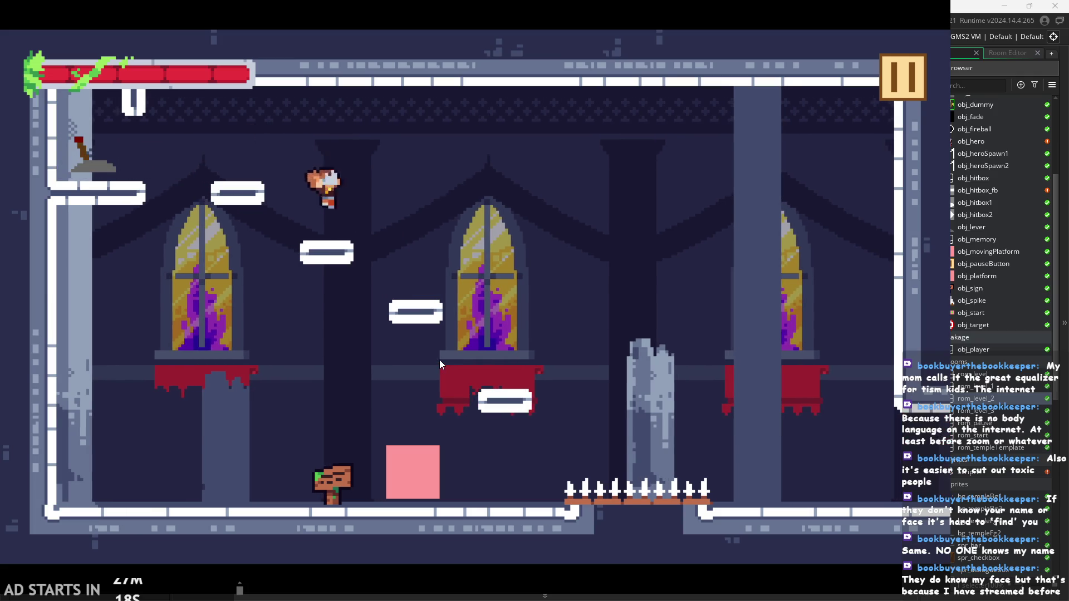
pyautogui.press('space')
pyautogui.press('Left')
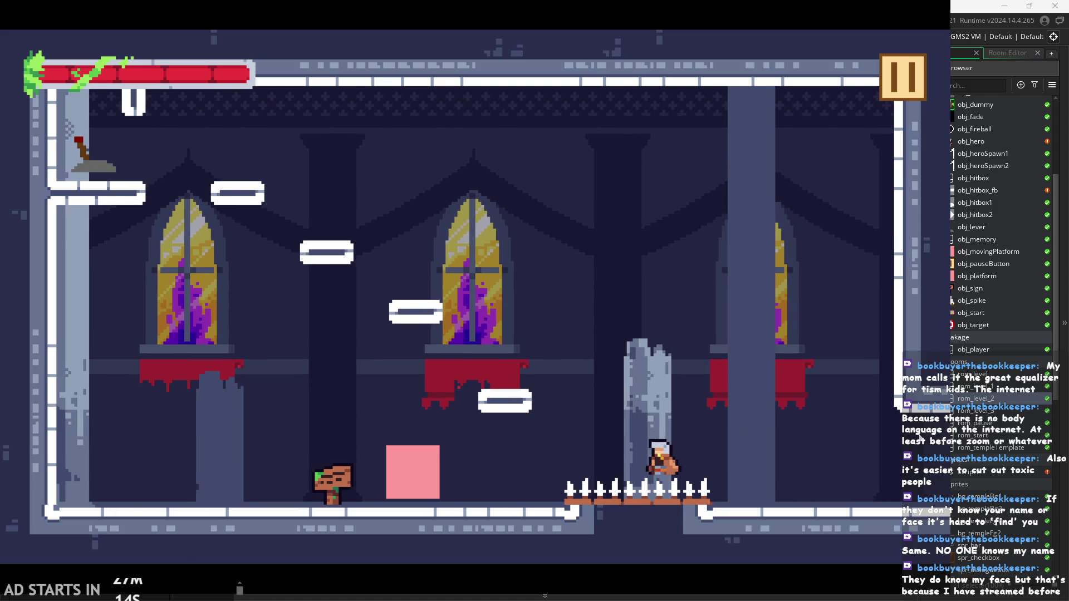
pyautogui.press('space')
pyautogui.press('shift')
pyautogui.press('space')
pyautogui.press('Left')
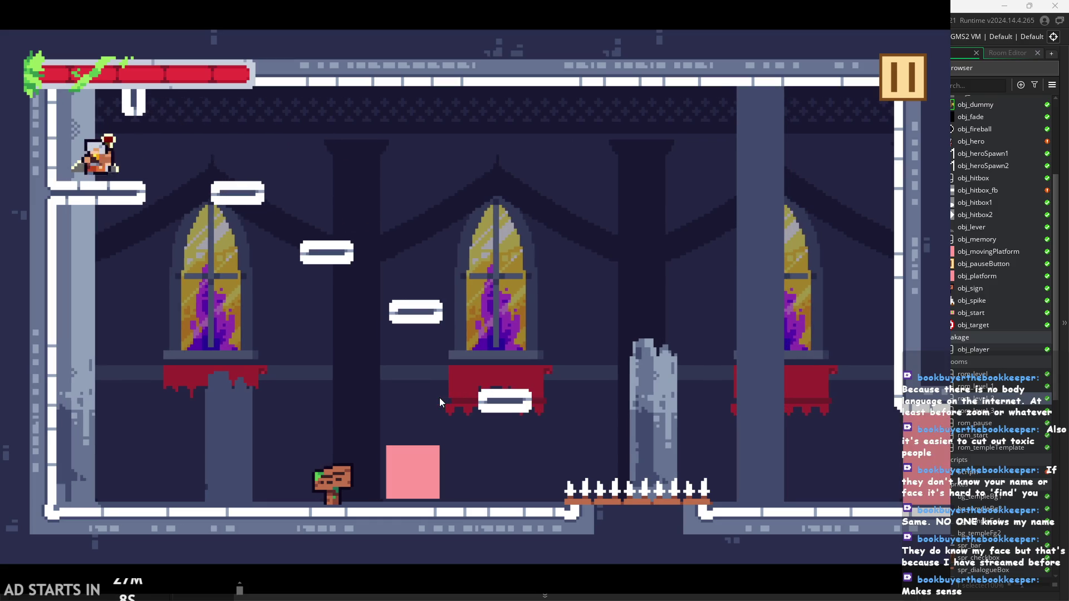
pyautogui.press('Right')
pyautogui.press('space')
pyautogui.press('Right')
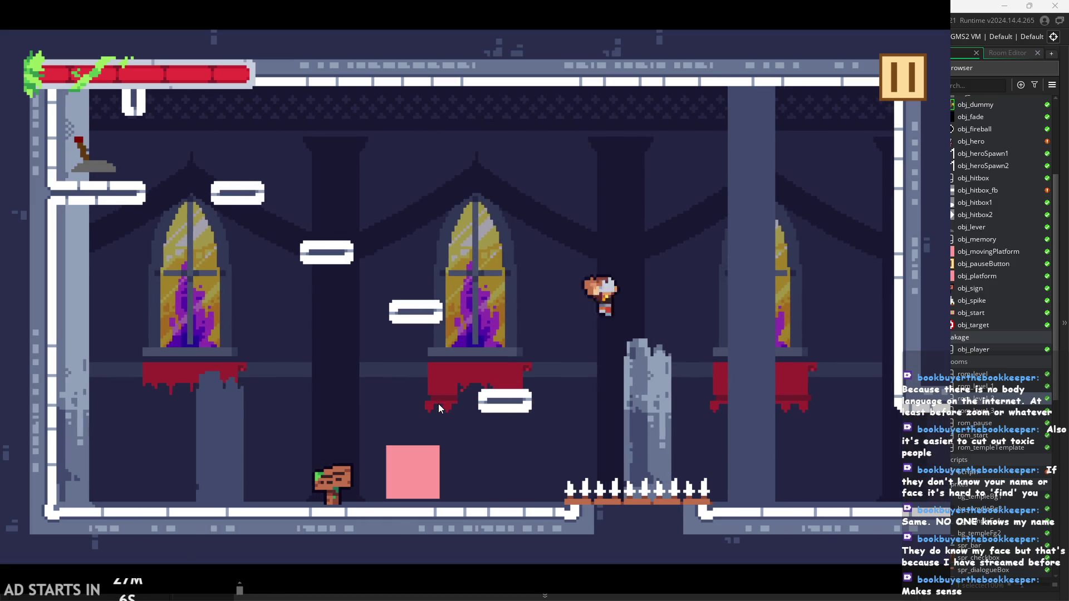
# In the new room, fire a fireball at the dummy and dash through the two targets
pyautogui.press('Right')
pyautogui.press('z')
pyautogui.press('Right')
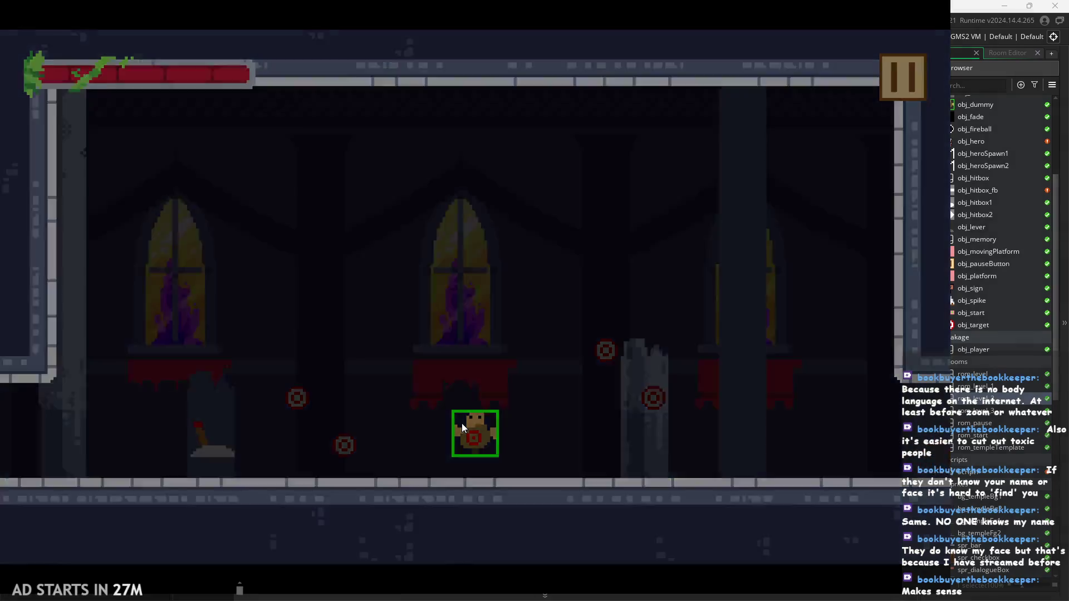
pyautogui.press('Right')
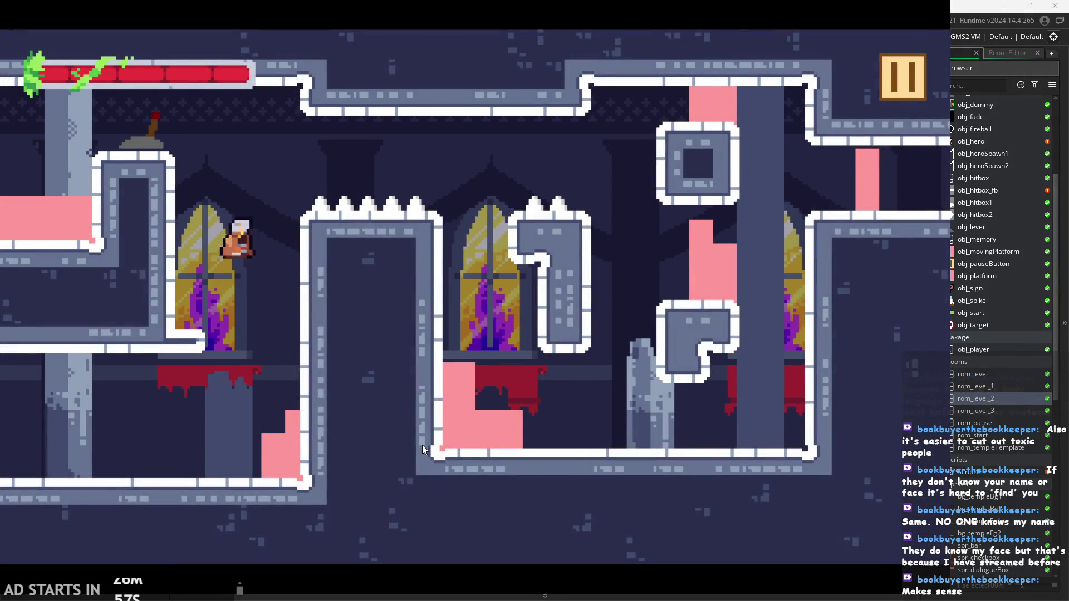
# Test repeated wall-jumps up the wall beside the left window
pyautogui.press('Left')
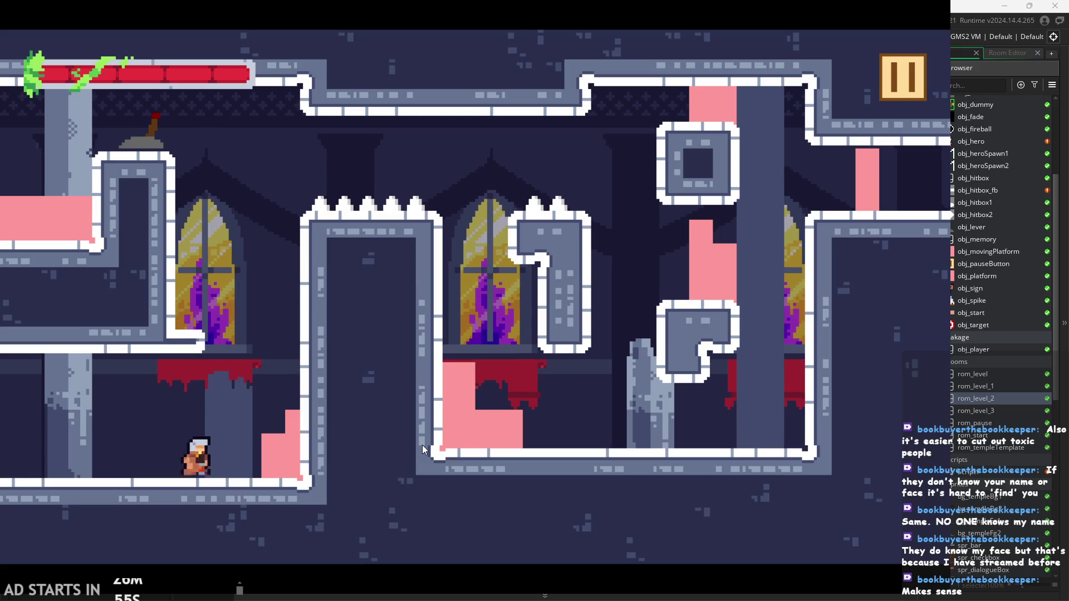
pyautogui.press('Up')
pyautogui.press('Up')
pyautogui.press('Left')
pyautogui.press('Right')
pyautogui.press('Up')
pyautogui.press('Up')
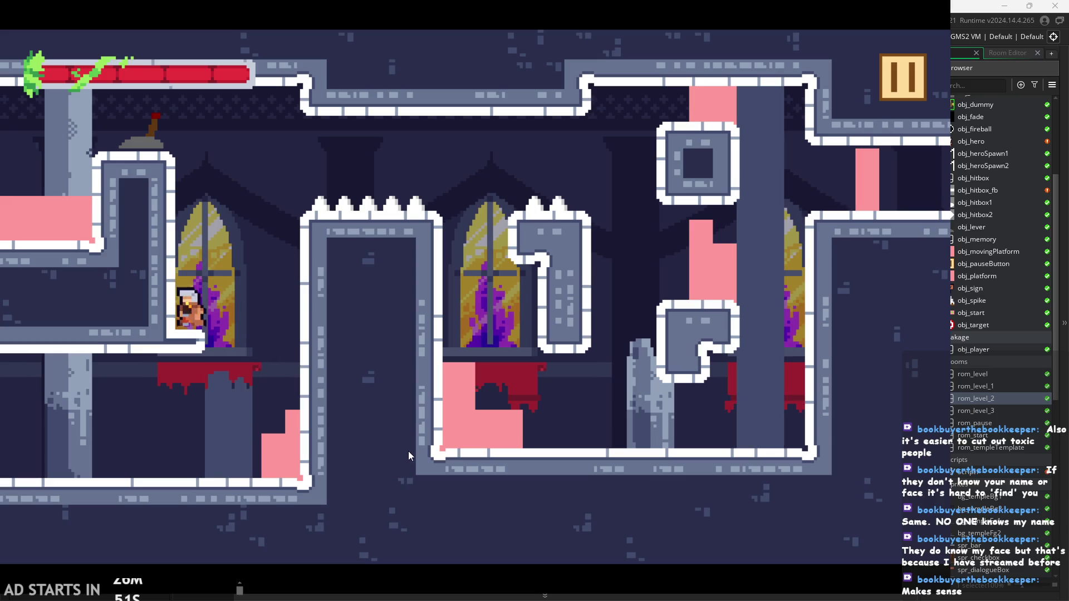
pyautogui.press('Right')
pyautogui.press('Left')
pyautogui.press('Right')
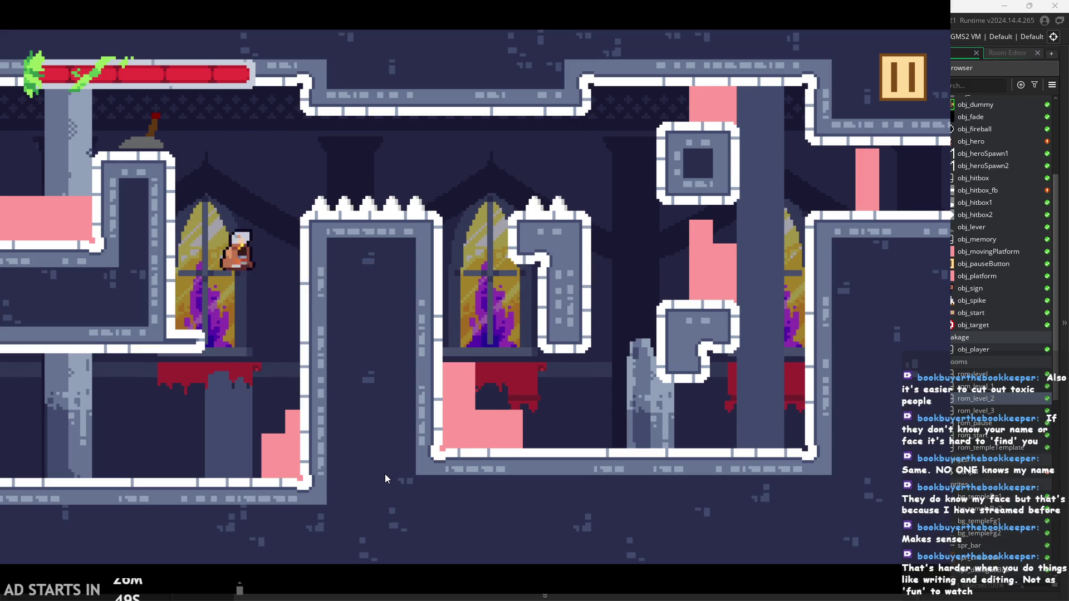
pyautogui.press('Up')
pyautogui.press('Left')
pyautogui.press('Right')
pyautogui.press('Up')
pyautogui.press('Left')
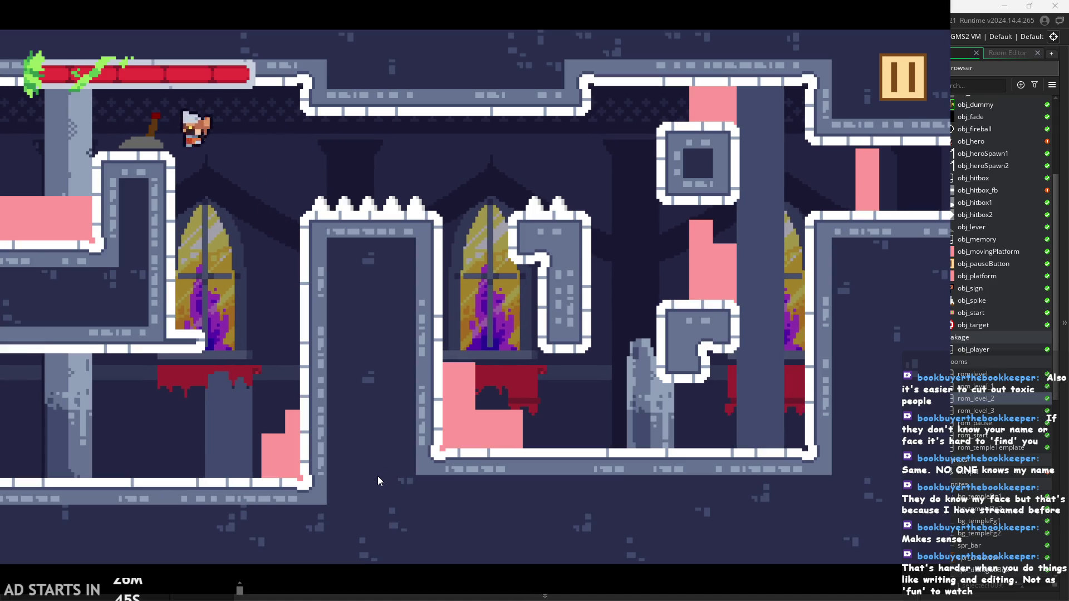
pyautogui.press('Up')
pyautogui.press('Right')
pyautogui.press('Left')
pyautogui.press('Up')
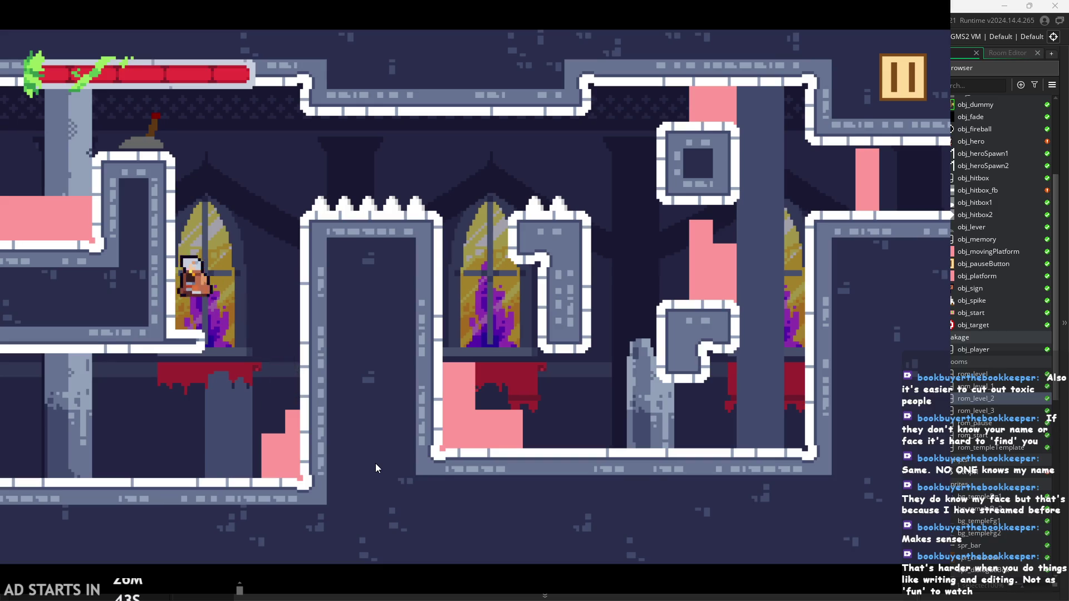
pyautogui.press('Right')
pyautogui.press('Up')
pyautogui.press('Left')
pyautogui.press('Up')
pyautogui.press('Right')
pyautogui.press('Up')
pyautogui.press('Left')
pyautogui.press('Up')
pyautogui.press('Right')
pyautogui.press('Up')
# Wall-jump up onto the top-left ledge and flip the lever there
pyautogui.press('Left')
pyautogui.press('Up')
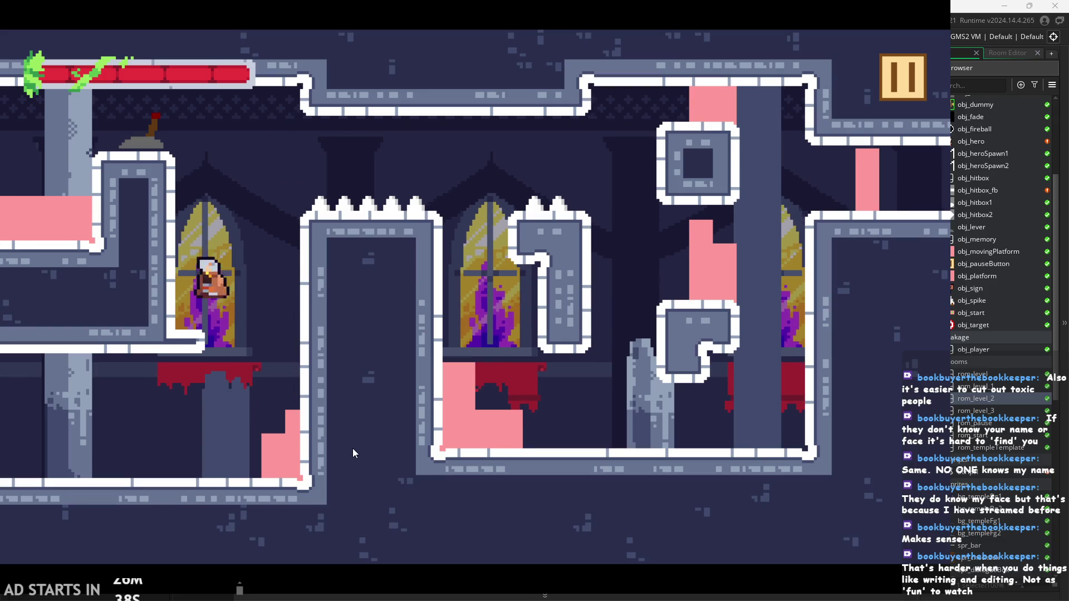
pyautogui.press('Right')
pyautogui.press('Up')
pyautogui.press('Left')
pyautogui.press('Right')
pyautogui.press('Up')
pyautogui.press('Left')
pyautogui.press('Up')
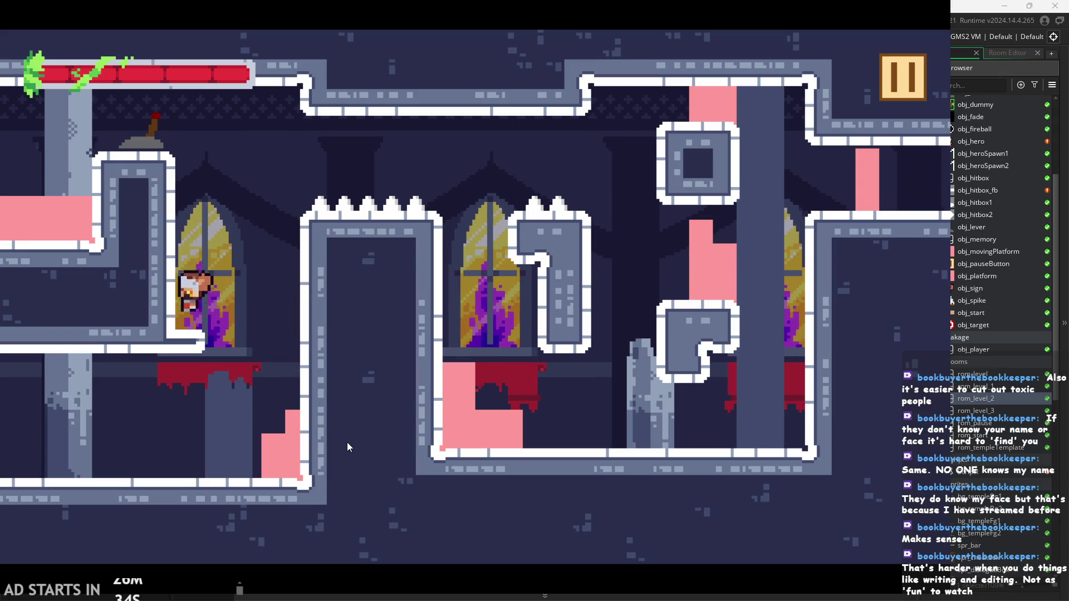
pyautogui.press('Right')
pyautogui.press('Up')
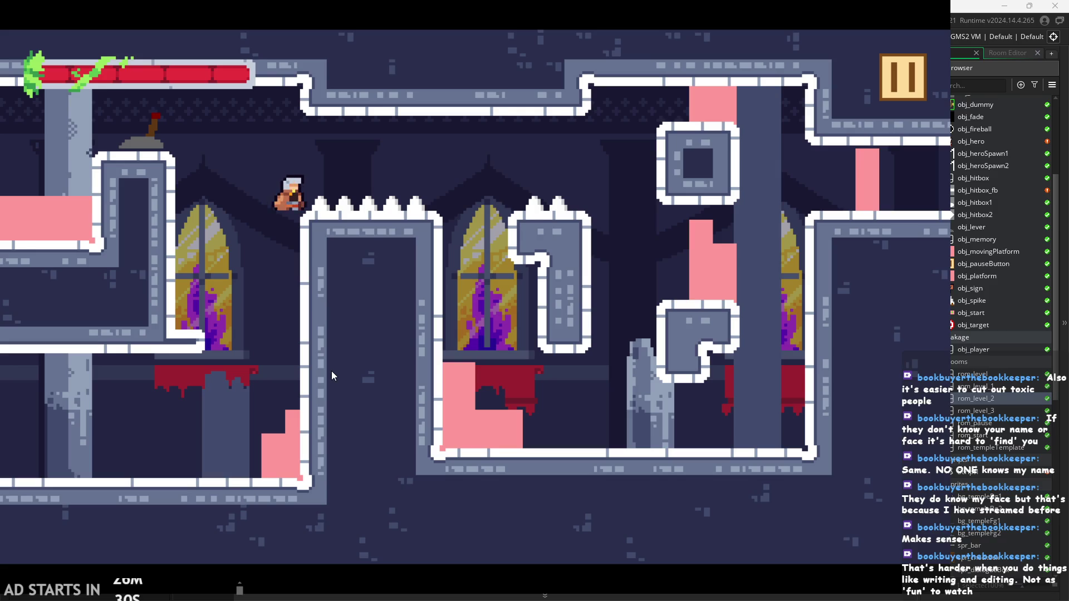
pyautogui.press('Up')
pyautogui.press('Left')
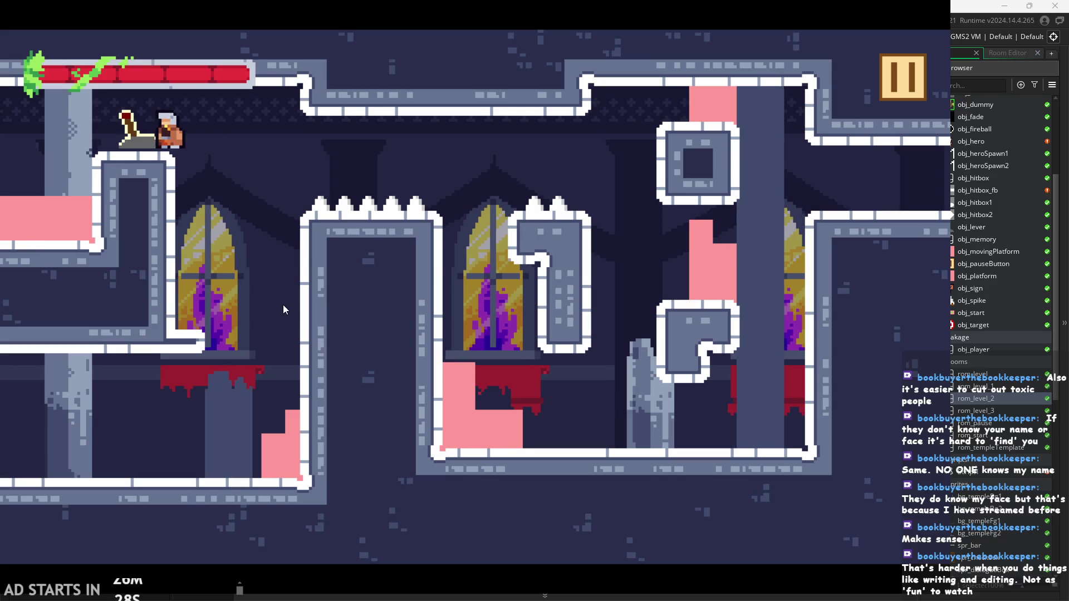
# Cross the room, attack beside the pillar, dash up-left onto the window ledge, then reach the floor
pyautogui.press('Right')
pyautogui.press('Up')
pyautogui.press('Right')
pyautogui.press('Up')
pyautogui.press('Right')
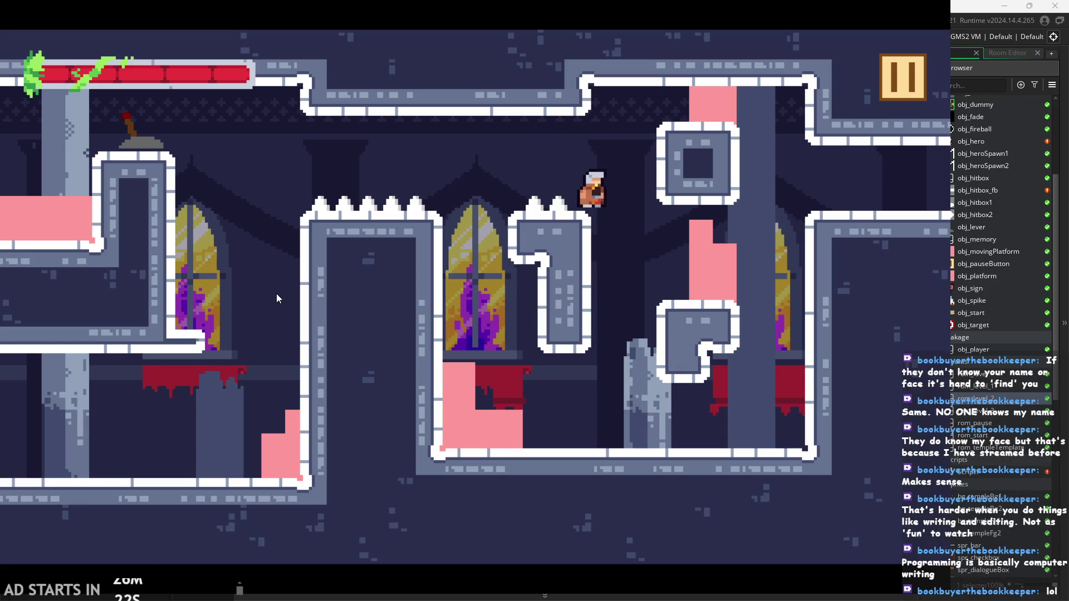
pyautogui.press('x')
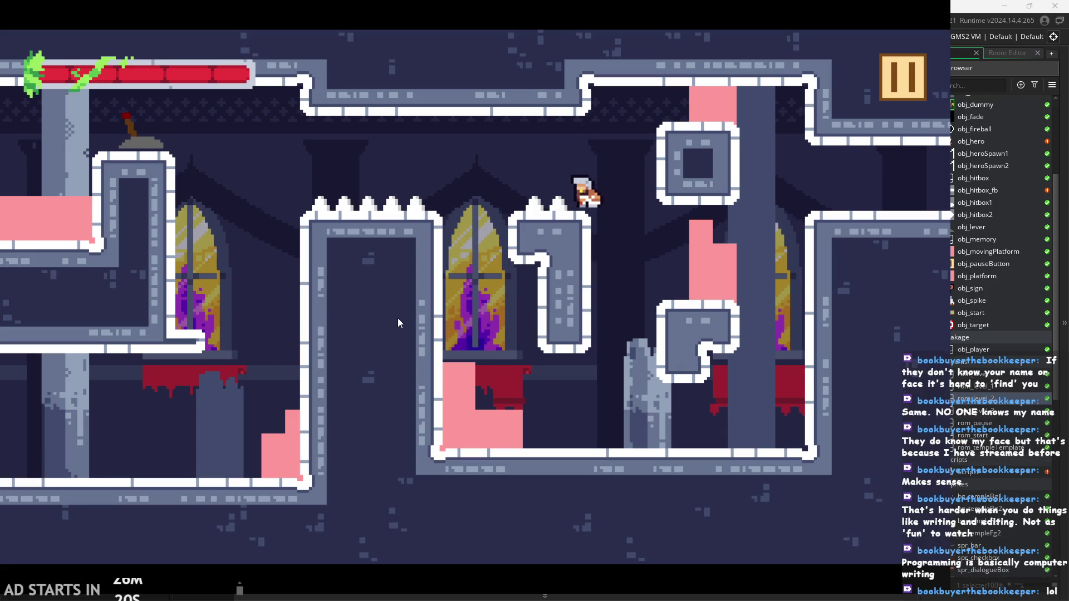
pyautogui.press('Right')
pyautogui.press('x')
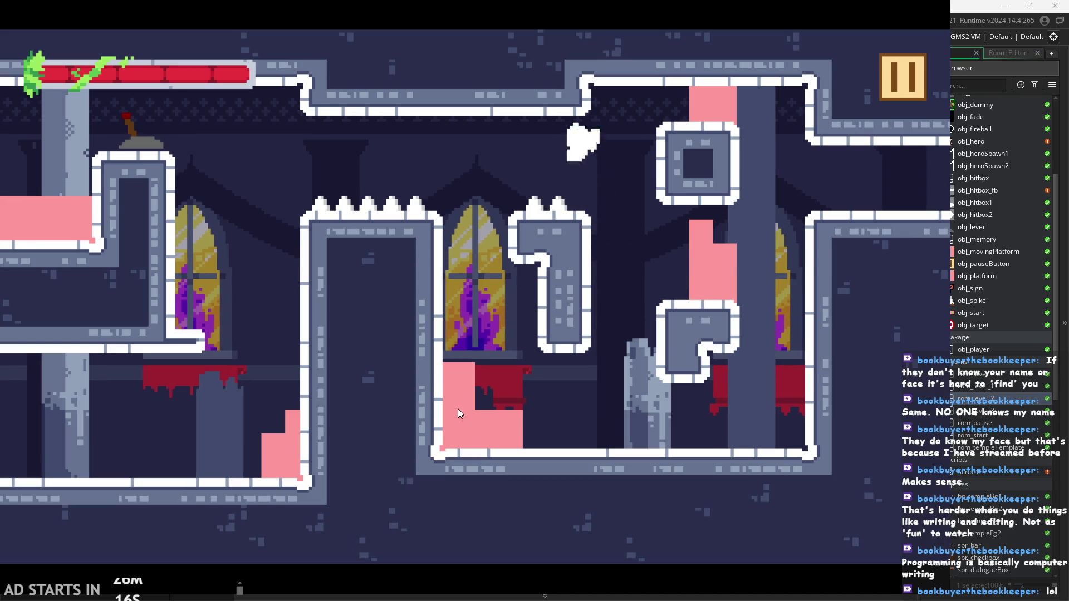
pyautogui.press('Left')
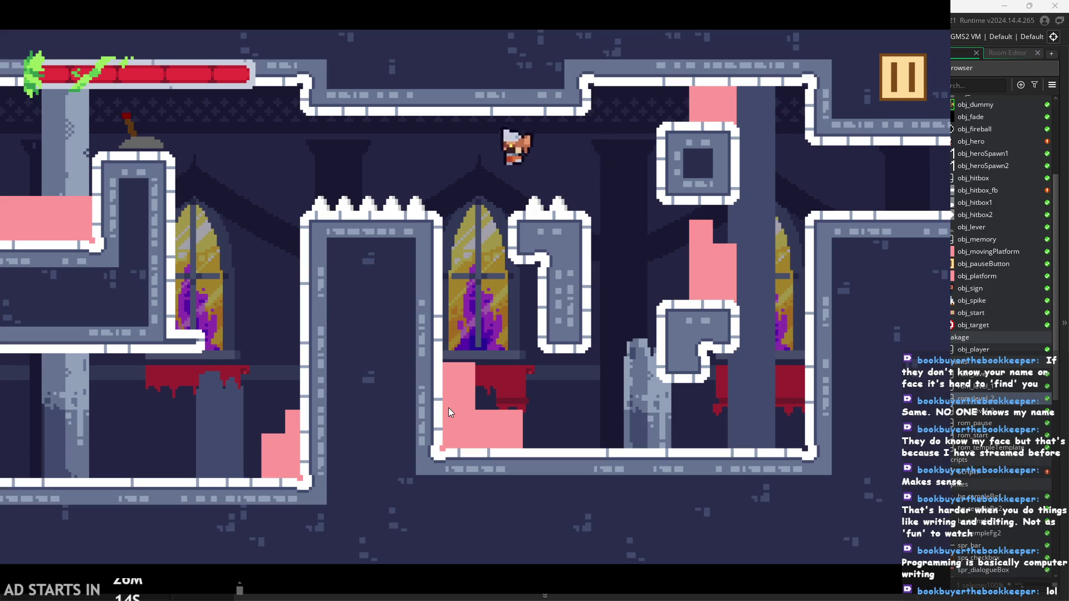
pyautogui.press('Left')
pyautogui.press('Right')
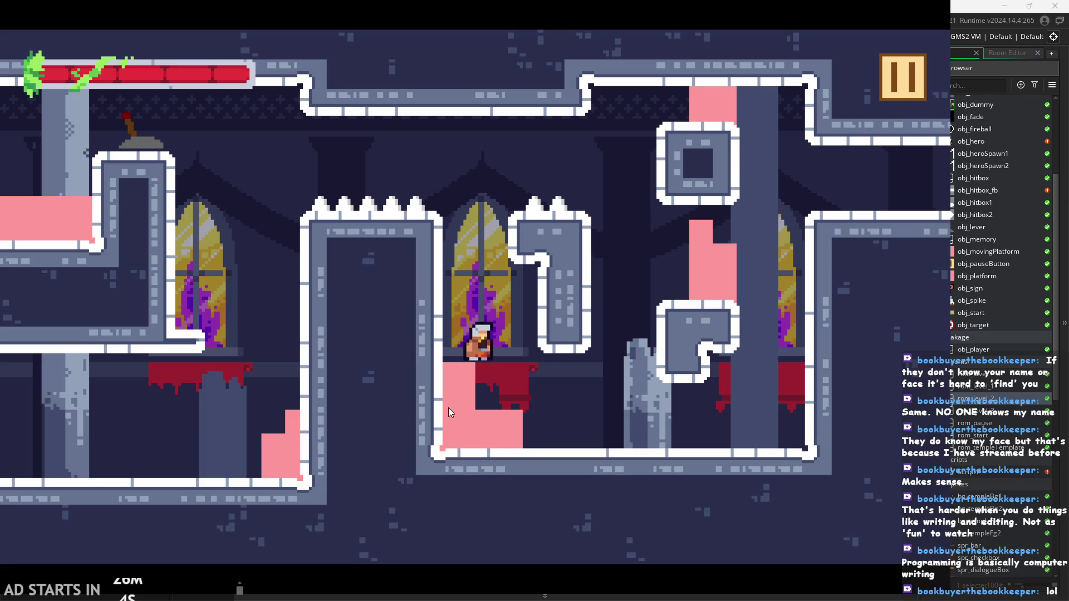
pyautogui.press('Right')
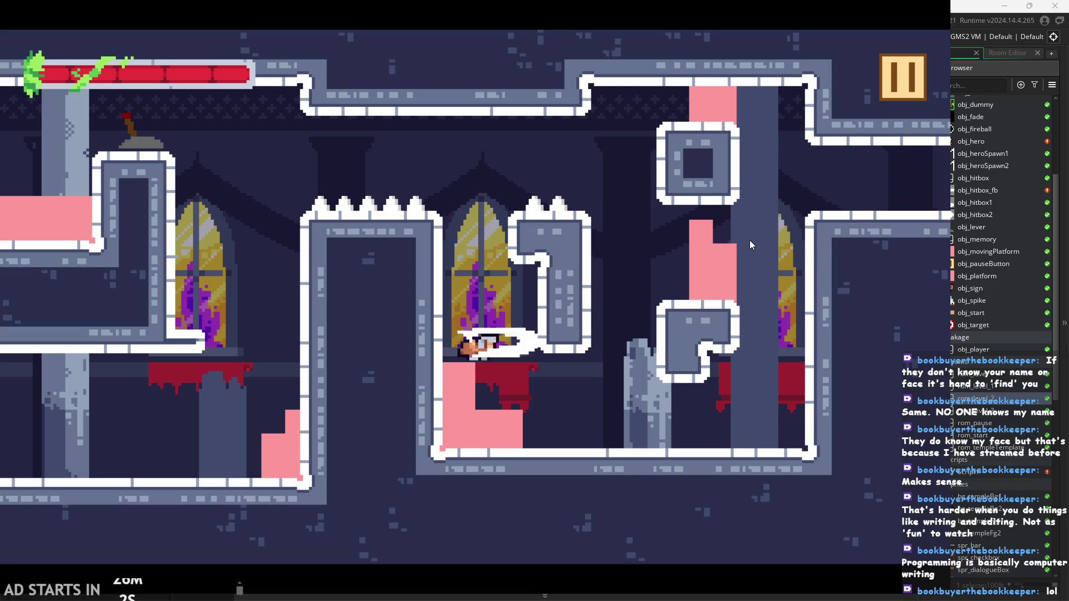
# Jump between the ledge by the L-shaped block and the right wall, then wall-jump up the left wall
pyautogui.press('space')
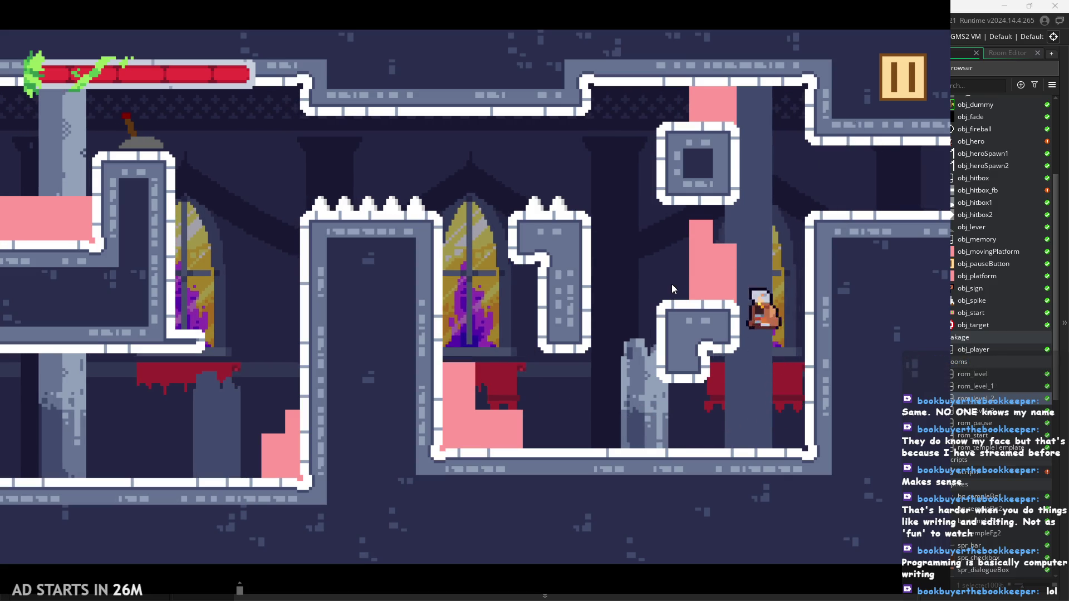
pyautogui.press('space')
pyautogui.press('Right')
pyautogui.press('space')
pyautogui.press('space')
pyautogui.press('Left')
pyautogui.press('space')
pyautogui.press('space')
pyautogui.press('Right')
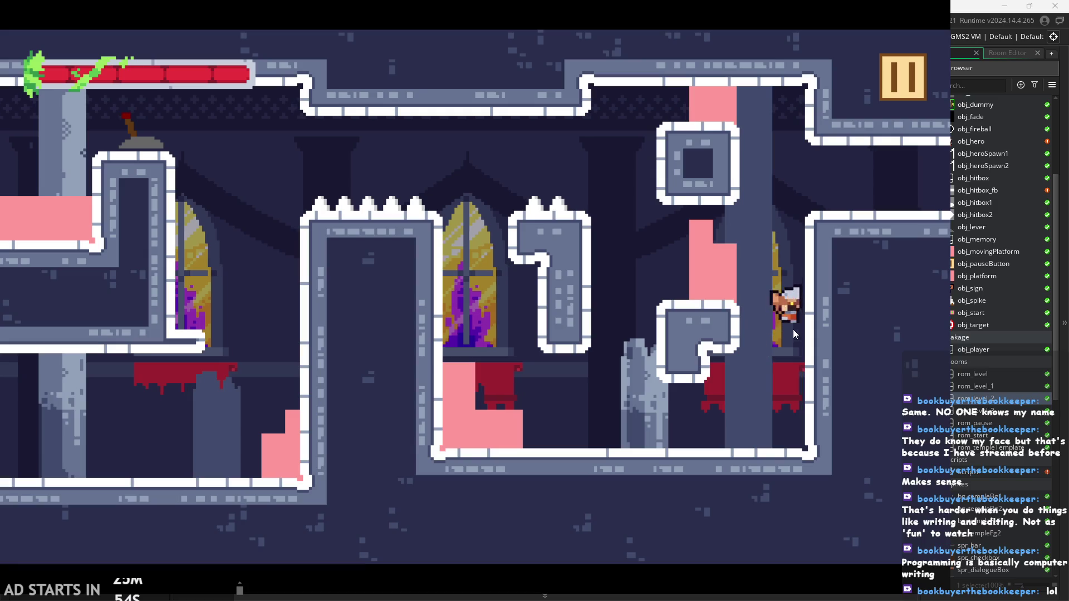
pyautogui.press('space')
pyautogui.press('space')
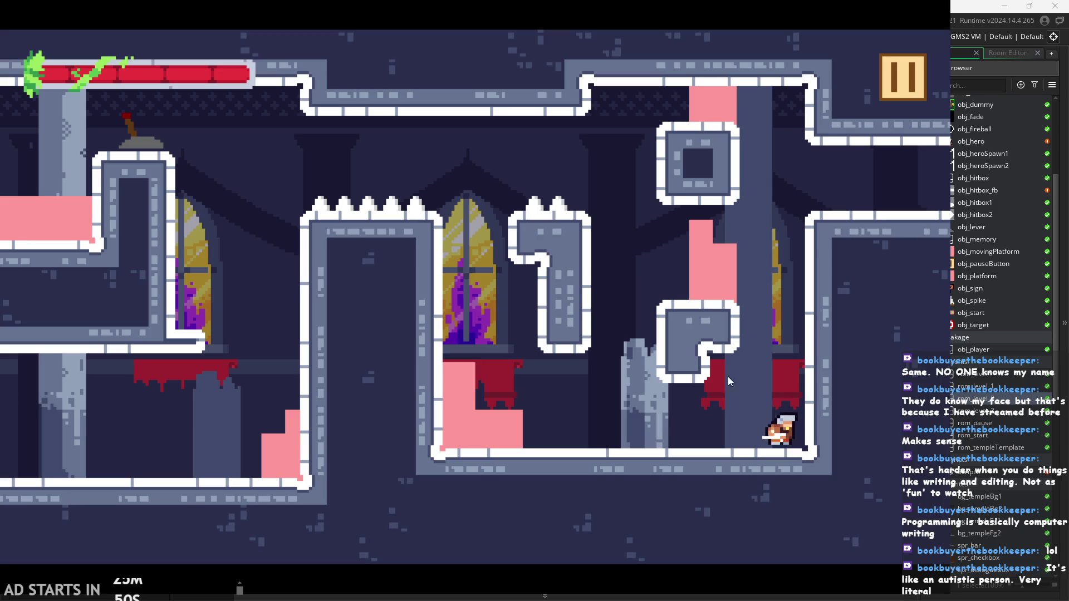
pyautogui.press('Left')
pyautogui.press('space')
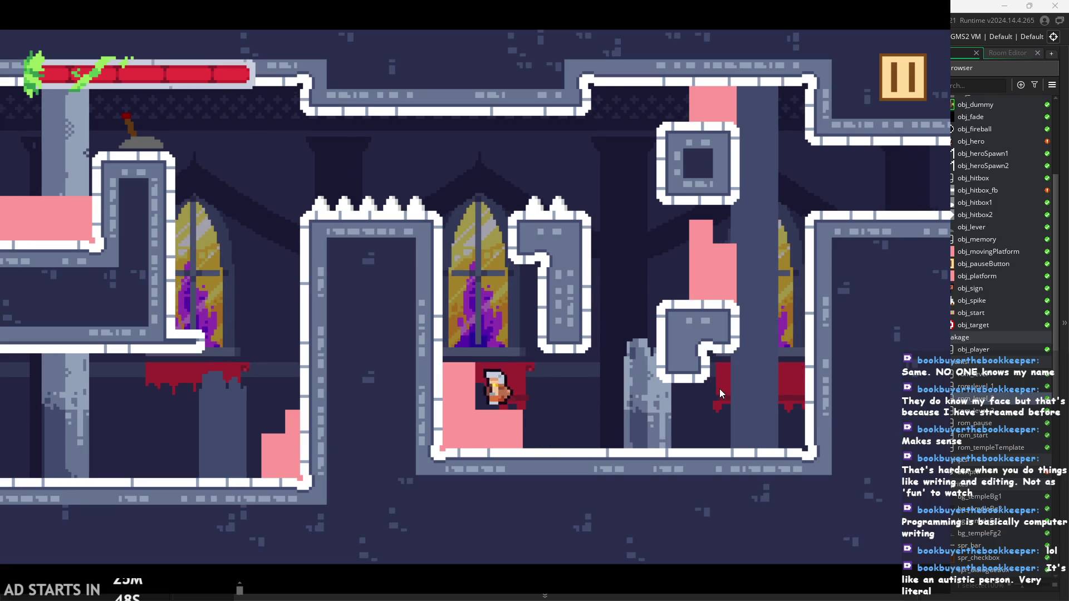
pyautogui.press('space')
pyautogui.press('space')
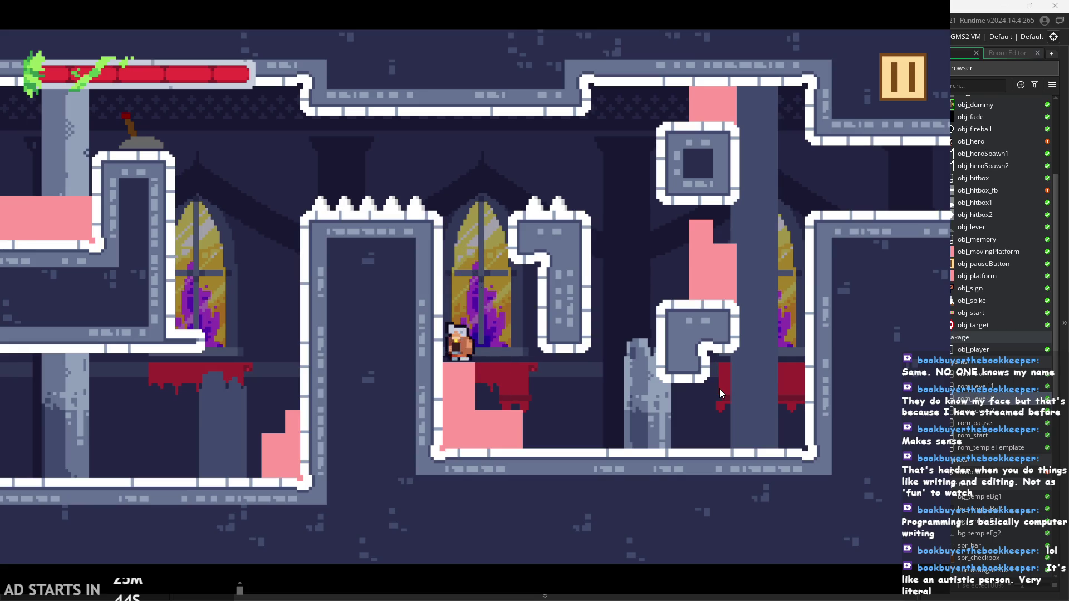
# Attack from the pink block, pause with Escape, and exit the game
pyautogui.press('x')
pyautogui.press('space')
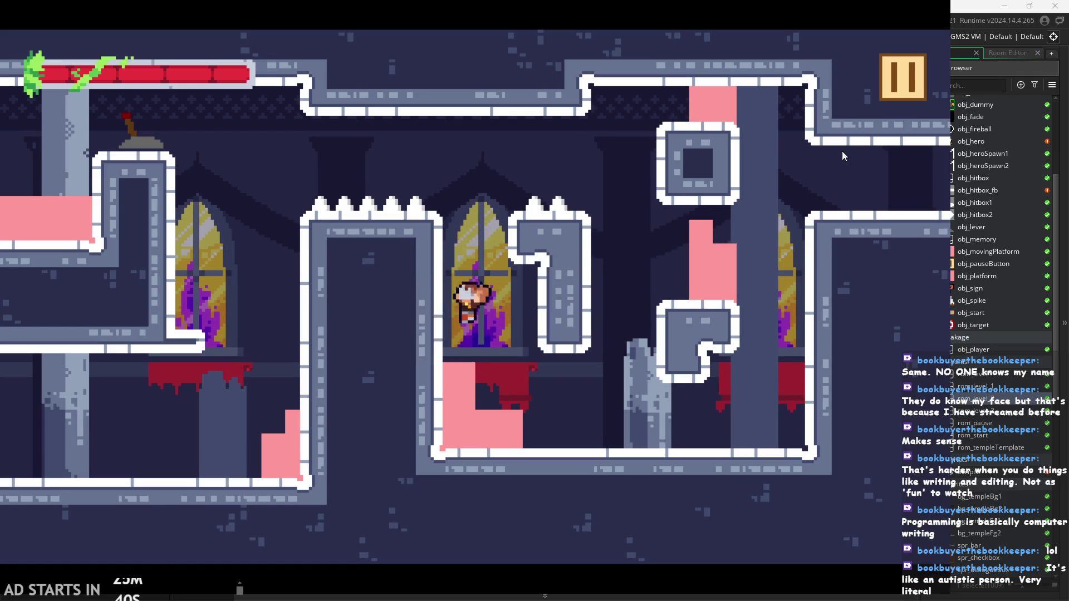
pyautogui.press('Escape')
pyautogui.click(773, 491)
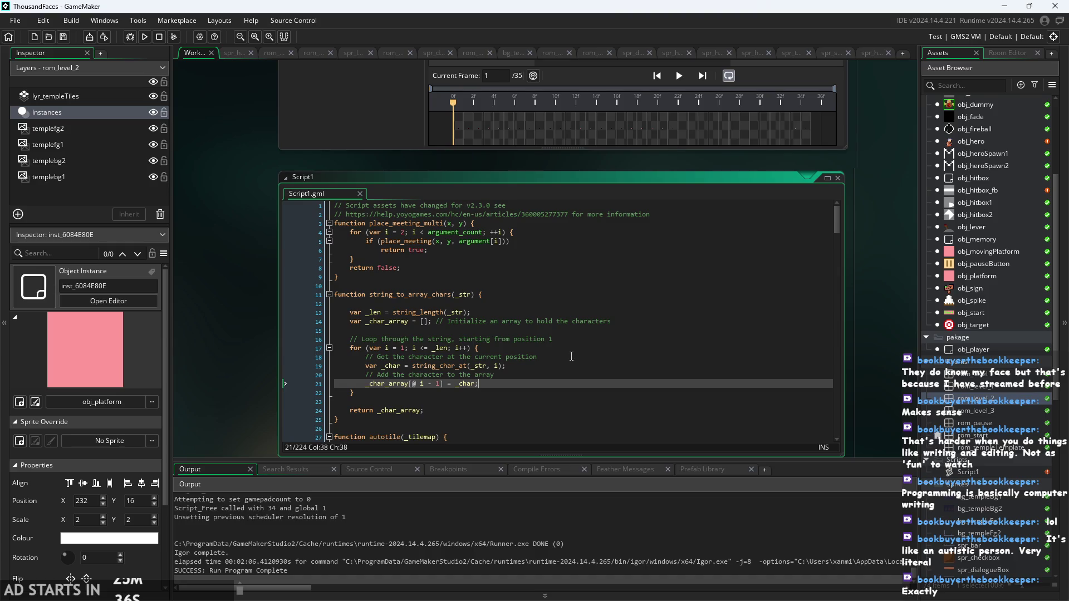
# Glance over the design notes in Paint, then return to GameMaker
pyautogui.click(553, 339)
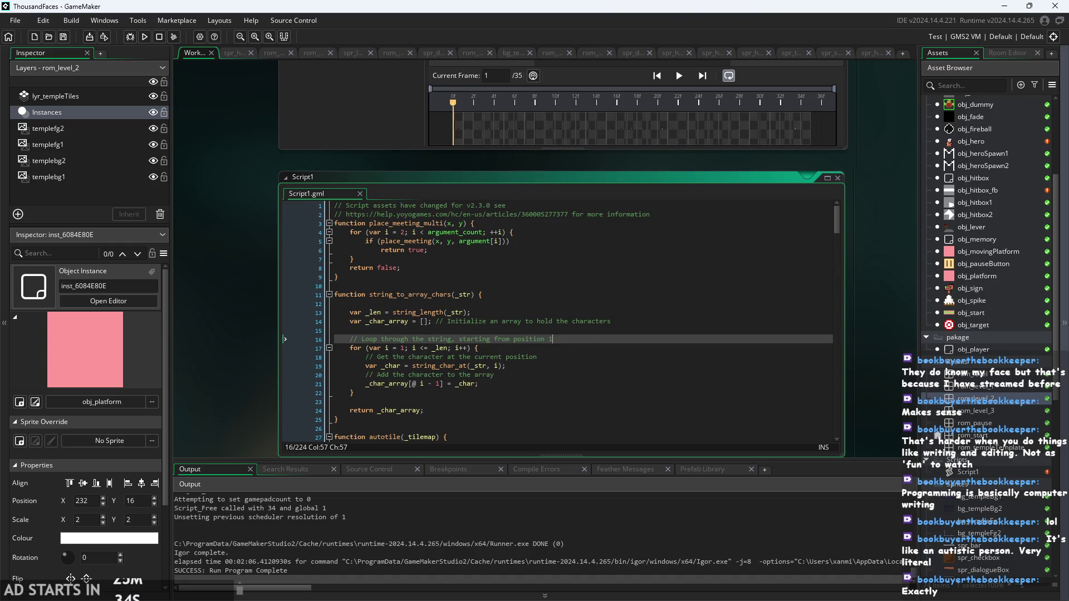
pyautogui.hotkey('alt', 'Tab')
pyautogui.scroll(-2, 787, 390)
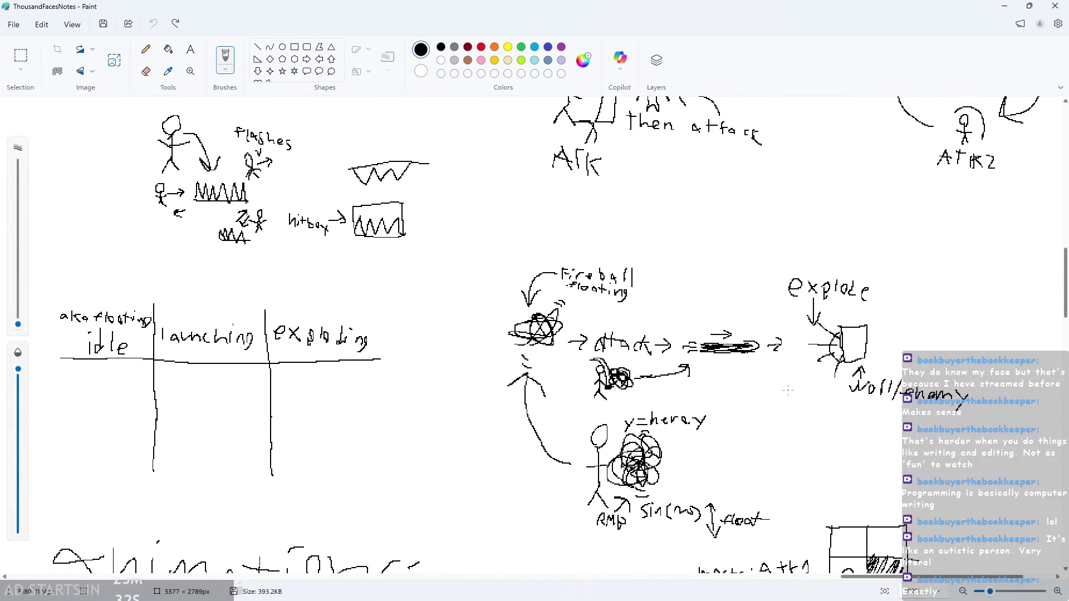
pyautogui.click(1004, 6)
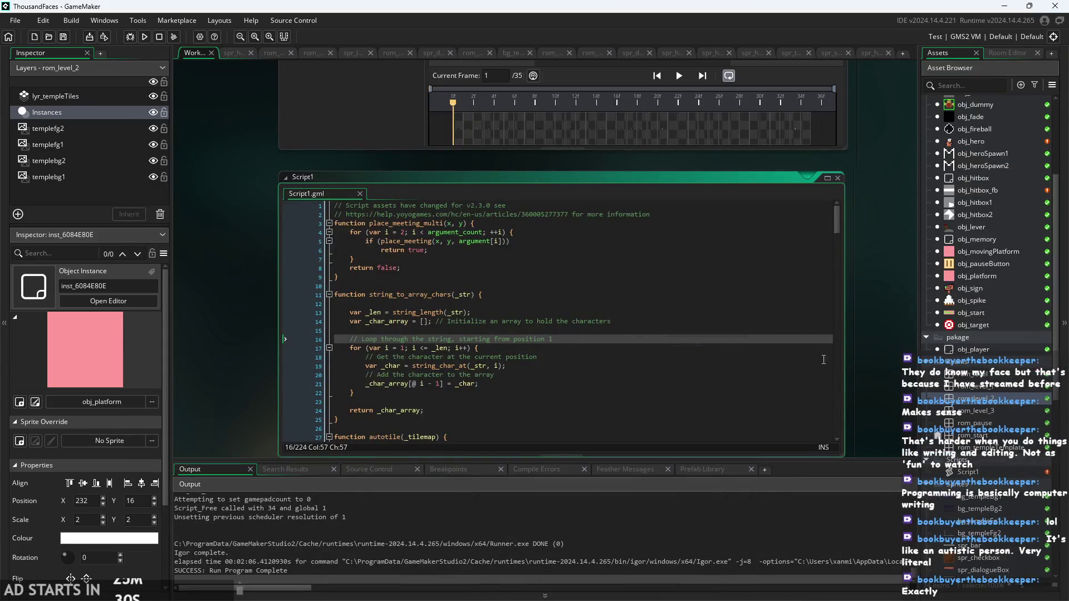
# Open obj_hero and scroll through its Step event attack code around lines 65–84
pyautogui.doubleClick(981, 143)
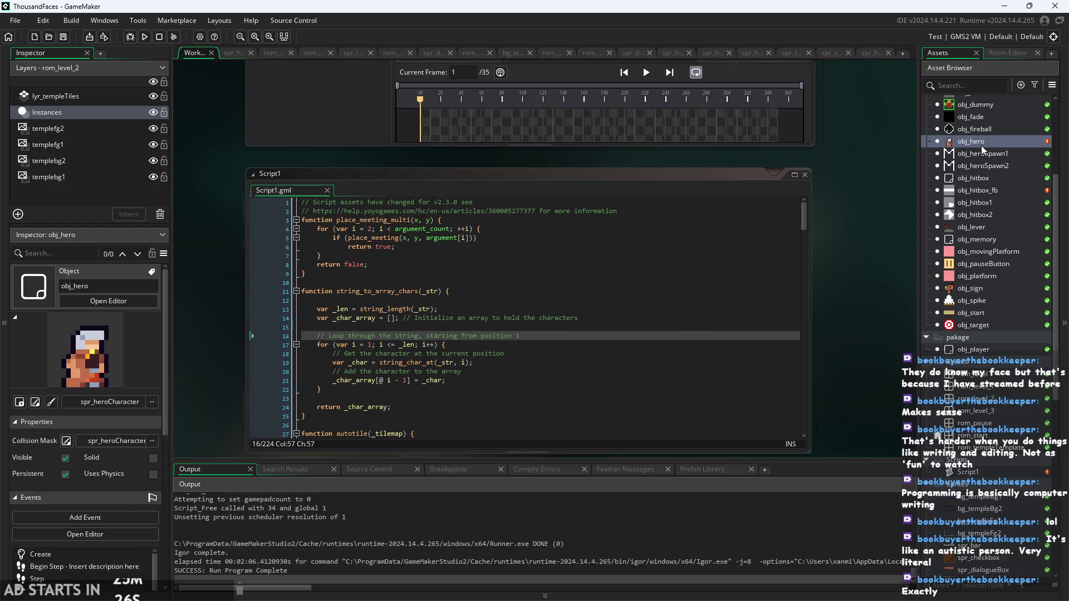
pyautogui.click(534, 363)
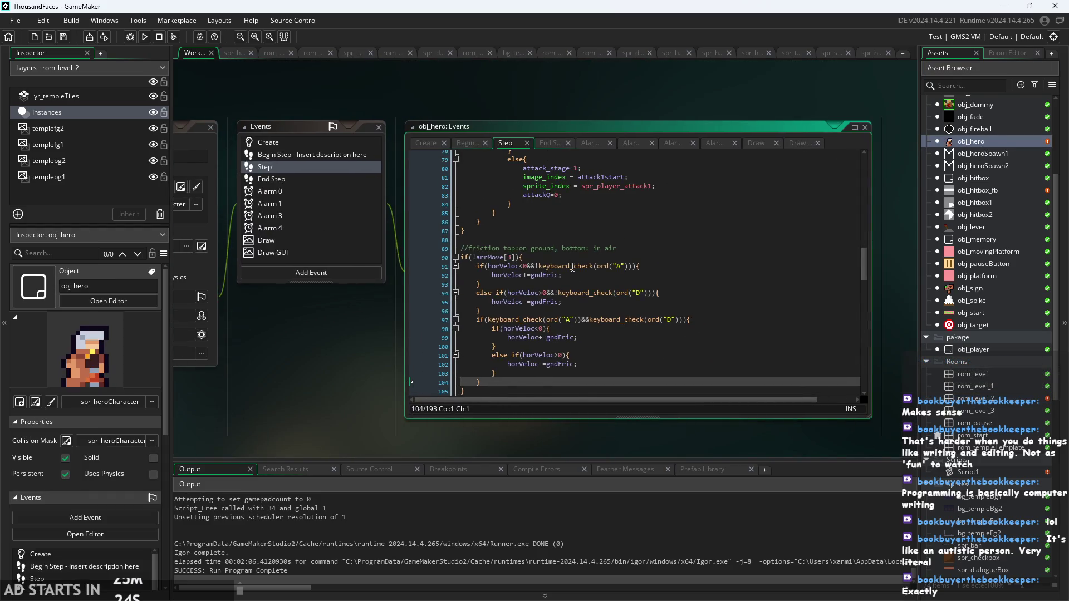
pyautogui.scroll(1, 572, 268)
pyautogui.scroll(5, 613, 279)
pyautogui.click(627, 301)
pyautogui.scroll(2, 628, 300)
pyautogui.scroll(5, 618, 300)
pyautogui.click(601, 303)
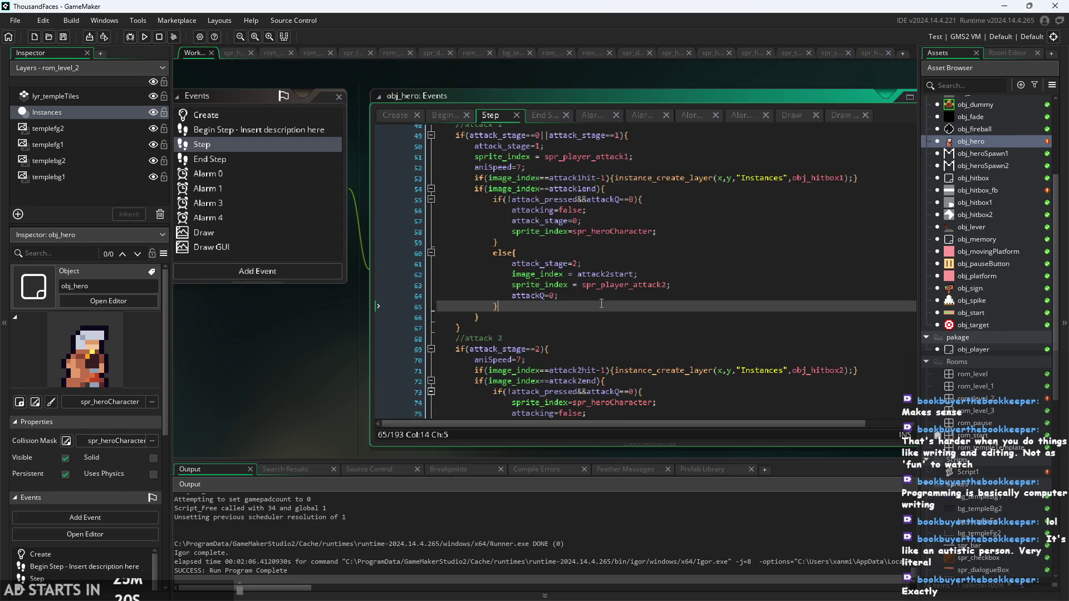
# Select the instance_create_layer hitbox-spawning block on line 53, then open obj_hitbox_fb's Create event
pyautogui.click(613, 178)
pyautogui.click(613, 178)
pyautogui.moveTo(615, 179)
pyautogui.mouseDown()
pyautogui.moveTo(556, 212)
pyautogui.moveTo(854, 179)
pyautogui.mouseUp()
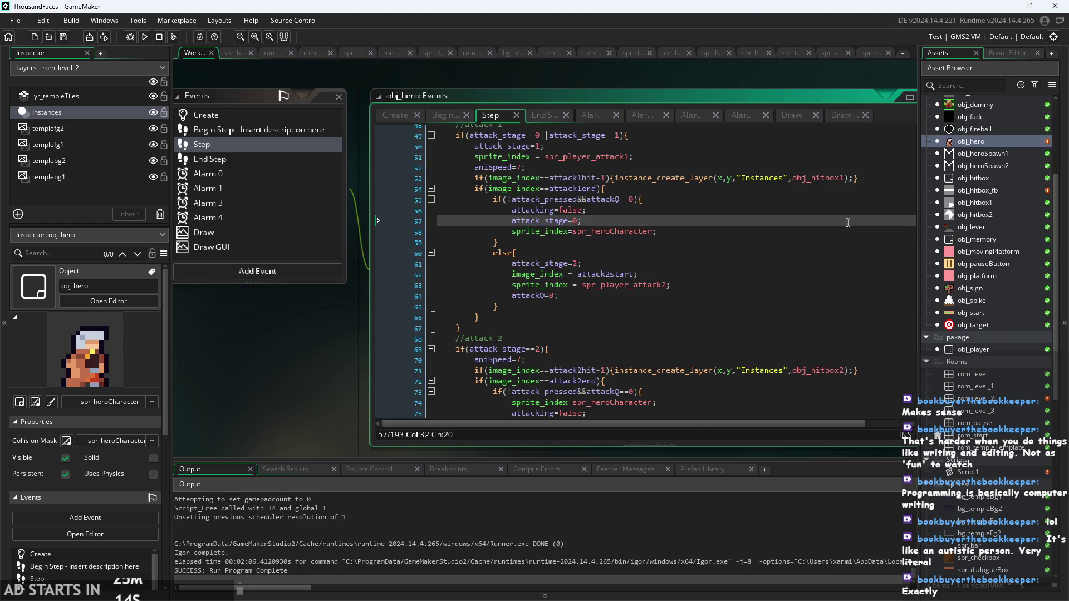
pyautogui.doubleClick(991, 215)
pyautogui.doubleClick(977, 190)
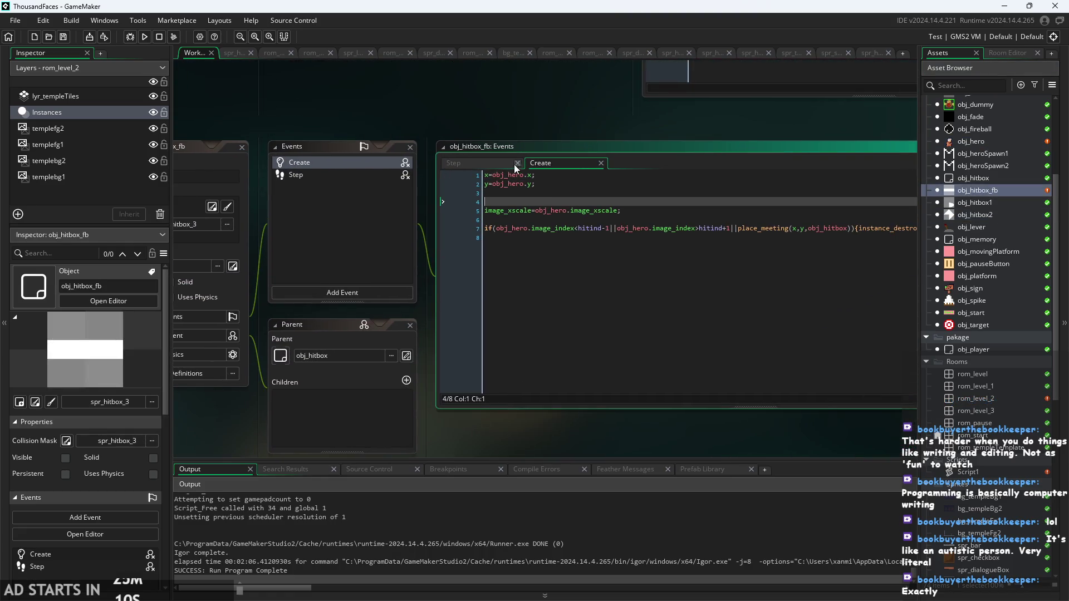
pyautogui.press('Up')
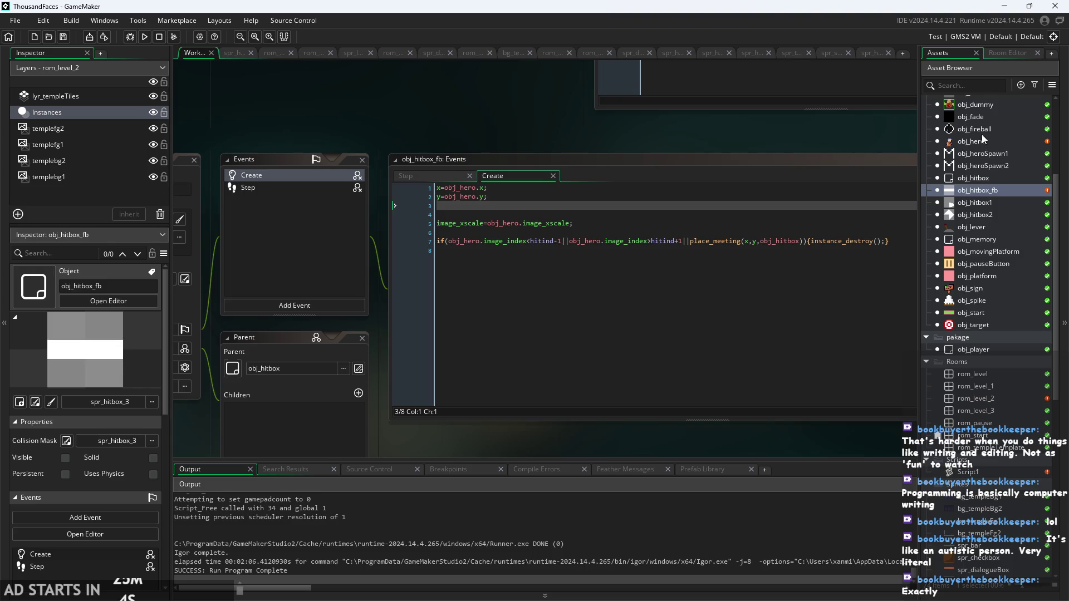
pyautogui.click(980, 206)
pyautogui.doubleClick(980, 206)
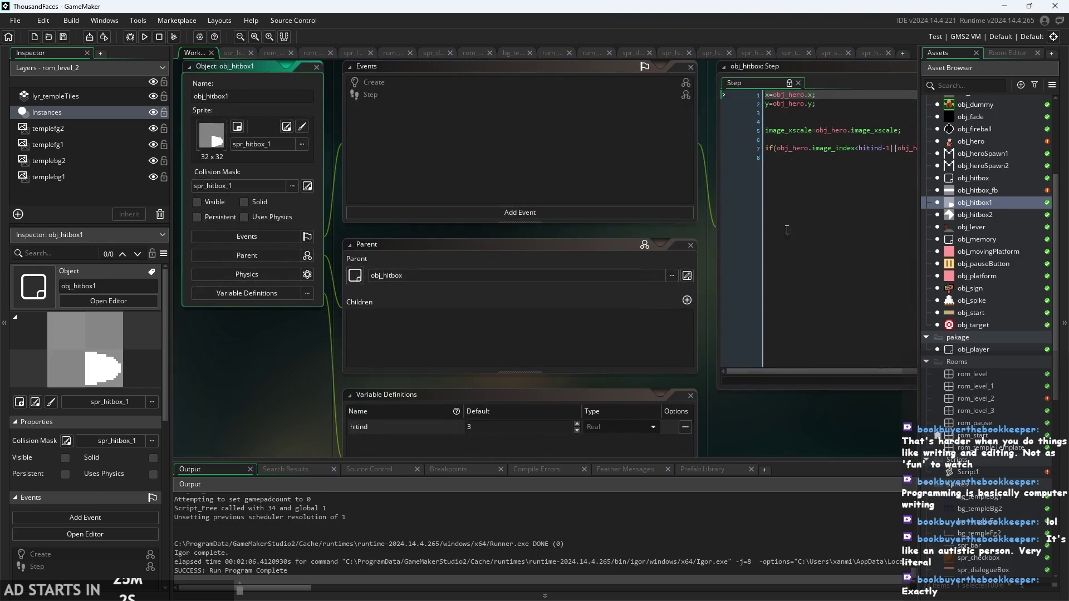
pyautogui.doubleClick(974, 190)
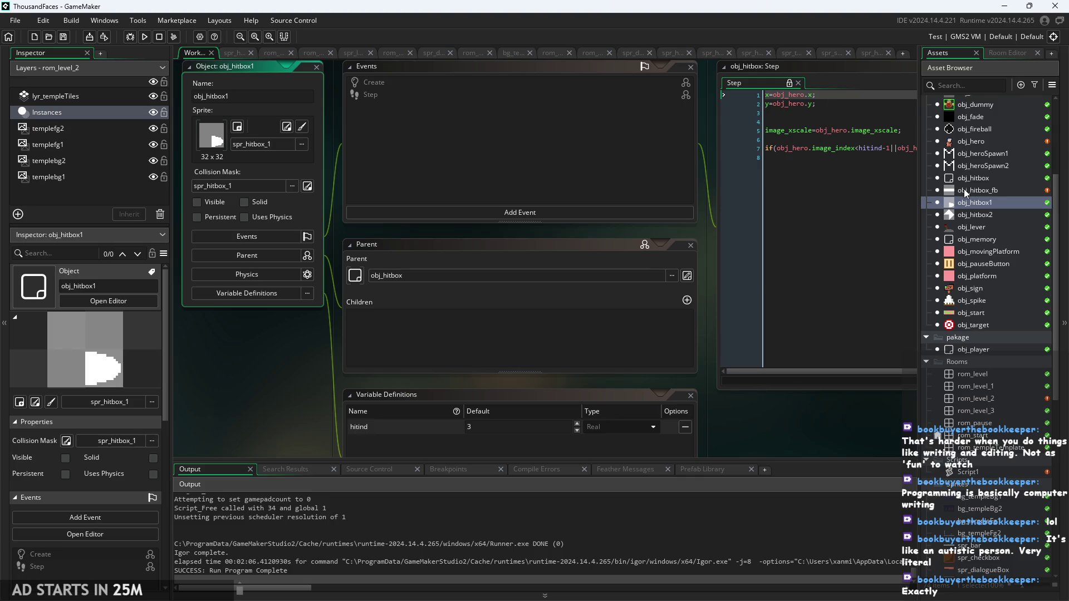
pyautogui.click(428, 118)
pyautogui.click(430, 119)
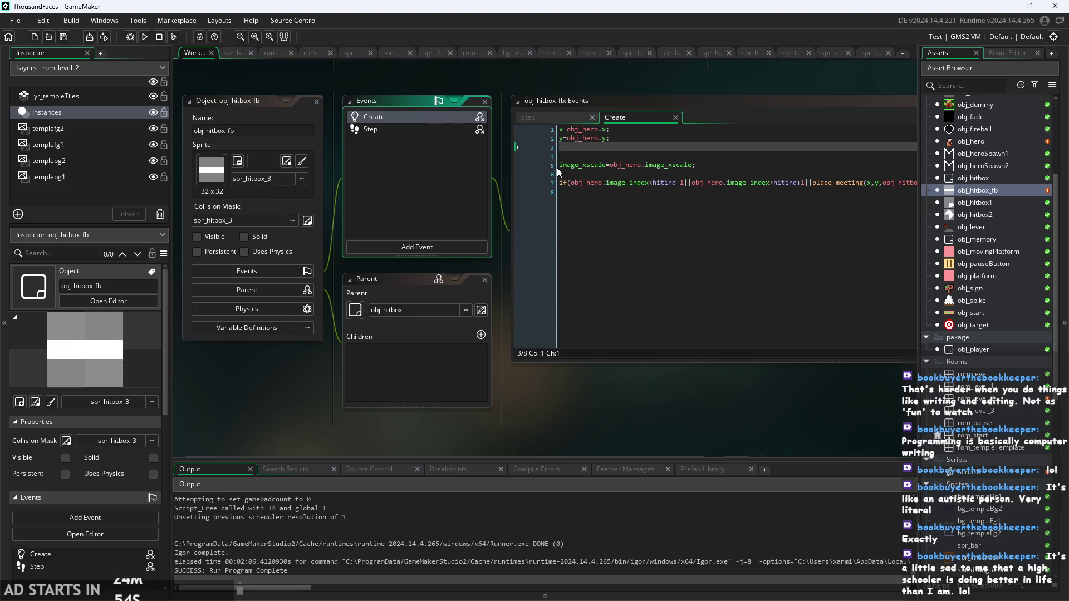
pyautogui.rightClick(415, 116)
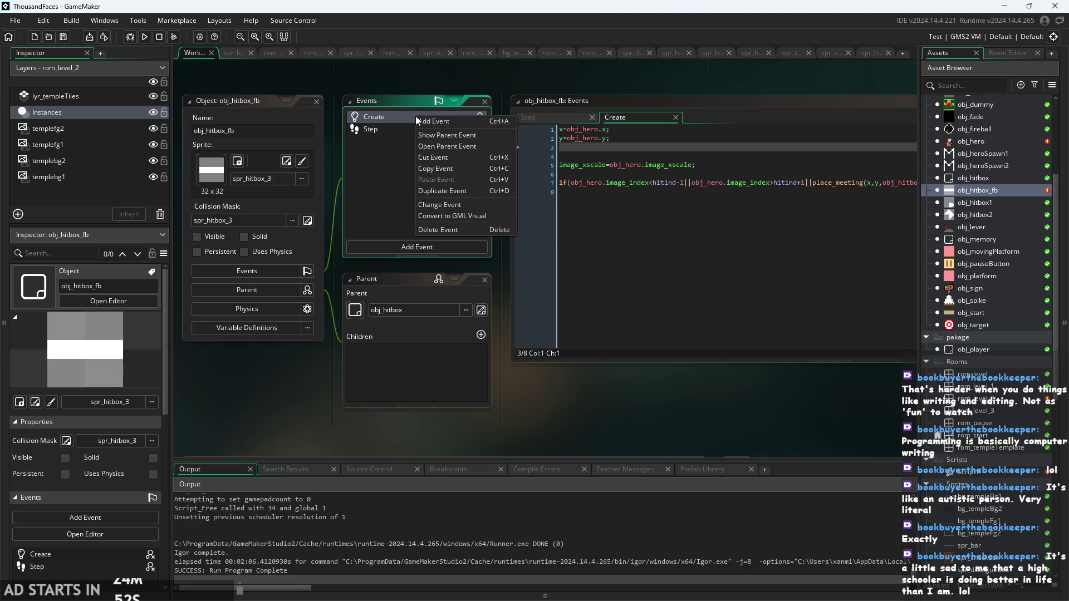
pyautogui.click(378, 197)
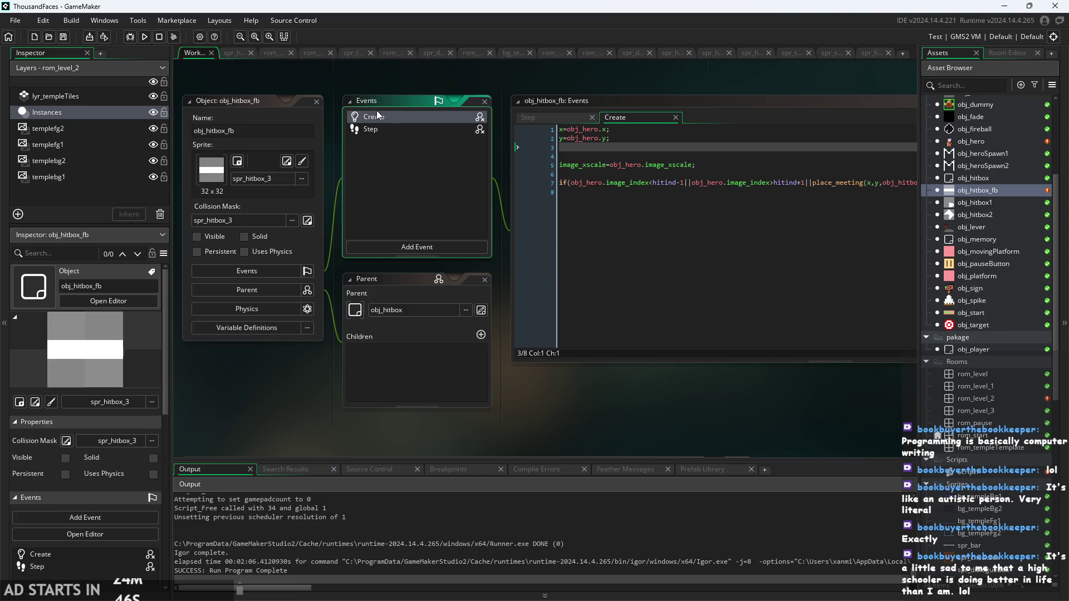
pyautogui.rightClick(385, 117)
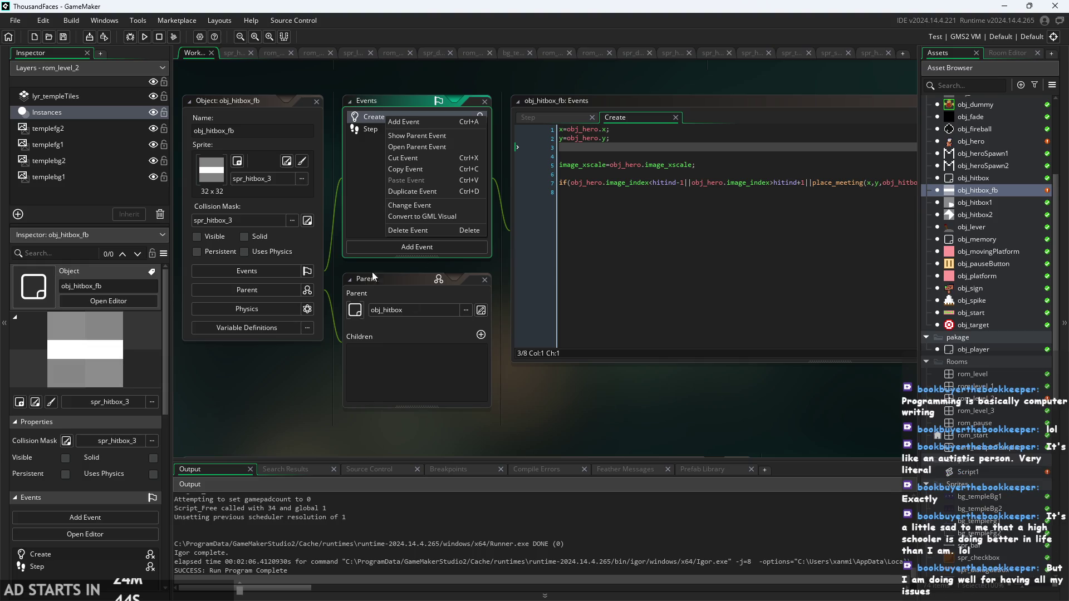
pyautogui.click(352, 210)
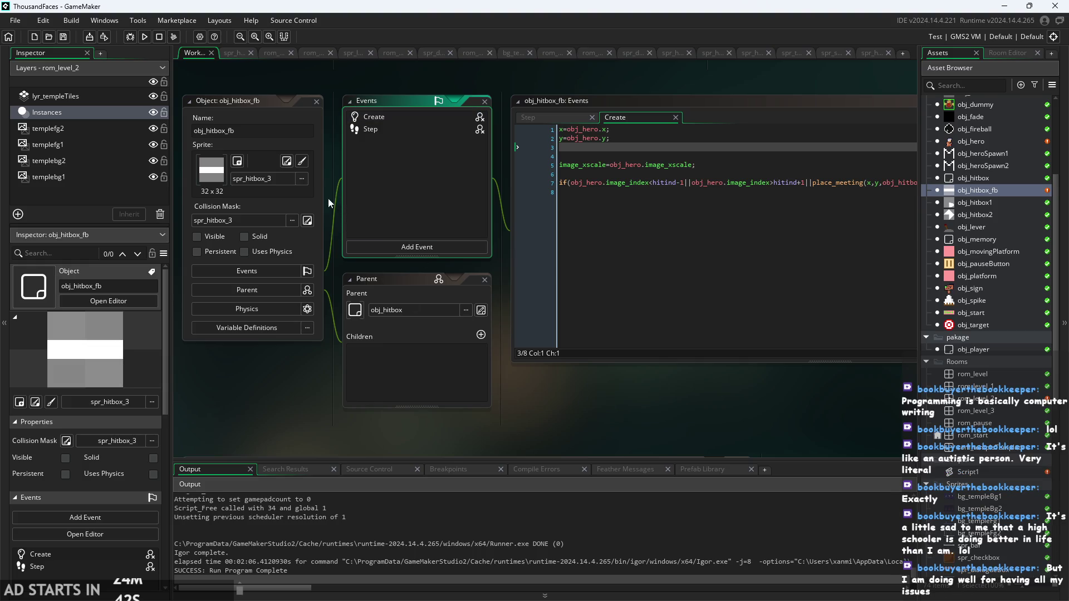
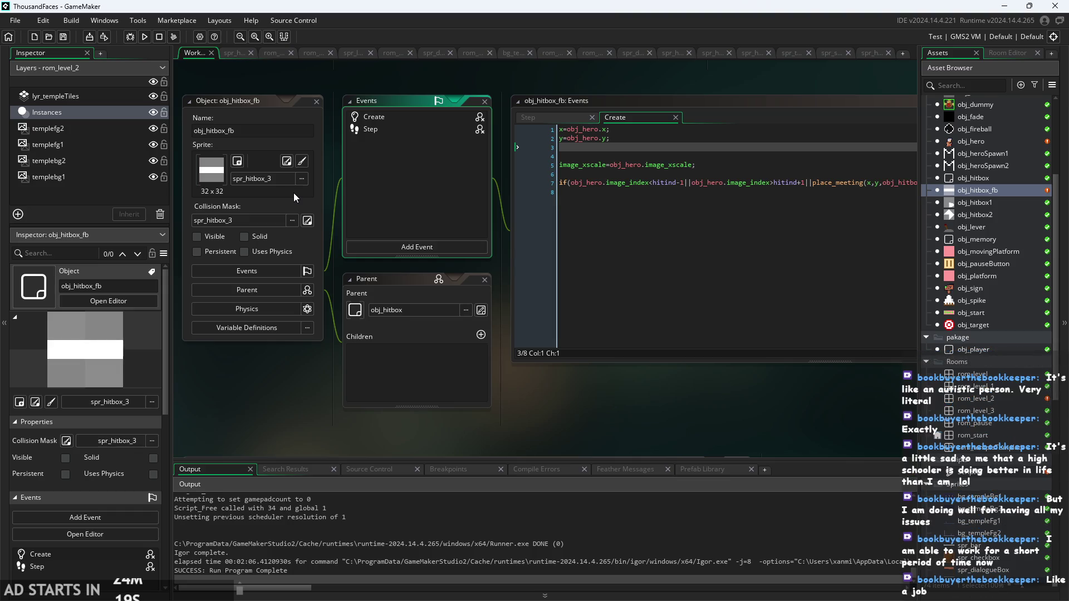
# Move the insertion point around lines 1 and 2 of obj_hitbox_fb's Create code
pyautogui.click(890, 129)
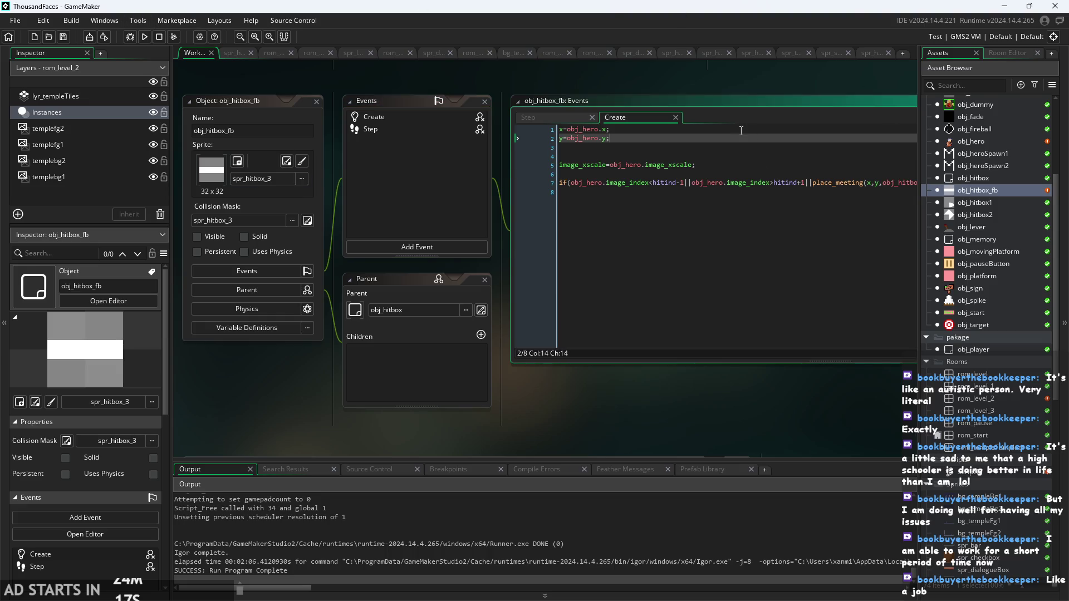
pyautogui.click(627, 140)
pyautogui.click(604, 129)
pyautogui.keyDown('ctrl'); pyautogui.scroll(1, 588, 142); pyautogui.keyUp('ctrl')
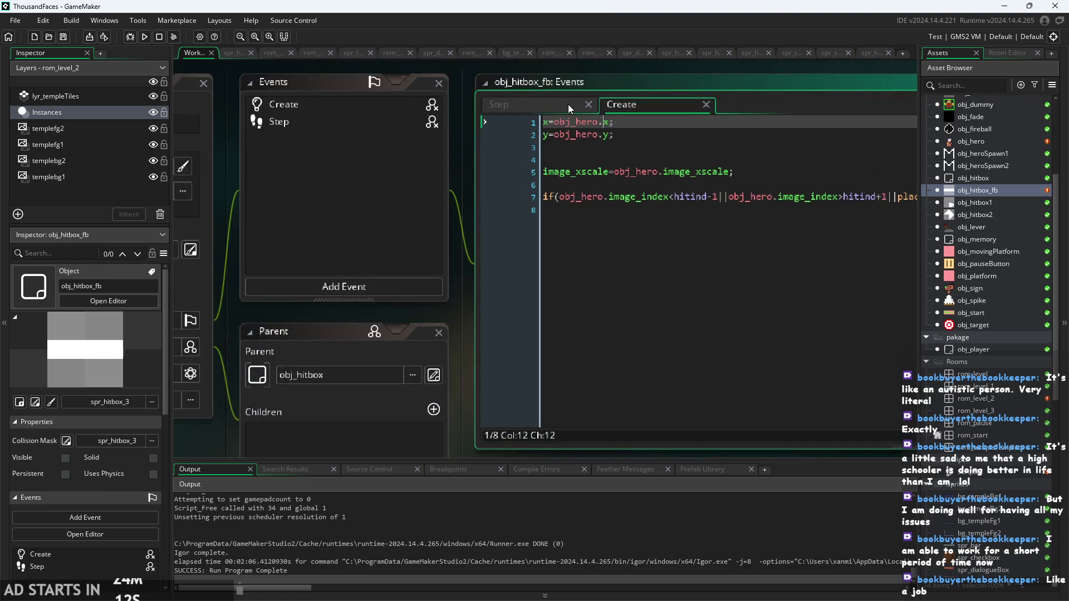
# Show the Step event's code and inspect the Step event and code context menus
pyautogui.click(567, 104)
pyautogui.rightClick(438, 124)
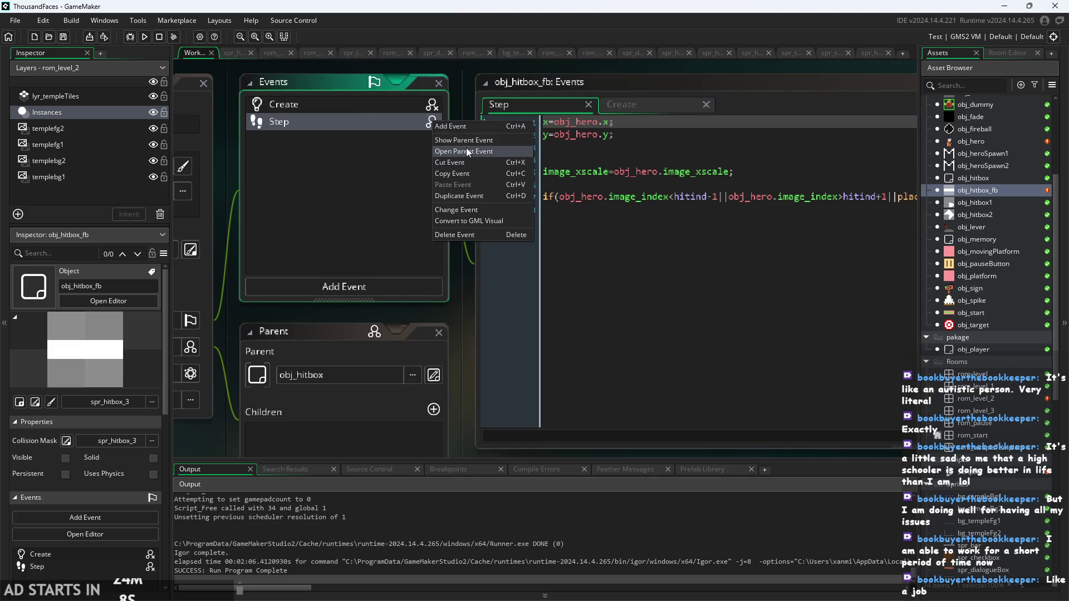
pyautogui.click(400, 173)
pyautogui.rightClick(552, 114)
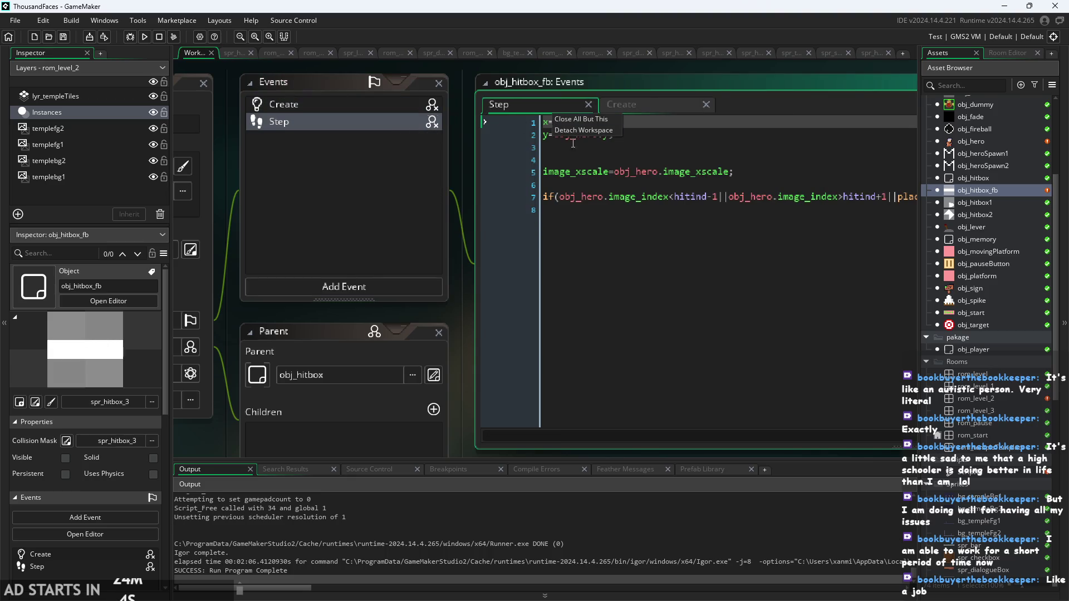
pyautogui.click(431, 262)
pyautogui.click(439, 372)
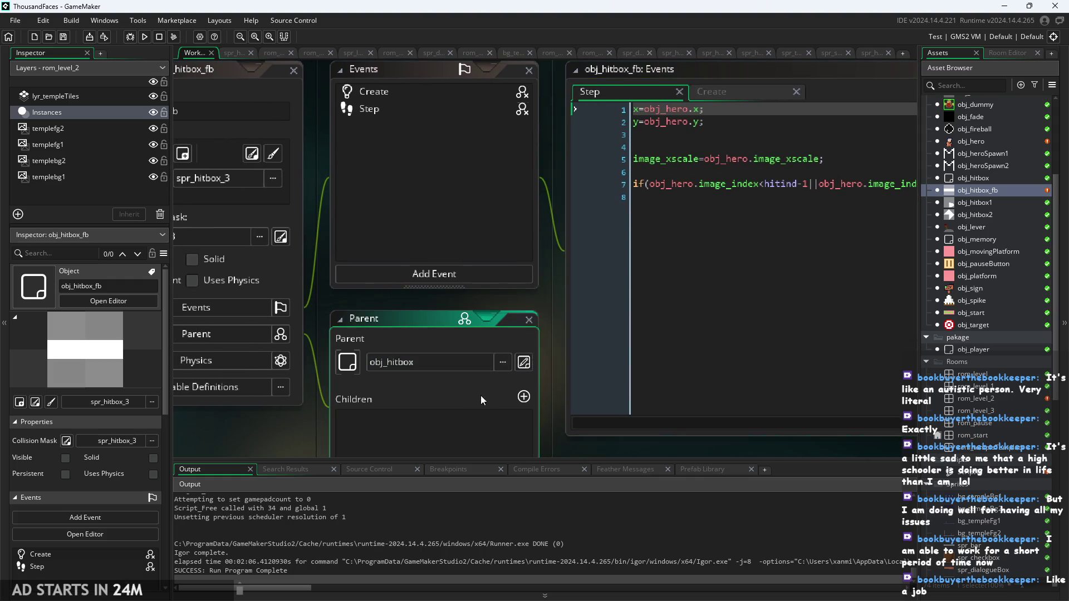
pyautogui.scroll(-1, 530, 320)
pyautogui.click(520, 148)
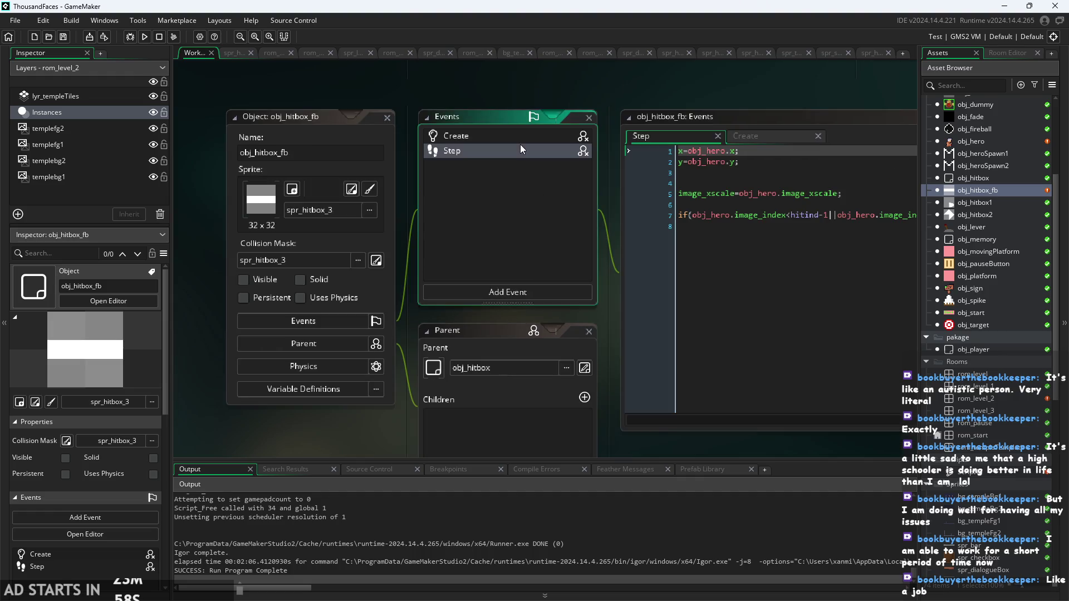
pyautogui.rightClick(524, 154)
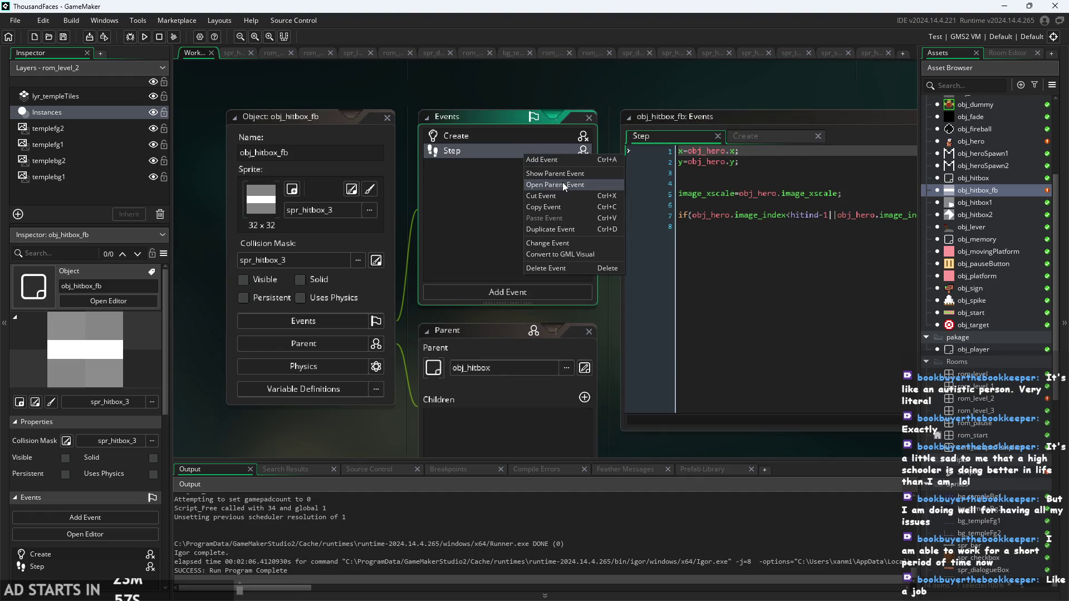
pyautogui.click(580, 246)
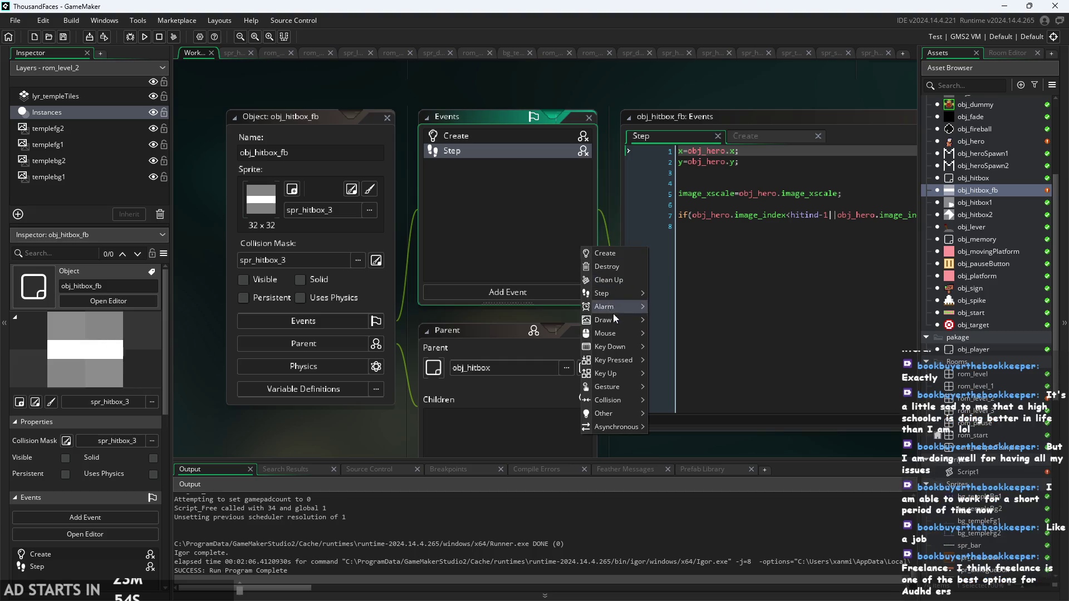
pyautogui.moveTo(619, 297)
pyautogui.click(663, 295)
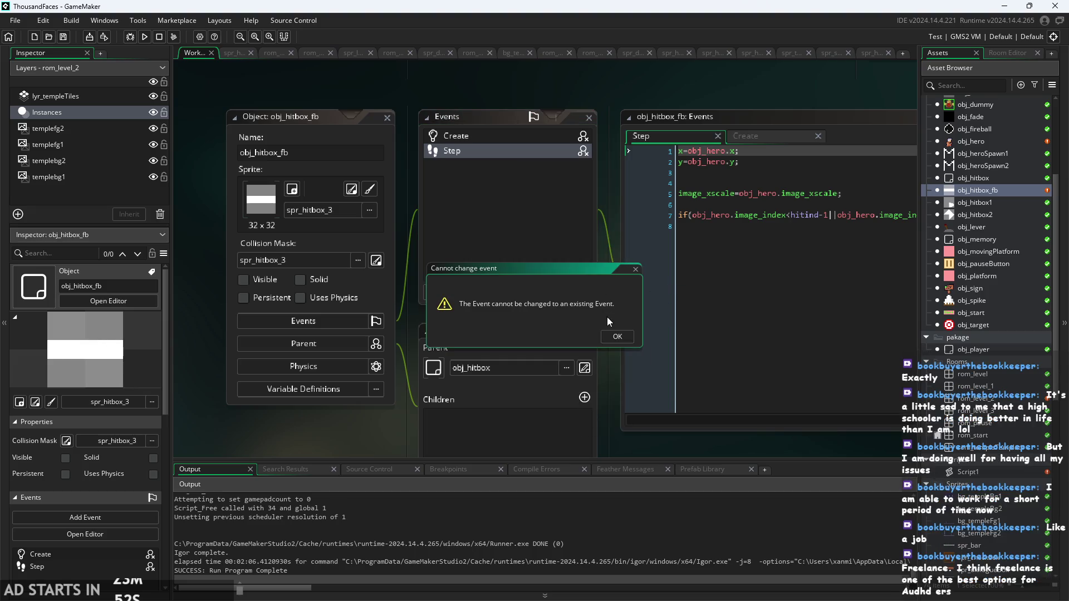
pyautogui.click(616, 336)
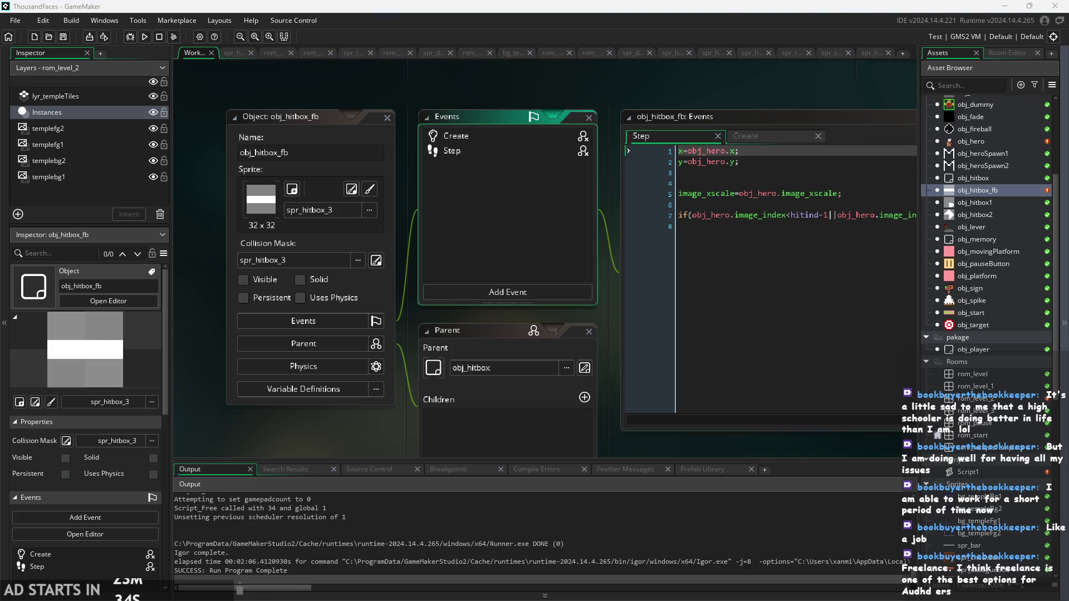
pyautogui.click(692, 261)
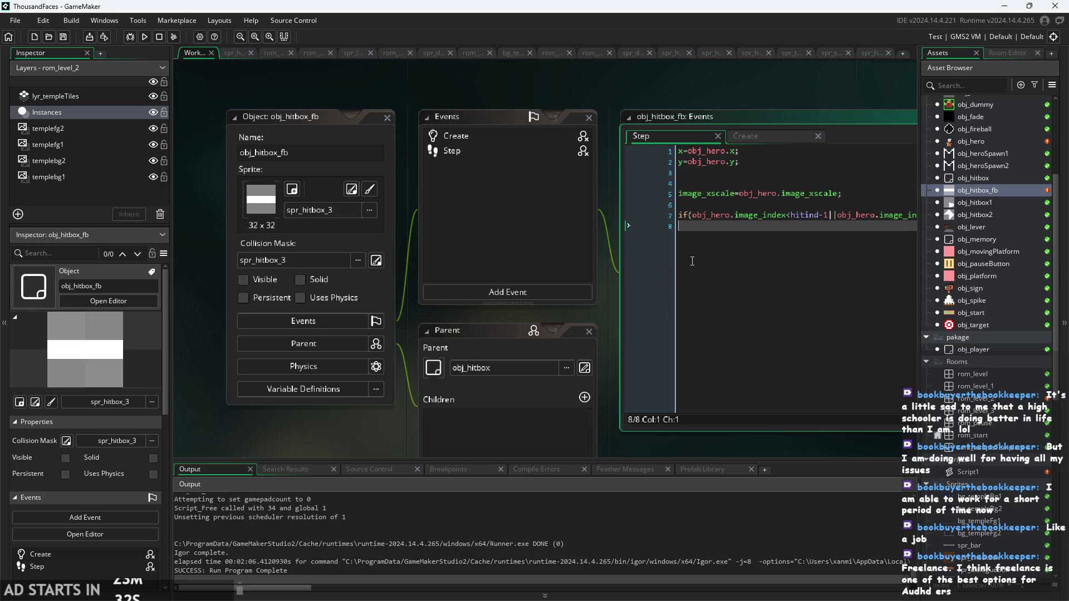
# Shift the workspace left and open the bg_templeBg1 background sprite from the Asset Browser
pyautogui.moveTo(604, 268); pyautogui.dragTo(524, 298)
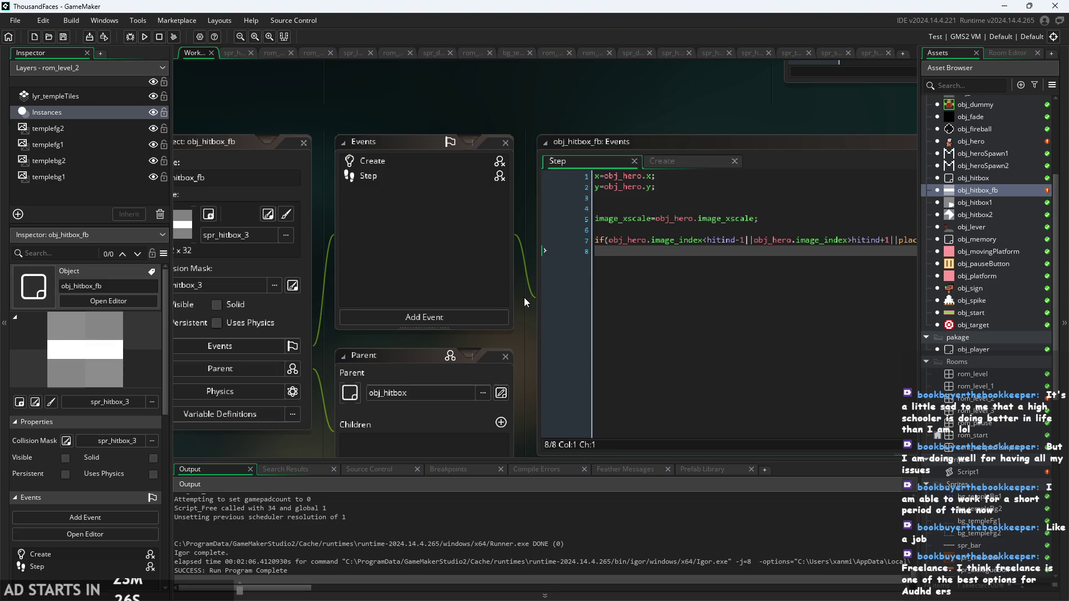
pyautogui.moveTo(523, 305); pyautogui.dragTo(444, 339)
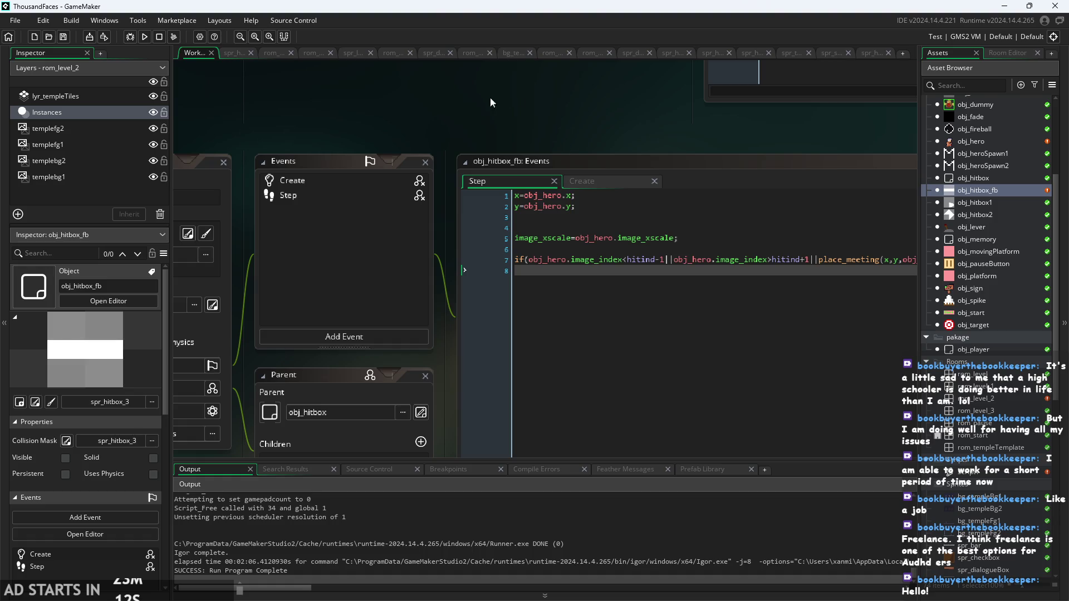
pyautogui.hscroll(5, 490, 97)
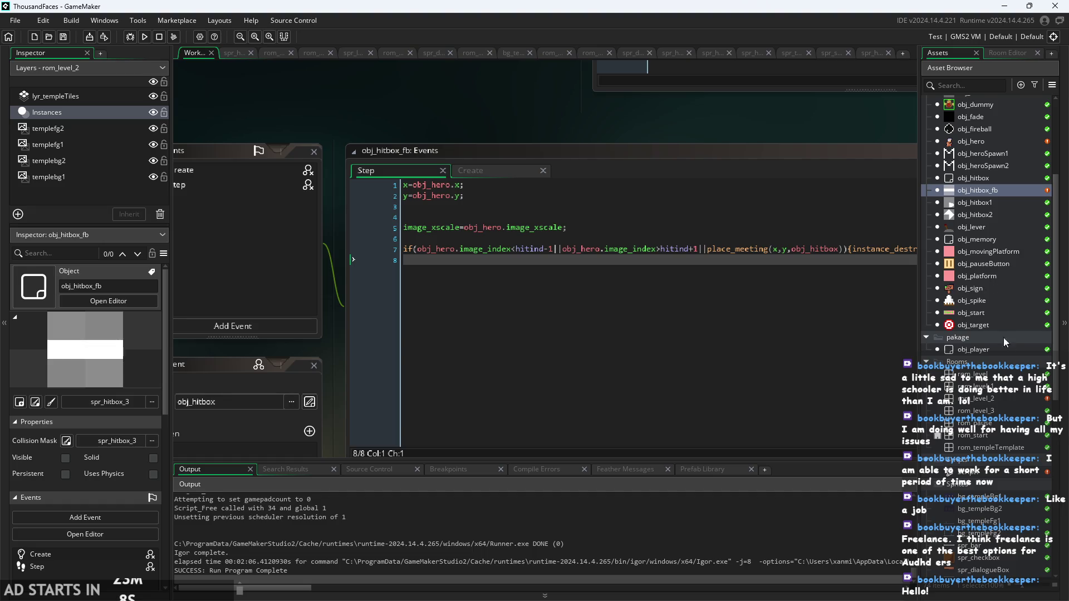
pyautogui.scroll(-2, 1003, 337)
pyautogui.doubleClick(992, 454)
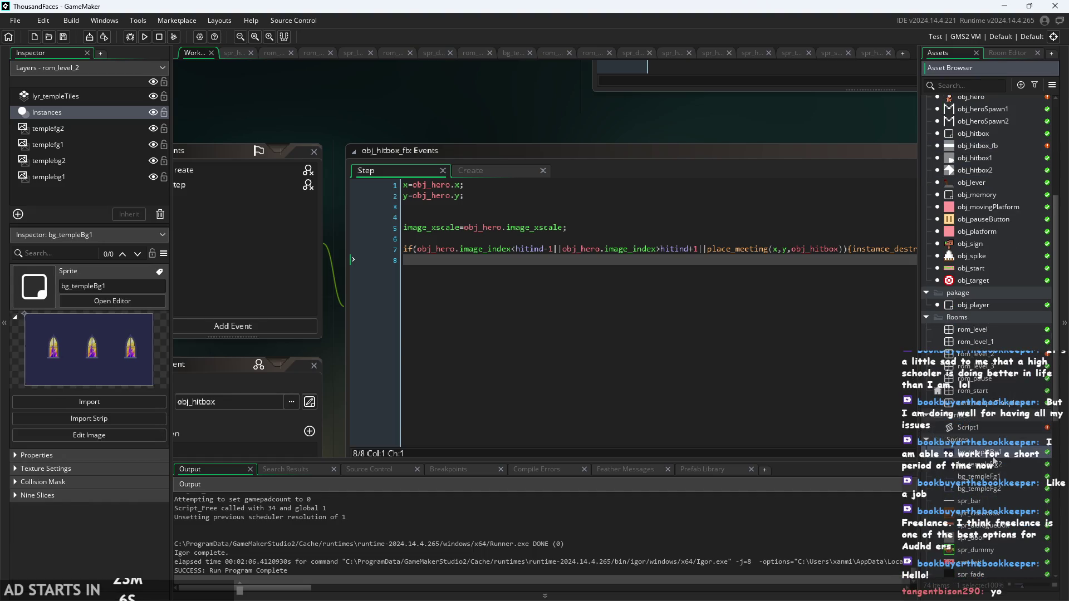
# Browse the sprites down to spr_checkbox, then open the obj_fireball object
pyautogui.press('Down')
pyautogui.press('Down')
pyautogui.press('Down')
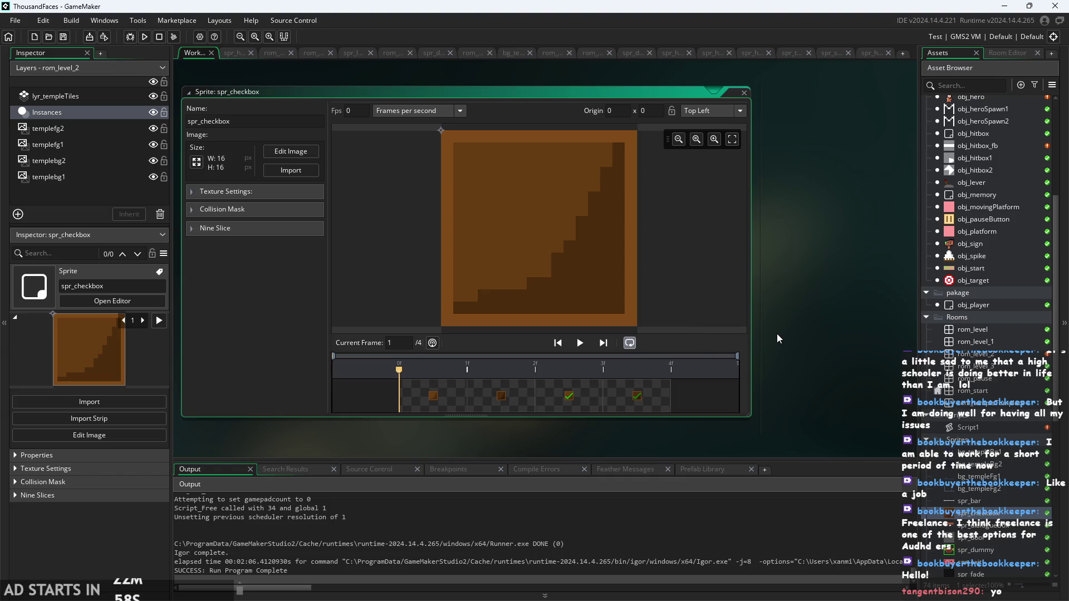
pyautogui.moveTo(814, 299); pyautogui.dragTo(743, 376)
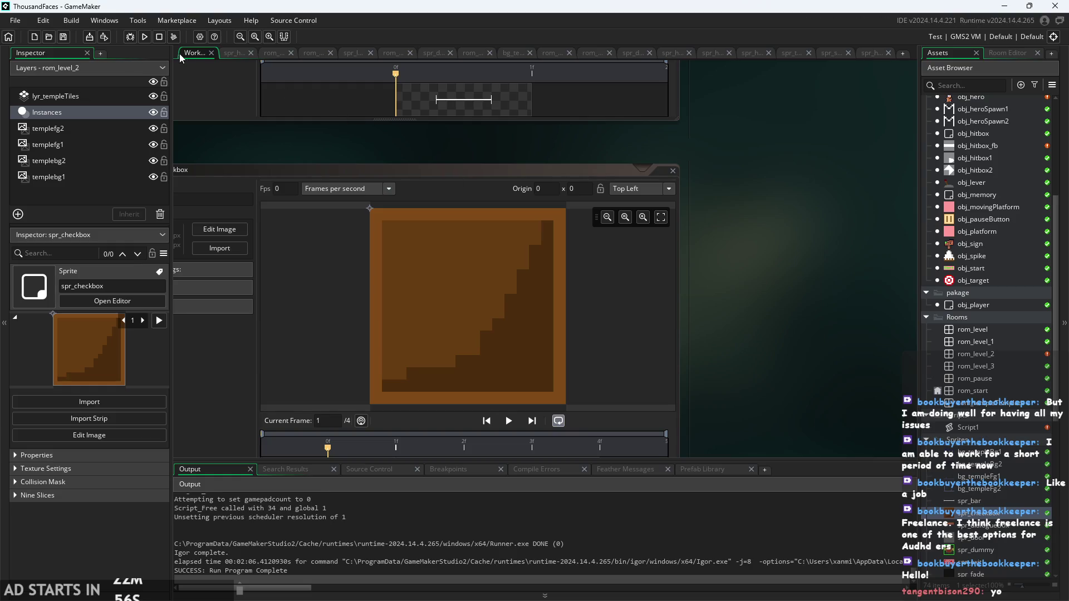
pyautogui.scroll(-5, 723, 373)
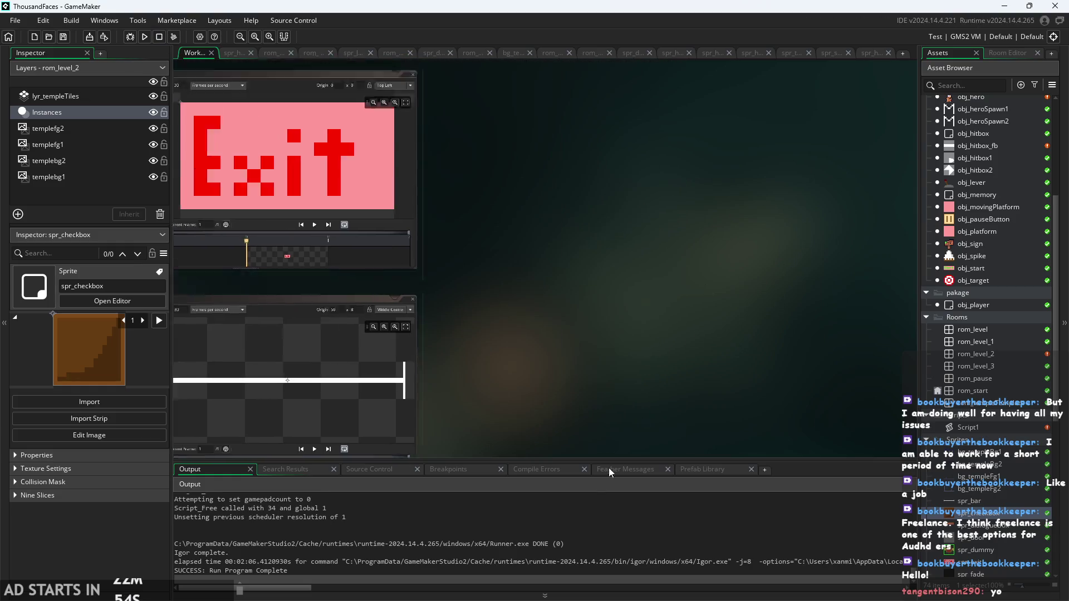
pyautogui.scroll(2, 966, 319)
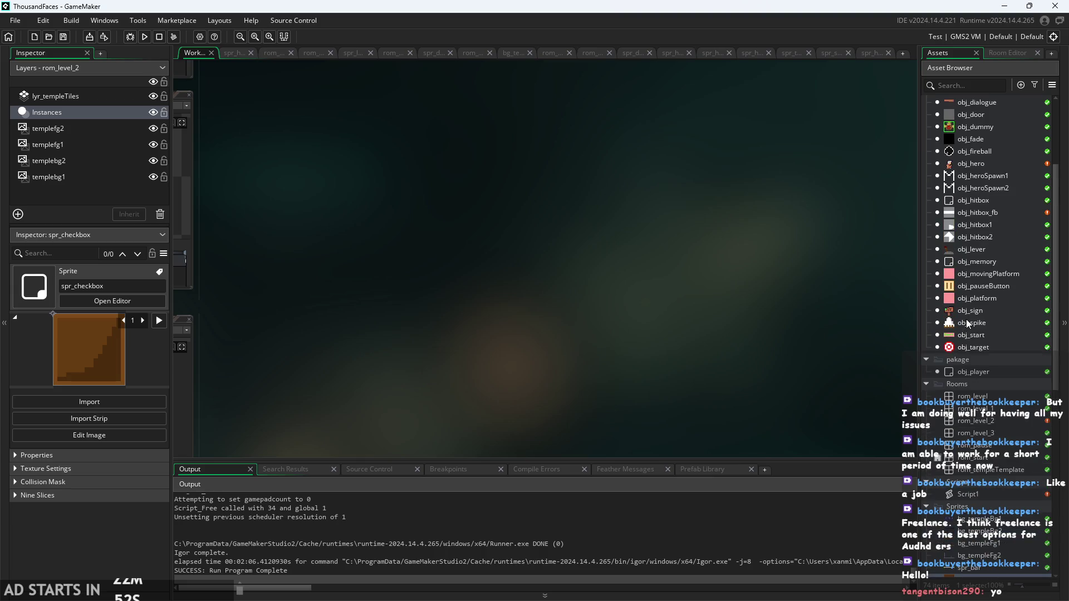
pyautogui.doubleClick(1012, 150)
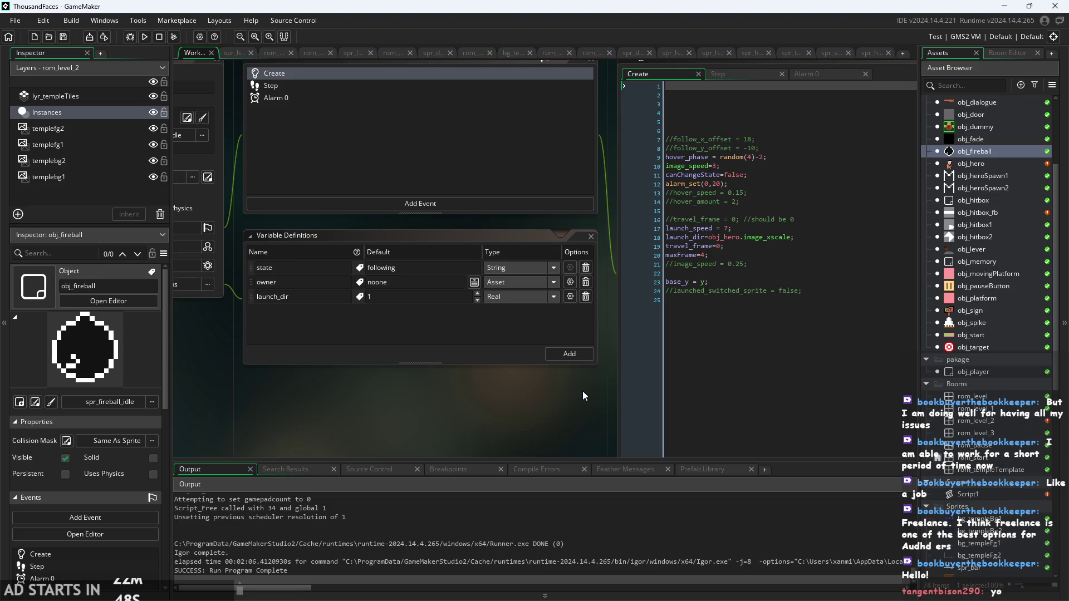
# Centre obj_fireball's code in view and launch the game to play-test it
pyautogui.moveTo(582, 391)
pyautogui.mouseDown()
pyautogui.moveTo(409, 416)
pyautogui.moveTo(372, 400)
pyautogui.mouseUp()
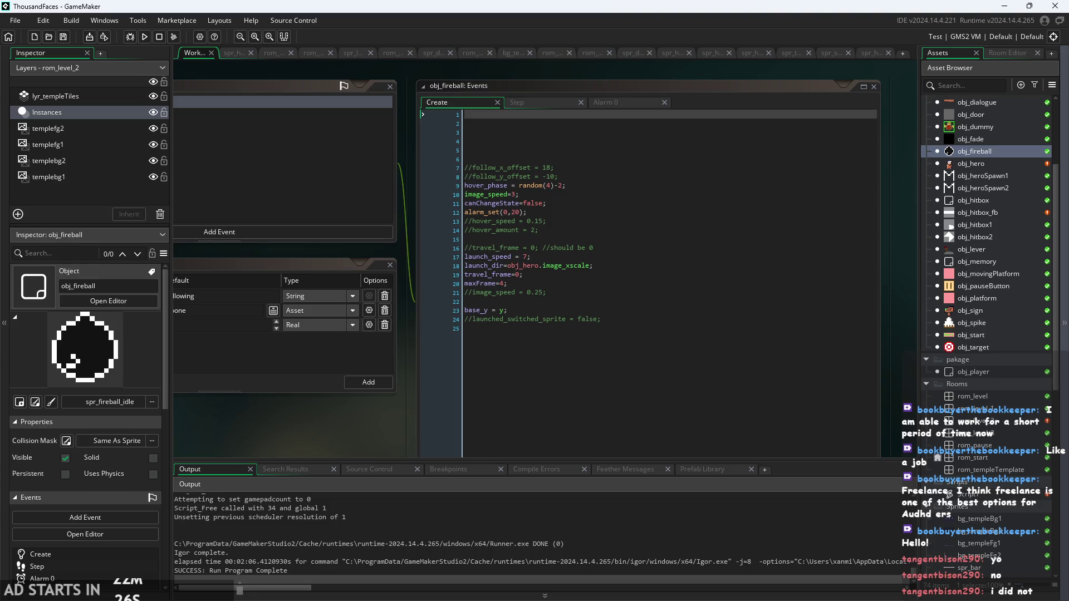
pyautogui.click(145, 37)
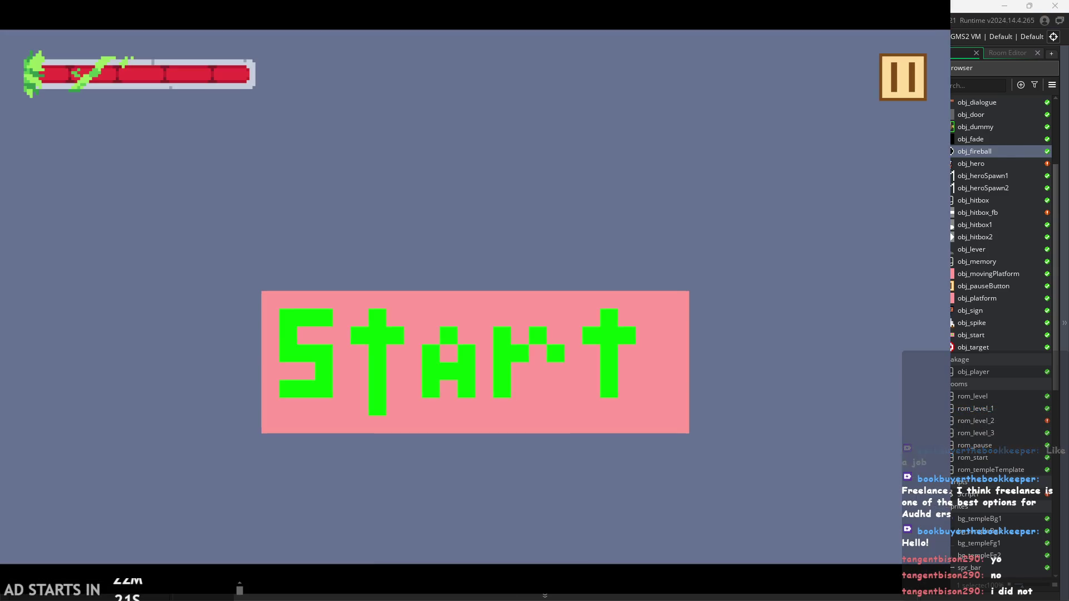
# Start the game, run the hero right over the pillar, then summon and launch a dark fireball
pyautogui.click(397, 349)
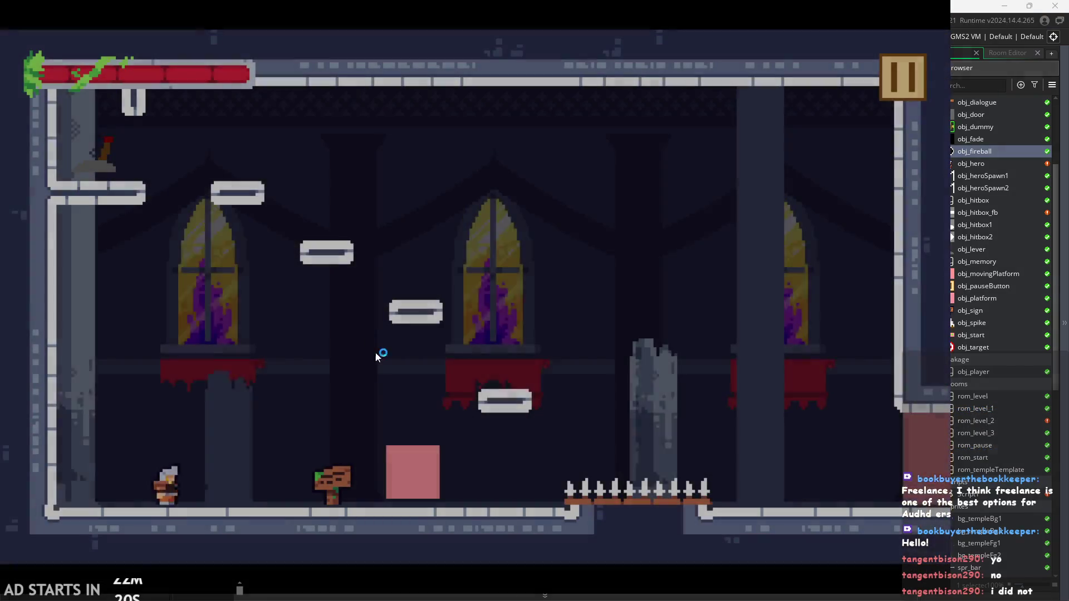
pyautogui.press('Right')
pyautogui.press('space')
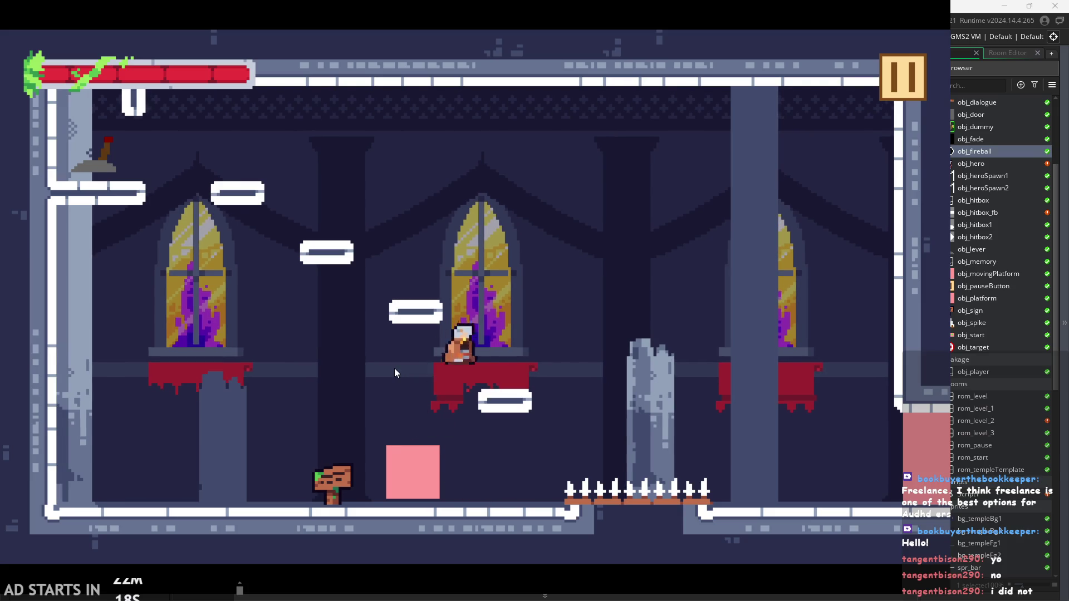
pyautogui.press('Right')
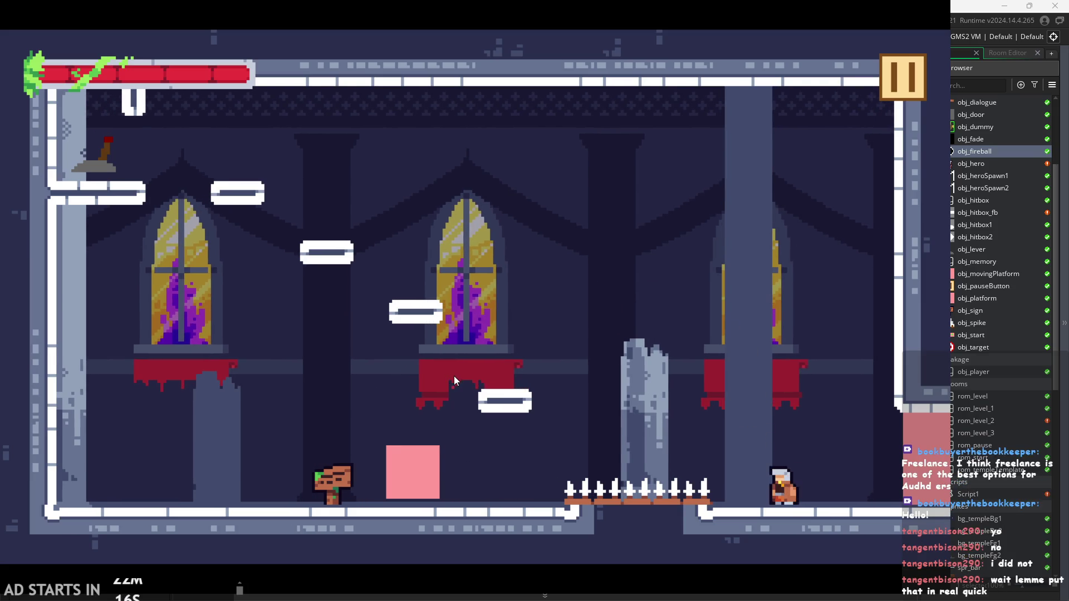
pyautogui.press('x')
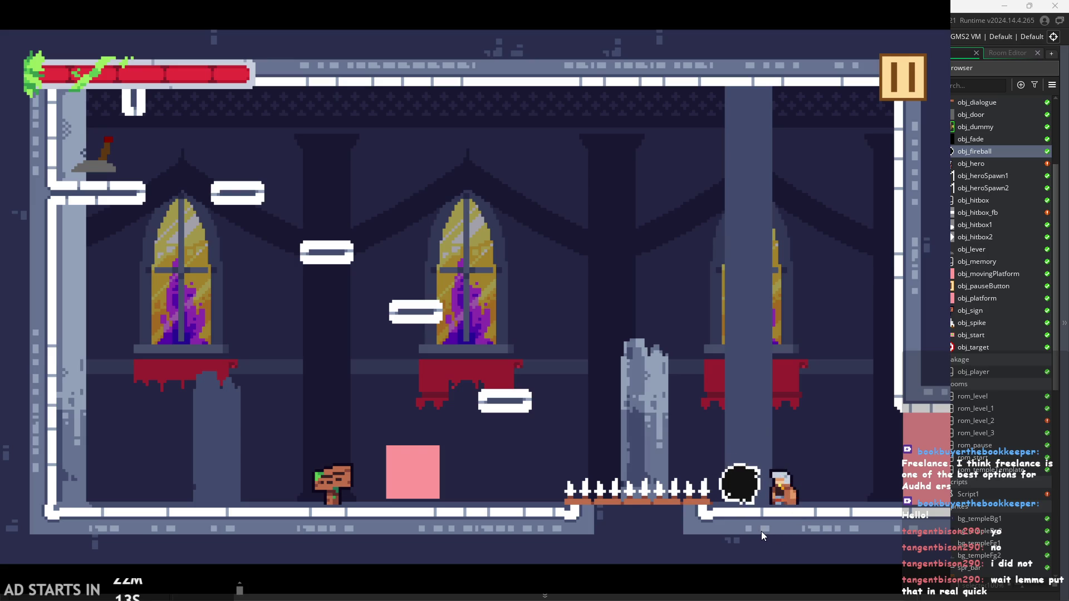
pyautogui.press('Right')
pyautogui.press('Left')
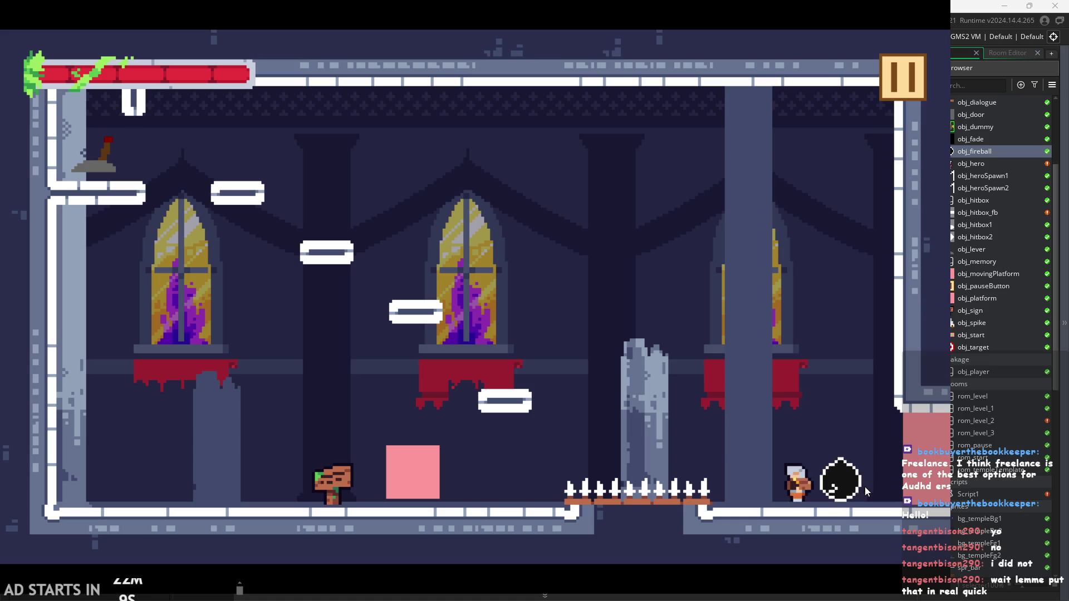
pyautogui.press('Right')
pyautogui.press('Left')
pyautogui.press('Left')
pyautogui.press('space')
pyautogui.press('space')
pyautogui.press('Right')
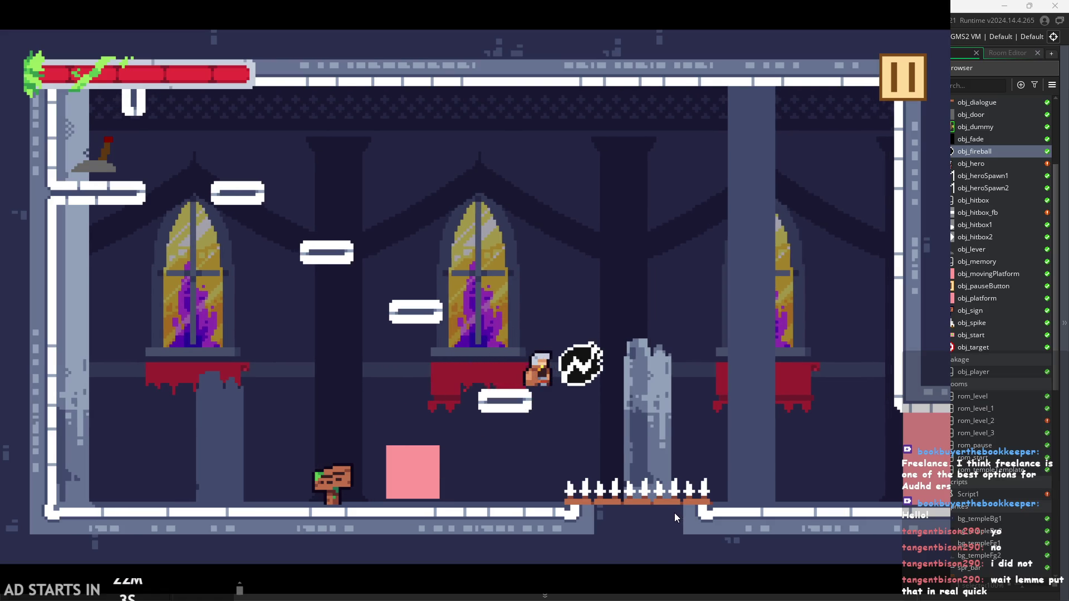
pyautogui.press('x')
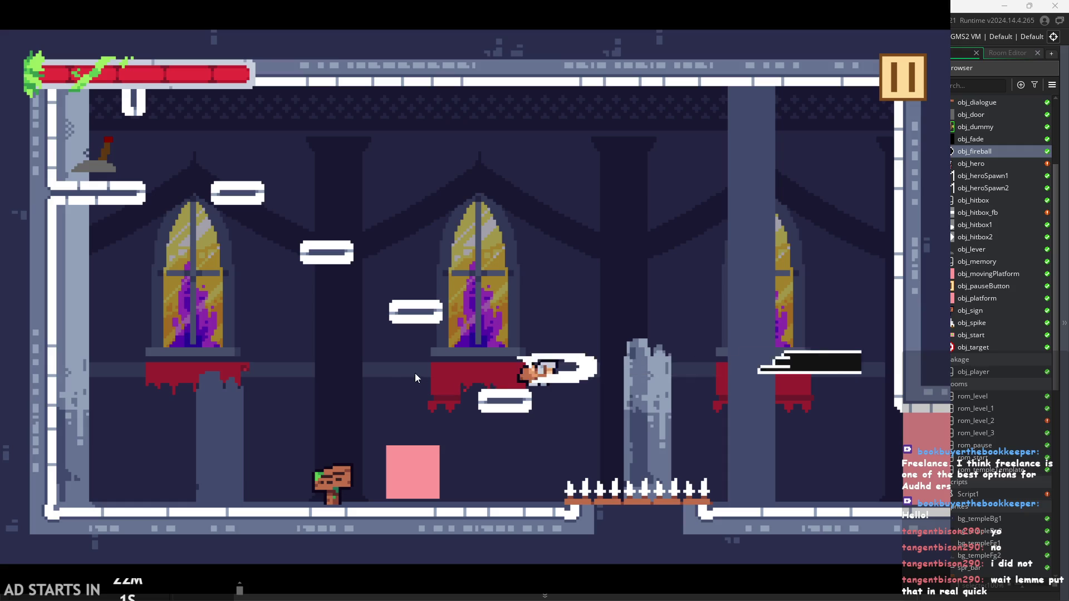
pyautogui.press('Left')
pyautogui.press('space')
pyautogui.press('Right')
pyautogui.press('space')
# Jump around the spikes and platforms, firing dark fireballs and performing slash attacks
pyautogui.press('Left')
pyautogui.press('x')
pyautogui.press('space')
pyautogui.press('z')
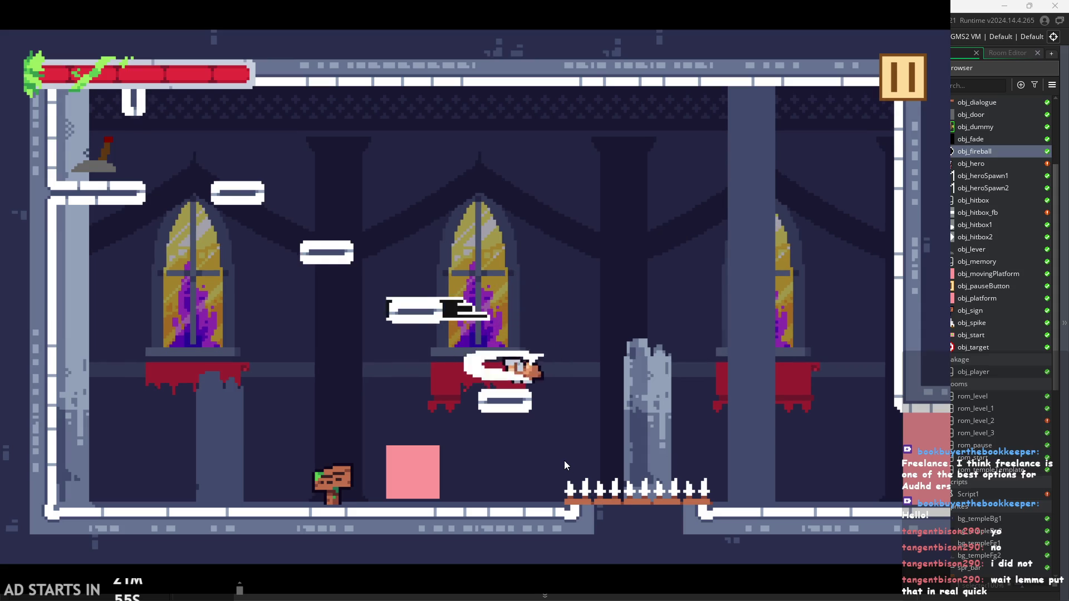
pyautogui.press('space')
pyautogui.press('Right')
pyautogui.press('x')
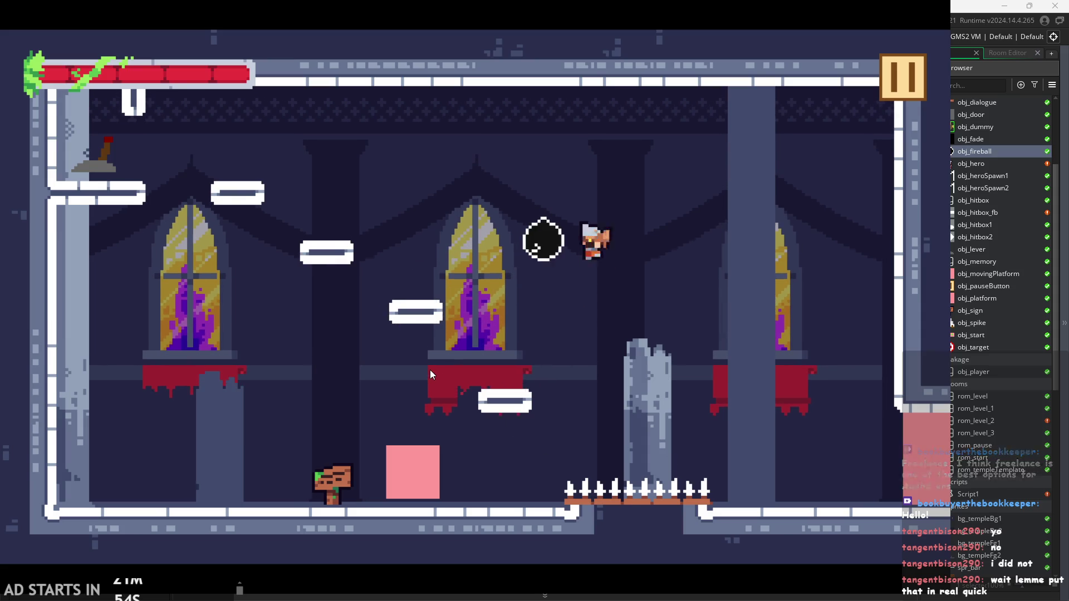
pyautogui.press('space')
pyautogui.press('x')
pyautogui.press('Left')
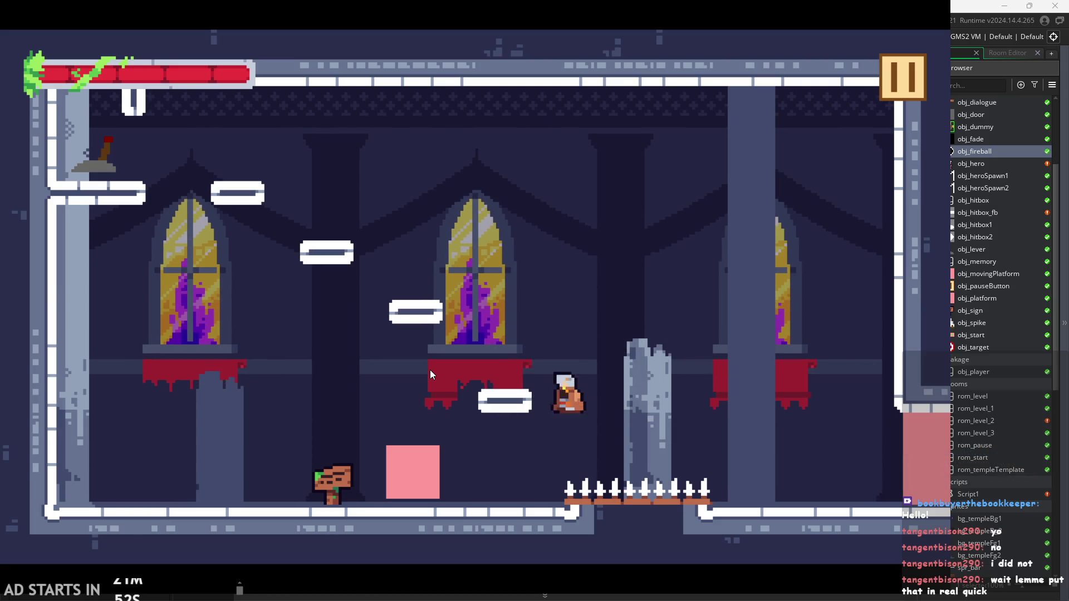
pyautogui.press('x')
pyautogui.press('z')
pyautogui.press('space')
pyautogui.press('space')
pyautogui.press('Left')
pyautogui.press('x')
pyautogui.press('Right')
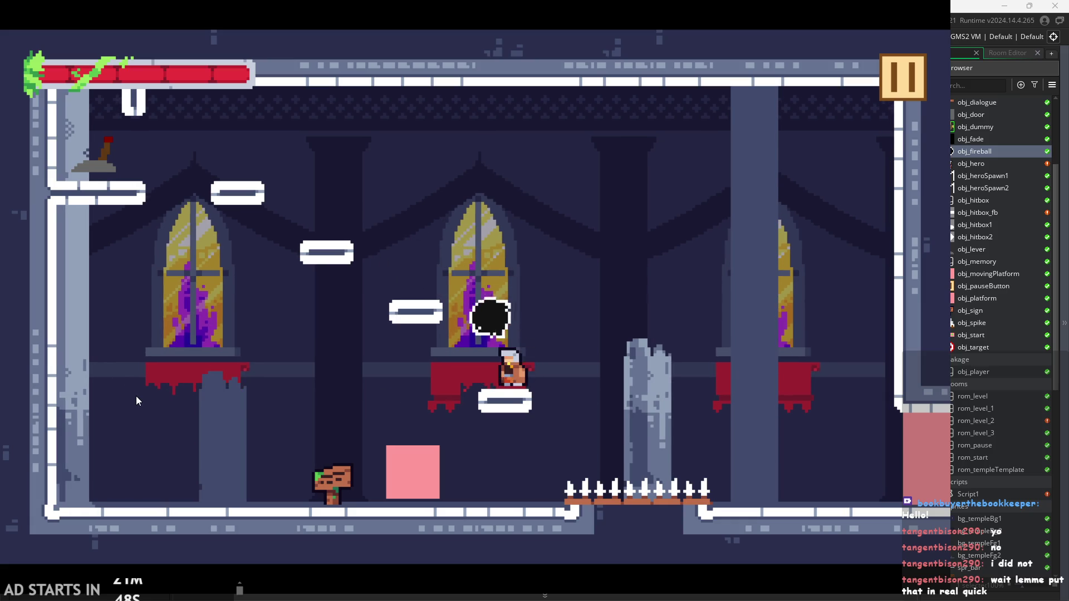
pyautogui.press('space')
pyautogui.press('z')
pyautogui.press('space')
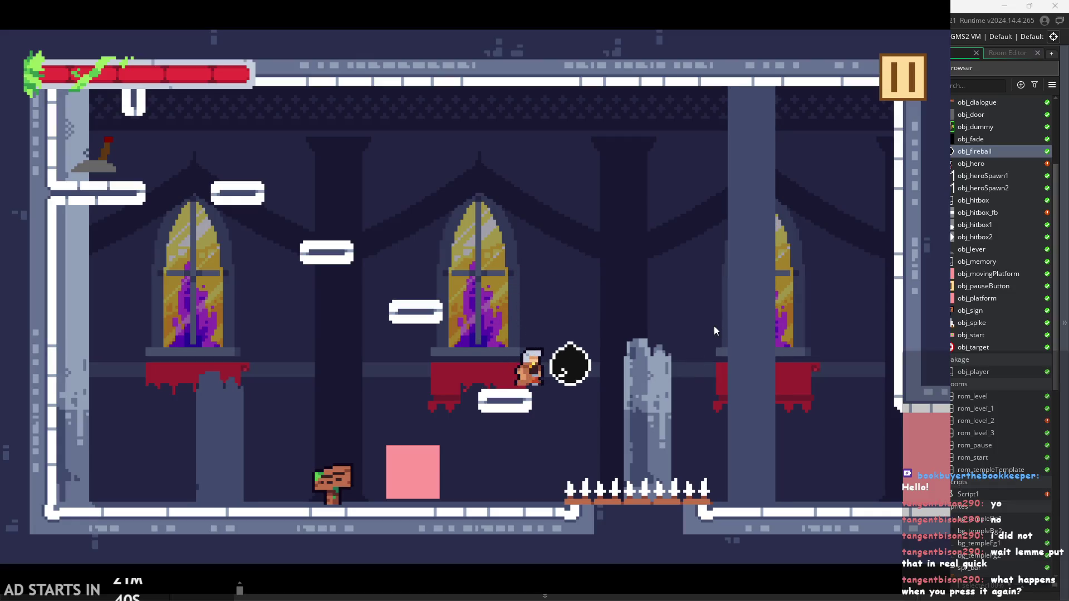
pyautogui.press('Left')
pyautogui.press('space')
pyautogui.press('Right')
pyautogui.press('x')
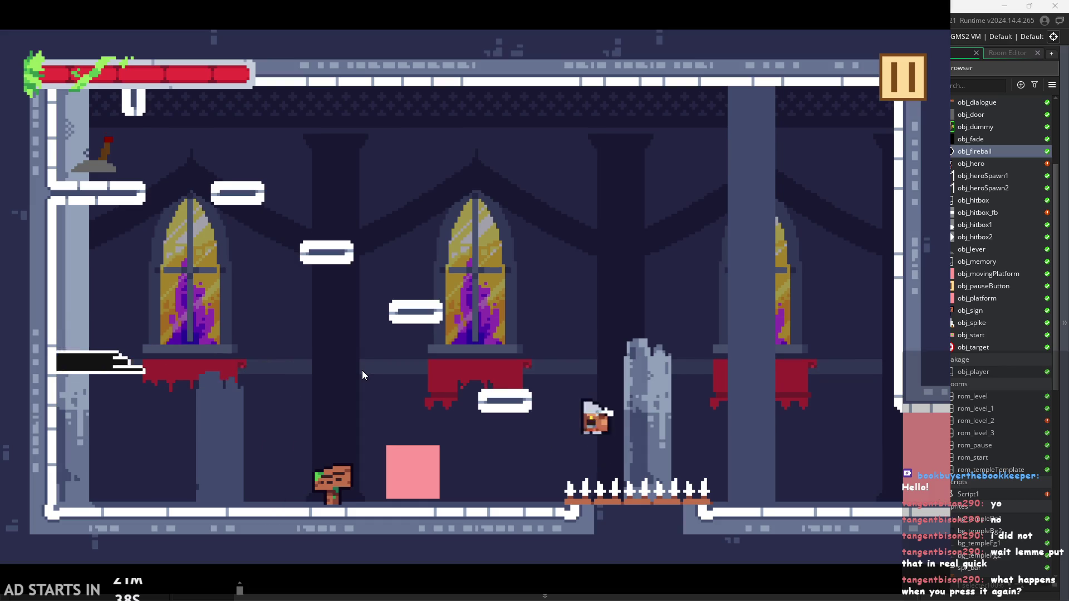
pyautogui.press('x')
pyautogui.press('z')
pyautogui.press('Right')
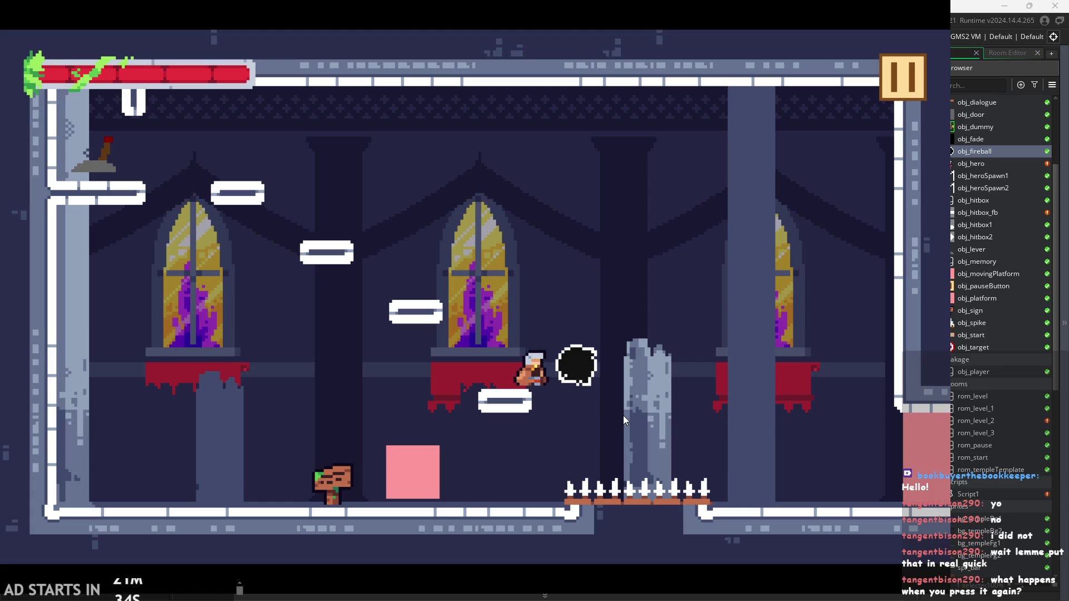
# Jump the hero between the window ledges and platforms around the centre window and pillar
pyautogui.press('space')
pyautogui.press('Left')
pyautogui.press('space')
pyautogui.press('Right')
pyautogui.press('space')
pyautogui.press('Left')
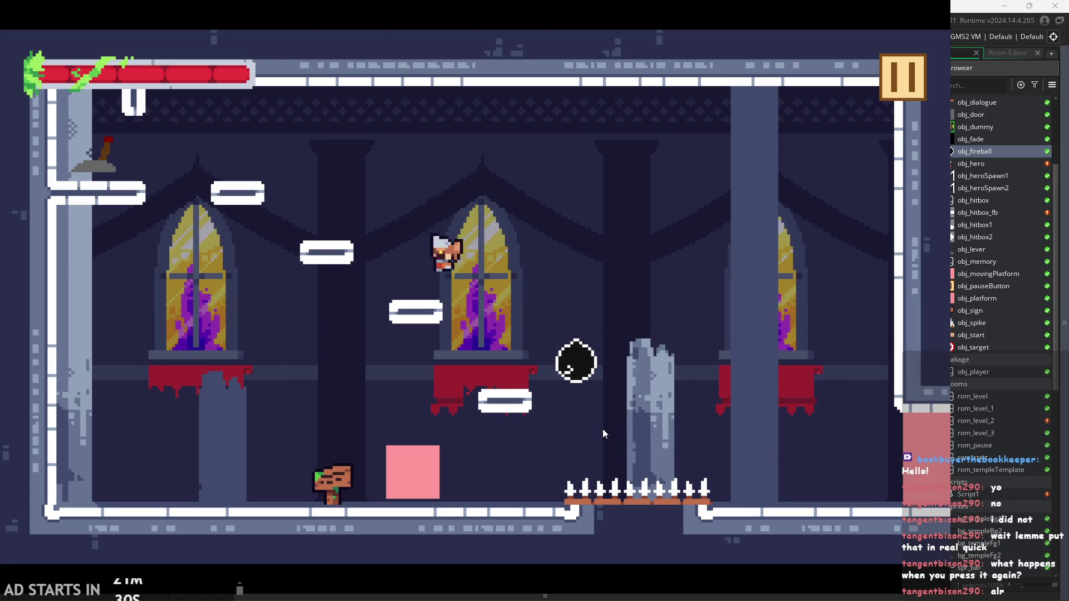
pyautogui.press('Right')
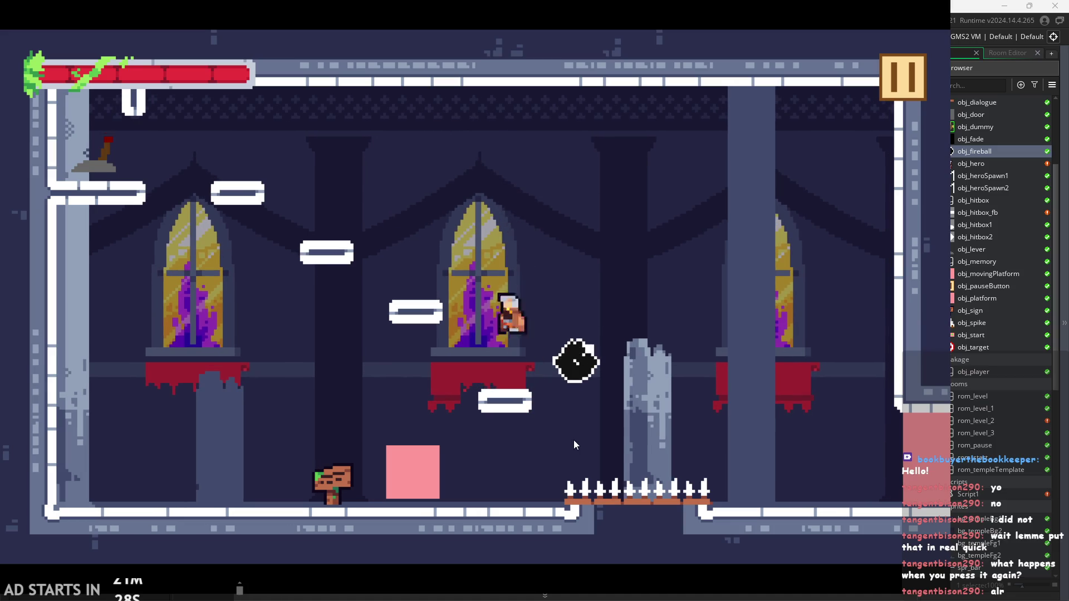
pyautogui.press('space')
pyautogui.press('Left')
pyautogui.press('Right')
pyautogui.press('space')
pyautogui.press('space')
pyautogui.press('Left')
pyautogui.press('Right')
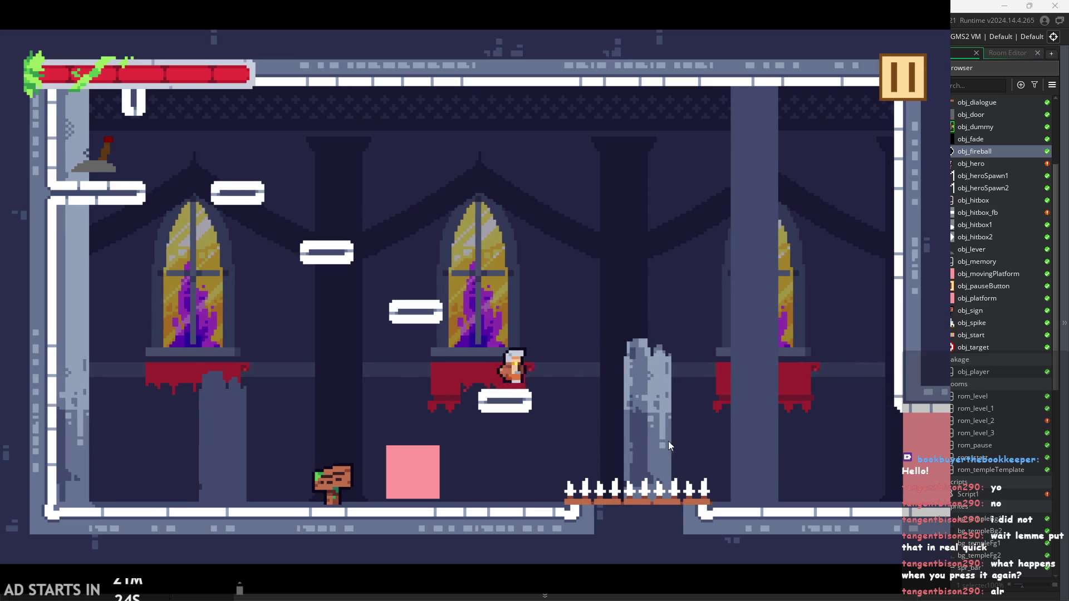
pyautogui.press('Right')
pyautogui.press('space')
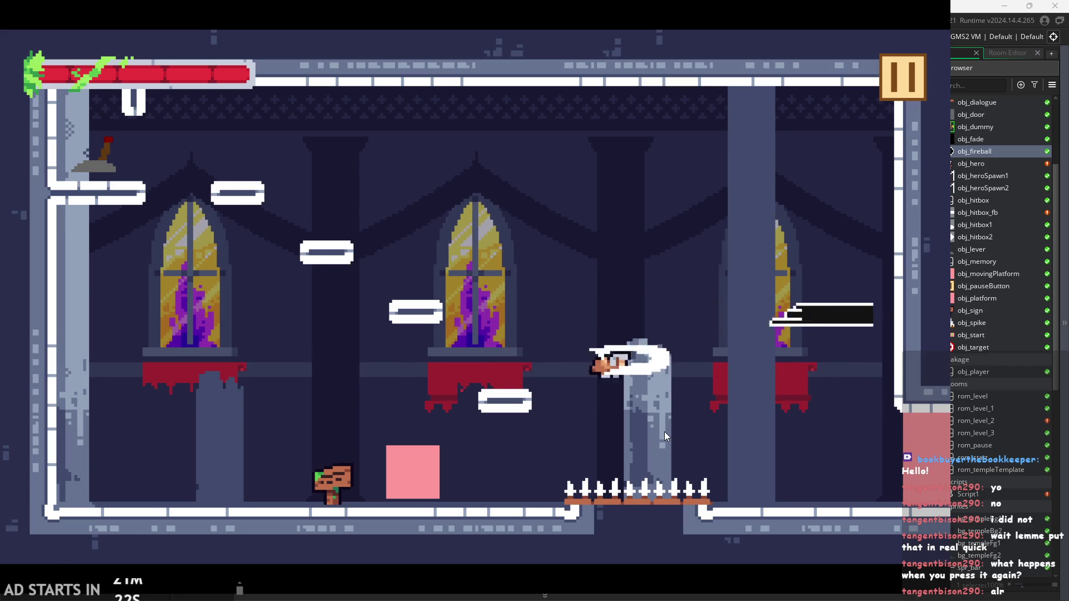
pyautogui.press('Left')
pyautogui.press('space')
pyautogui.press('Right')
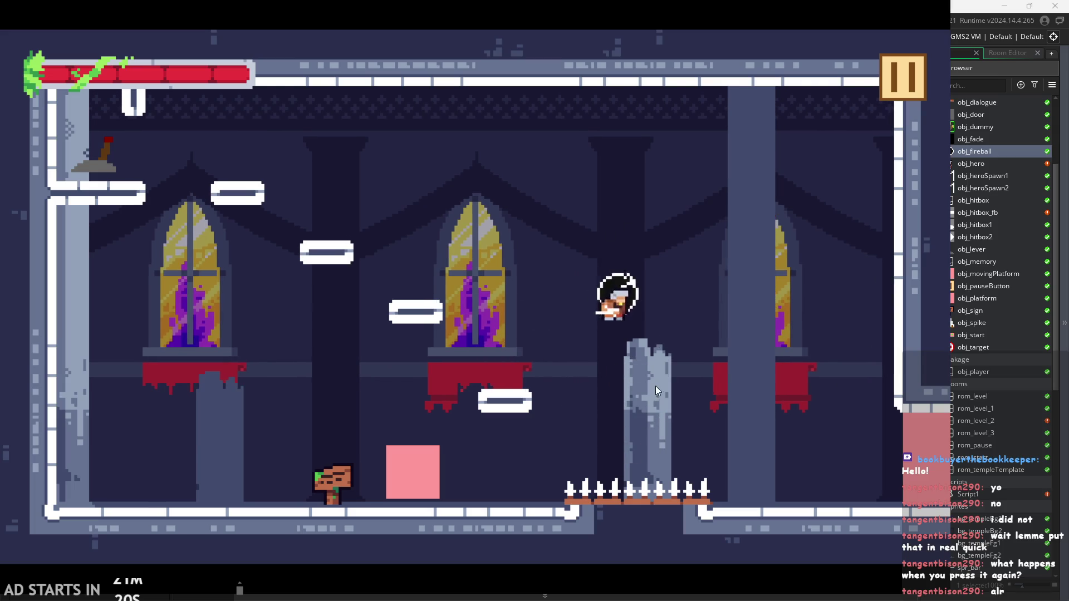
pyautogui.press('space')
pyautogui.press('Left')
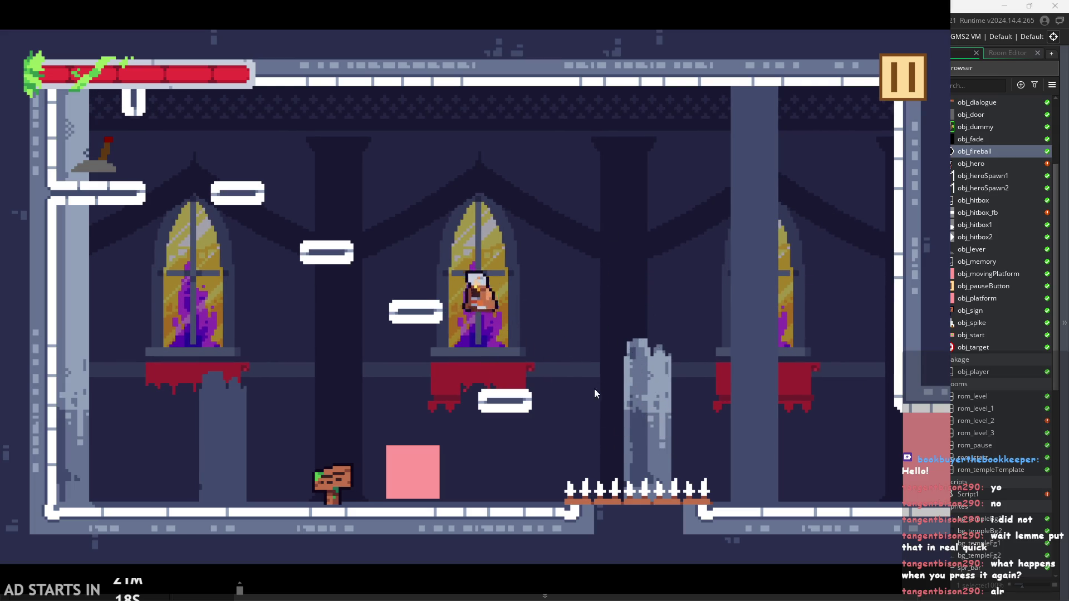
pyautogui.press('space')
pyautogui.press('Right')
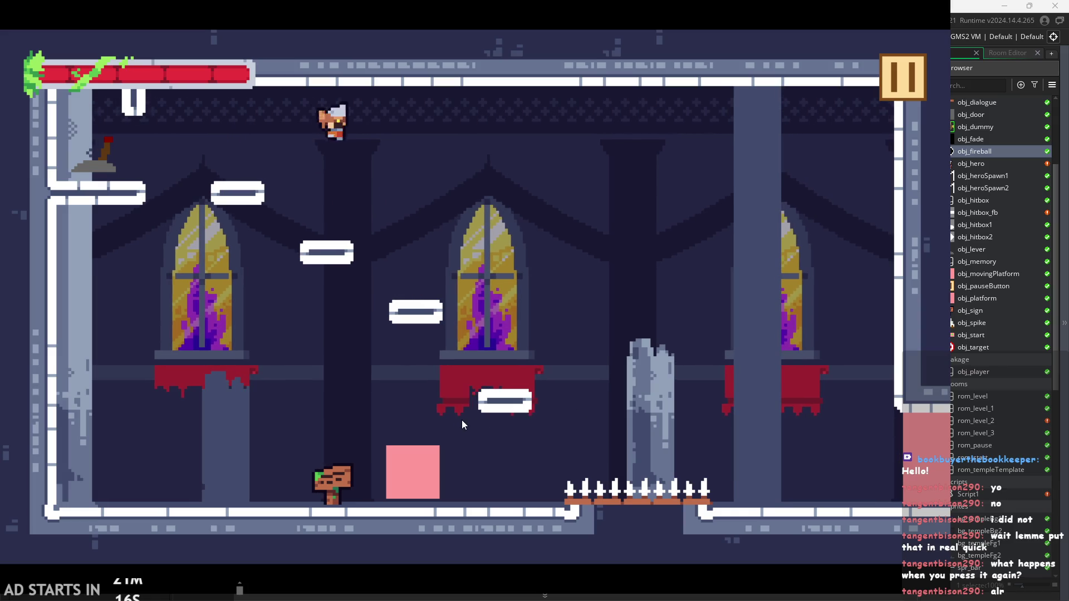
pyautogui.press('Right')
pyautogui.press('Left')
pyautogui.press('Left')
pyautogui.press('space')
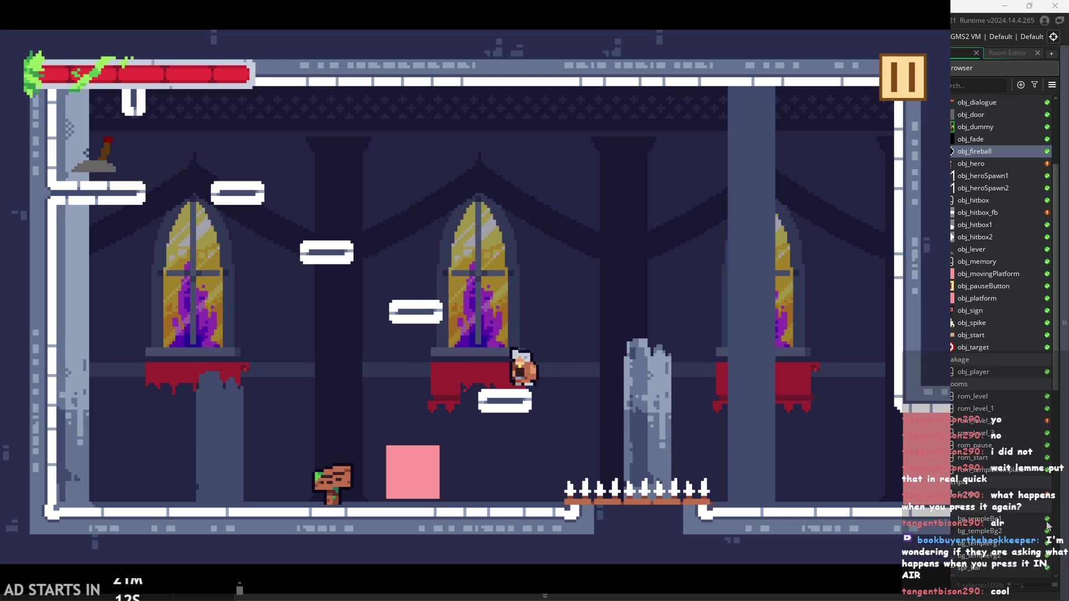
# Fire fireballs while hopping across platforms toward the lever ledge and the middle window platform
pyautogui.press('Left')
pyautogui.press('x')
pyautogui.press('space')
pyautogui.press('x')
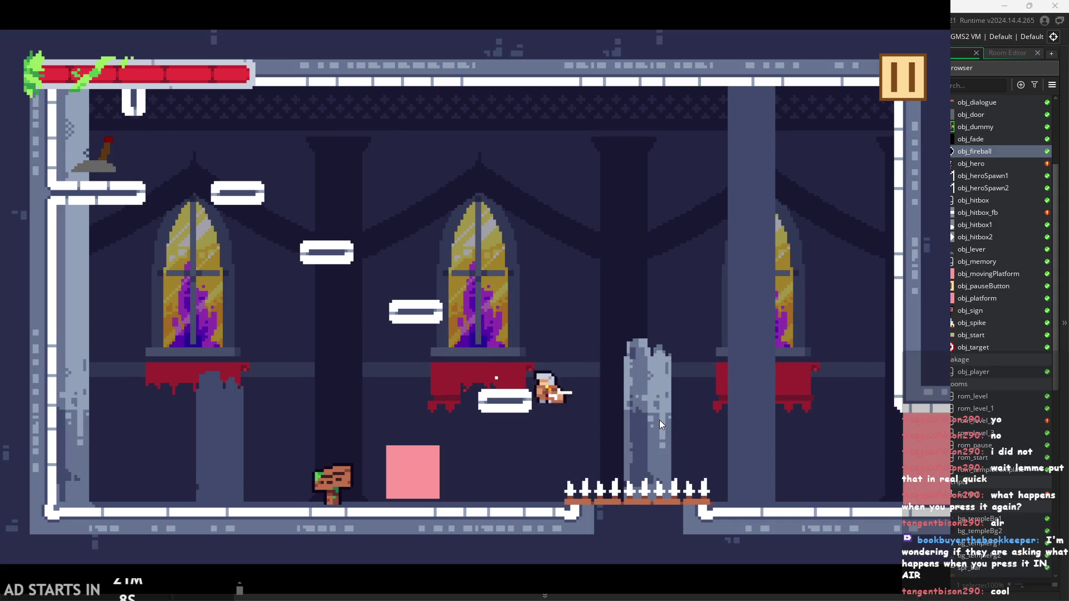
pyautogui.press('Left')
pyautogui.press('space')
pyautogui.press('x')
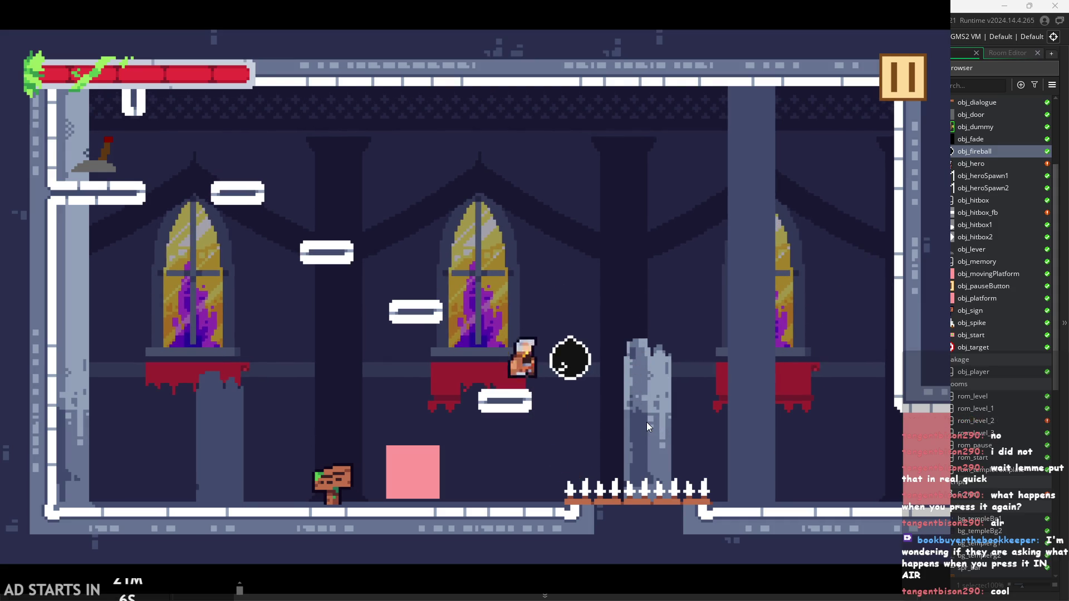
pyautogui.press('space')
pyautogui.press('Left')
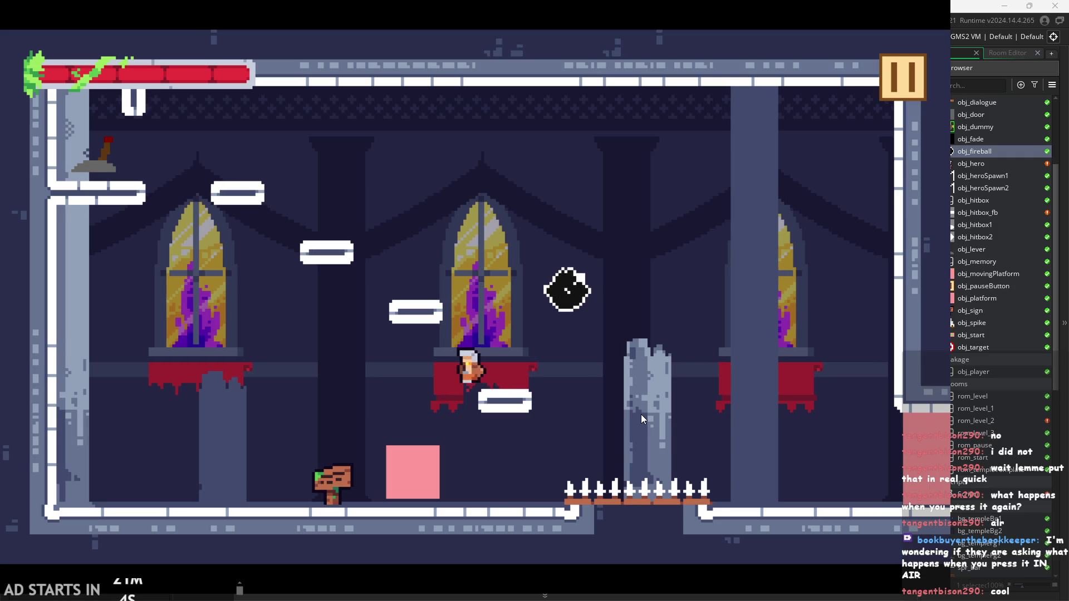
pyautogui.press('Right')
pyautogui.press('space')
pyautogui.press('x')
pyautogui.press('x')
pyautogui.press('Left')
pyautogui.press('space')
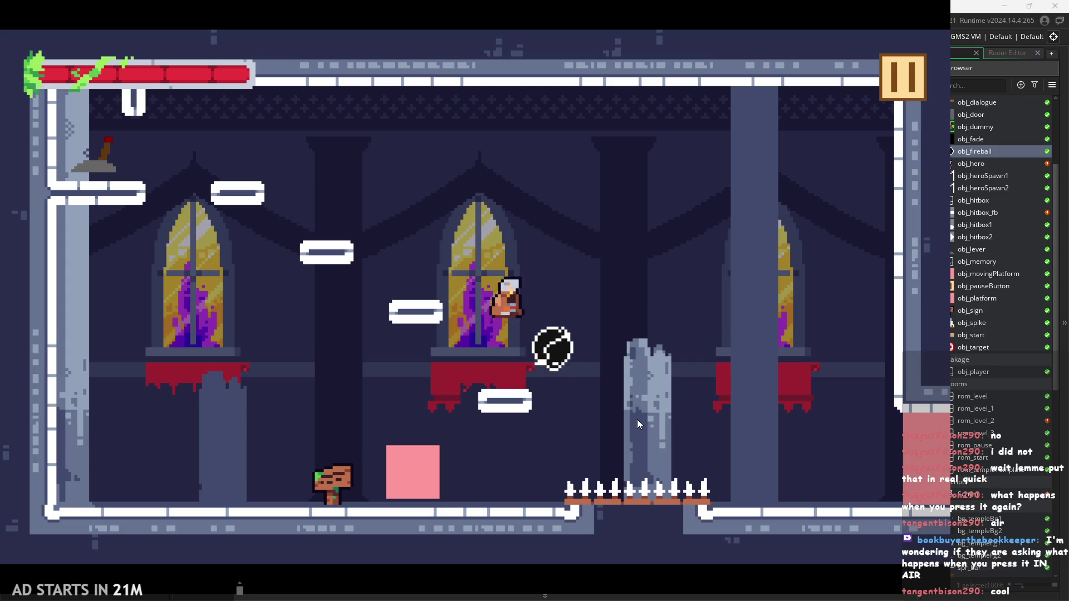
pyautogui.press('space')
pyautogui.press('space')
pyautogui.press('space')
pyautogui.press('space')
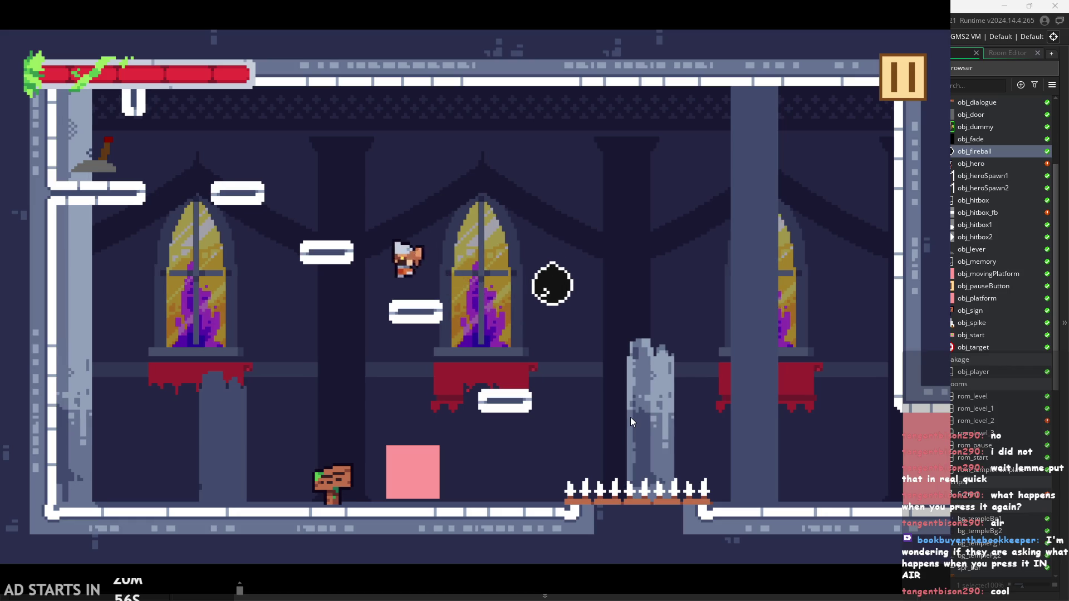
pyautogui.press('space')
pyautogui.press('Left')
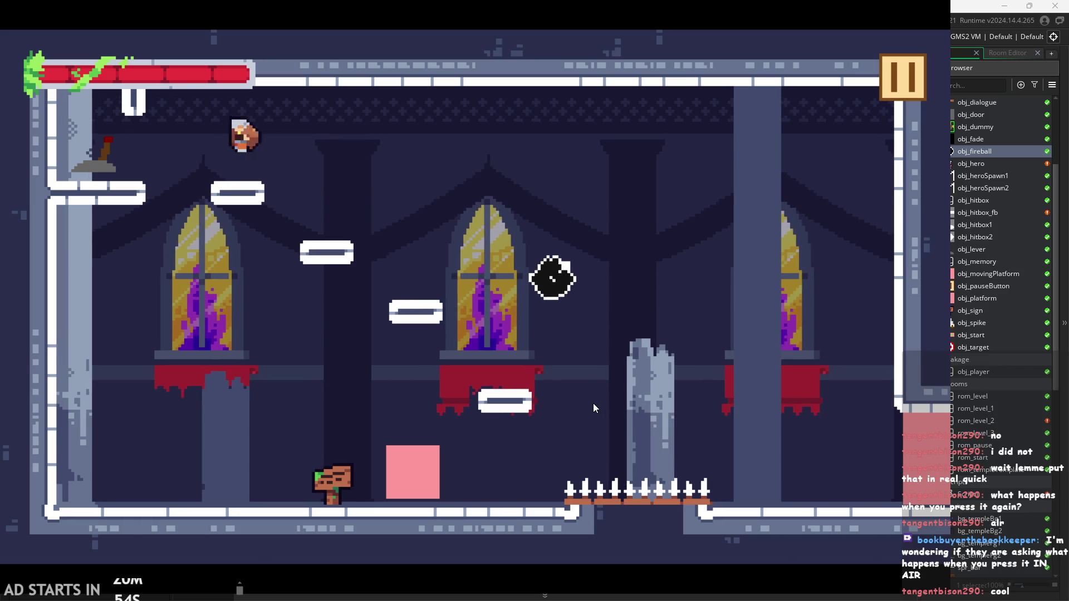
pyautogui.press('Right')
pyautogui.press('Left')
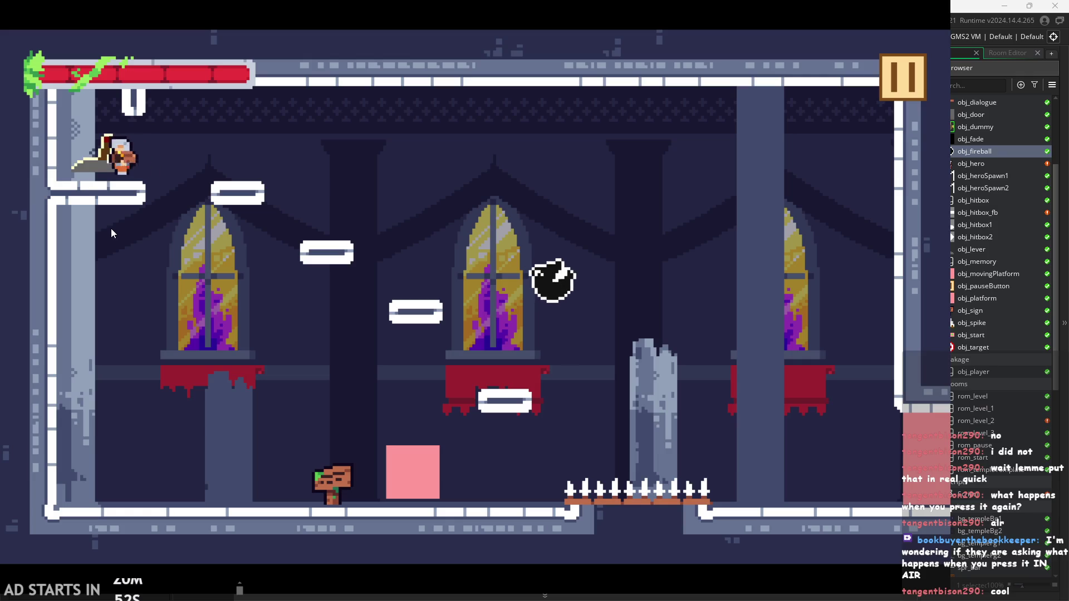
pyautogui.press('space')
pyautogui.press('Right')
pyautogui.press('Right')
pyautogui.press('space')
pyautogui.press('space')
pyautogui.press('Left')
# Test the slash attack combo on the ledges and moving platform to check its animation speed
pyautogui.press('x')
pyautogui.press('x')
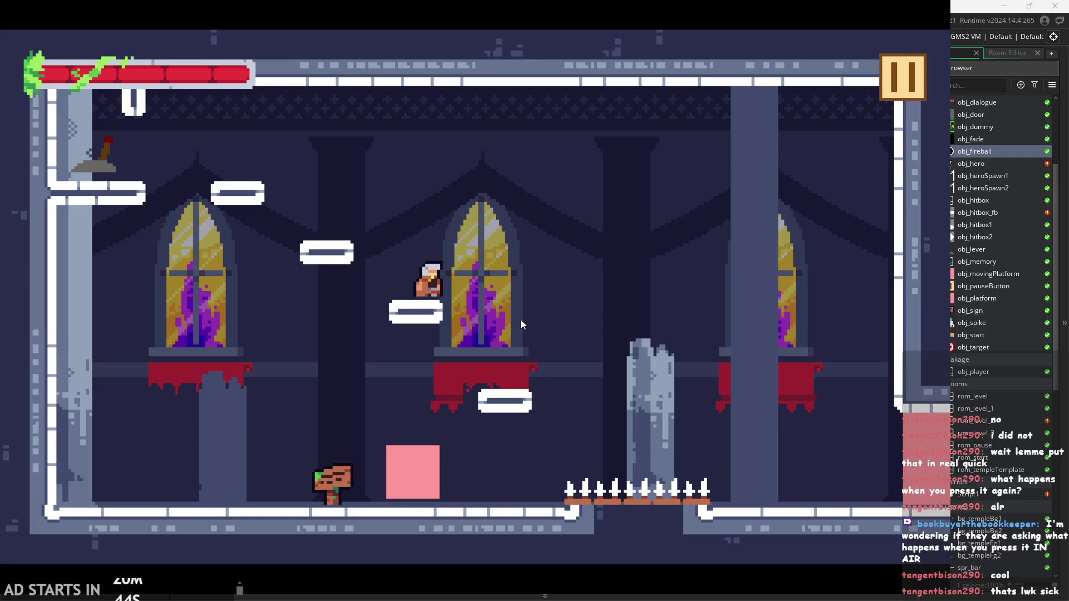
pyautogui.press('Right')
pyautogui.press('x')
pyautogui.press('x')
pyautogui.press('space')
pyautogui.press('Right')
pyautogui.press('x')
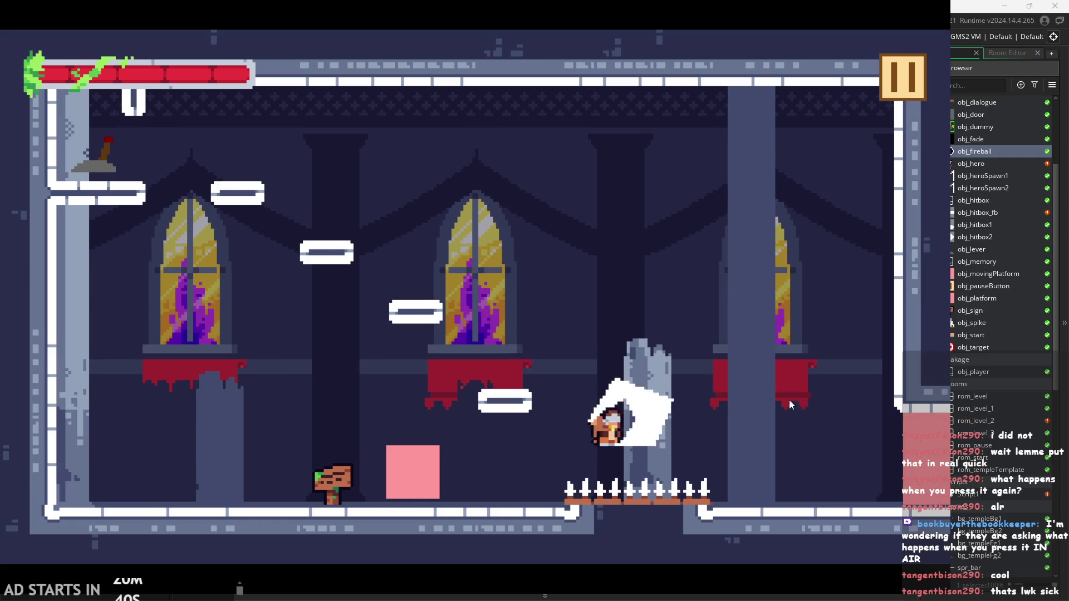
pyautogui.press('Left')
pyautogui.press('x')
pyautogui.press('space')
pyautogui.press('x')
pyautogui.press('Left')
pyautogui.press('space')
pyautogui.press('Left')
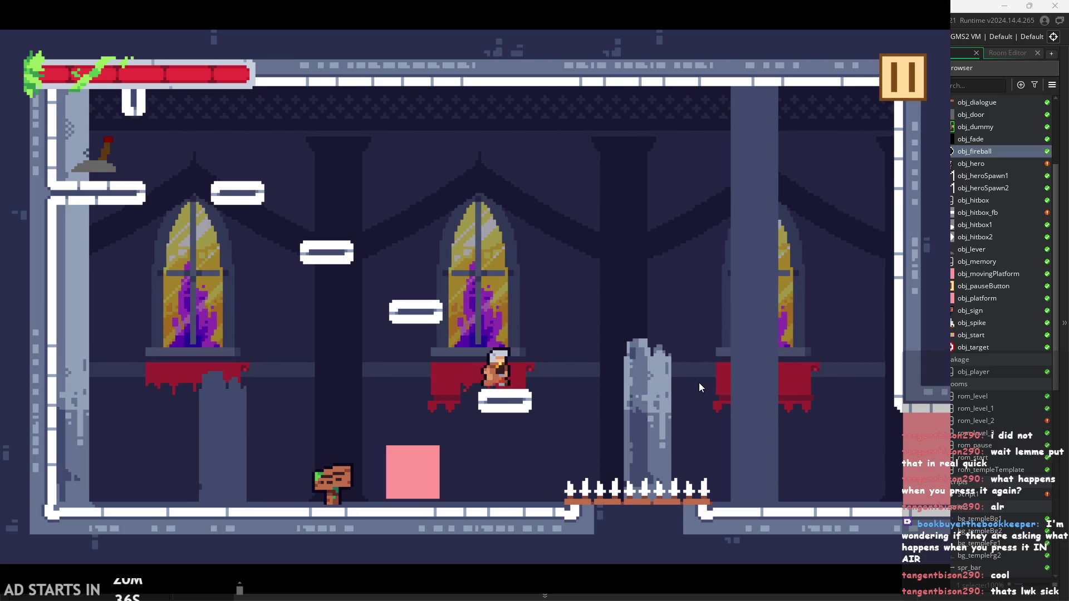
pyautogui.press('x')
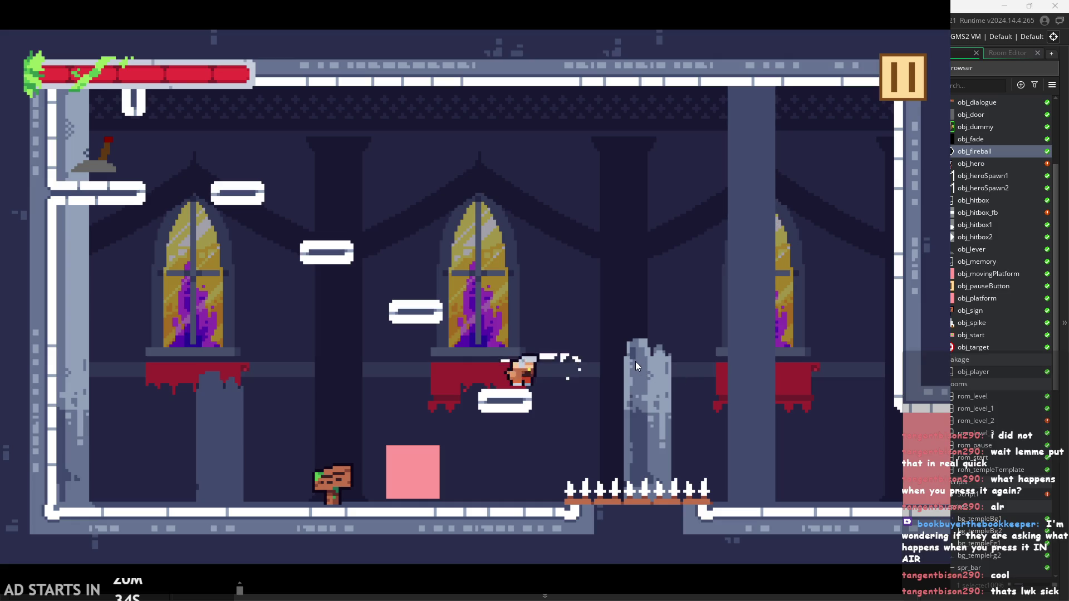
pyautogui.press('x')
pyautogui.press('x')
pyautogui.press('x')
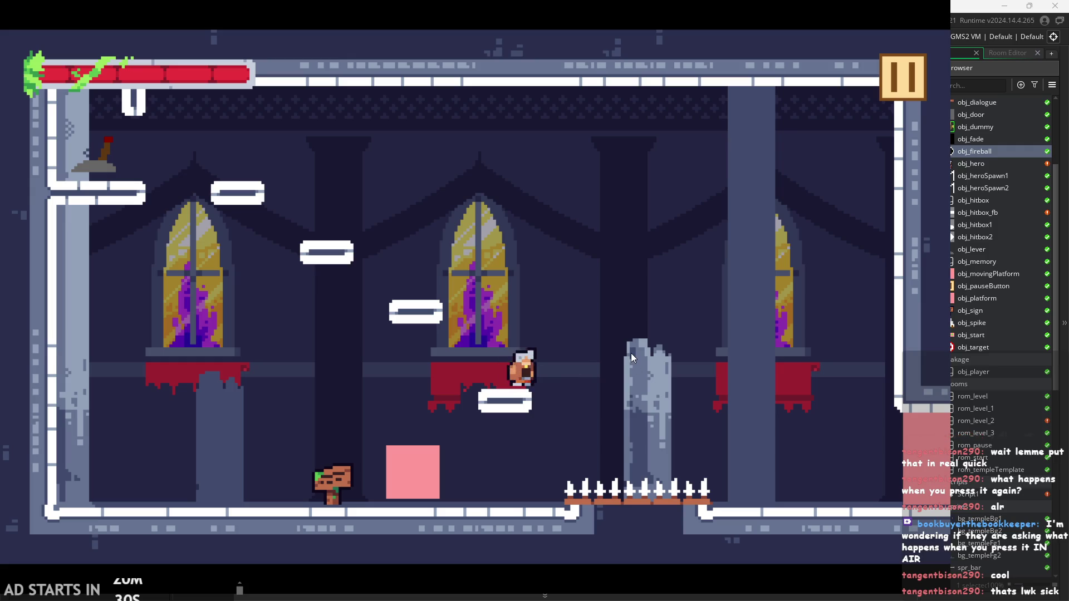
pyautogui.press('x')
pyautogui.press('x')
# Slash and jump on the pink block, then pause the game and exit back to the IDE
pyautogui.press('x')
pyautogui.press('Right')
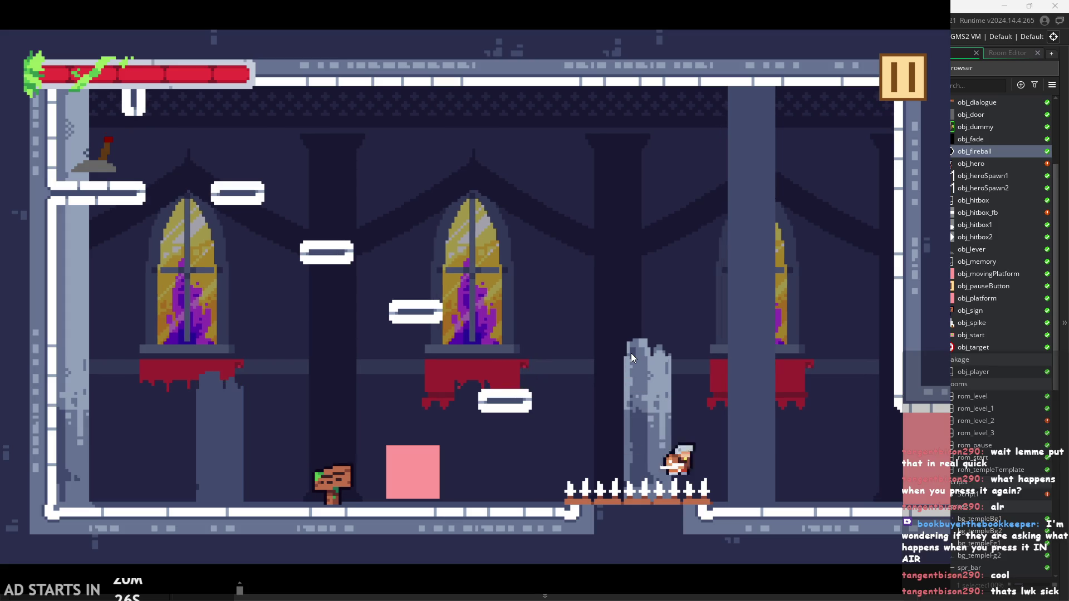
pyautogui.press('Left')
pyautogui.press('z')
pyautogui.press('x')
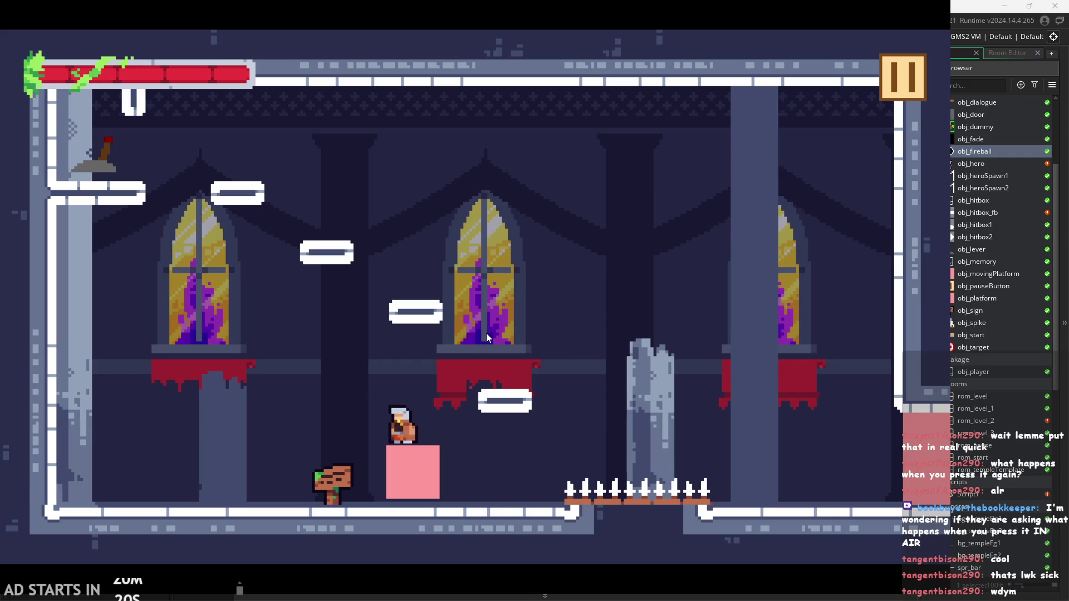
pyautogui.press('x')
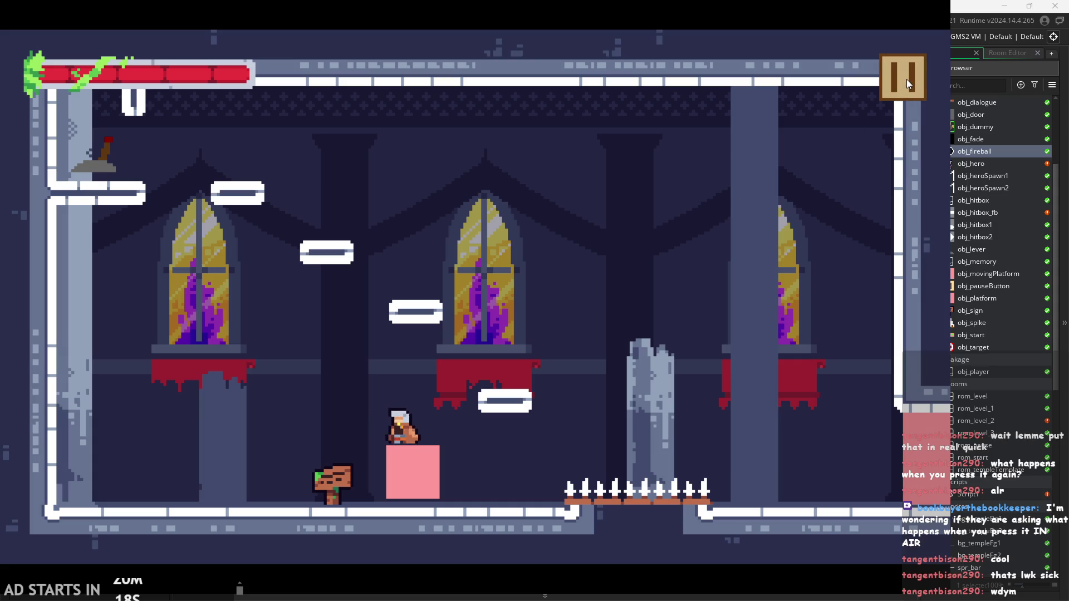
pyautogui.press('x')
pyautogui.press('z')
pyautogui.press('Right')
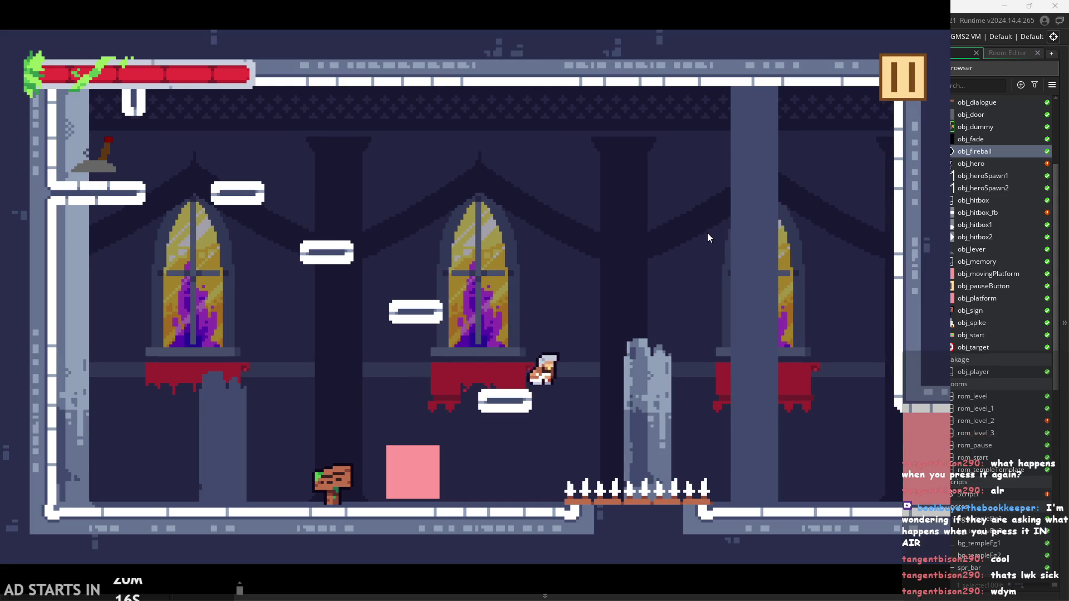
pyautogui.press('z')
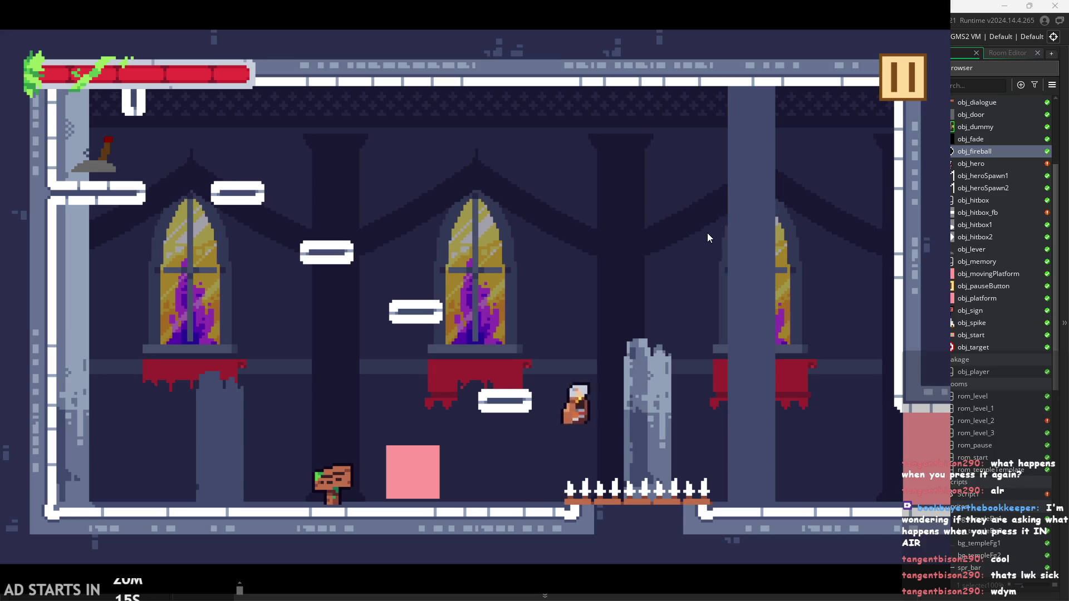
pyautogui.press('Left')
pyautogui.press('z')
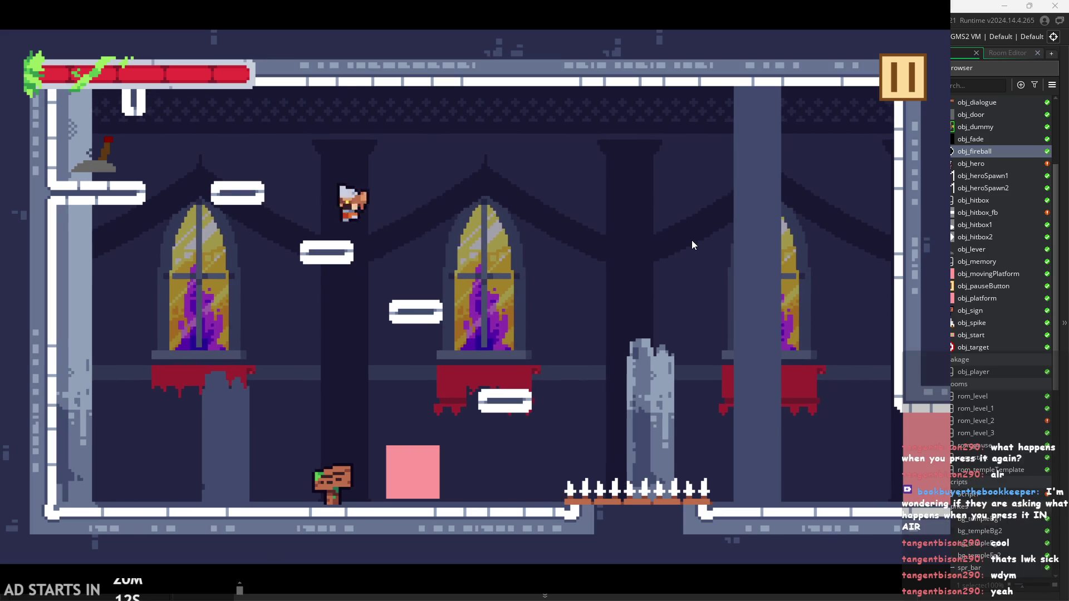
pyautogui.click(907, 99)
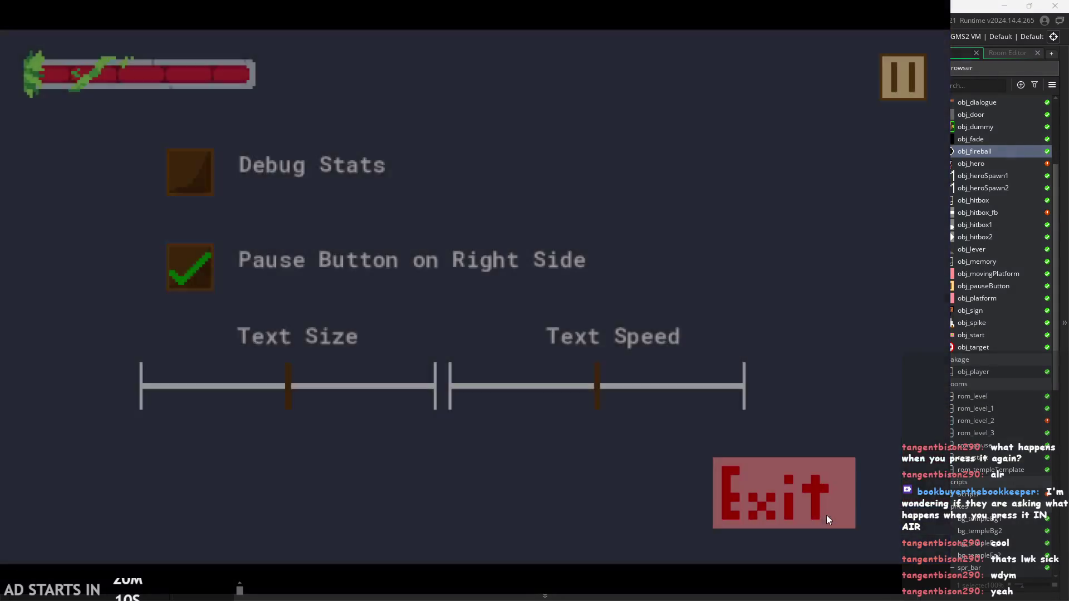
pyautogui.click(827, 516)
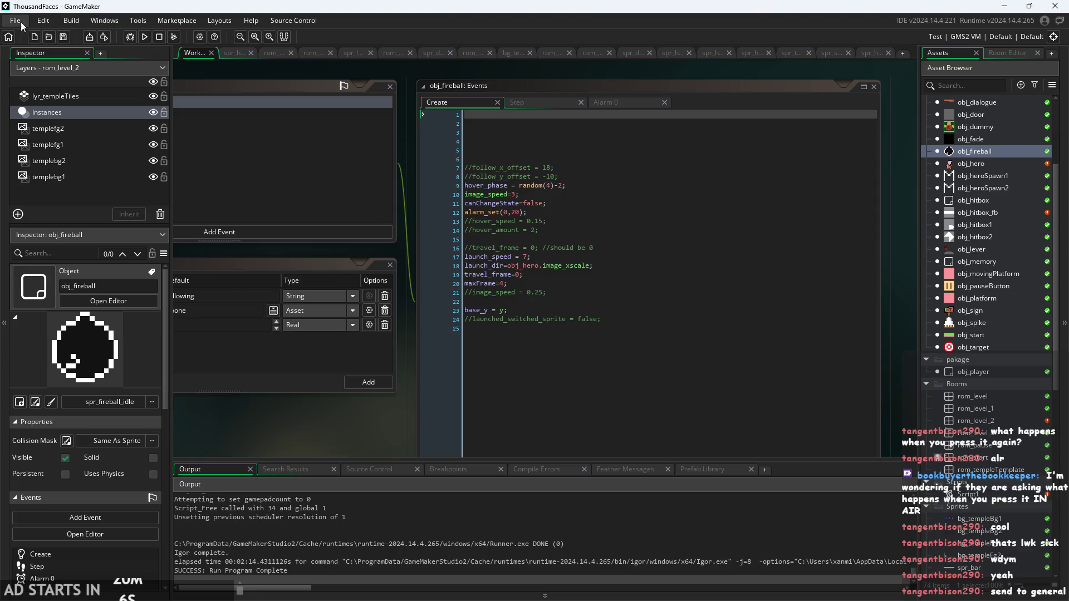
pyautogui.click(67, 26)
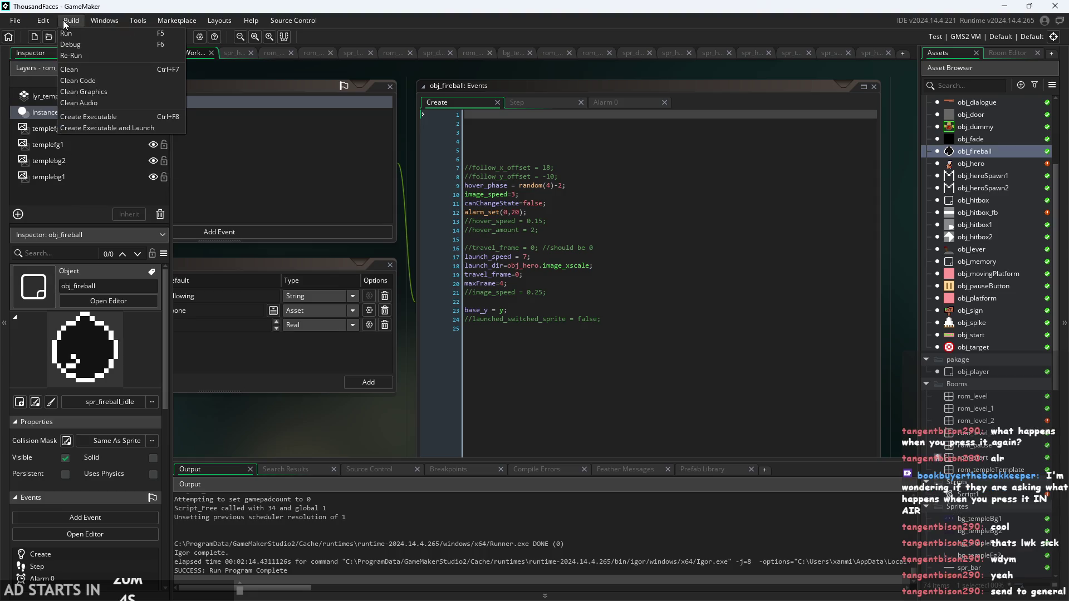
pyautogui.click(66, 25)
pyautogui.click(69, 25)
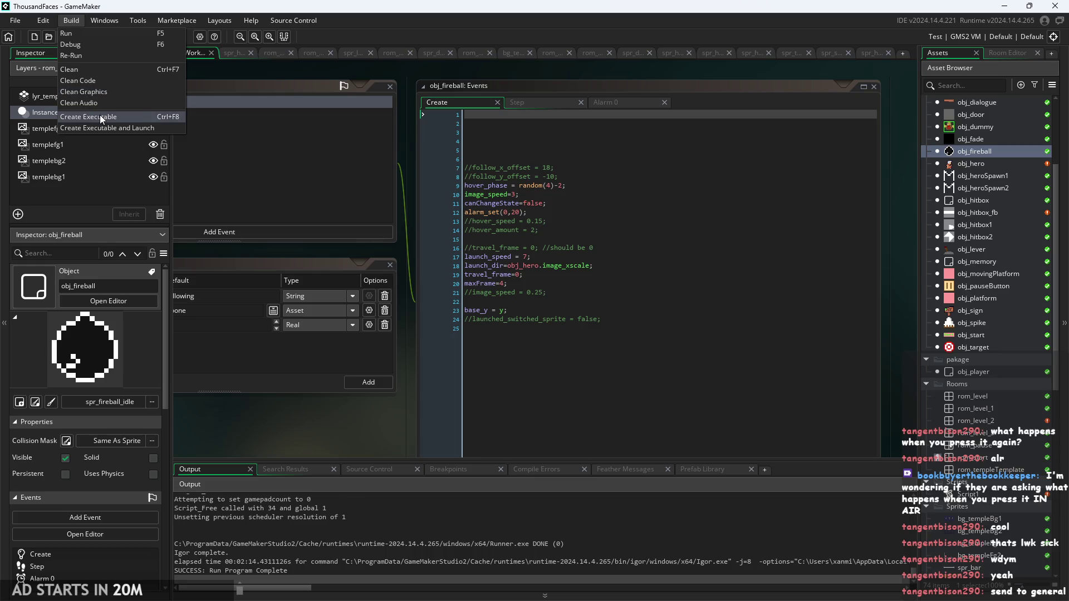
pyautogui.click(99, 114)
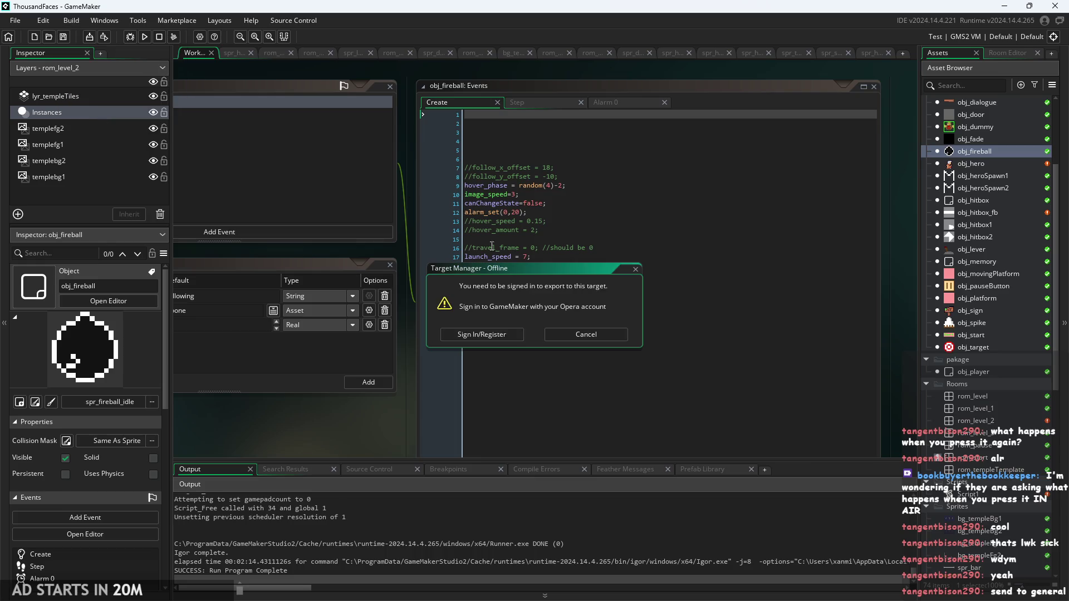
pyautogui.click(603, 336)
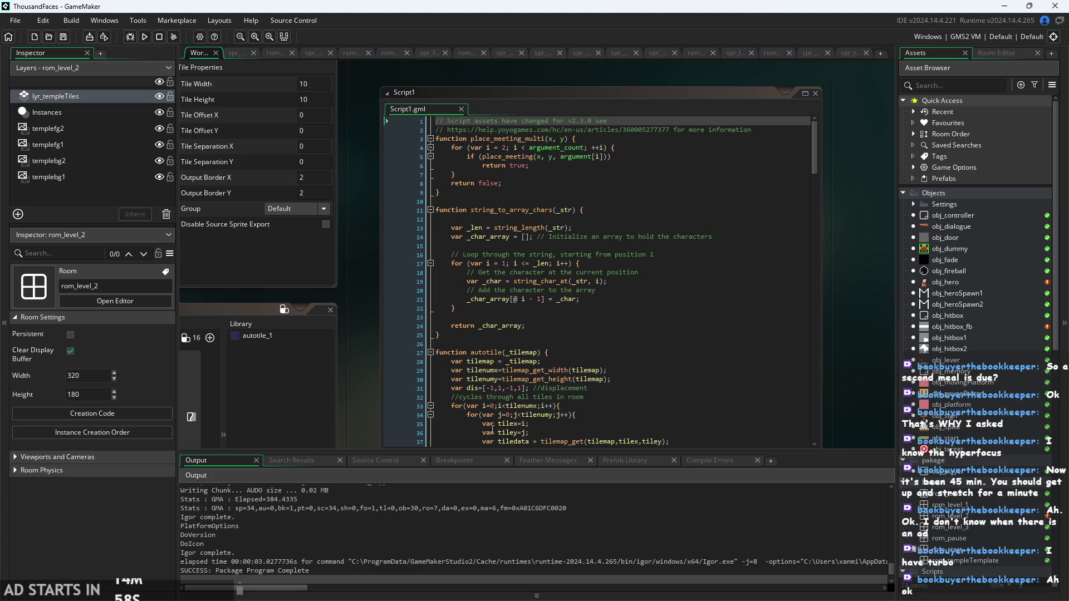
pyautogui.scroll(-3, 369, 415)
pyautogui.scroll(3, 369, 415)
pyautogui.click(612, 429)
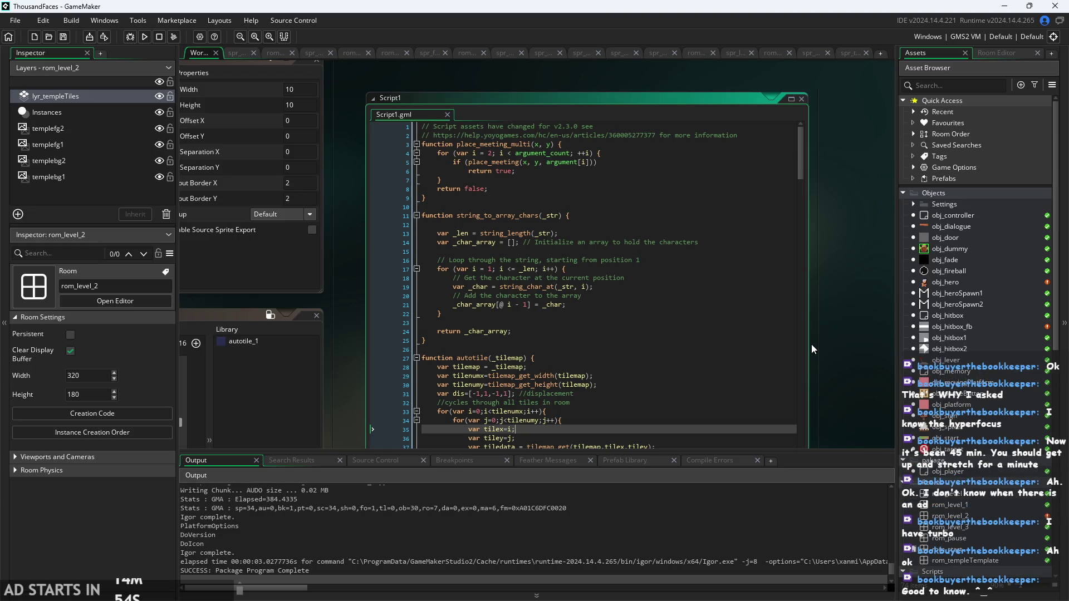
pyautogui.moveTo(850, 376); pyautogui.dragTo(860, 267)
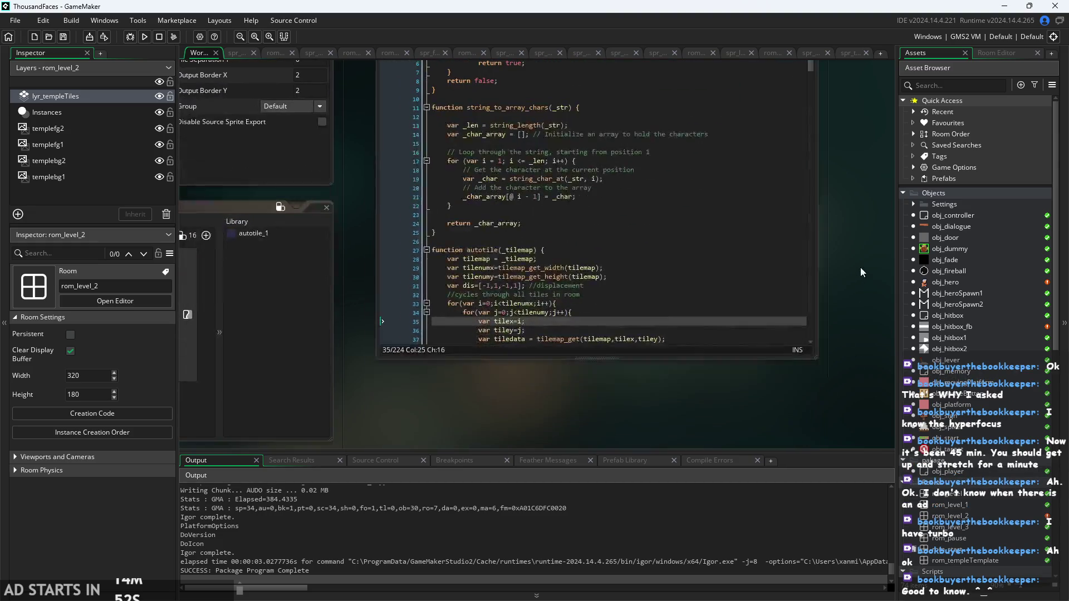
pyautogui.moveTo(669, 380)
pyautogui.mouseDown()
pyautogui.moveTo(652, 434)
pyautogui.moveTo(666, 421)
pyautogui.mouseUp()
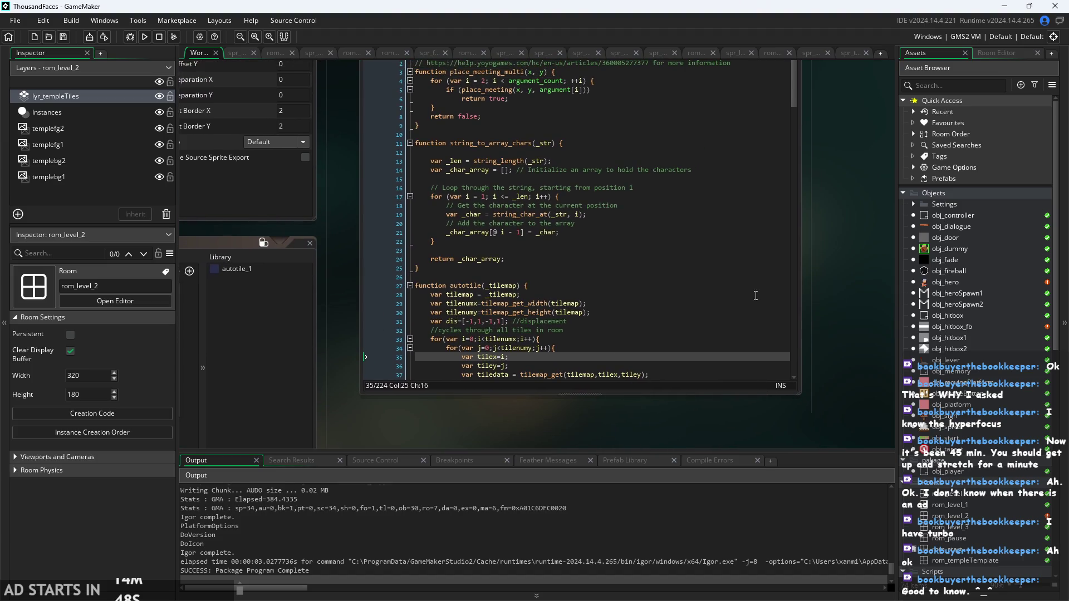
pyautogui.moveTo(756, 296); pyautogui.dragTo(755, 340)
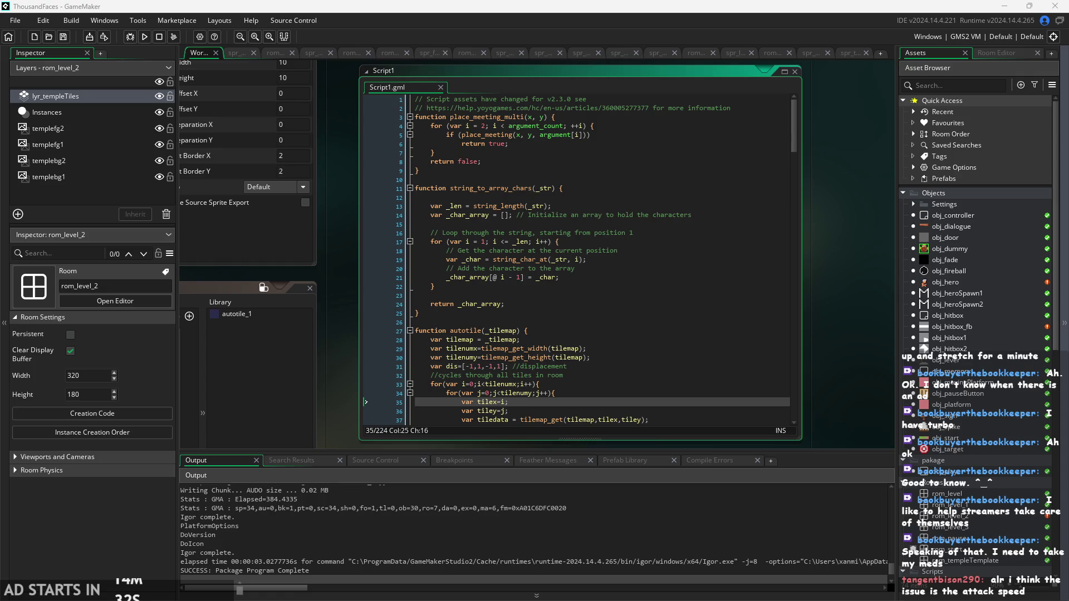
pyautogui.scroll(-2, 828, 363)
pyautogui.scroll(3, 828, 363)
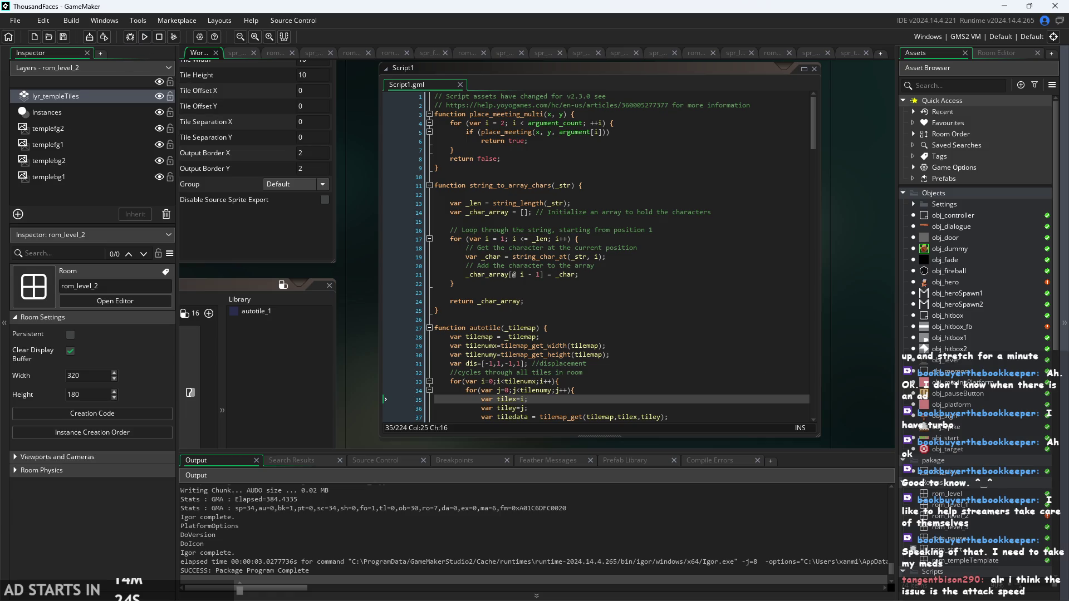
# Bring up obj_hero's Create event code, then build, run and start the temple level
pyautogui.click(947, 282)
pyautogui.scroll(-5, 657, 306)
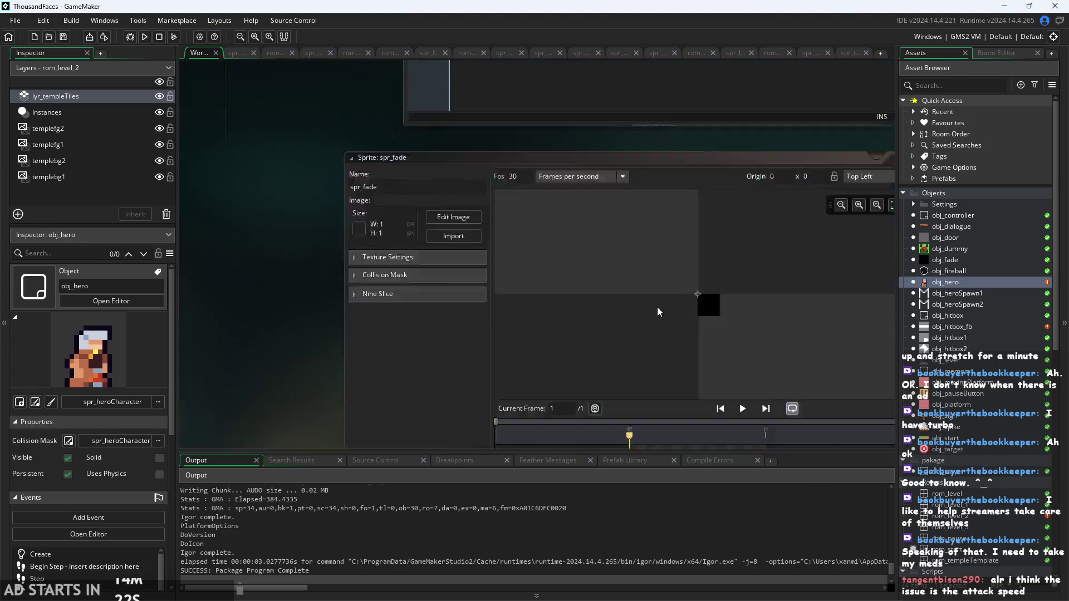
pyautogui.click(610, 98)
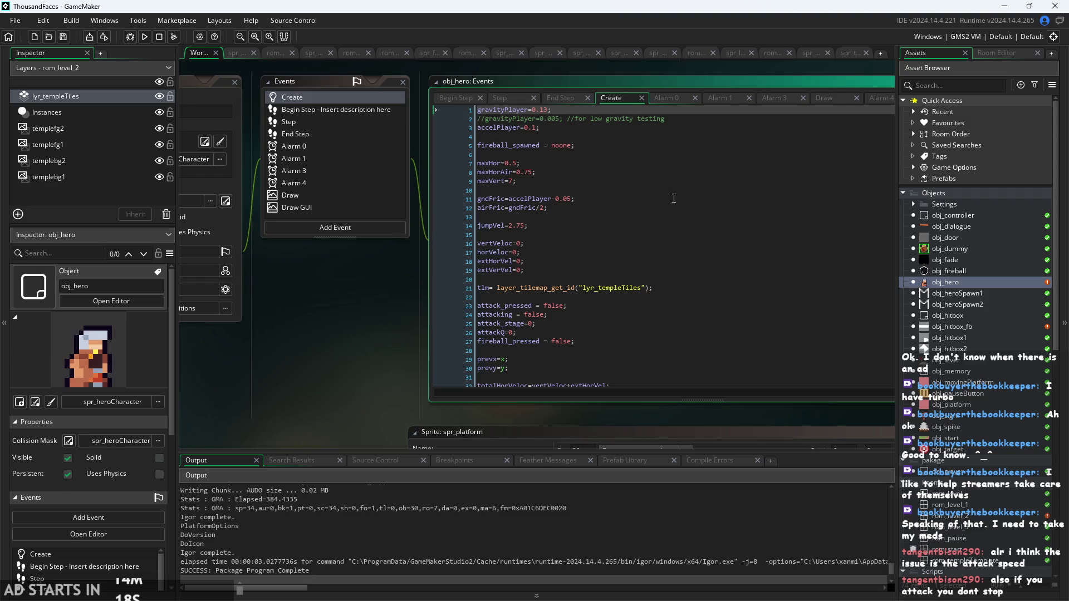
pyautogui.moveTo(409, 321); pyautogui.dragTo(423, 320)
pyautogui.click(144, 37)
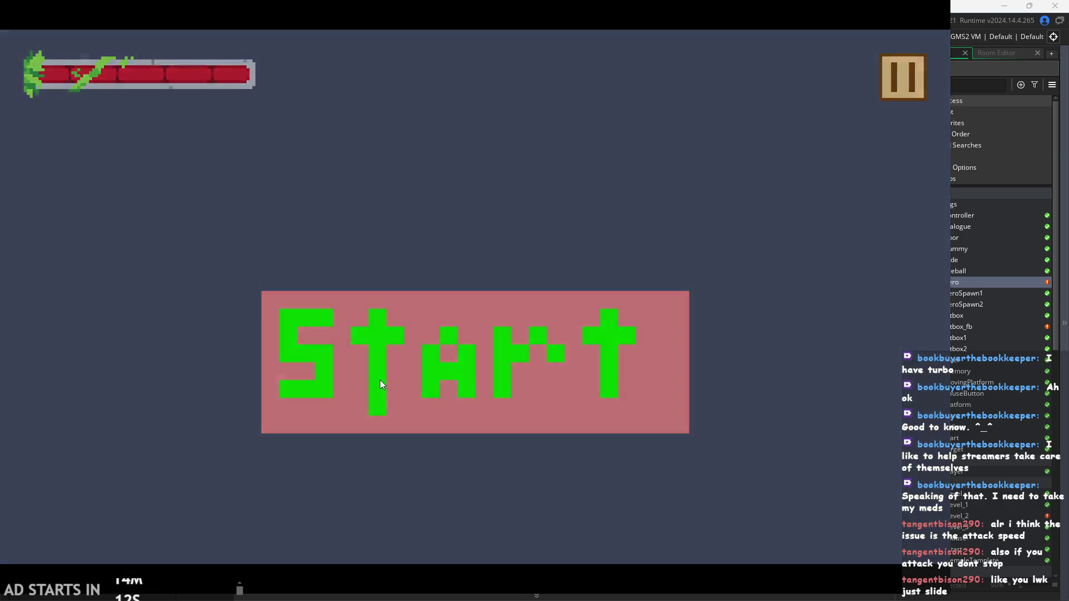
pyautogui.click(380, 380)
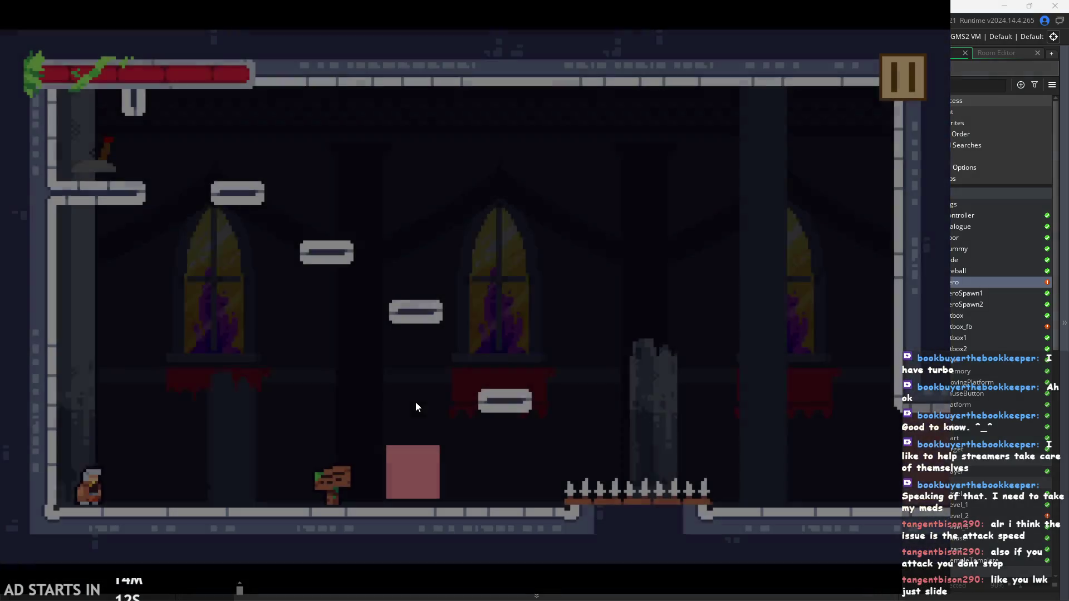
# Run and jump the hero across the temple platforms, then pause and quit to the editor
pyautogui.press('Right')
pyautogui.press('space')
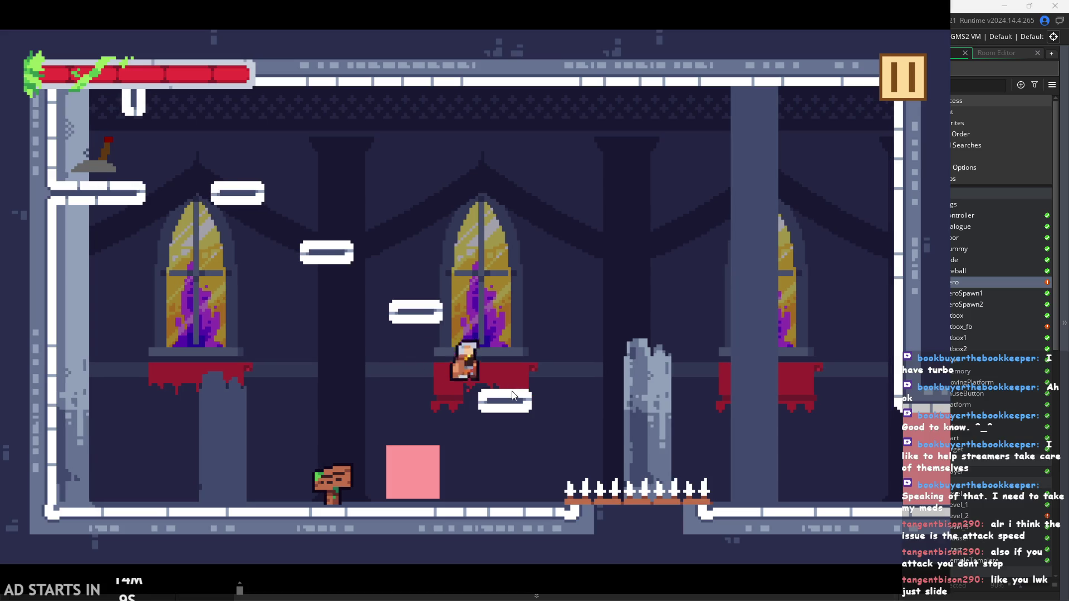
pyautogui.press('space')
pyautogui.press('Left')
pyautogui.press('space')
pyautogui.press('Left')
pyautogui.press('space')
pyautogui.press('Right')
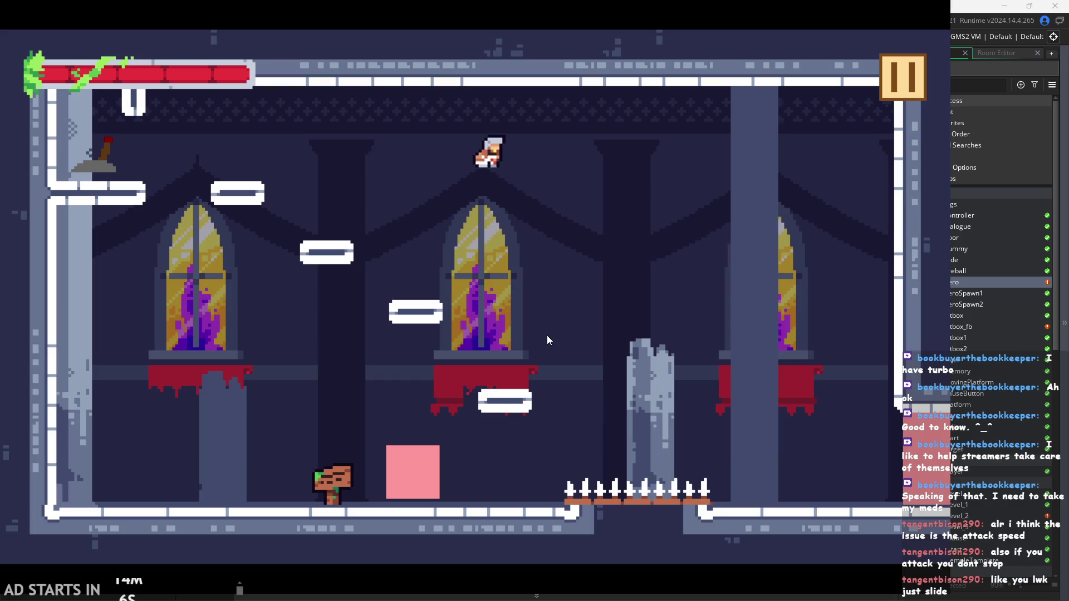
pyautogui.press('Right')
pyautogui.press('space')
pyautogui.press('Left')
pyautogui.press('space')
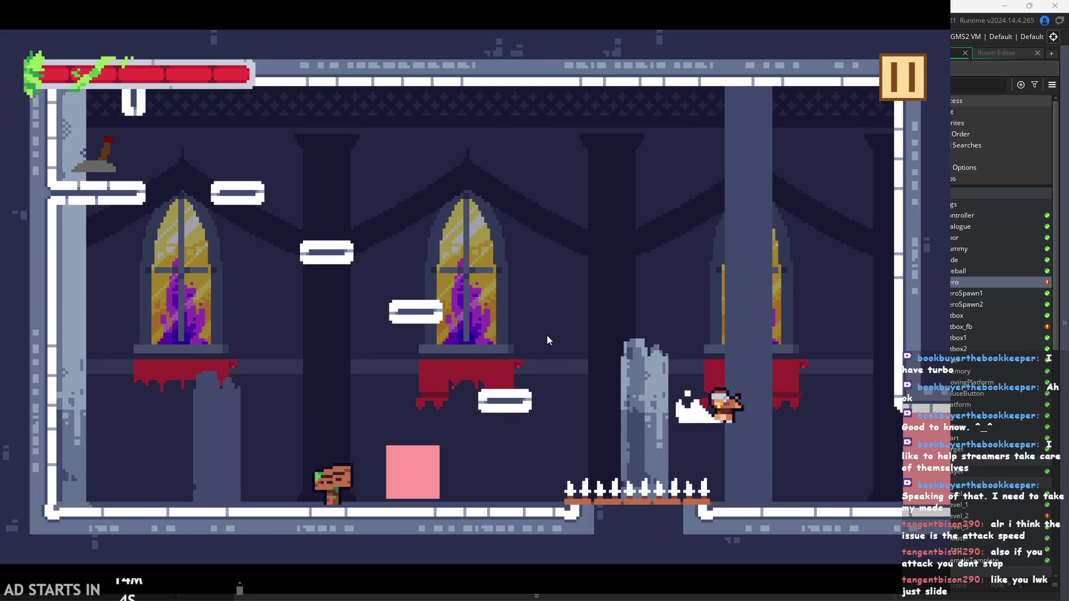
pyautogui.click(880, 89)
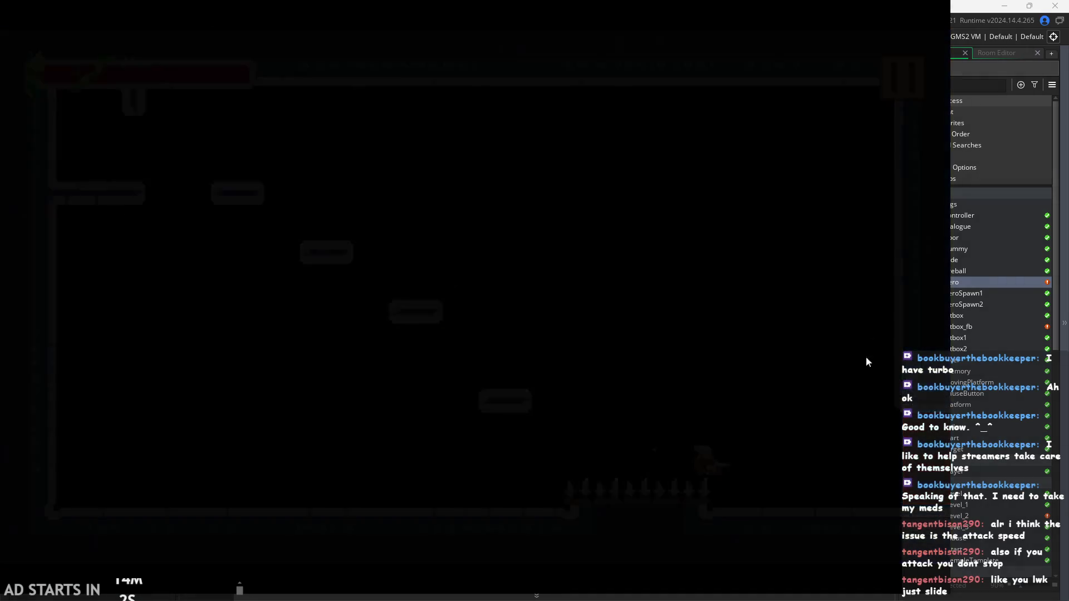
pyautogui.click(782, 492)
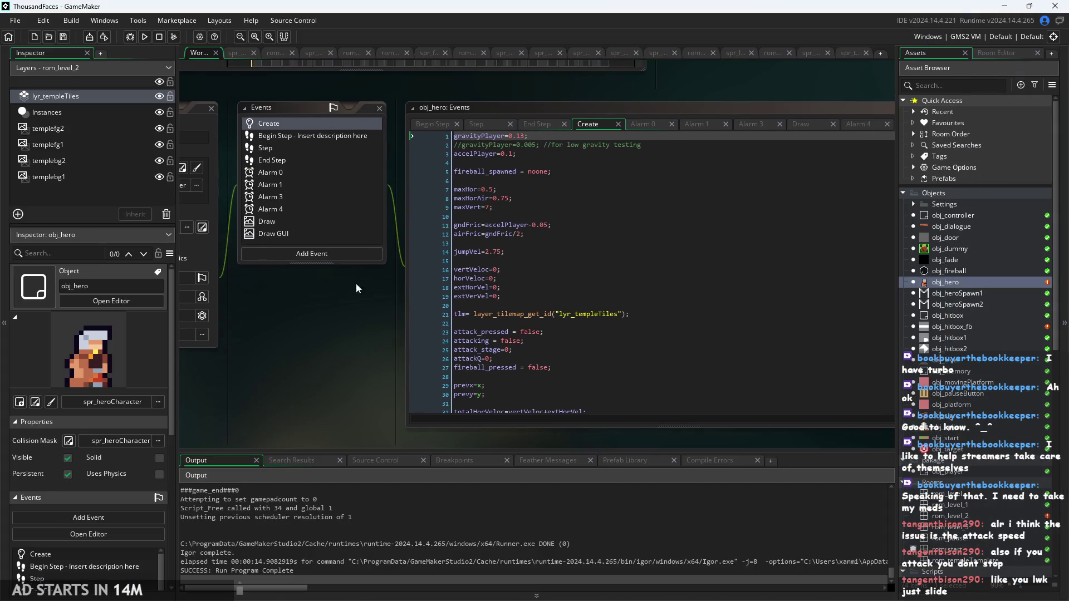
# Switch from obj_hero's Begin Step to Step code and find the attack check on line 46
pyautogui.click(434, 124)
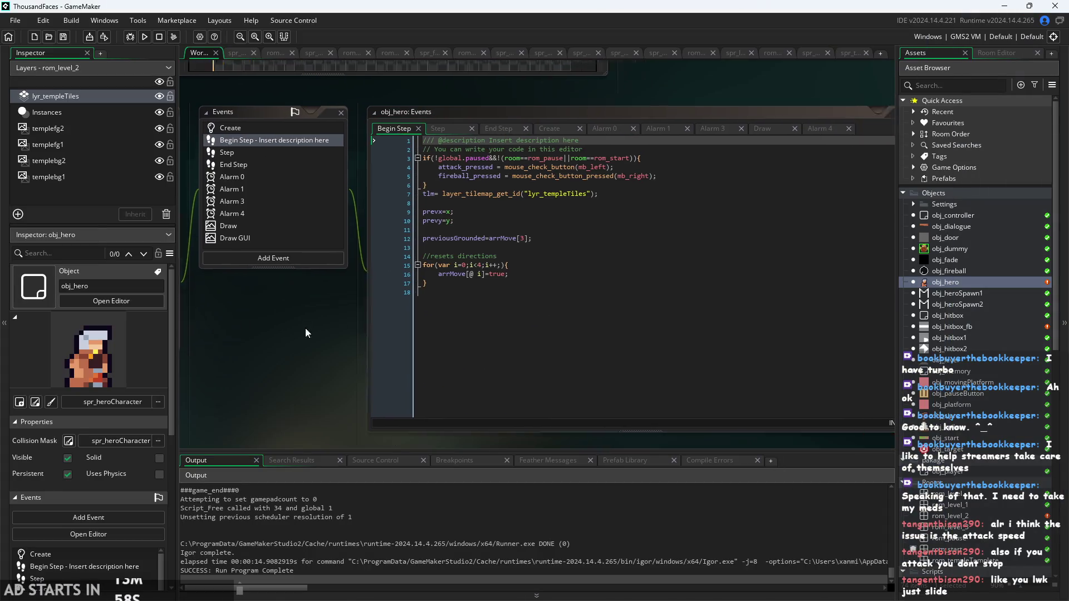
pyautogui.click(352, 143)
pyautogui.scroll(-8, 431, 337)
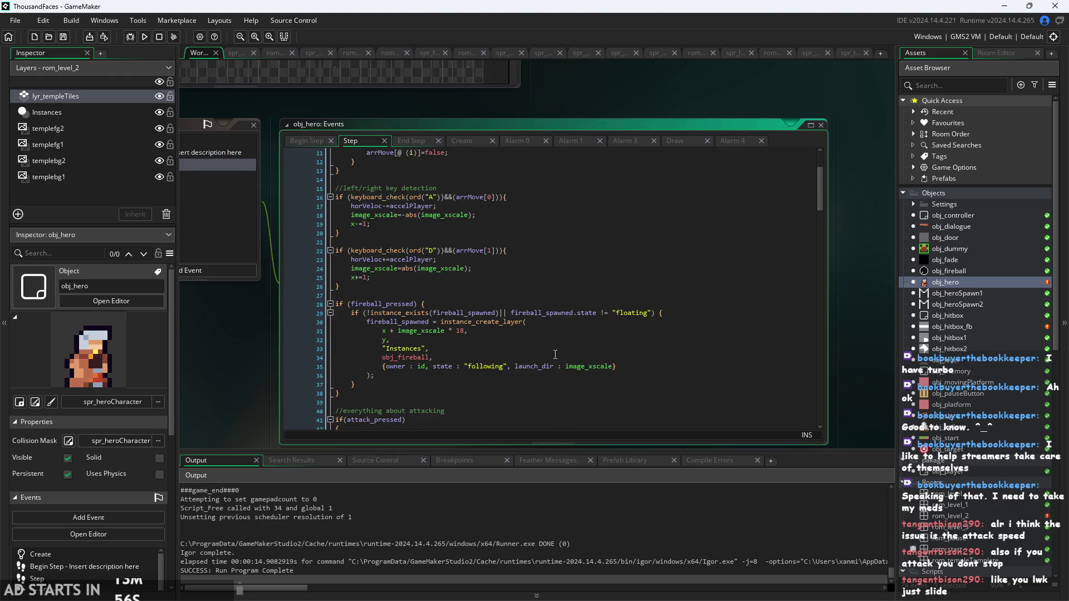
pyautogui.scroll(-3, 432, 337)
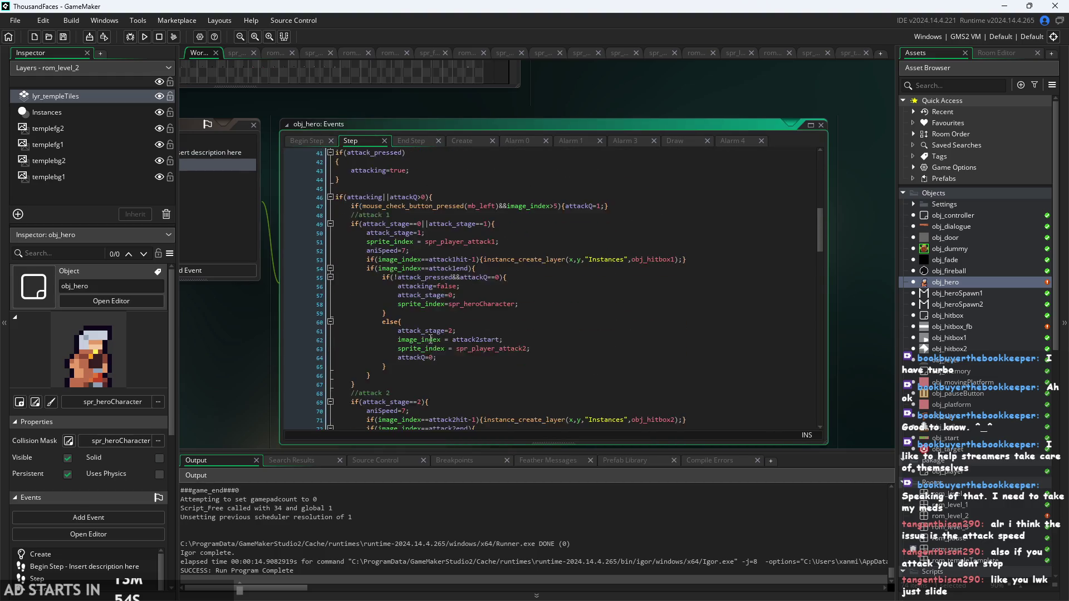
pyautogui.moveTo(247, 353); pyautogui.dragTo(231, 310)
pyautogui.keyDown('ctrl'); pyautogui.scroll(3, 234, 307); pyautogui.keyUp('ctrl')
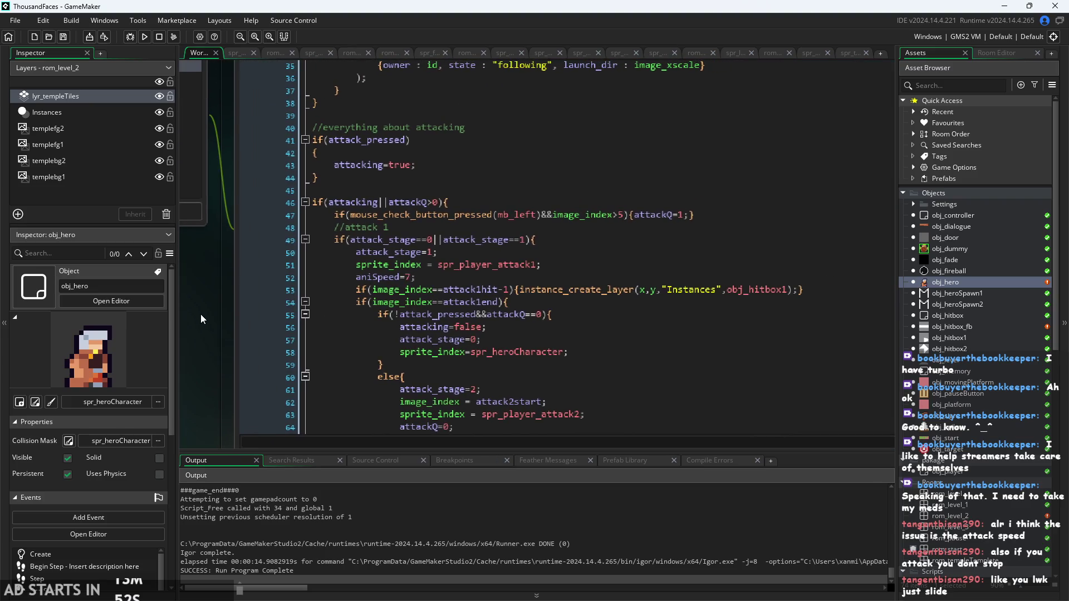
pyautogui.click(466, 205)
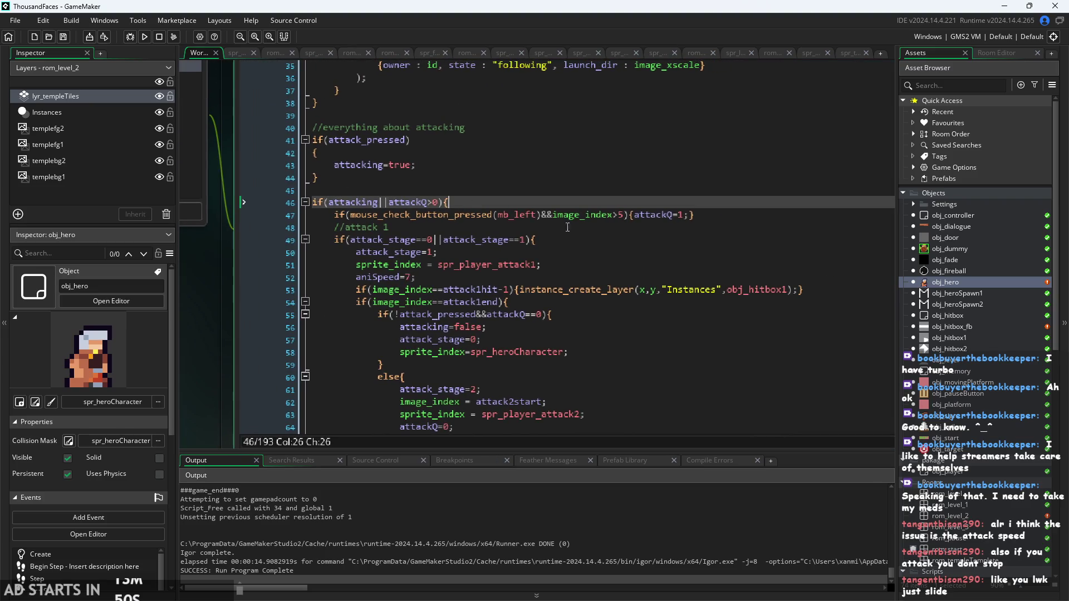
# Add and clear a test word on line 48, then save, run and start the game
pyautogui.click(717, 215)
pyautogui.press('Return')
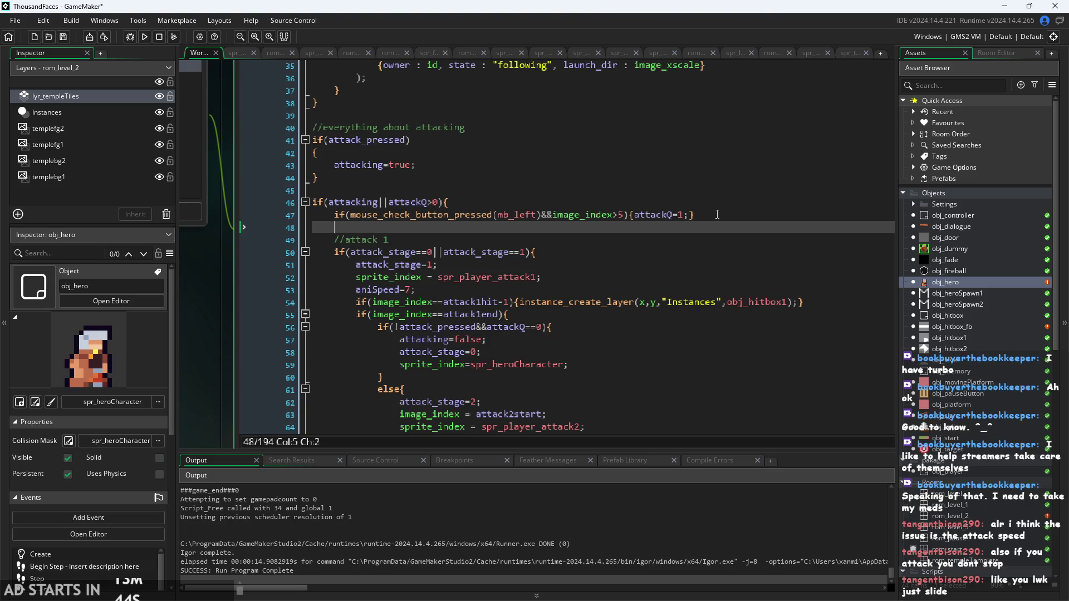
pyautogui.write('hor')
pyautogui.press('BackSpace')
pyautogui.press('BackSpace')
pyautogui.press('BackSpace')
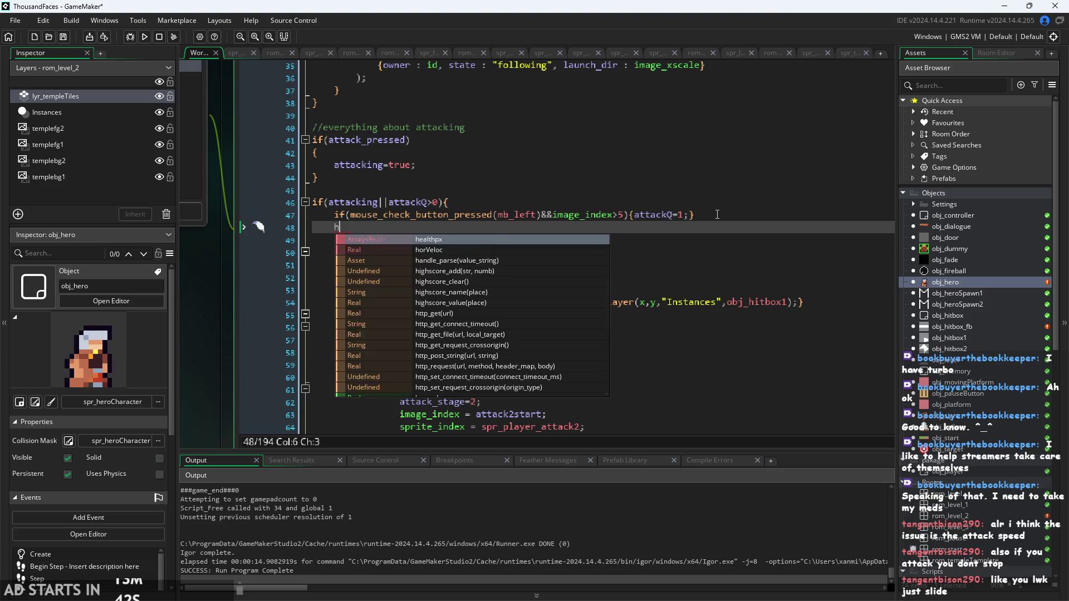
pyautogui.write('fri')
pyautogui.press('BackSpace')
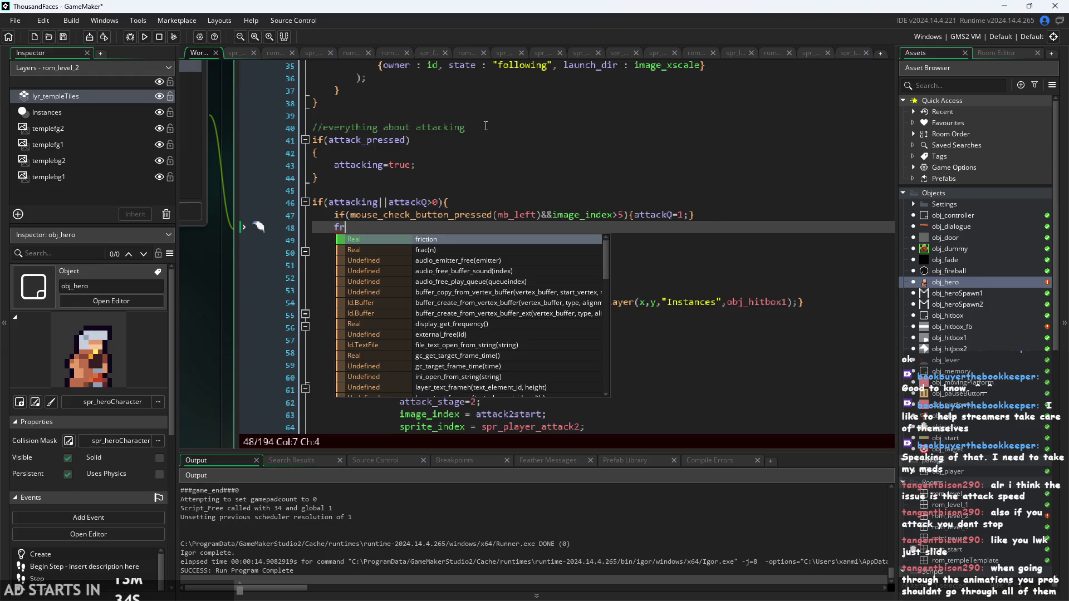
pyautogui.press('BackSpace')
pyautogui.press('BackSpace')
pyautogui.click(146, 37)
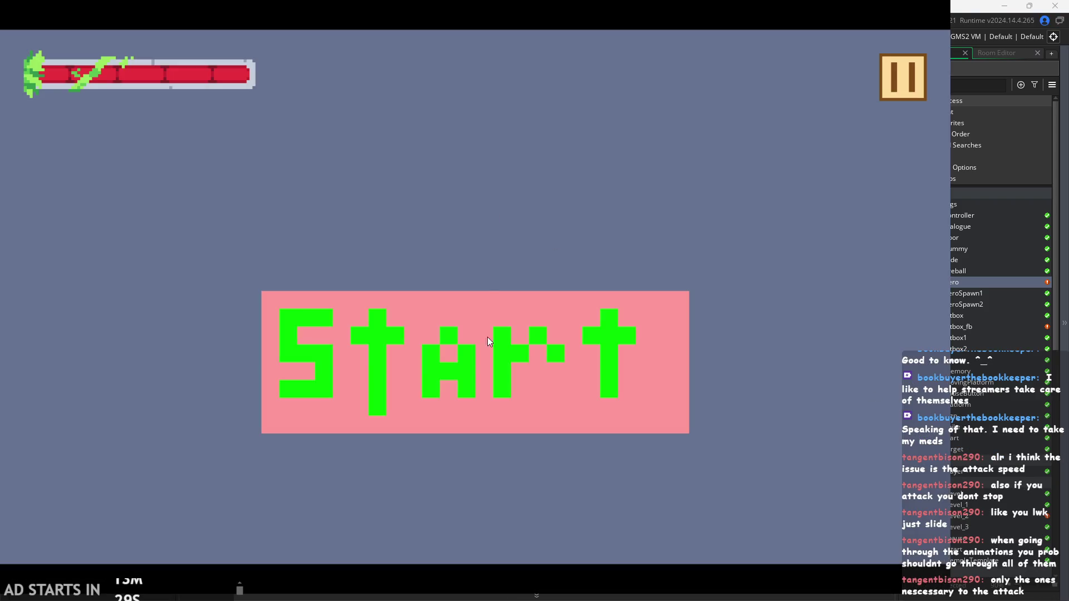
pyautogui.click(488, 338)
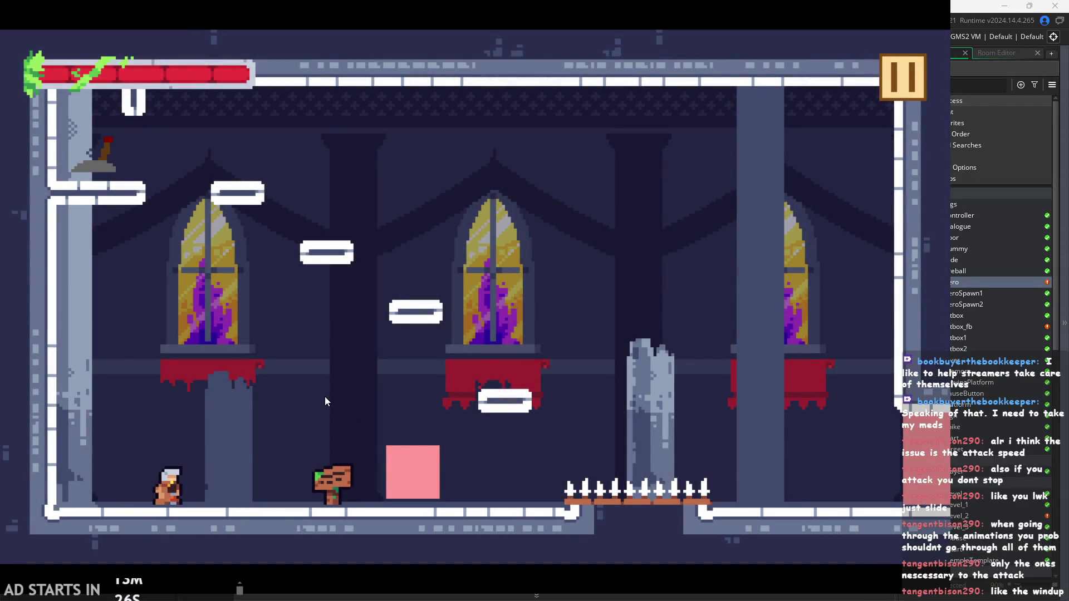
# Jump on and off the pink block, chaining attack slashes left and right
pyautogui.press('Right')
pyautogui.press('space')
pyautogui.press('x')
pyautogui.press('Right')
pyautogui.press('space')
pyautogui.press('x')
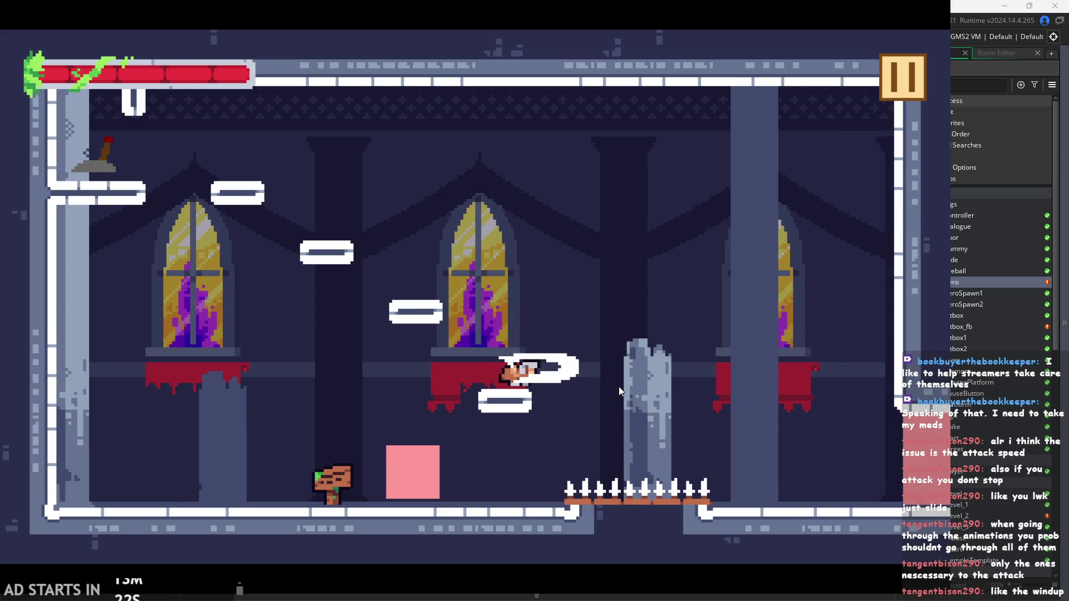
pyautogui.press('x')
pyautogui.press('Left')
pyautogui.press('space')
pyautogui.press('x')
pyautogui.press('Left')
pyautogui.press('space')
# Slash on the floating platform and in mid-air, drop to the floor, then pause
pyautogui.press('Right')
pyautogui.press('space')
pyautogui.press('x')
pyautogui.press('x')
pyautogui.press('x')
pyautogui.press('x')
pyautogui.press('x')
pyautogui.press('x')
pyautogui.press('Left')
pyautogui.press('space')
pyautogui.press('x')
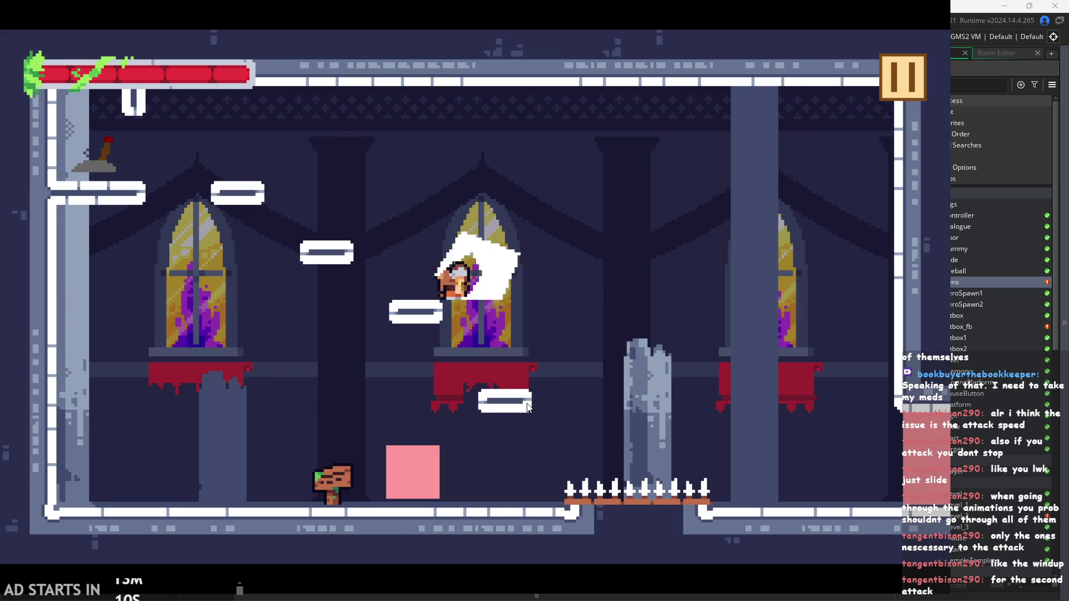
pyautogui.press('x')
pyautogui.press('x')
pyautogui.press('Right')
pyautogui.press('space')
pyautogui.press('Right')
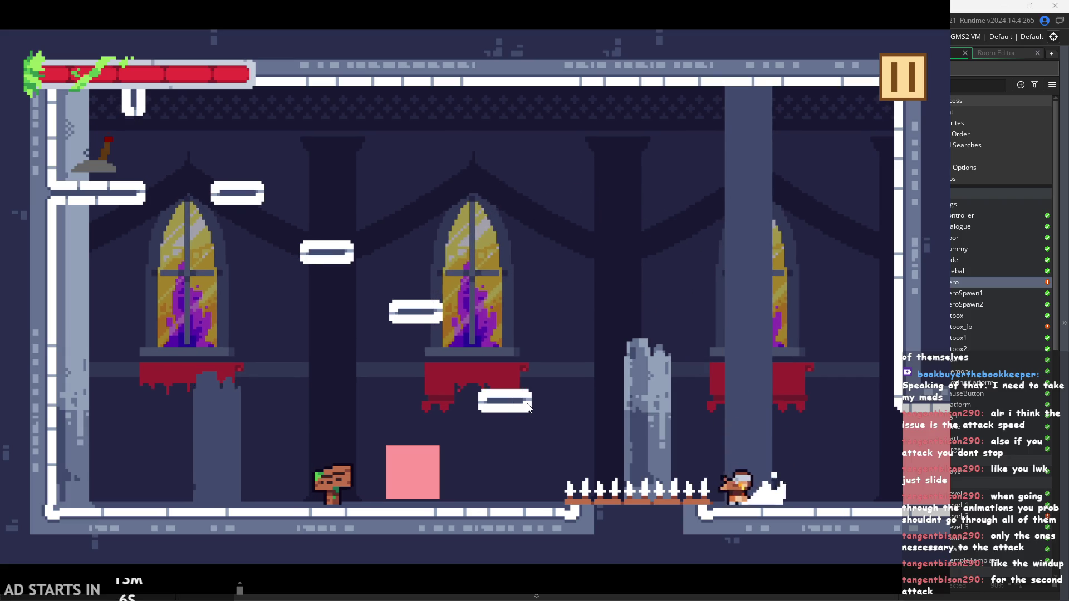
pyautogui.press('x')
pyautogui.press('x')
pyautogui.press('x')
pyautogui.press('x')
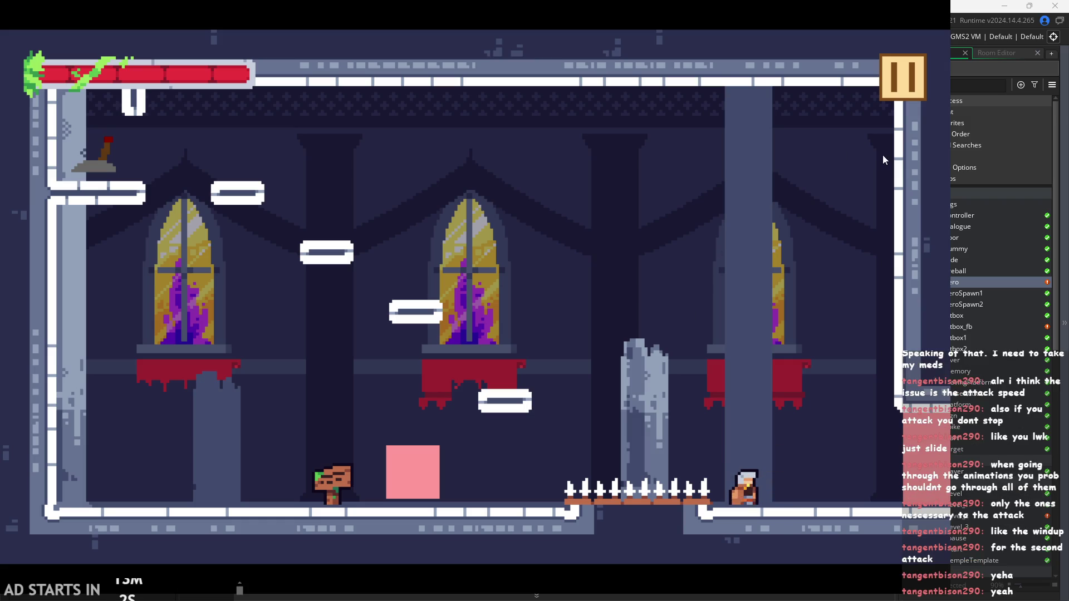
pyautogui.click(897, 78)
# Exit the game and delete the attack_stage=1; line from the attack 1 block
pyautogui.click(830, 516)
pyautogui.click(582, 329)
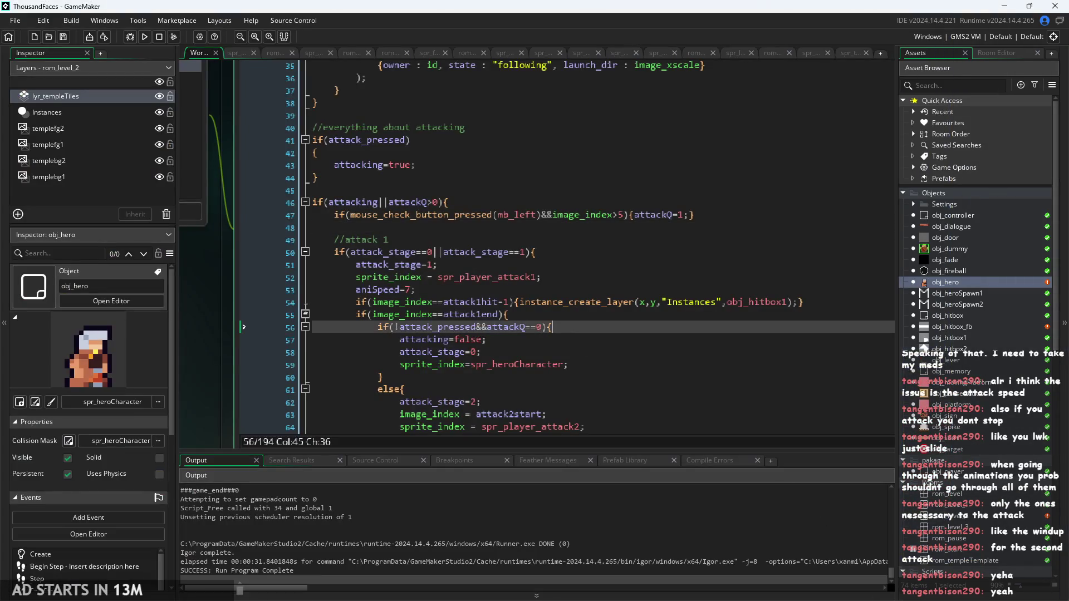
pyautogui.scroll(-3, 557, 279)
pyautogui.click(510, 150)
pyautogui.scroll(-1, 510, 232)
pyautogui.click(507, 156)
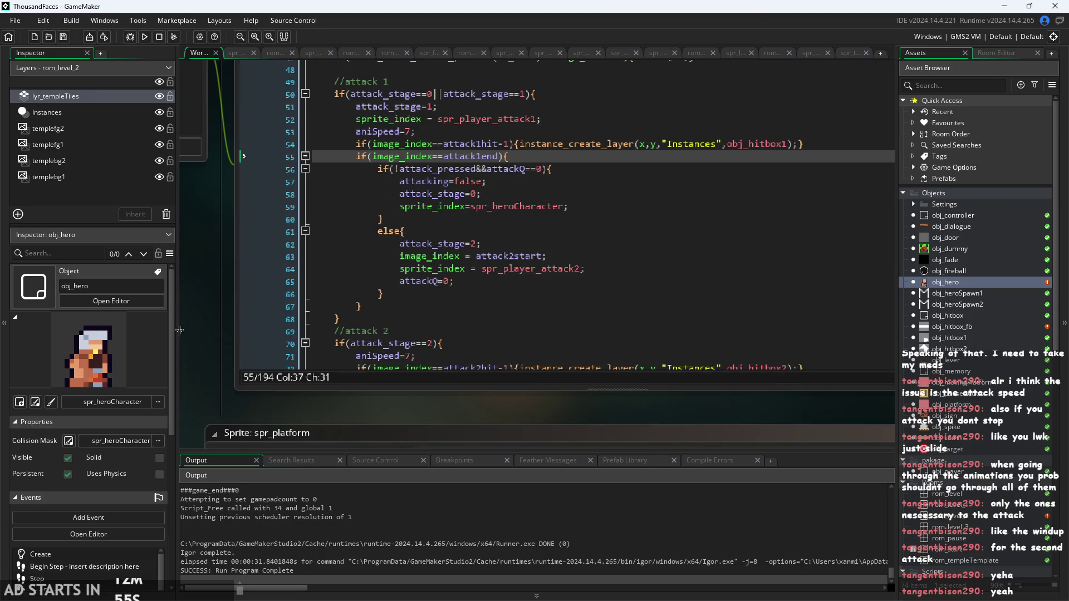
pyautogui.scroll(2, 203, 302)
pyautogui.click(477, 182)
pyautogui.moveTo(436, 173); pyautogui.dragTo(356, 177)
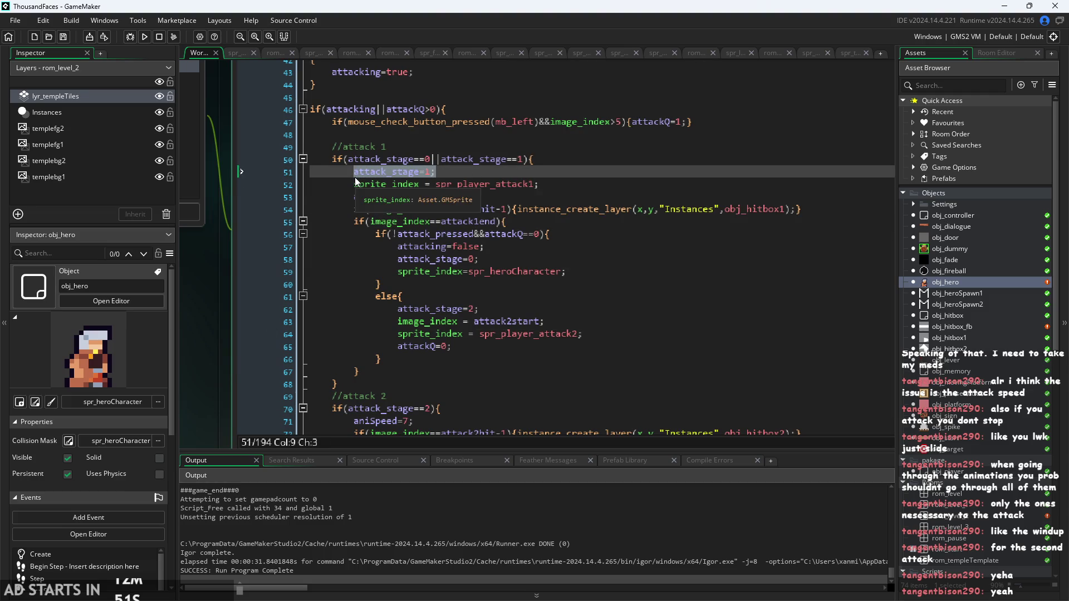
pyautogui.press('BackSpace')
pyautogui.press('BackSpace')
pyautogui.press('BackSpace')
pyautogui.press('BackSpace')
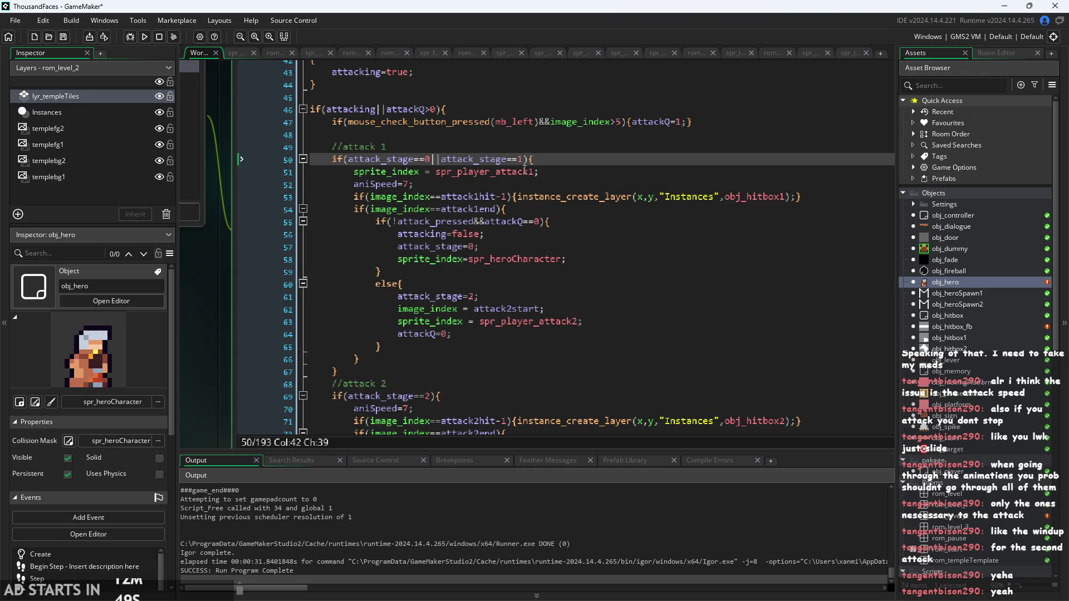
# Retype attack_stage=1; on a new line below the attack 1 condition
pyautogui.click(556, 185)
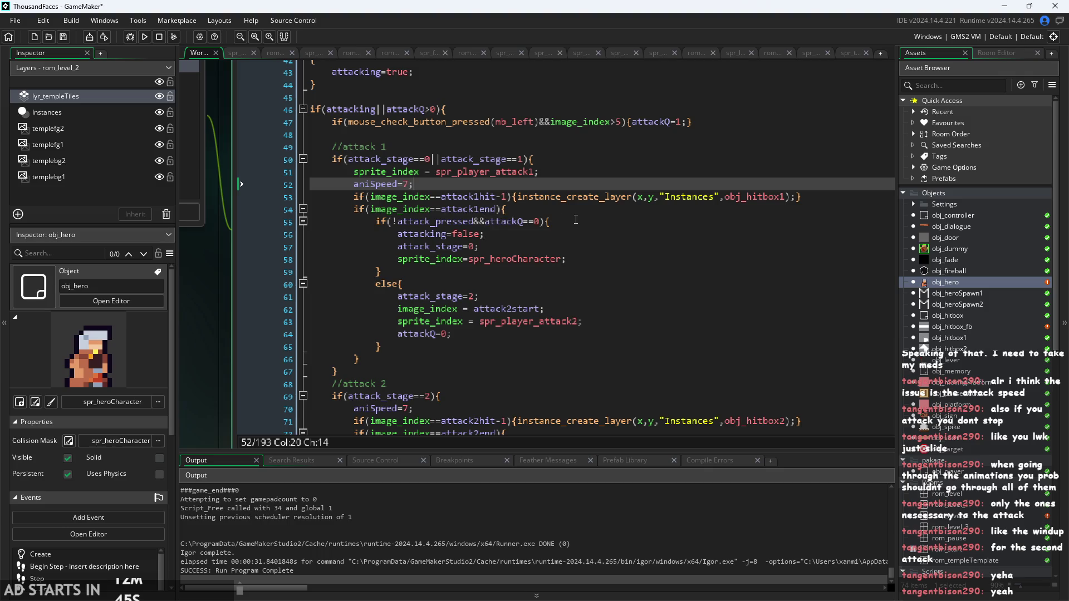
pyautogui.click(823, 196)
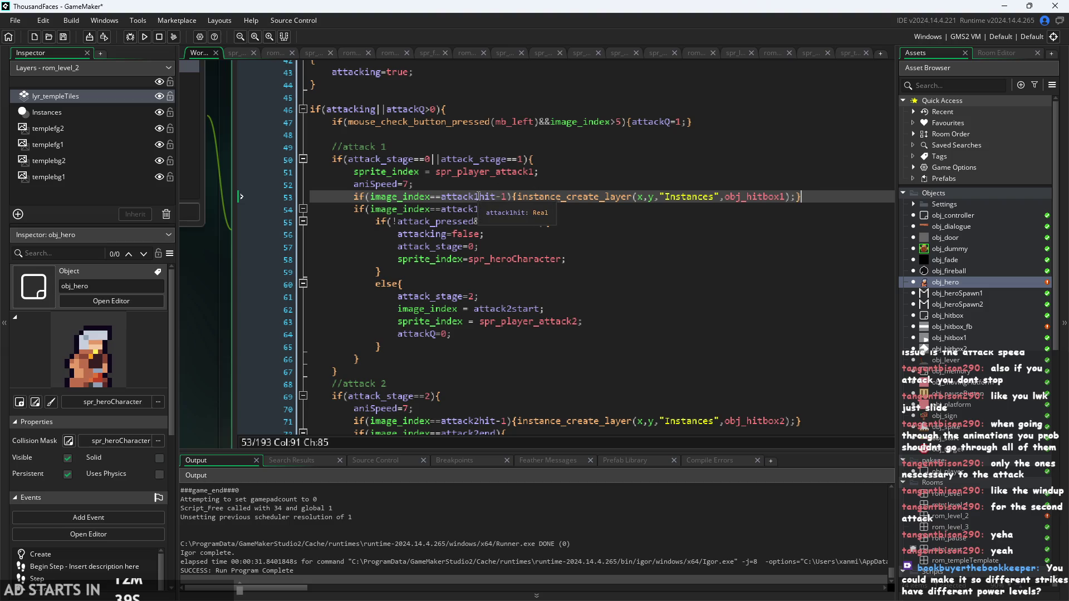
pyautogui.press('Up')
pyautogui.press('Up')
pyautogui.press('Up')
pyautogui.press('End')
pyautogui.press('Return')
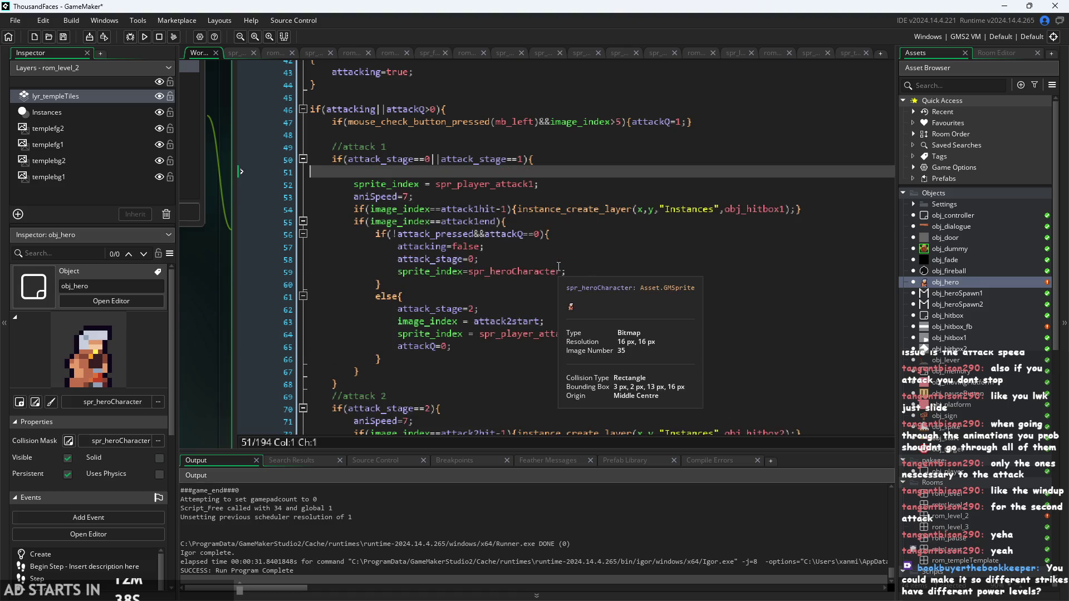
pyautogui.write('attack_stage=1;')
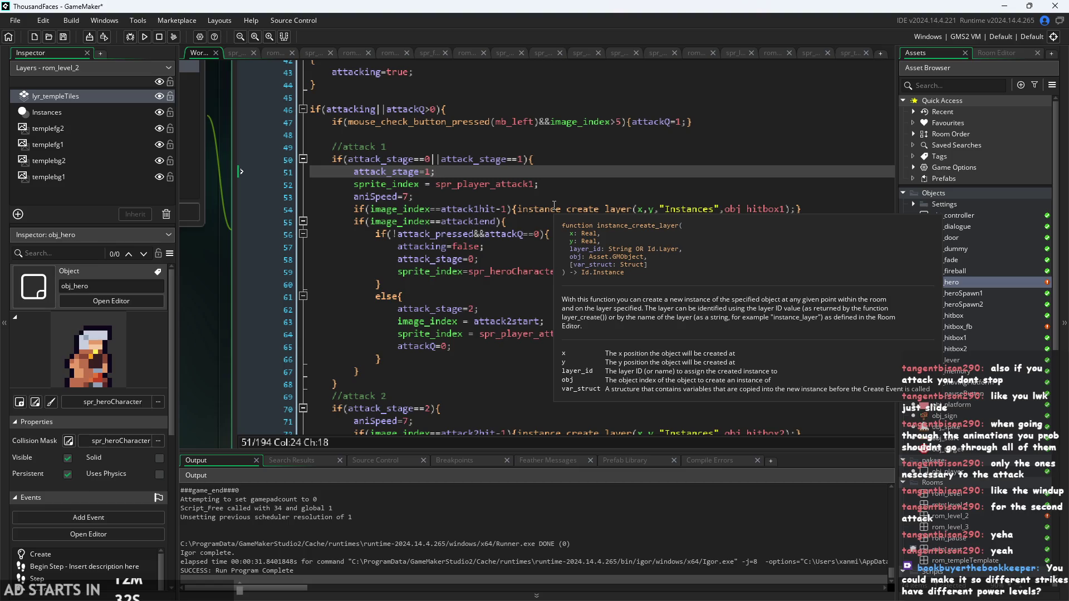
# Review the combo-end code: combo-queue check, attacking=false, attack_stage=0 and sprite reset
pyautogui.click(614, 231)
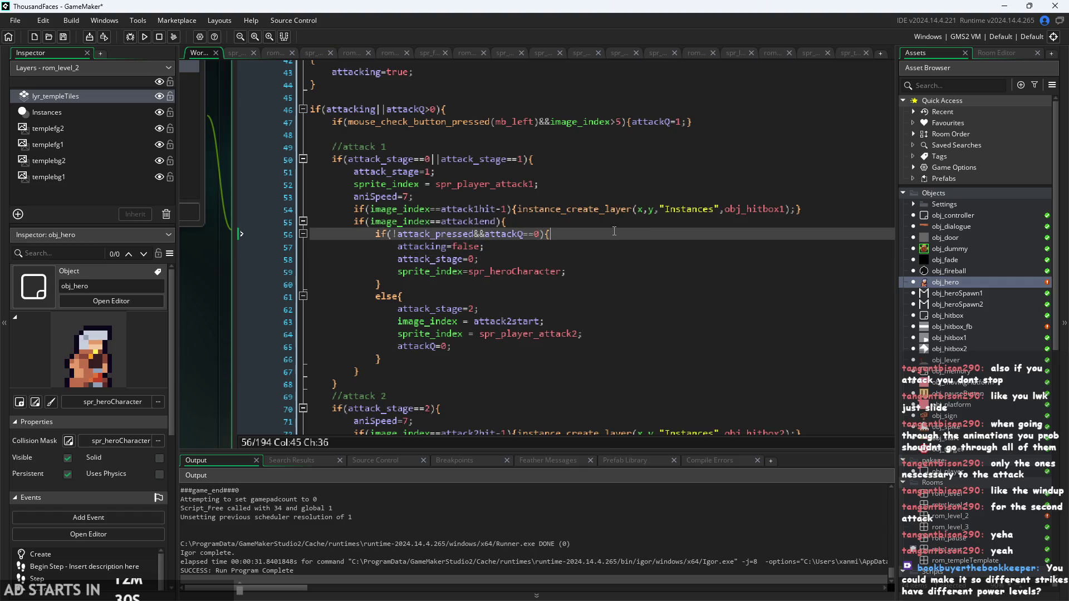
pyautogui.scroll(-1, 608, 238)
pyautogui.scroll(1, 604, 240)
pyautogui.click(600, 244)
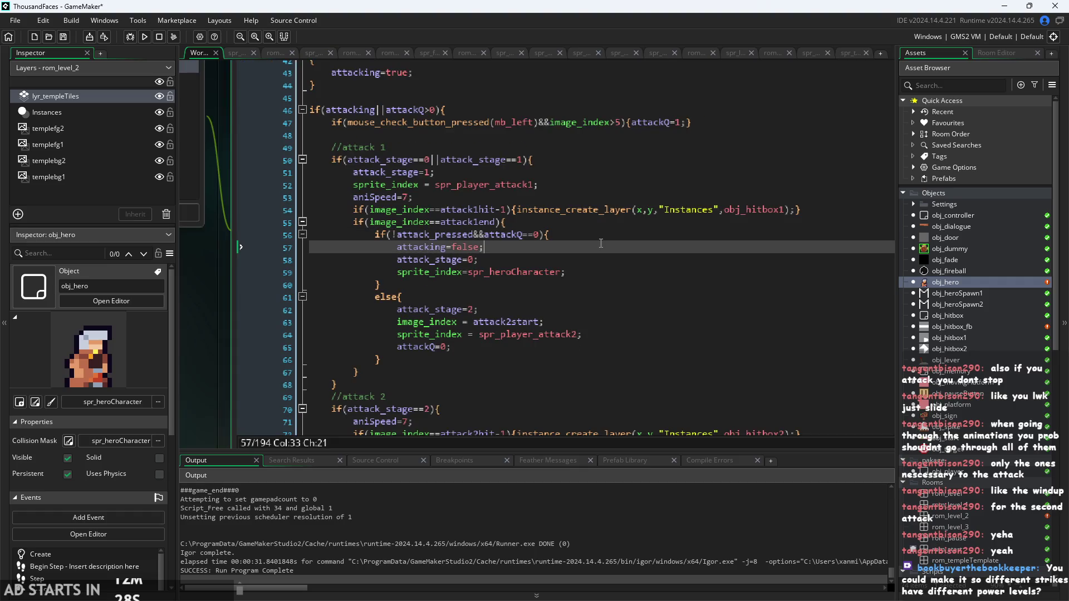
pyautogui.click(583, 258)
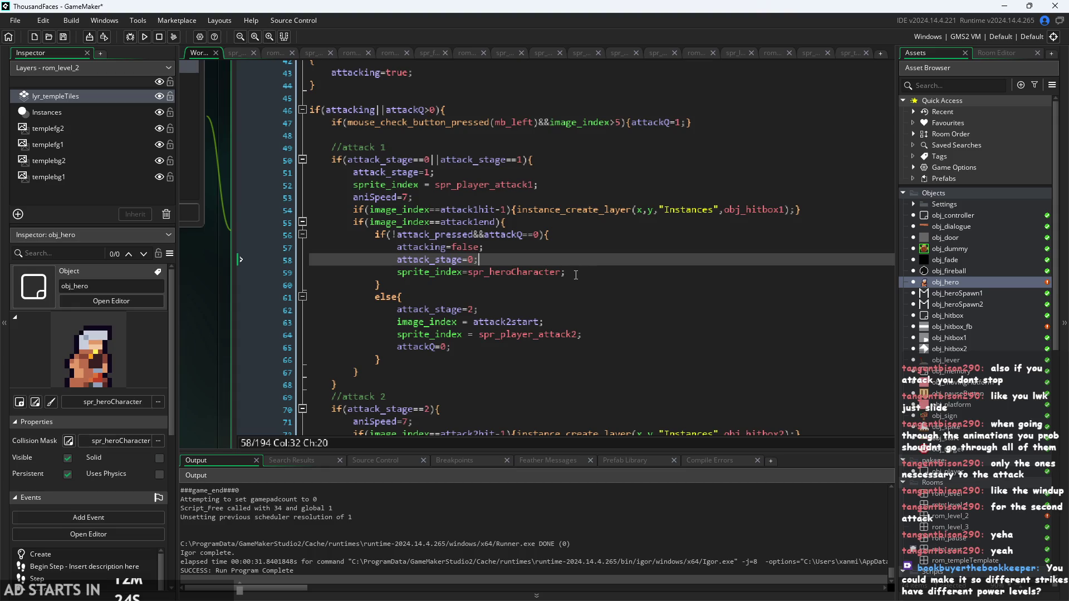
pyautogui.click(575, 274)
pyautogui.click(568, 247)
pyautogui.click(565, 258)
# Inspect the attack_stage==0 condition, then delete the attack_stage=1; line again
pyautogui.click(434, 173)
pyautogui.click(424, 159)
pyautogui.click(418, 173)
pyautogui.click(414, 150)
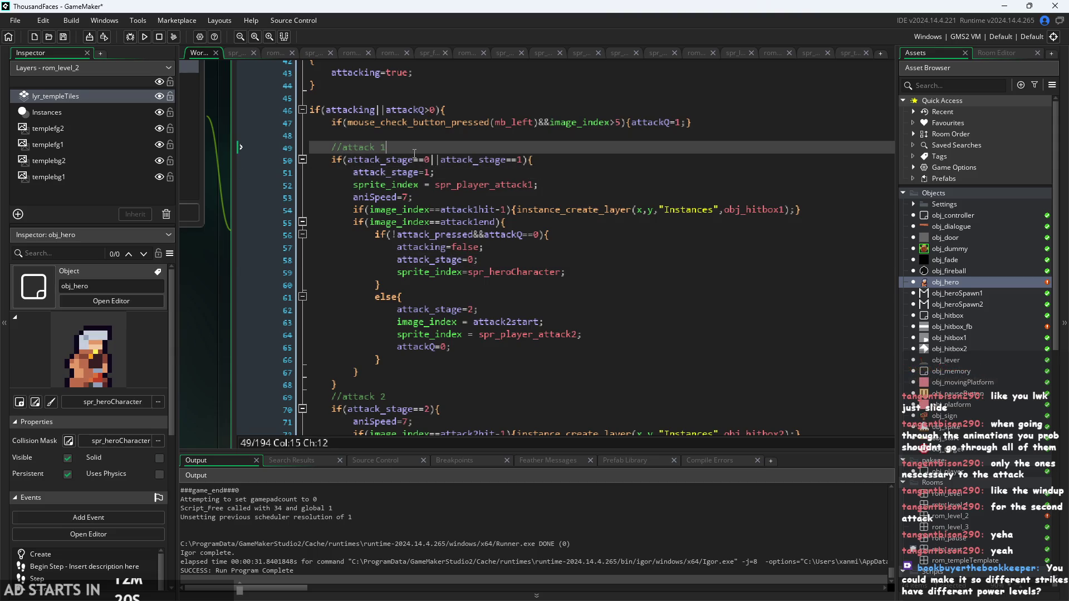
pyautogui.click(430, 160)
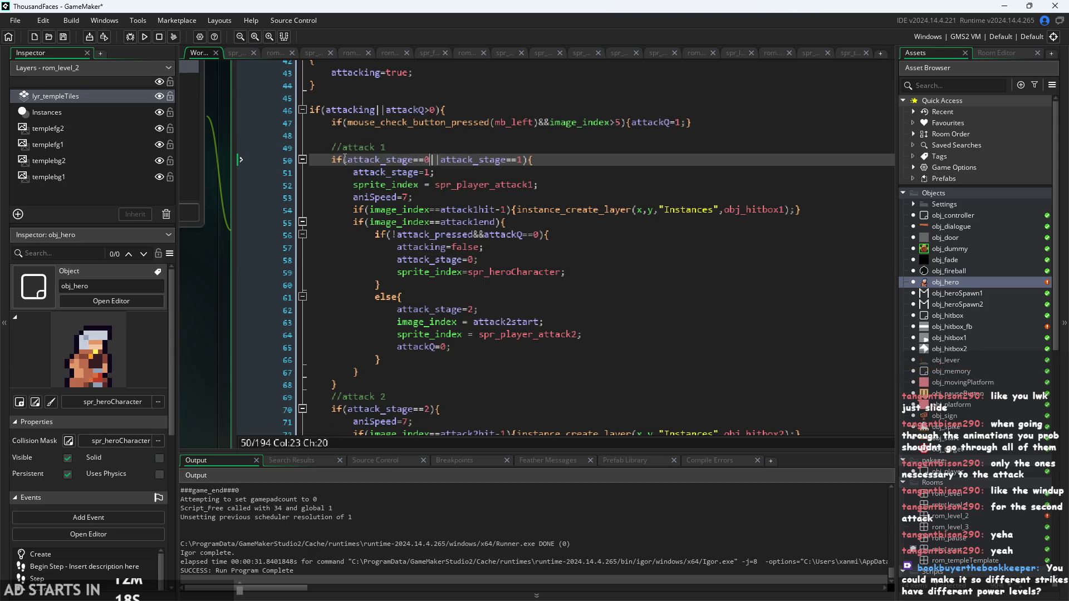
pyautogui.moveTo(345, 160); pyautogui.dragTo(436, 160)
pyautogui.click(435, 172)
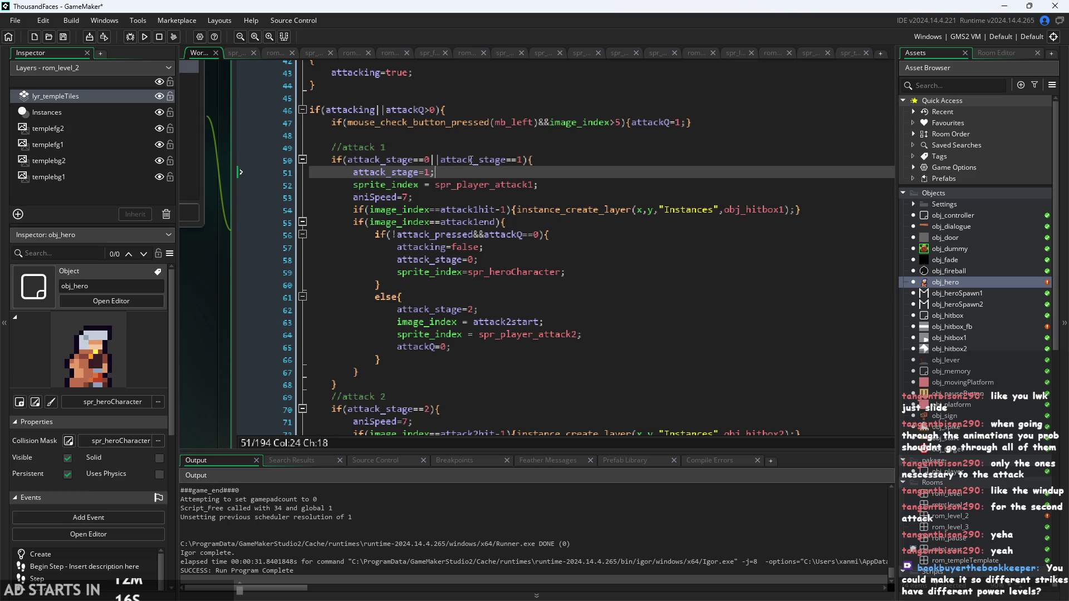
pyautogui.scroll(-3, 525, 271)
pyautogui.scroll(-4, 525, 270)
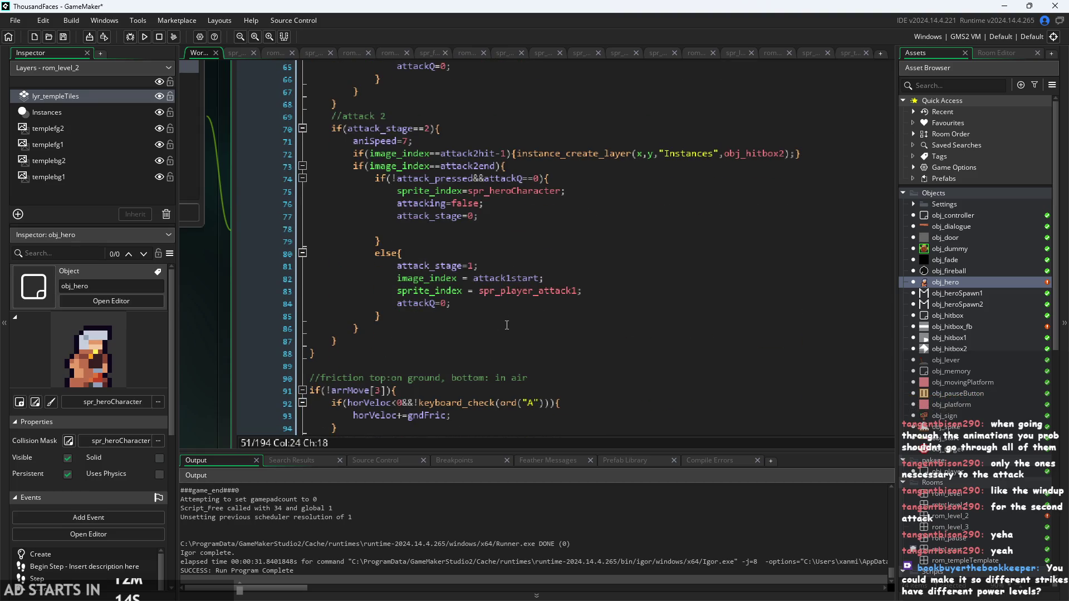
pyautogui.scroll(7, 489, 268)
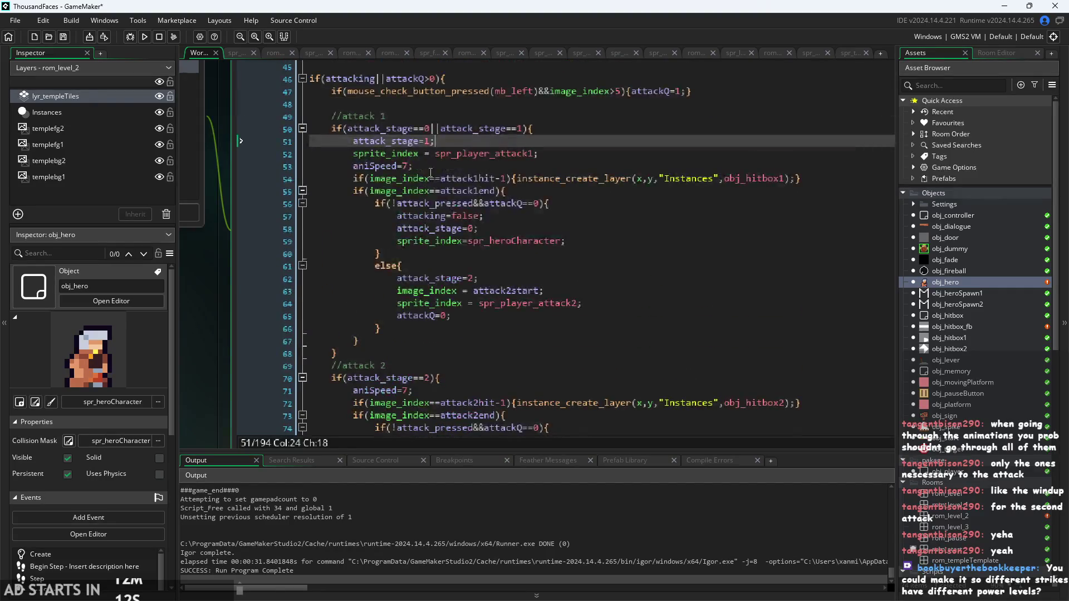
pyautogui.moveTo(441, 144); pyautogui.dragTo(226, 135)
pyautogui.press('BackSpace')
pyautogui.press('BackSpace')
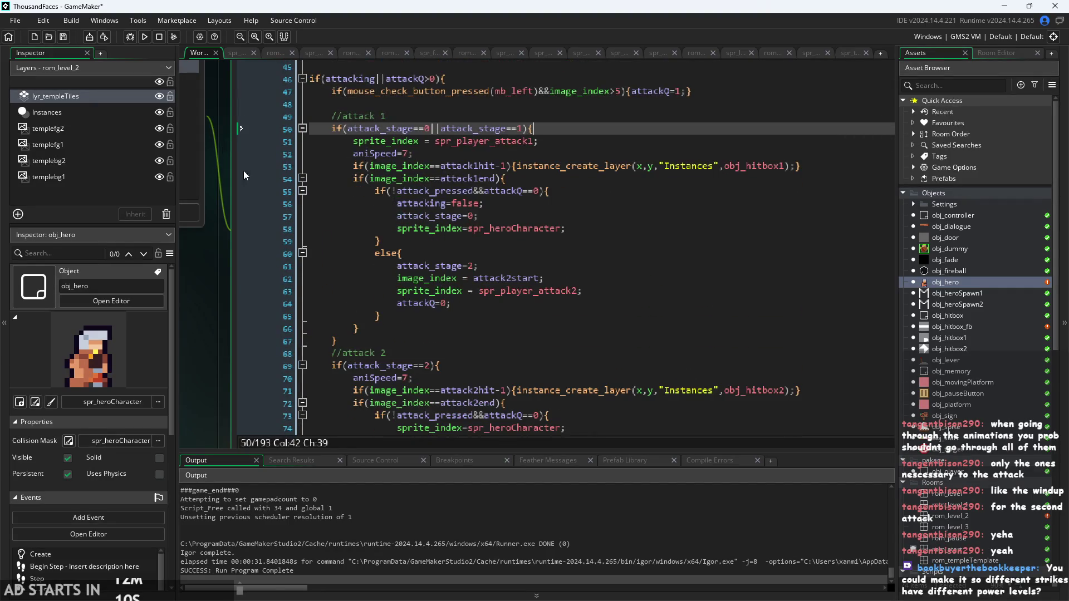
pyautogui.click(583, 143)
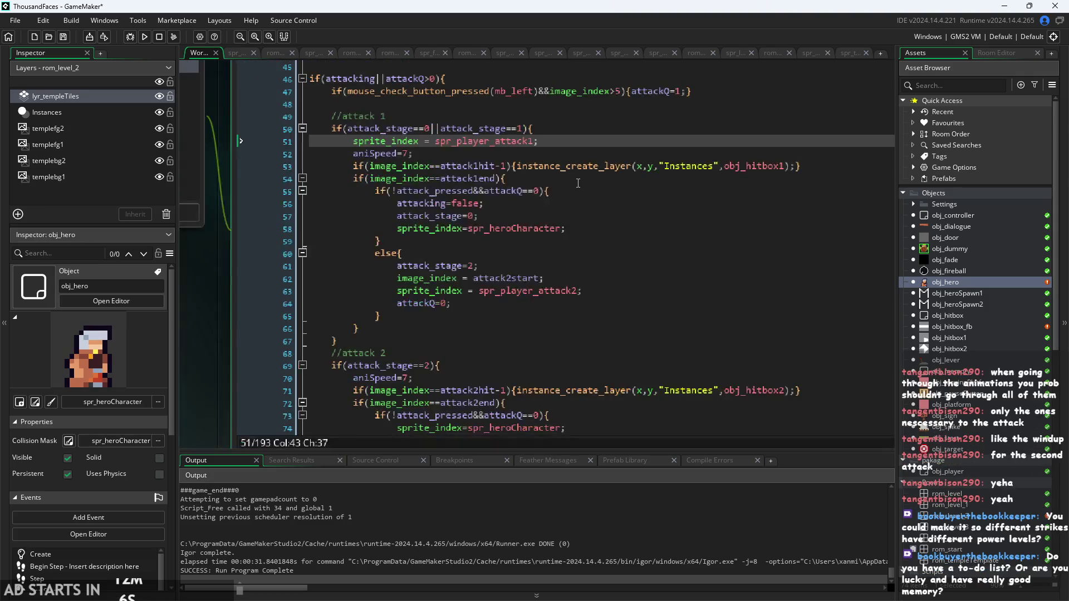
pyautogui.click(550, 177)
pyautogui.scroll(2, 545, 178)
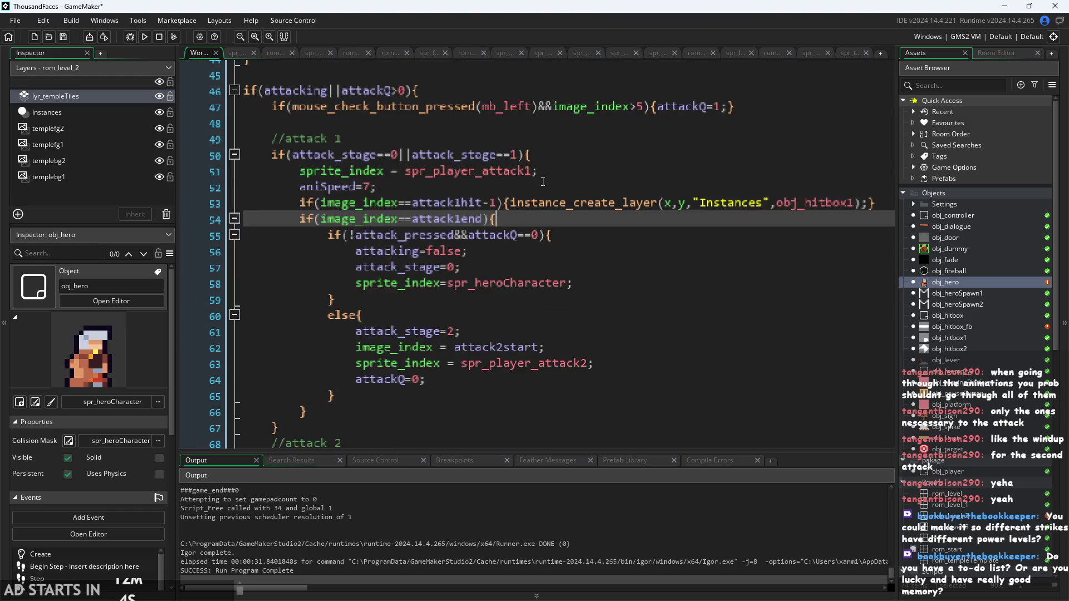
pyautogui.click(543, 180)
pyautogui.scroll(-1, 543, 180)
pyautogui.click(511, 183)
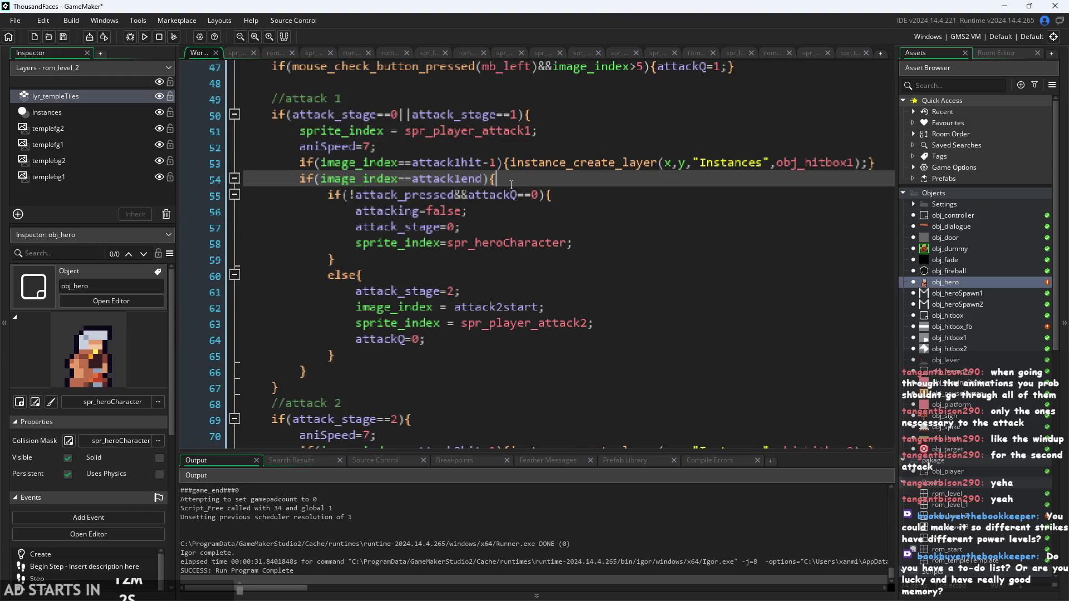
pyautogui.click(470, 210)
pyautogui.click(471, 226)
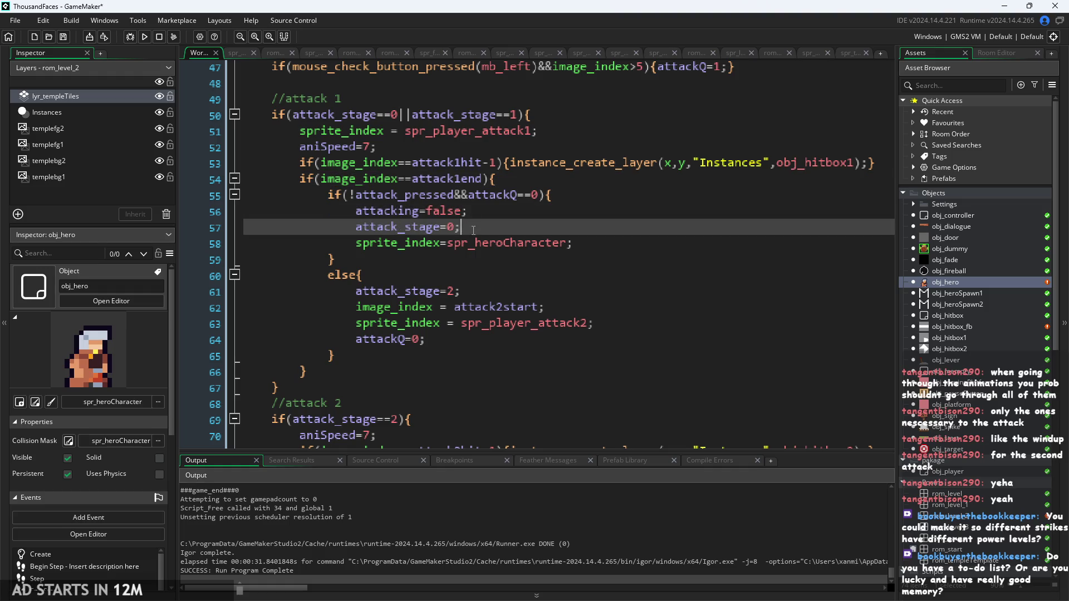
pyautogui.click(499, 194)
pyautogui.click(516, 176)
pyautogui.click(471, 226)
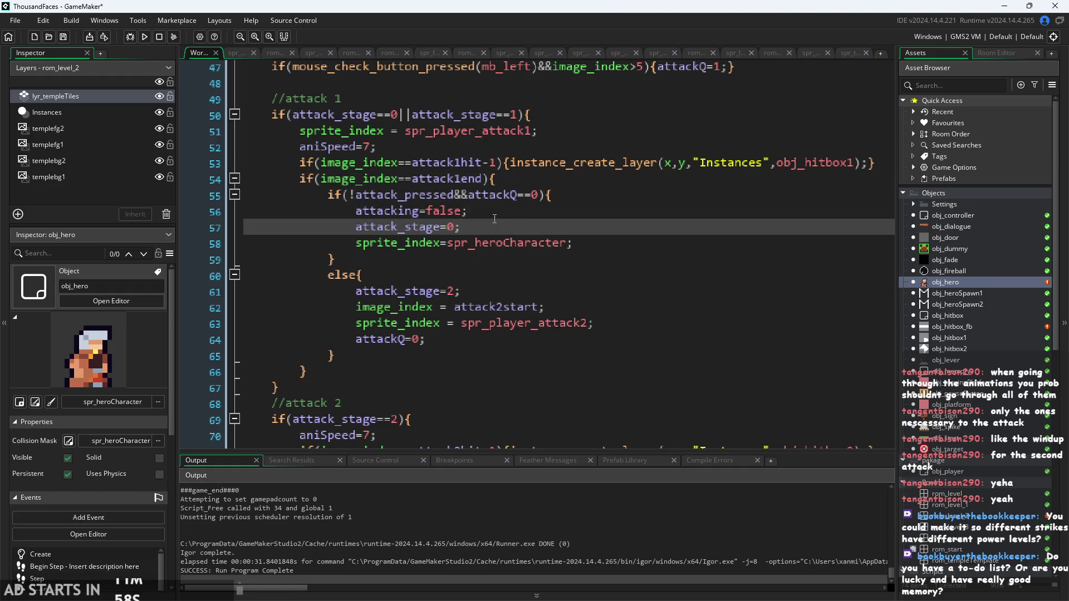
pyautogui.click(470, 210)
pyautogui.click(471, 227)
pyautogui.click(485, 254)
pyautogui.click(496, 243)
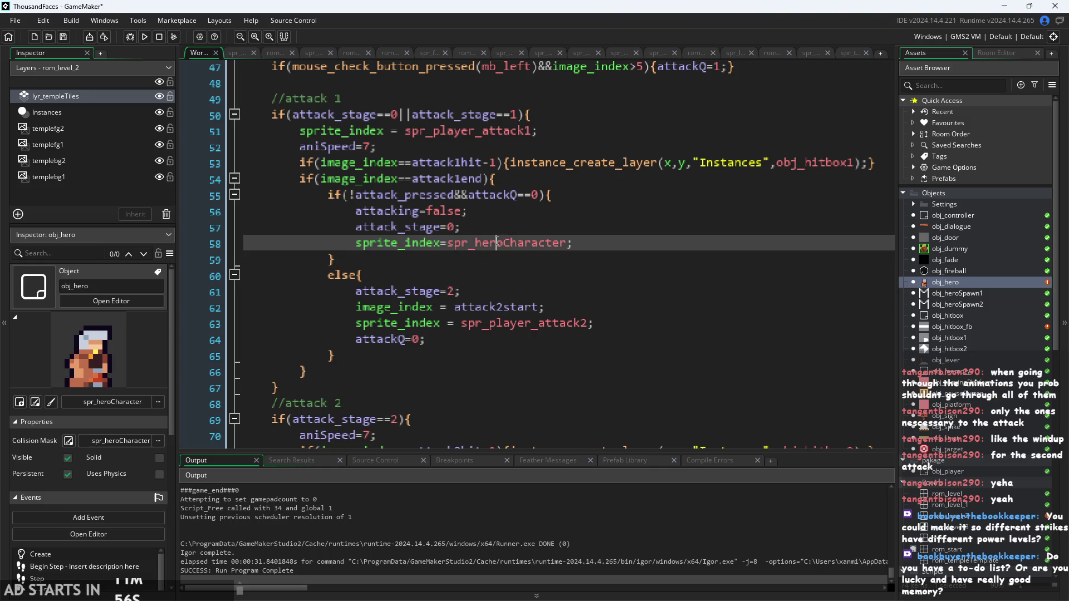
pyautogui.click(480, 293)
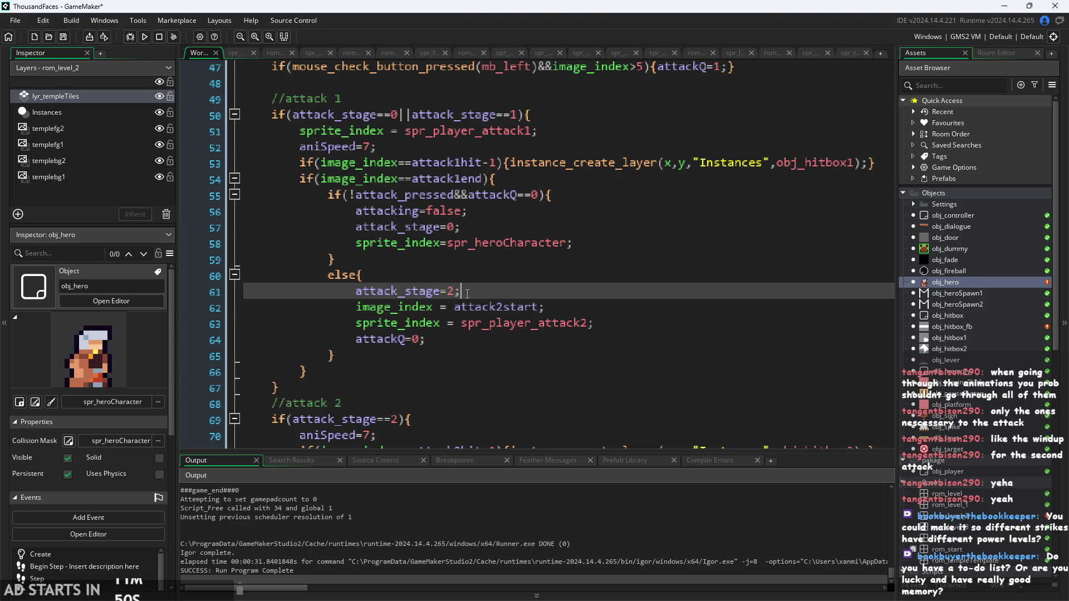
pyautogui.click(468, 259)
pyautogui.click(480, 194)
pyautogui.click(482, 180)
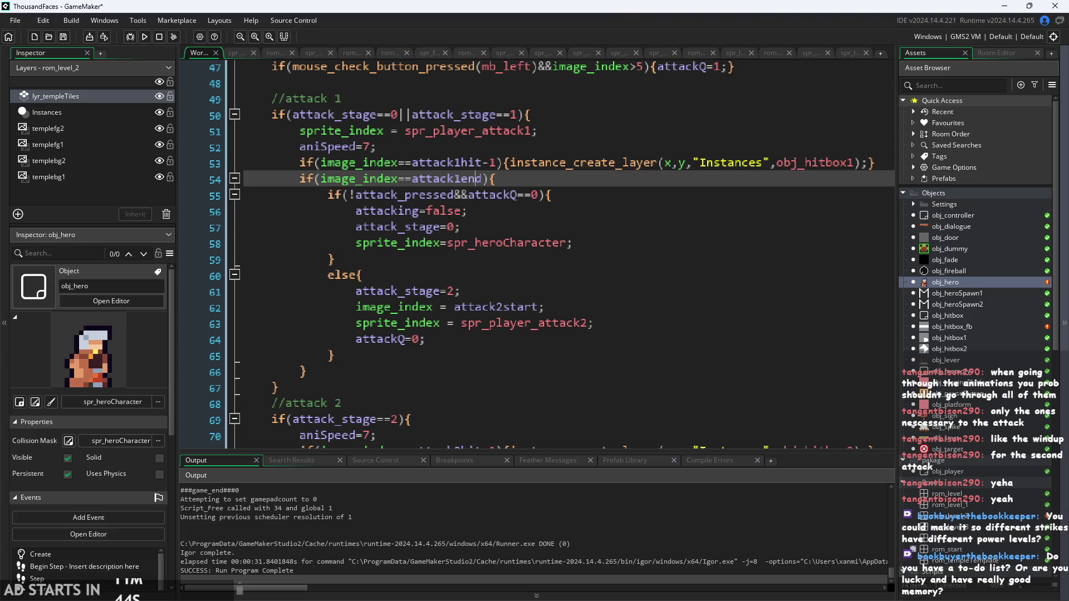
pyautogui.hotkey('alt', 'Tab')
pyautogui.scroll(-2, 860, 240)
pyautogui.keyDown('ctrl'); pyautogui.scroll(-3, 860, 239); pyautogui.keyUp('ctrl')
pyautogui.keyDown('ctrl'); pyautogui.scroll(-2, 860, 239); pyautogui.keyUp('ctrl')
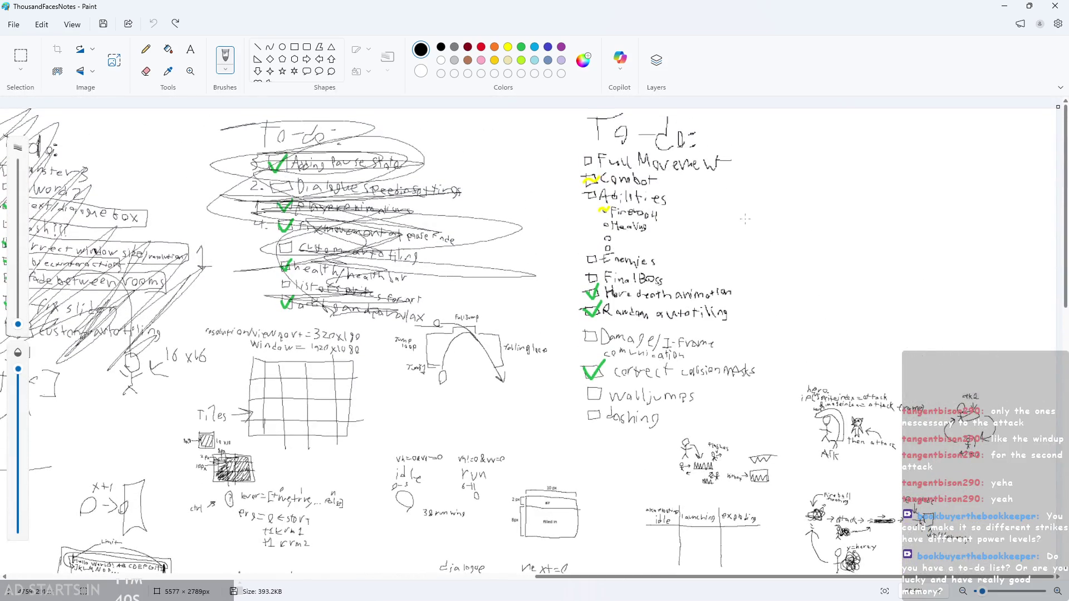
pyautogui.keyDown('ctrl'); pyautogui.scroll(3, 756, 237); pyautogui.keyUp('ctrl')
pyautogui.scroll(1, 757, 237)
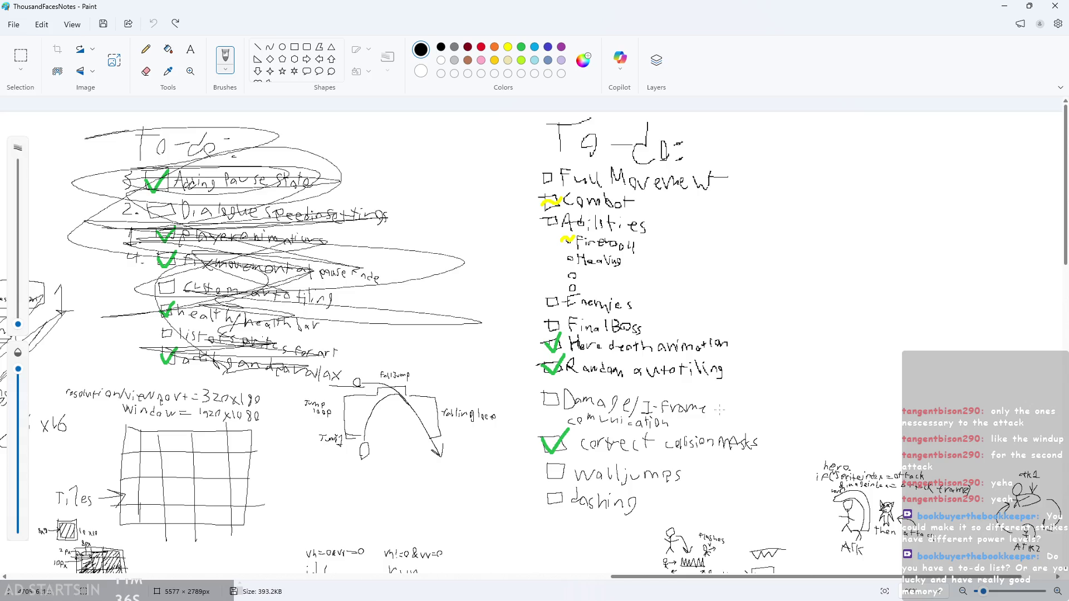
pyautogui.keyDown('ctrl'); pyautogui.scroll(1, 721, 404); pyautogui.keyUp('ctrl')
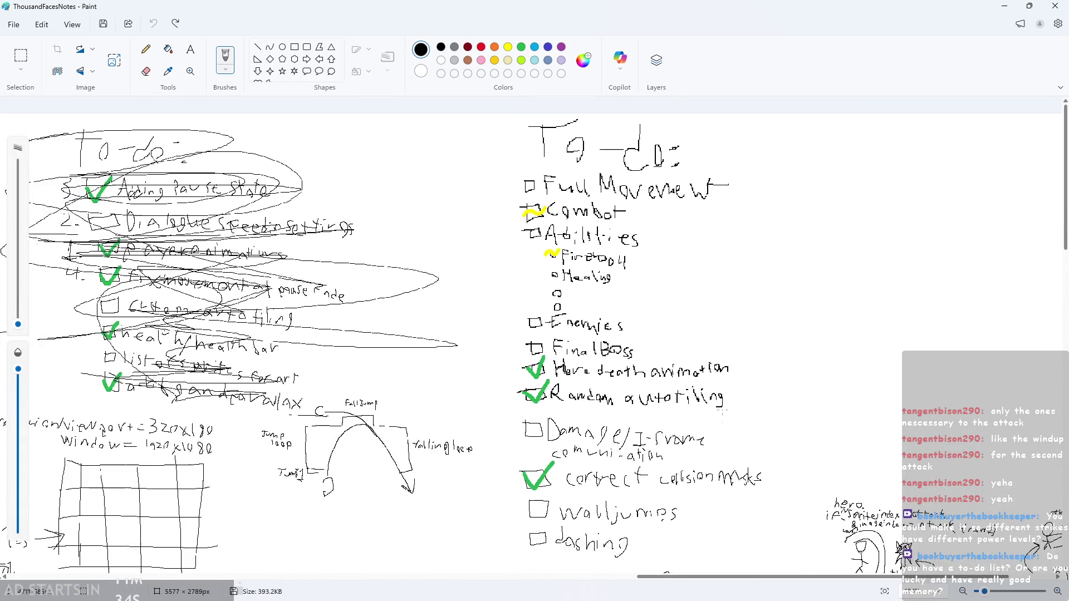
pyautogui.scroll(-1, 723, 411)
pyautogui.keyDown('ctrl'); pyautogui.scroll(-1, 722, 410); pyautogui.keyUp('ctrl')
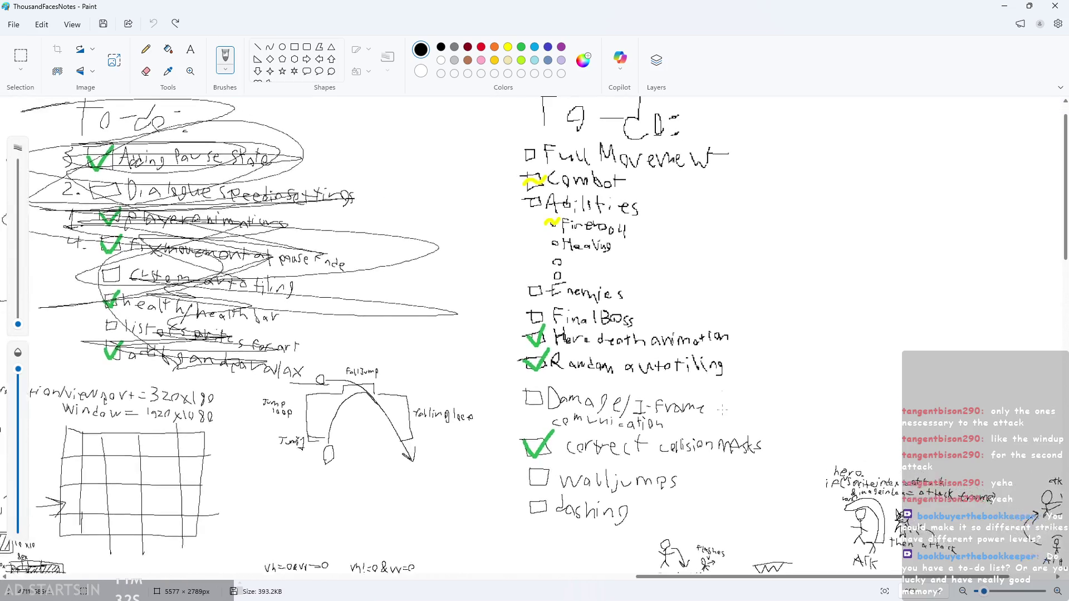
pyautogui.keyDown('ctrl'); pyautogui.scroll(1, 723, 410); pyautogui.keyUp('ctrl')
pyautogui.scroll(1, 722, 411)
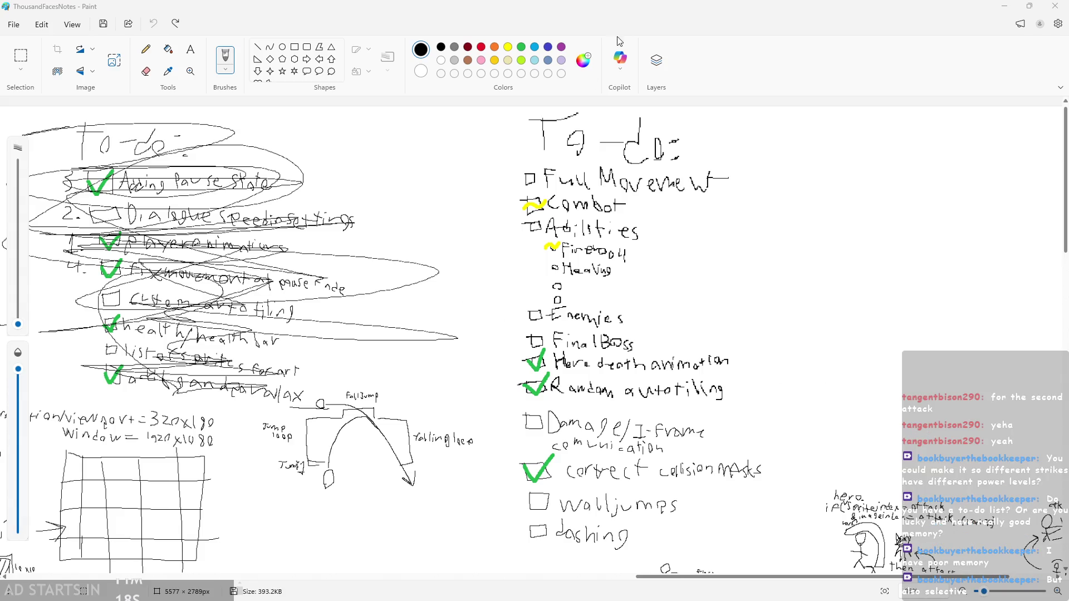
pyautogui.click(1004, 6)
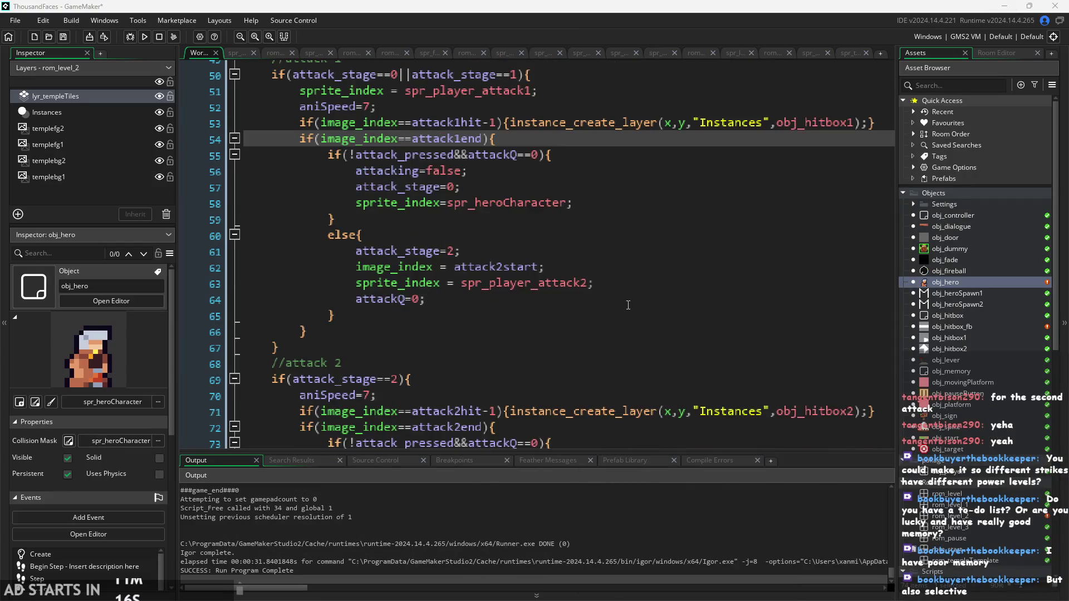
pyautogui.scroll(-2, 711, 270)
pyautogui.click(710, 251)
pyautogui.keyDown('ctrl'); pyautogui.scroll(-1, 229, 250); pyautogui.keyUp('ctrl')
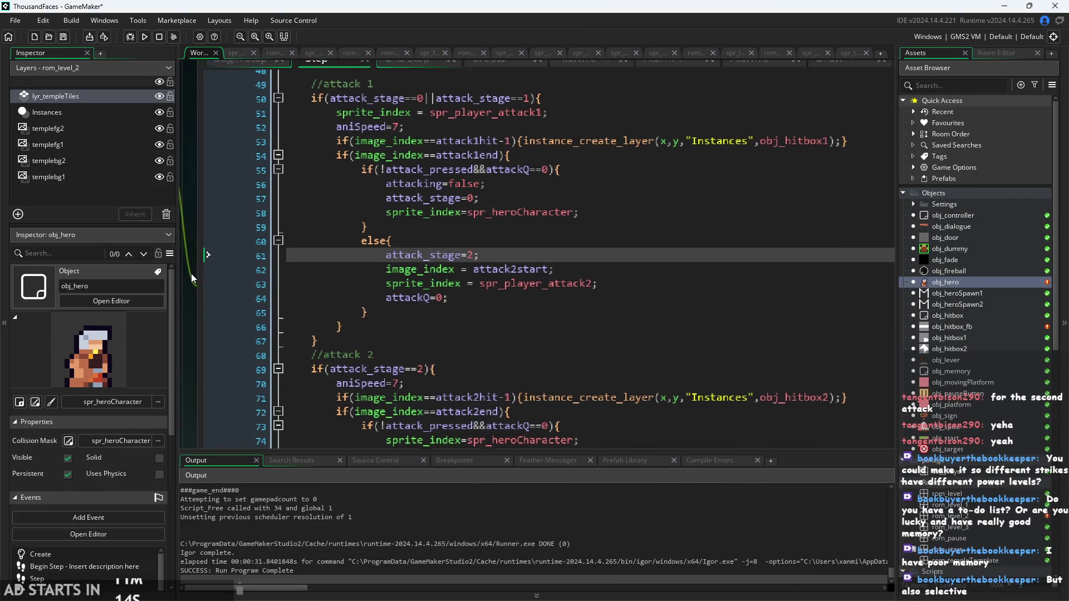
pyautogui.click(584, 268)
pyautogui.scroll(-1, 598, 278)
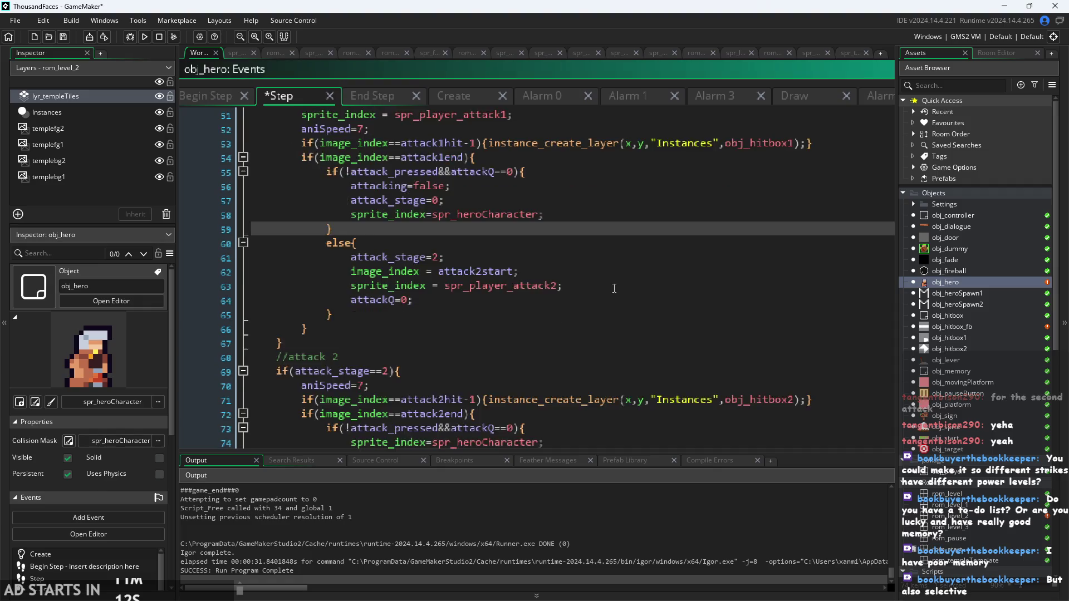
pyautogui.scroll(3, 614, 288)
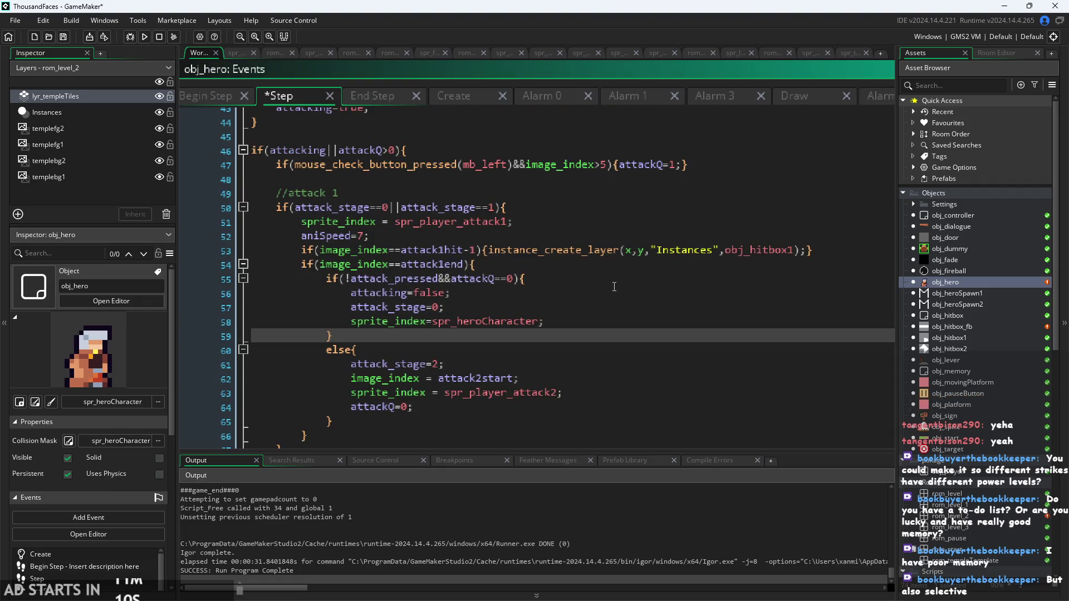
pyautogui.click(586, 345)
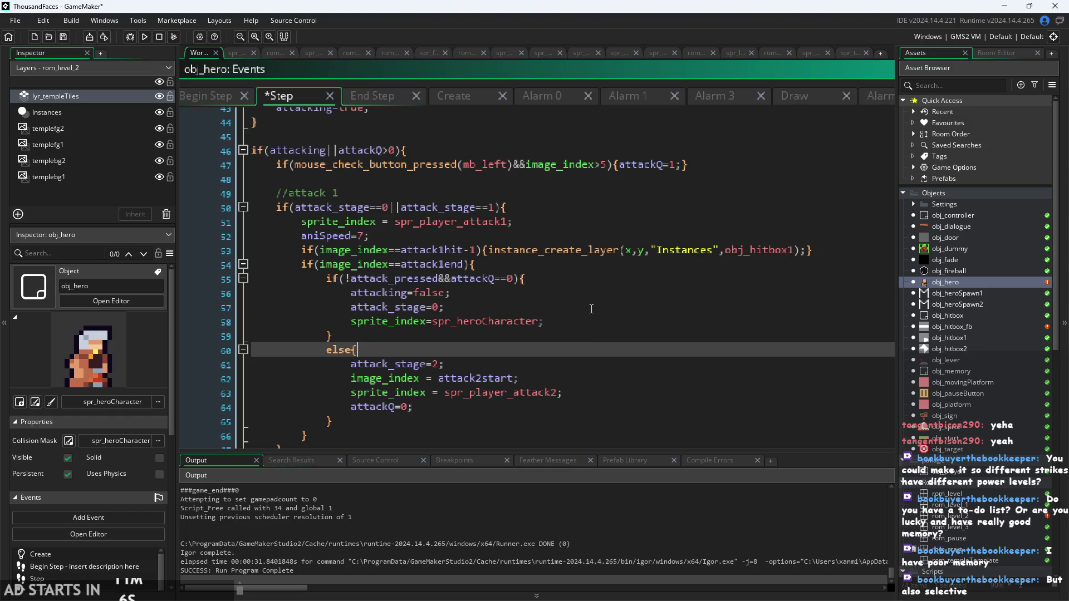
pyautogui.click(556, 294)
pyautogui.click(523, 278)
pyautogui.click(480, 264)
pyautogui.moveTo(254, 235); pyautogui.dragTo(494, 246)
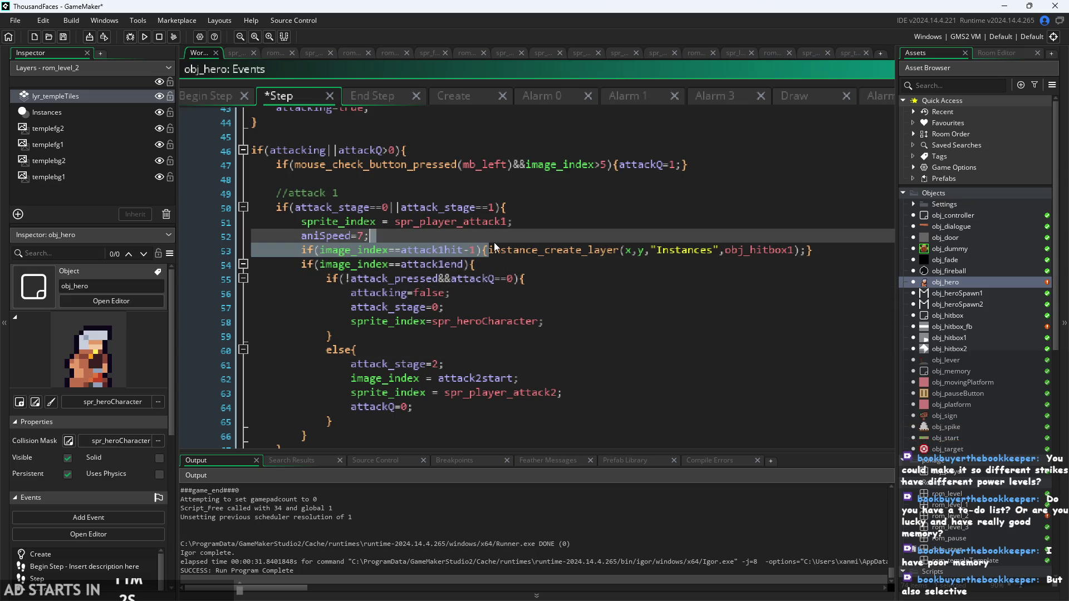
pyautogui.click(684, 255)
pyautogui.click(492, 259)
pyautogui.click(501, 235)
pyautogui.click(506, 250)
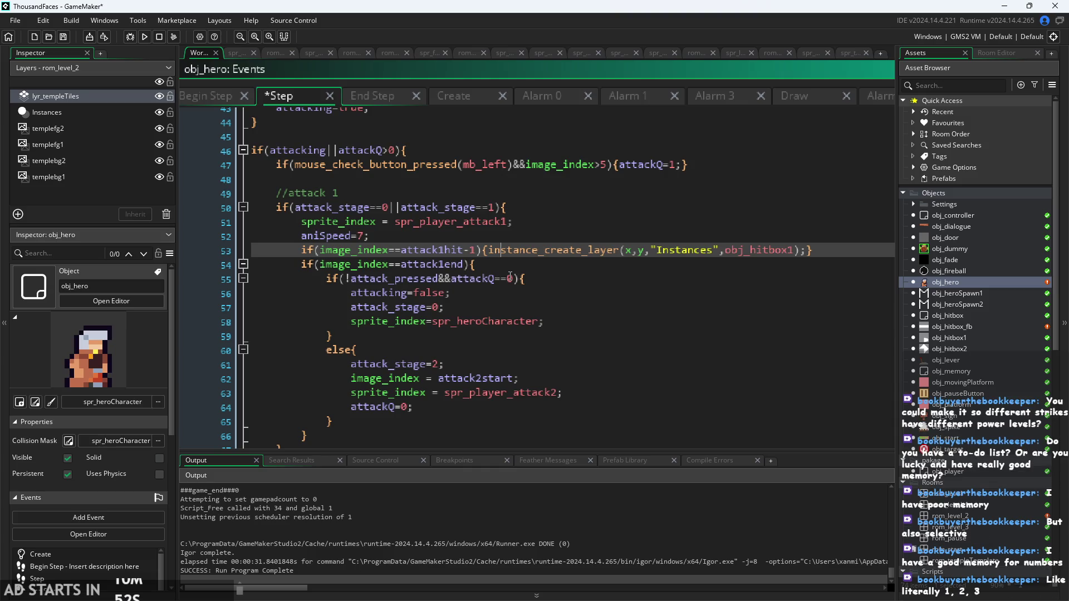
pyautogui.click(559, 311)
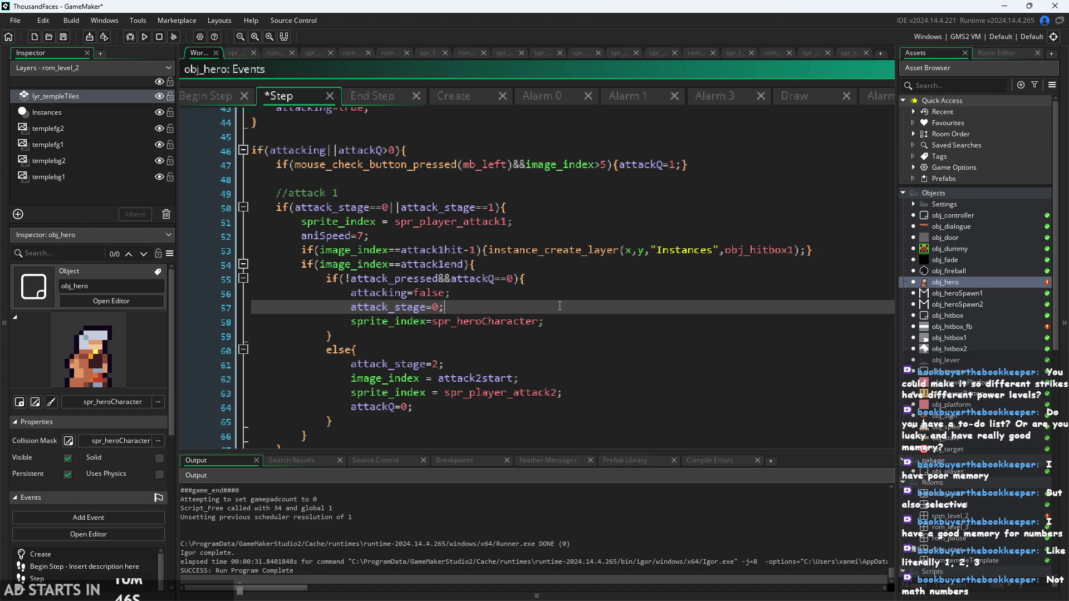
pyautogui.click(654, 250)
pyautogui.click(664, 272)
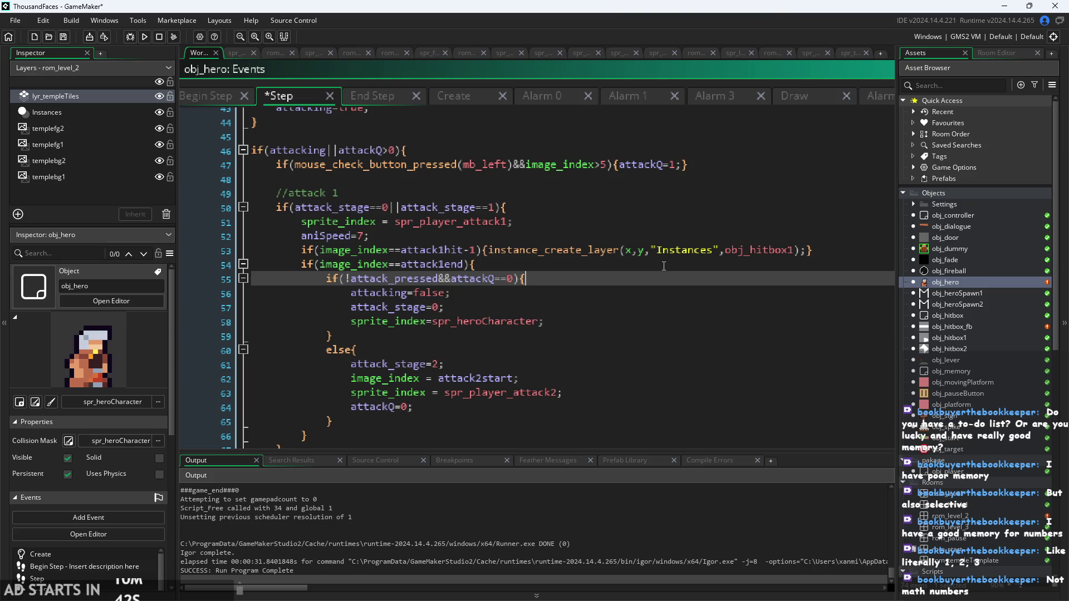
pyautogui.click(645, 267)
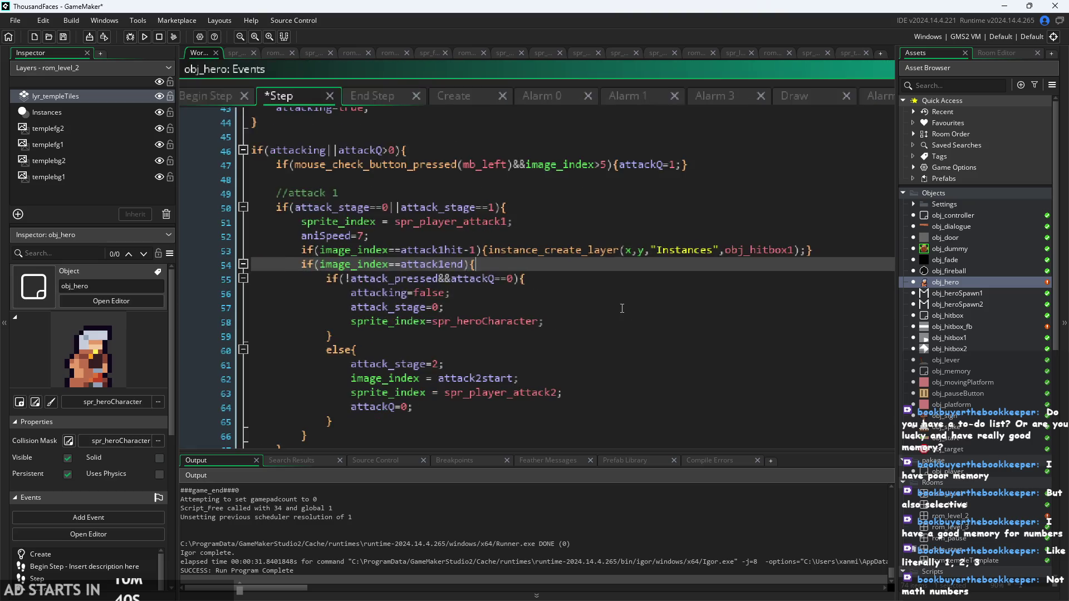
pyautogui.scroll(-1, 622, 308)
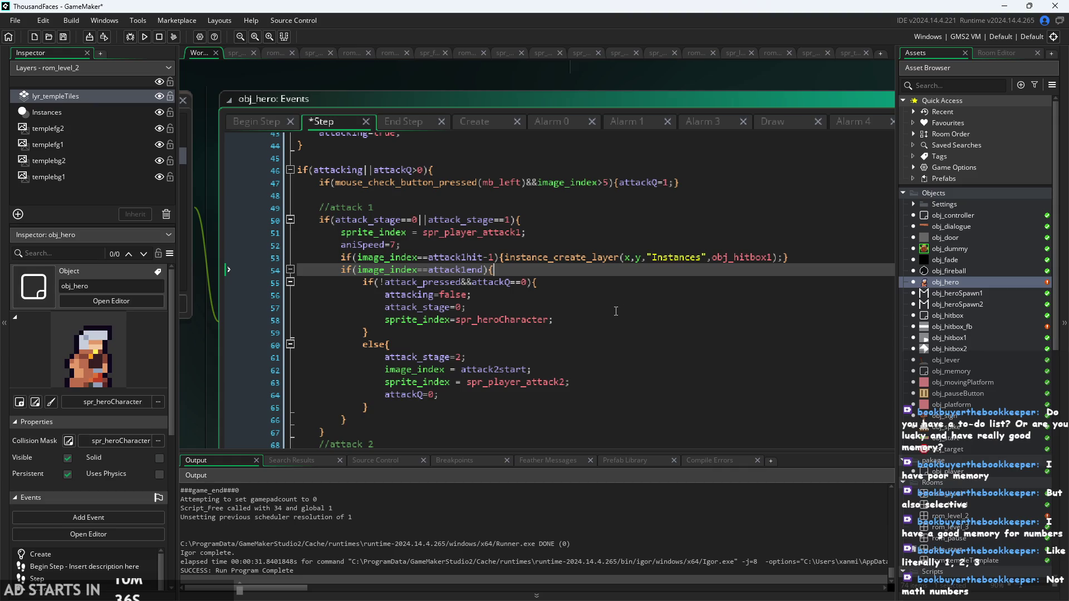
pyautogui.click(616, 309)
pyautogui.scroll(2, 616, 309)
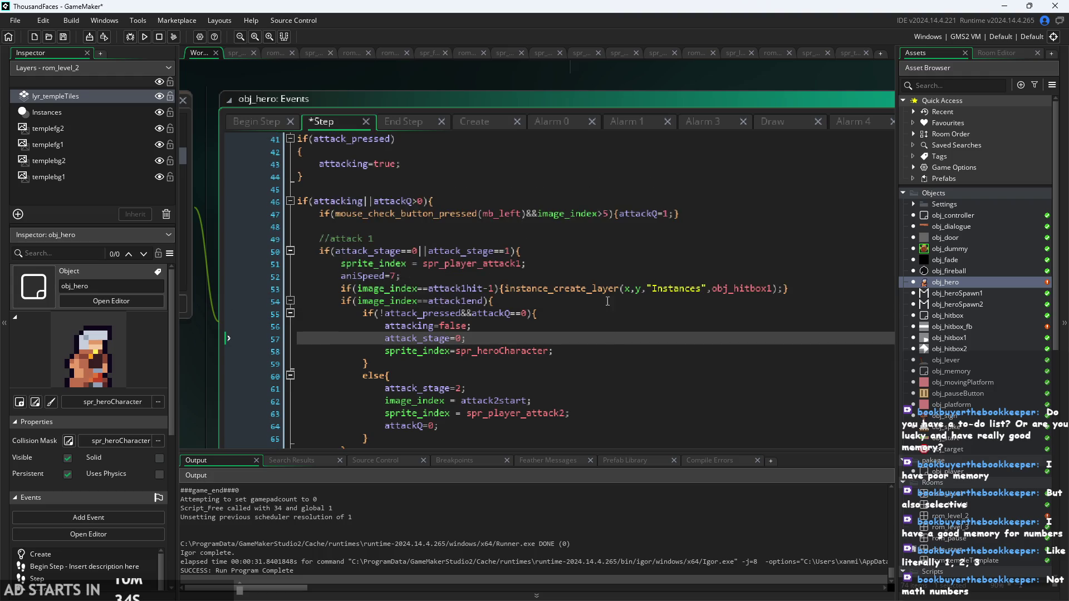
pyautogui.click(806, 326)
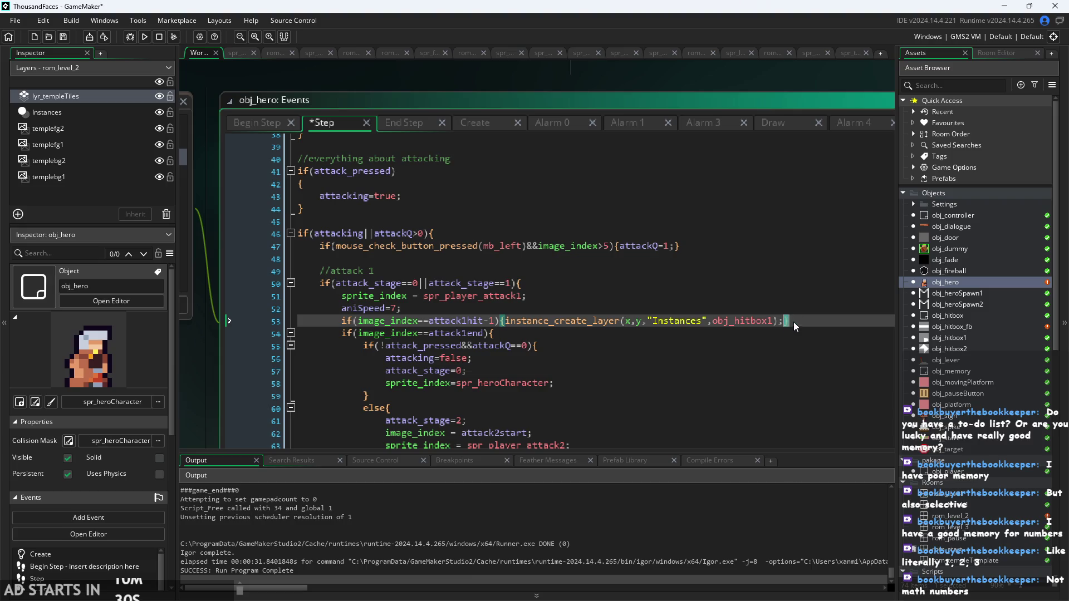
pyautogui.keyDown('ctrl'); pyautogui.scroll(-1, 797, 323); pyautogui.keyUp('ctrl')
pyautogui.keyDown('ctrl'); pyautogui.scroll(1, 797, 322); pyautogui.keyUp('ctrl')
pyautogui.click(518, 284)
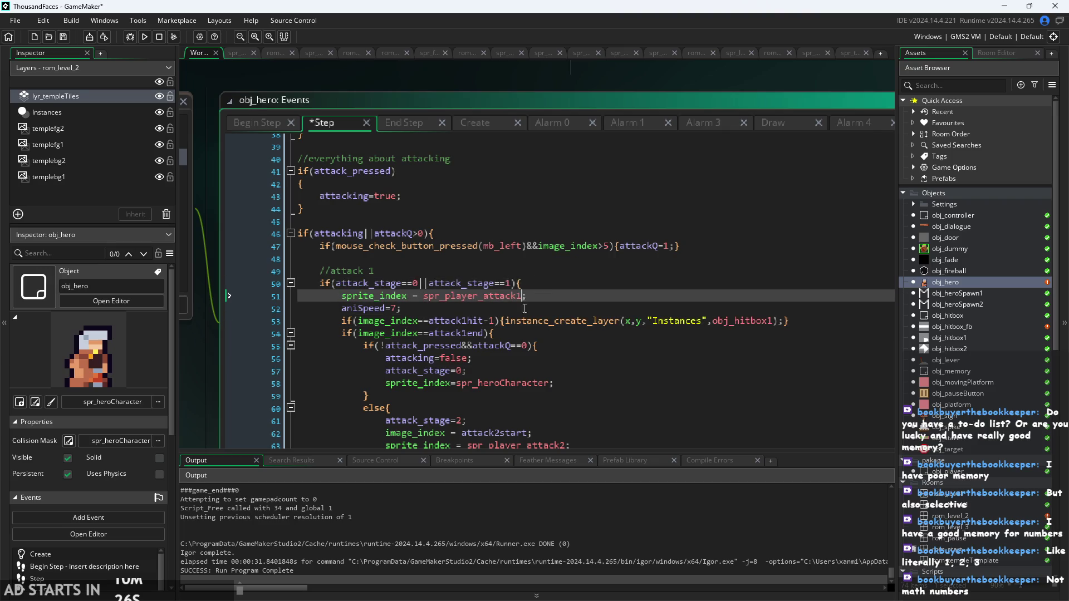
pyautogui.keyDown('ctrl'); pyautogui.scroll(1, 526, 301); pyautogui.keyUp('ctrl')
pyautogui.scroll(-1, 557, 301)
pyautogui.click(597, 300)
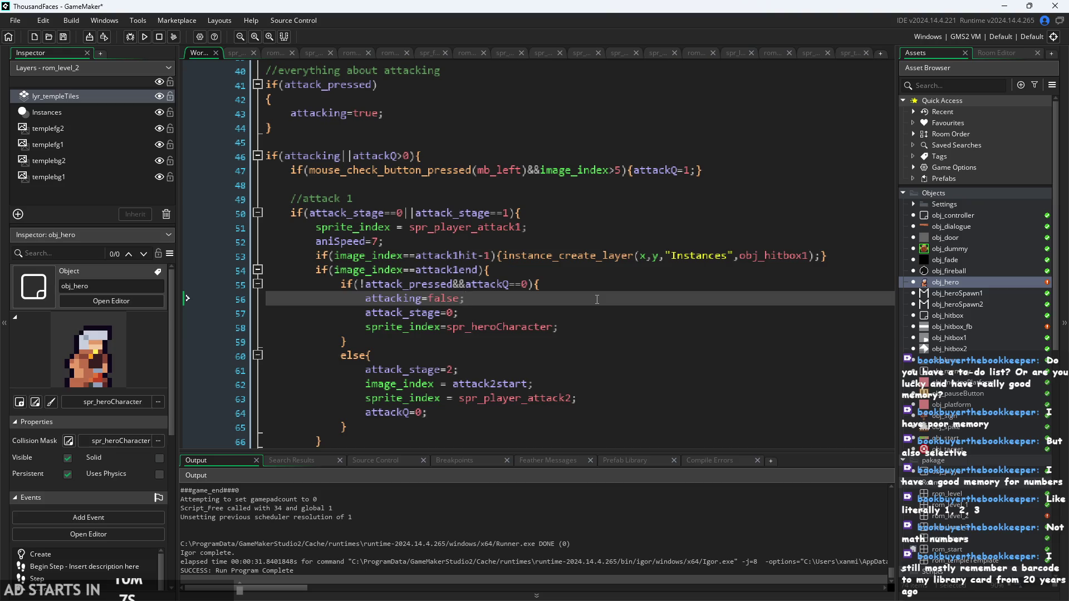
pyautogui.click(570, 278)
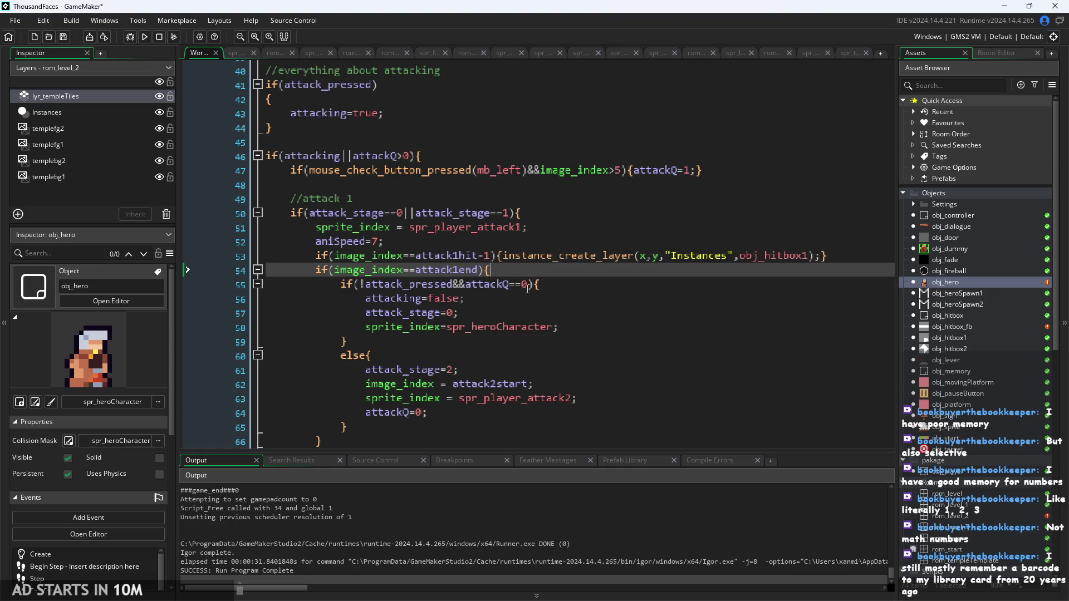
pyautogui.click(510, 285)
pyautogui.click(551, 271)
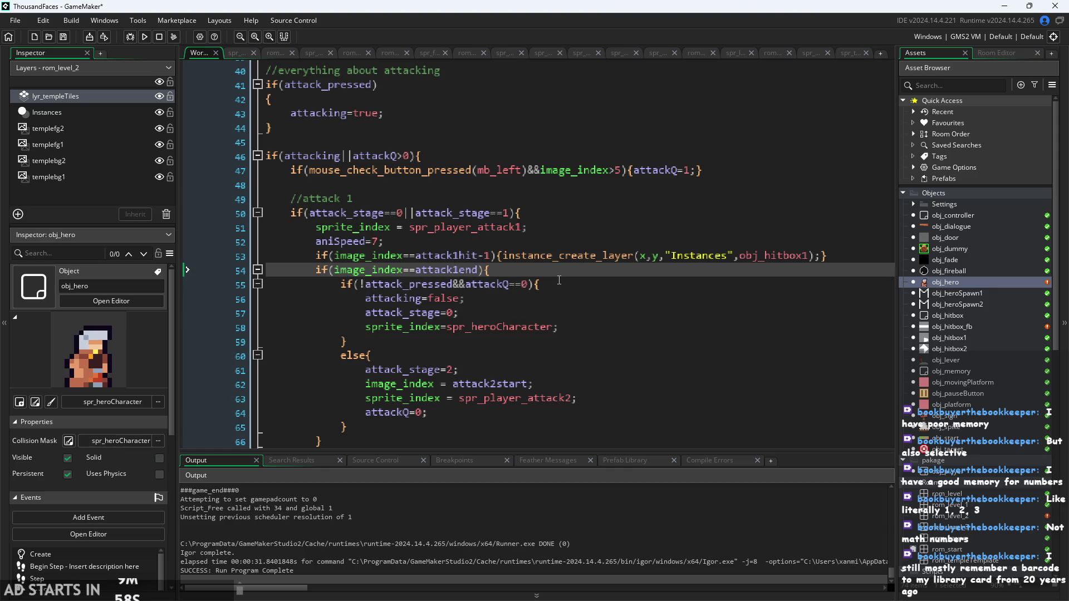
pyautogui.click(553, 285)
pyautogui.click(554, 302)
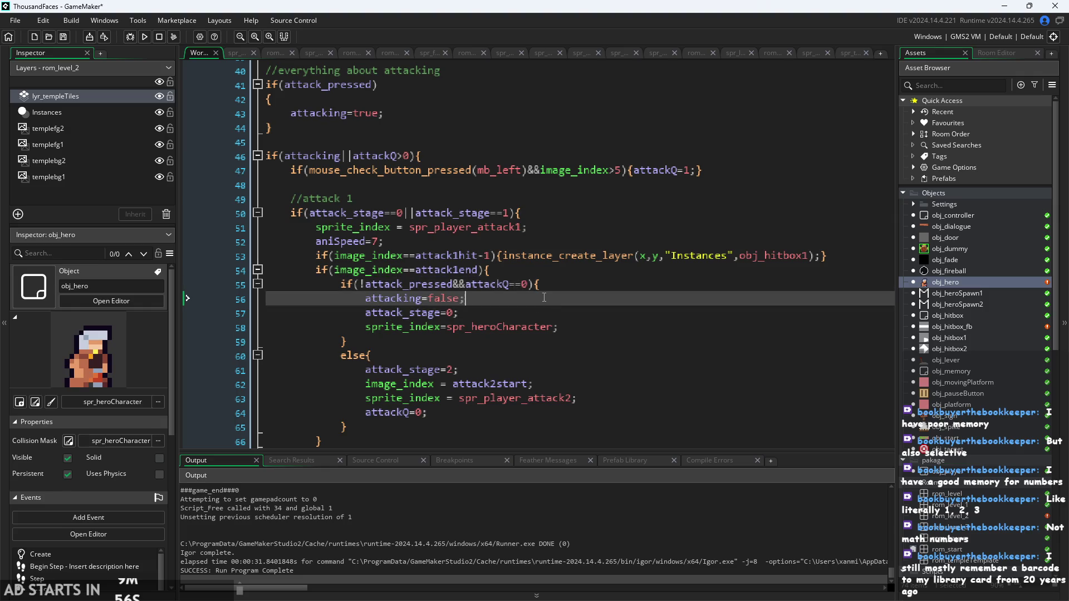
pyautogui.click(487, 271)
pyautogui.keyDown('ctrl'); pyautogui.scroll(2, 400, 266); pyautogui.keyUp('ctrl')
pyautogui.press('Up')
pyautogui.press('Up')
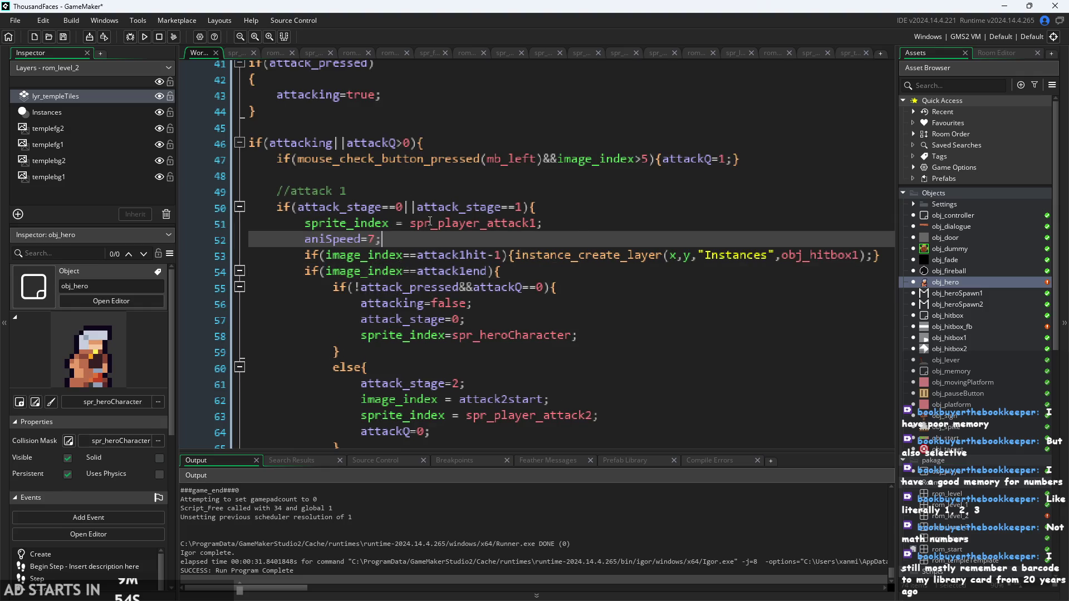
# Add if(attack_stage==0){image_index=0;} on a new line 51 using autocomplete
pyautogui.press('Up')
pyautogui.press('Up')
pyautogui.press('Up')
pyautogui.press('Down')
pyautogui.press('Down')
pyautogui.press('Down')
pyautogui.click(584, 208)
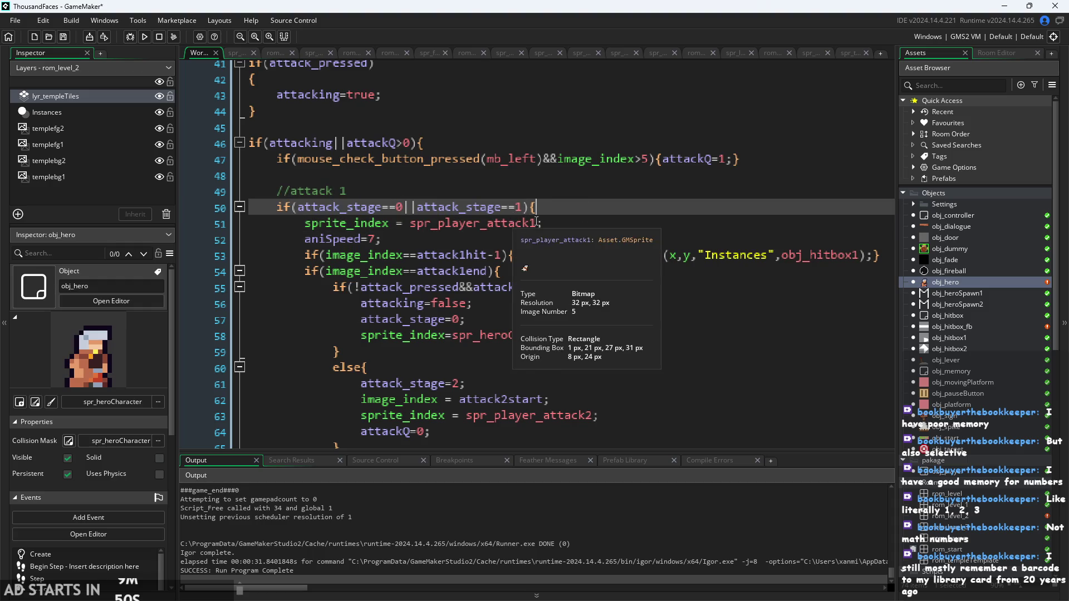
pyautogui.press('Return')
pyautogui.write('if(')
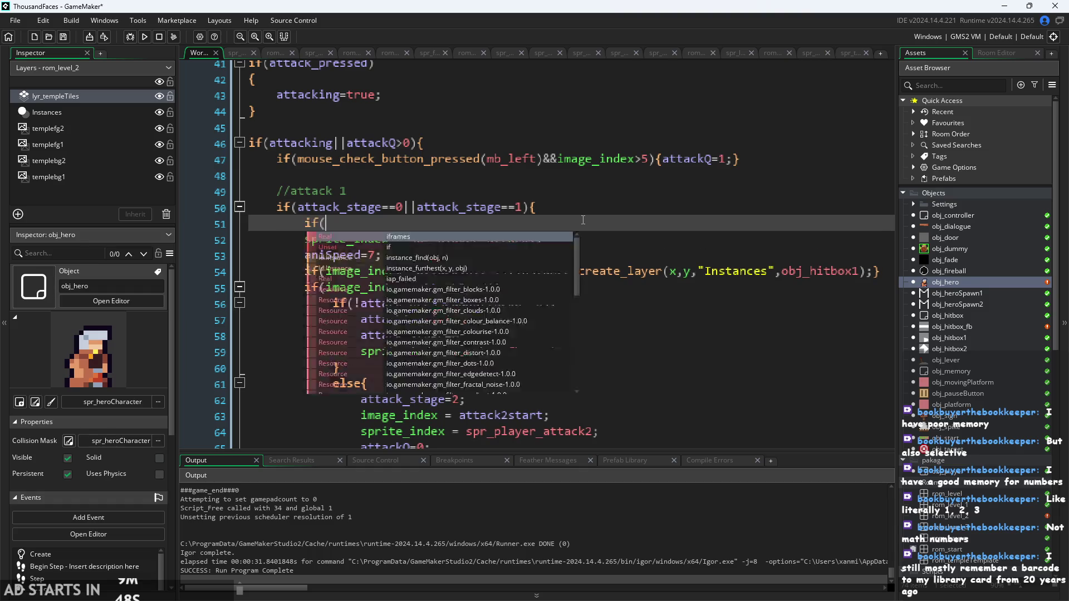
pyautogui.write('attac')
pyautogui.press('Down')
pyautogui.press('Down')
pyautogui.press('Down')
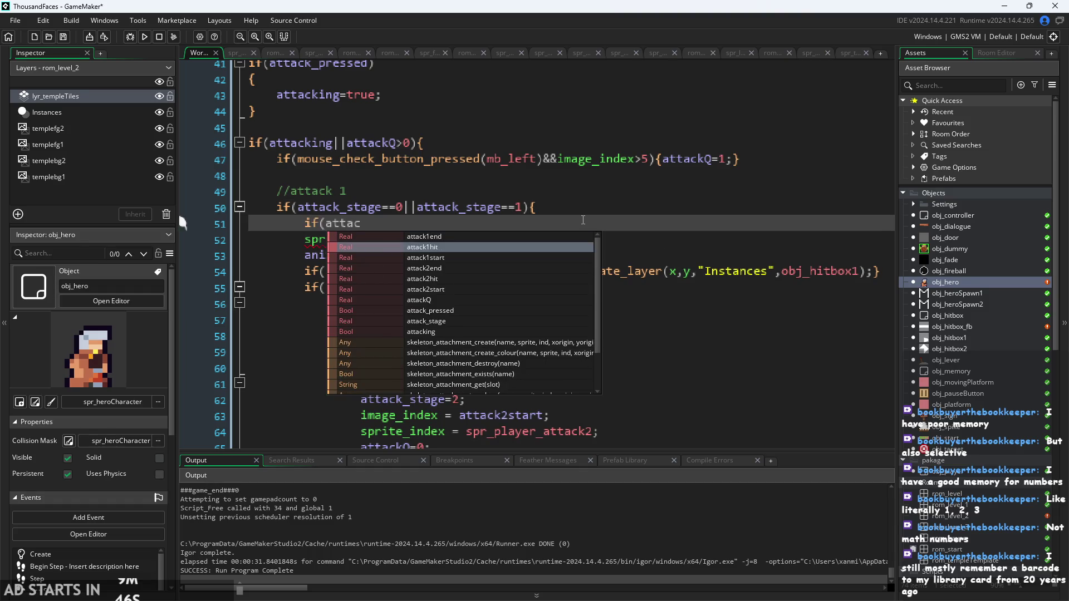
pyautogui.press('Down')
pyautogui.press('Down')
pyautogui.press('Down')
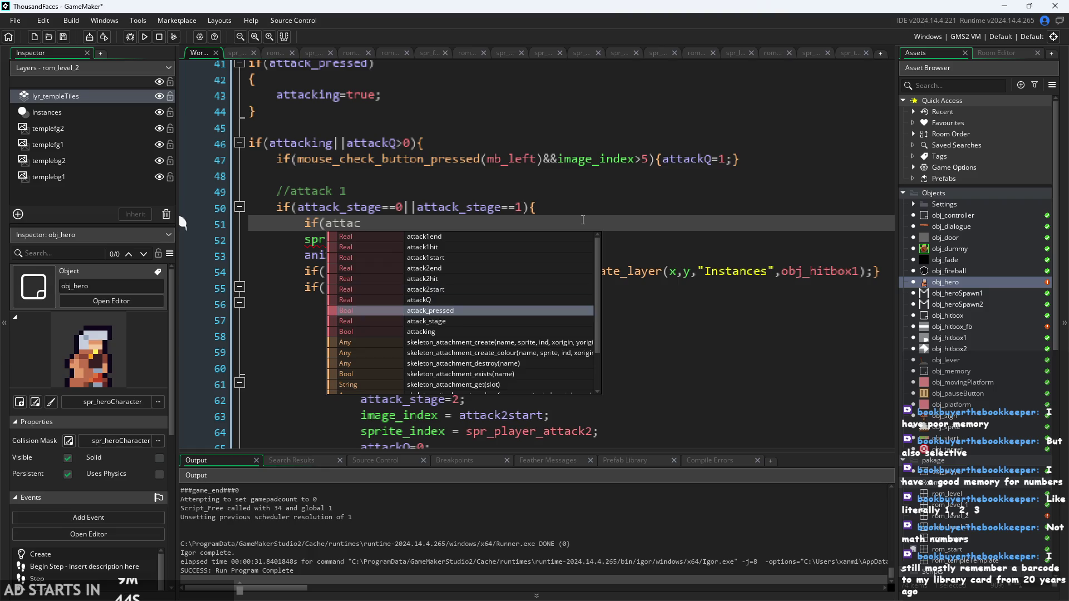
pyautogui.press('Return')
pyautogui.write('==0')
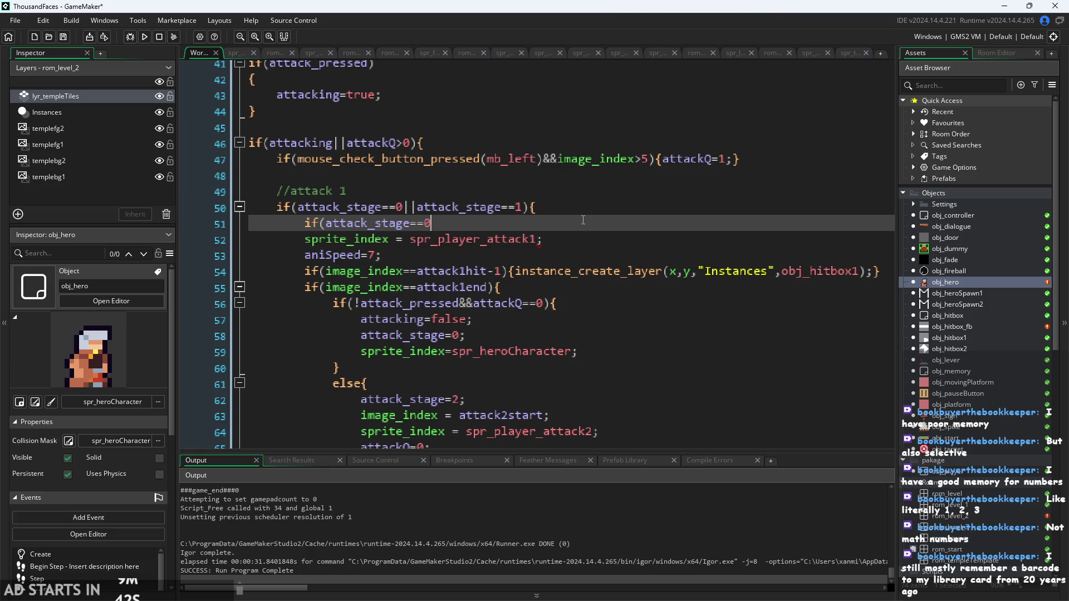
pyautogui.write('){')
pyautogui.write('image')
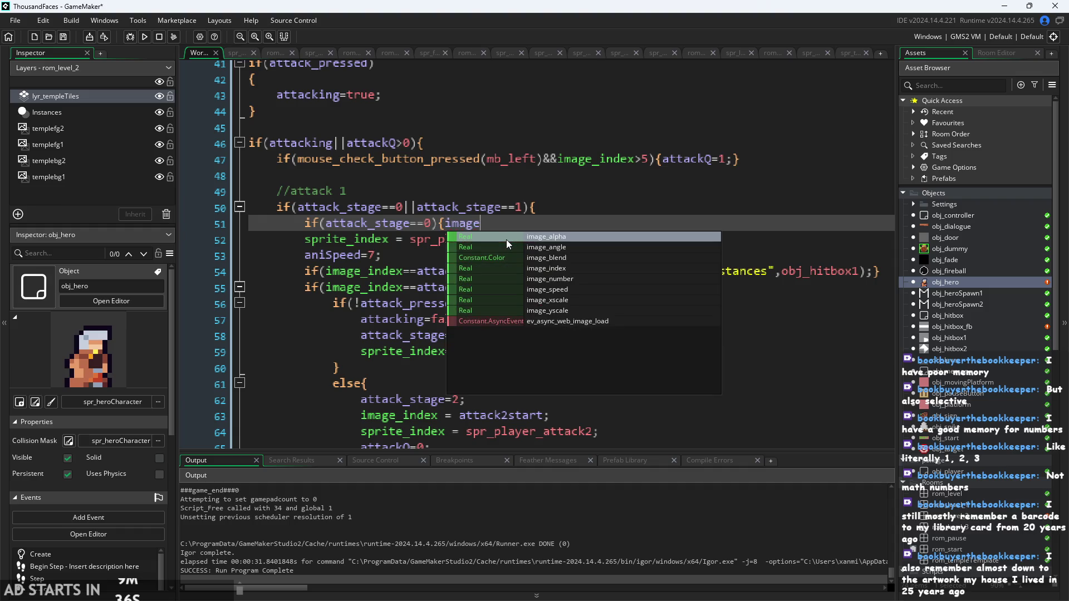
pyautogui.press('Down')
pyautogui.press('Down')
pyautogui.press('Down')
pyautogui.press('Return')
pyautogui.write('=')
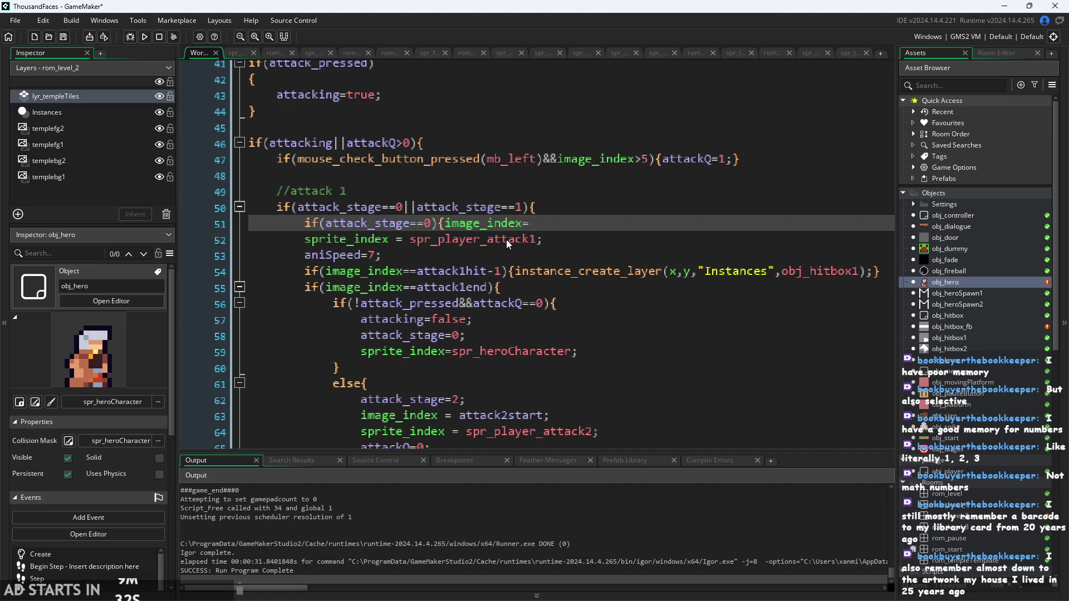
pyautogui.write('0')
pyautogui.write(';}')
# Add an empty else{} block on line 52
pyautogui.press('Return')
pyautogui.write('elsew{')
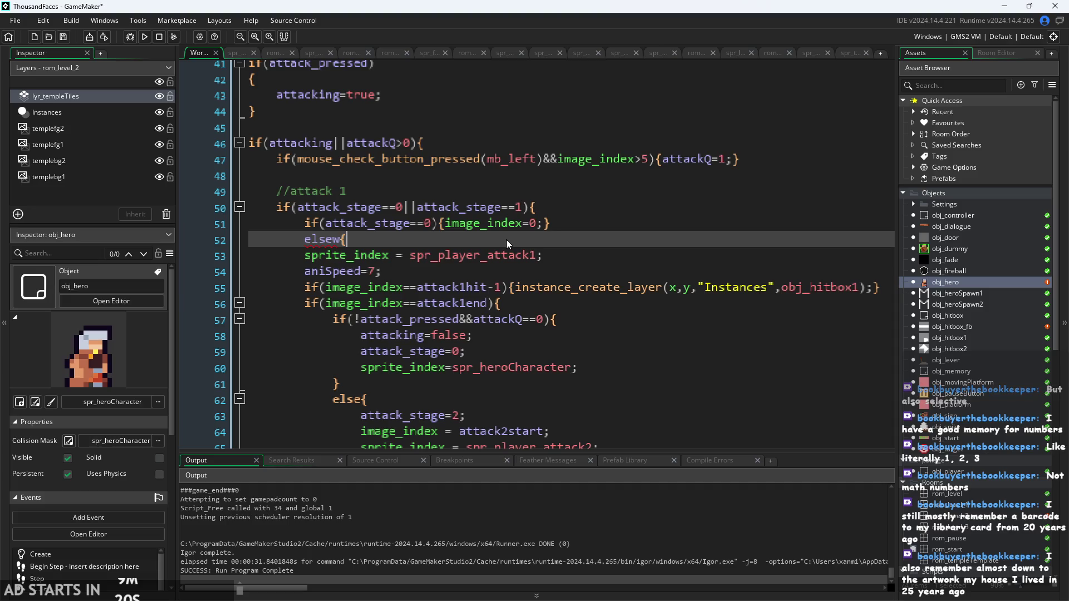
pyautogui.press('BackSpace')
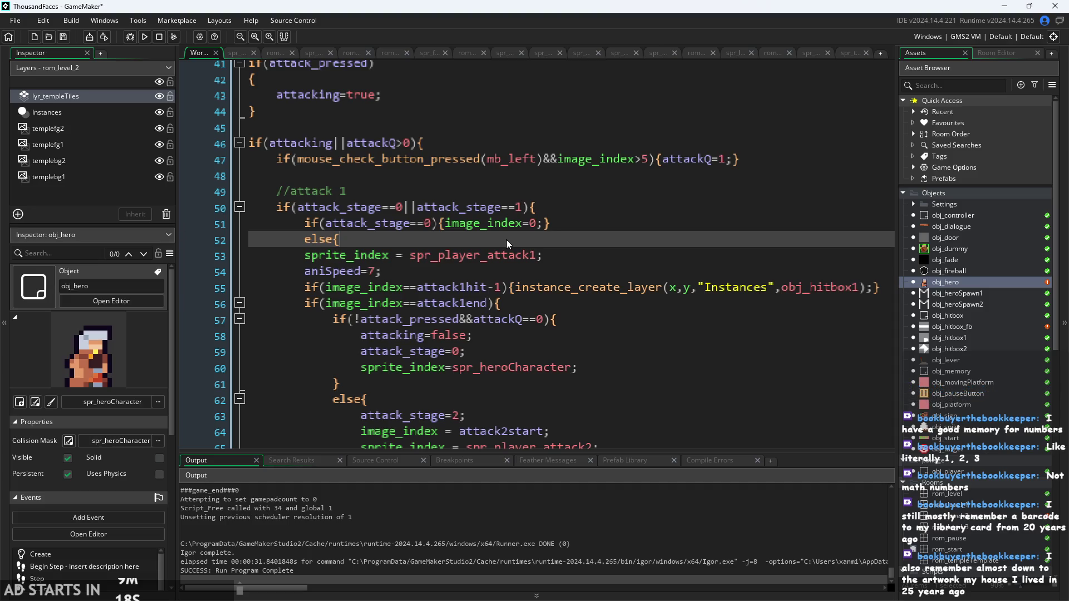
pyautogui.write('}')
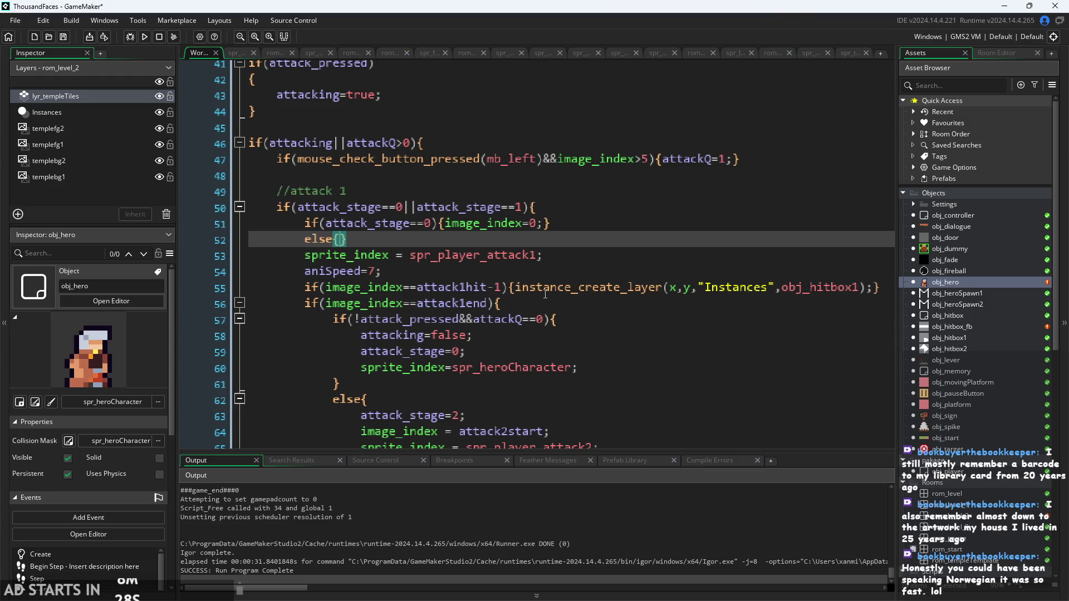
# Fill the else branch with image_index=3; via autocomplete on line 52
pyautogui.write('image')
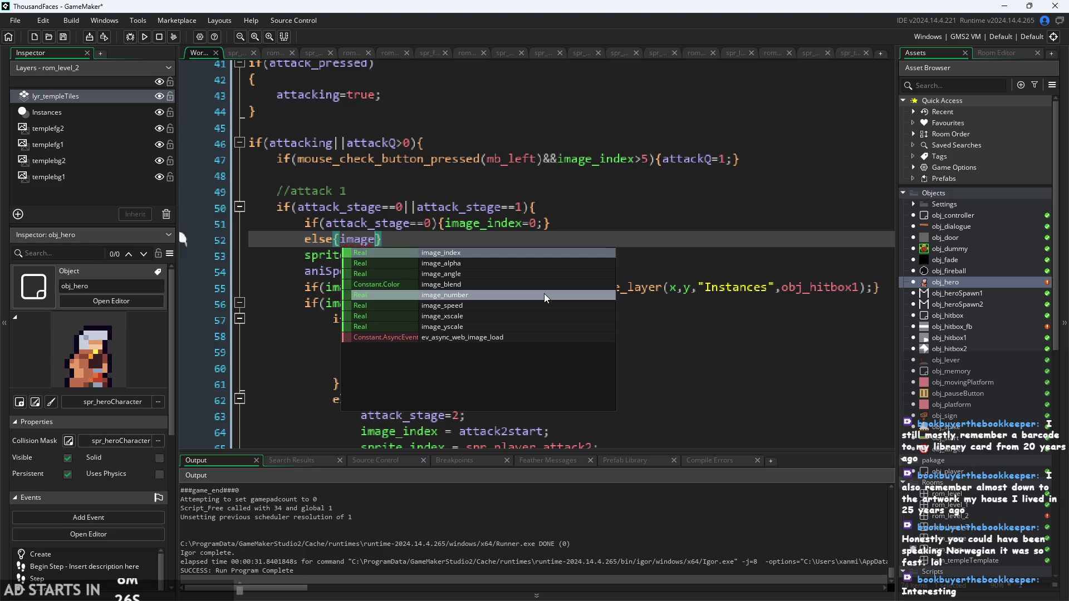
pyautogui.click(510, 253)
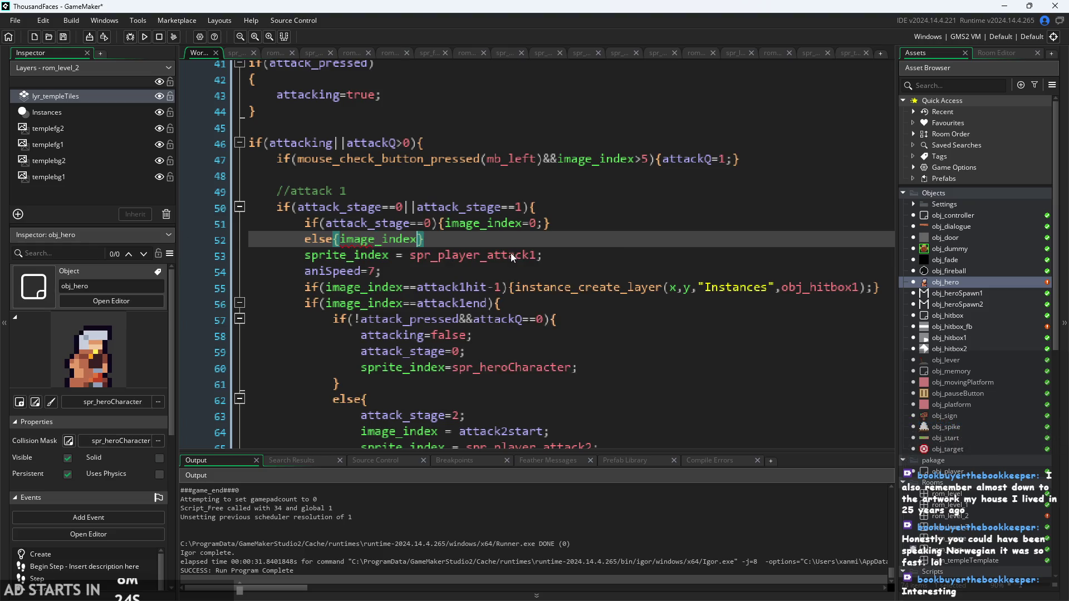
pyautogui.write('=')
pyautogui.write('3;')
pyautogui.click(430, 239)
# Change the else value to image_index=2, then run and start the game
pyautogui.press('BackSpace')
pyautogui.write('2;')
pyautogui.click(134, 40)
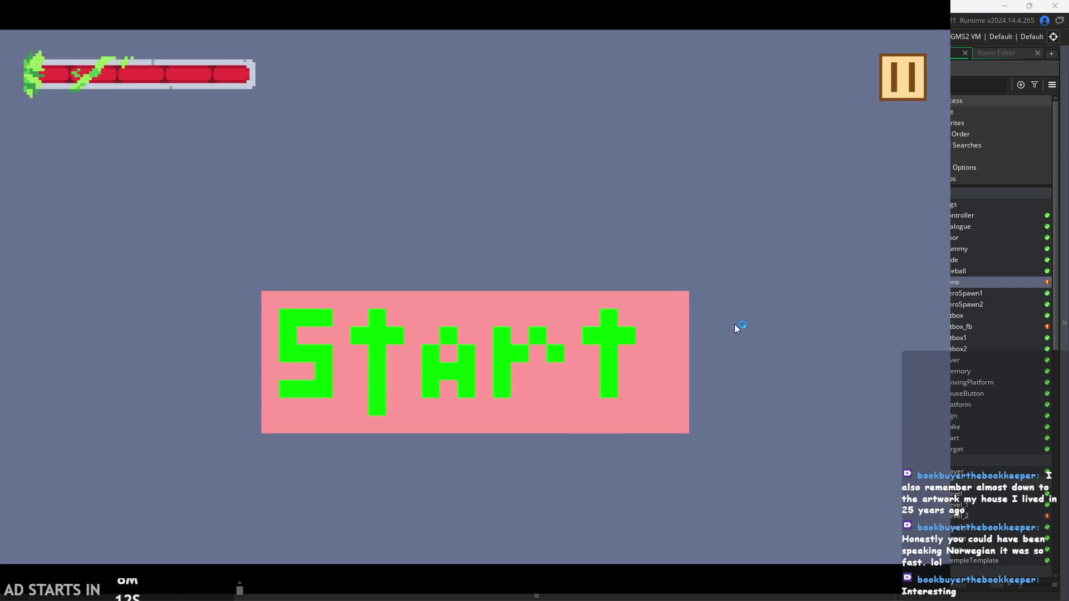
pyautogui.click(515, 348)
# Run and jump across platforms, pause and resume, then exit back to line 52
pyautogui.press('Right')
pyautogui.press('space')
pyautogui.press('space')
pyautogui.press('Left')
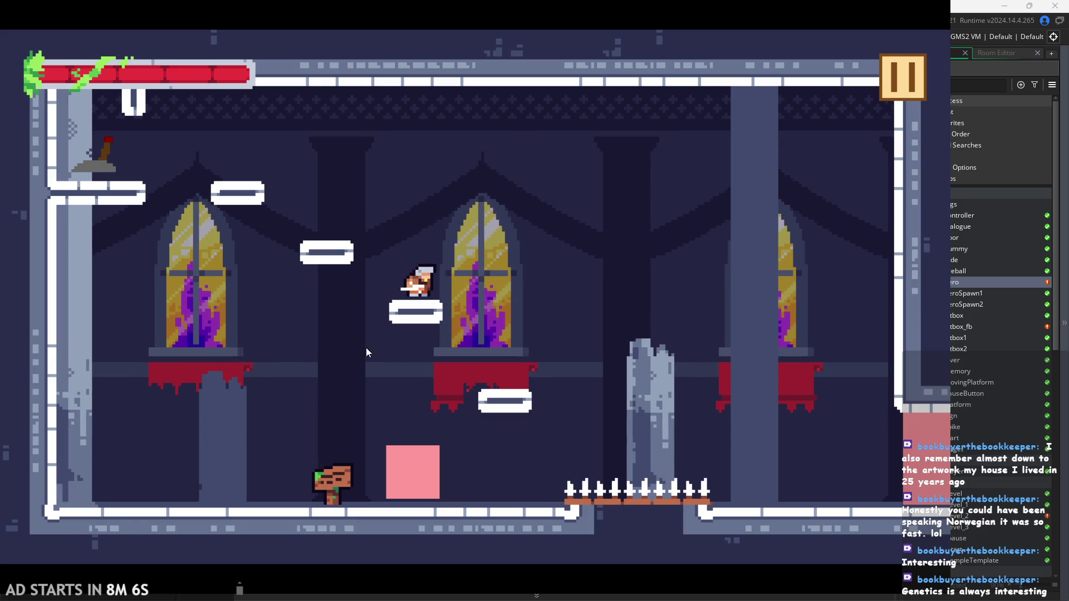
pyautogui.click(906, 66)
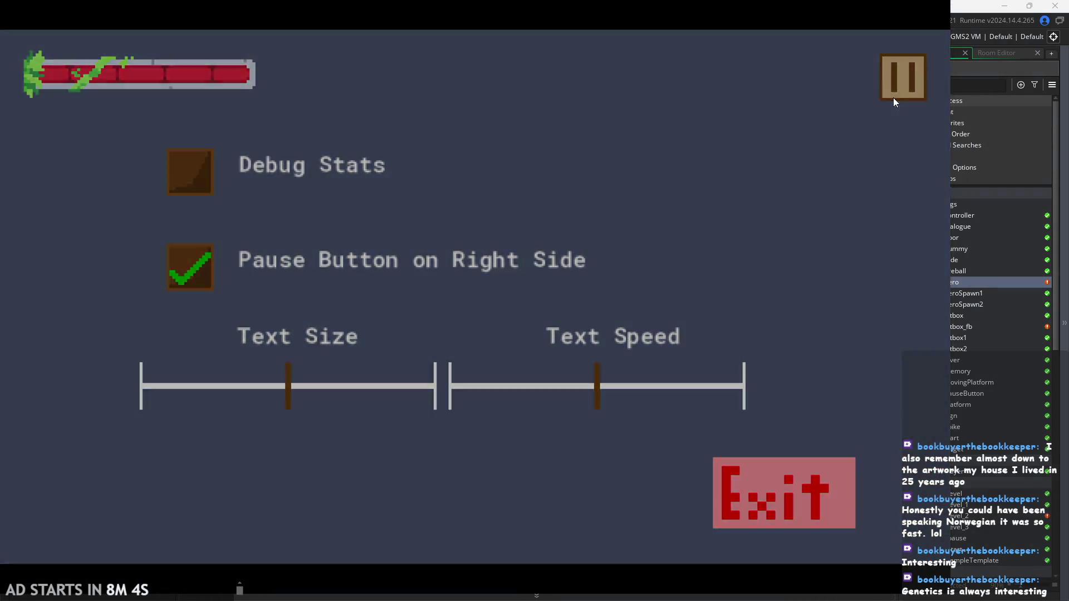
pyautogui.click(893, 97)
pyautogui.press('Escape')
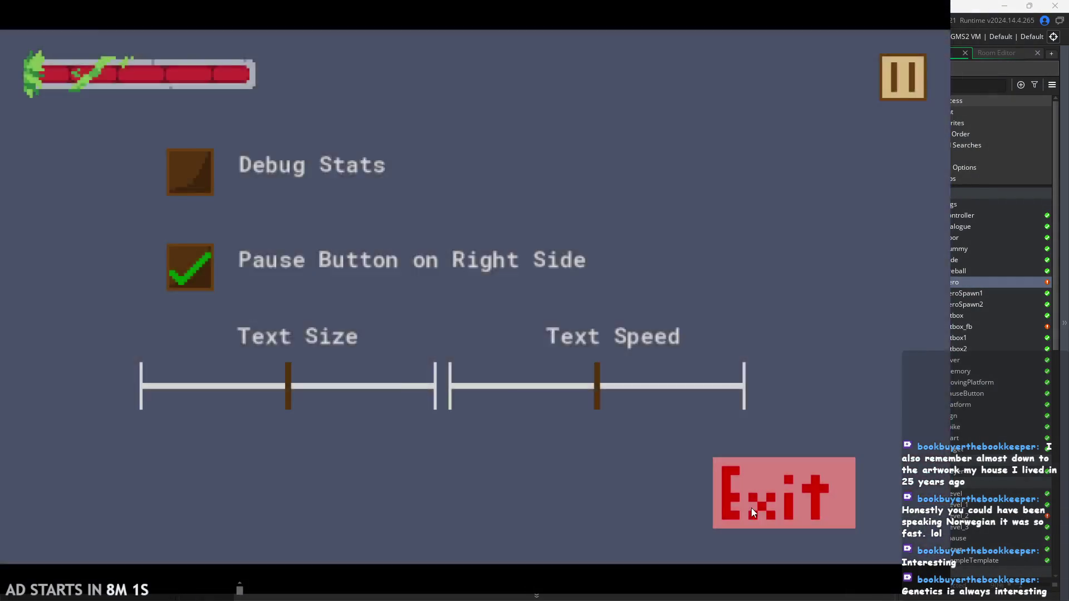
pyautogui.click(751, 507)
pyautogui.click(489, 241)
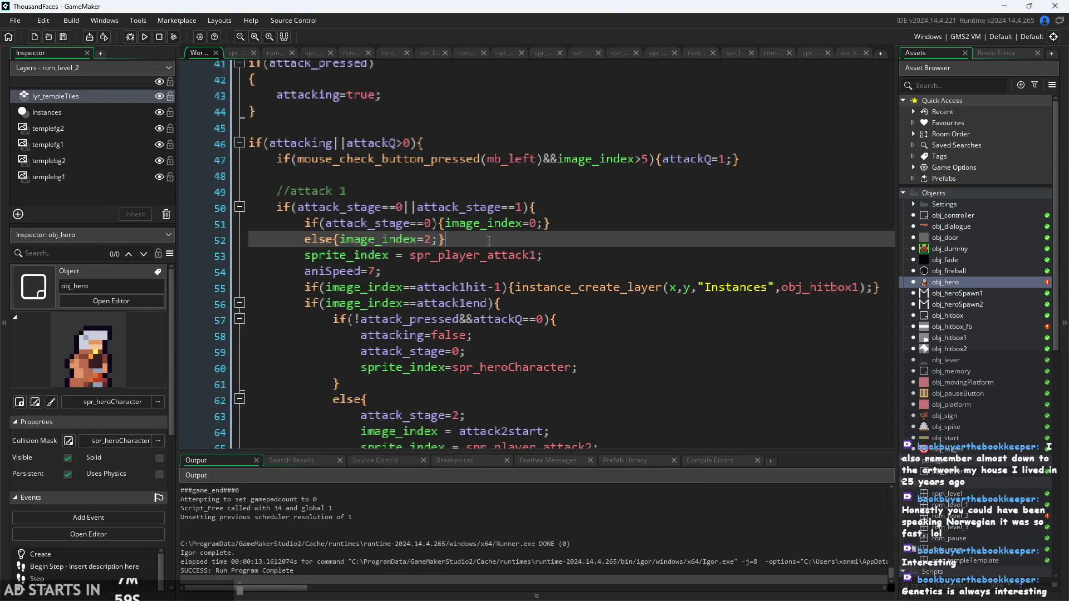
pyautogui.press('Up')
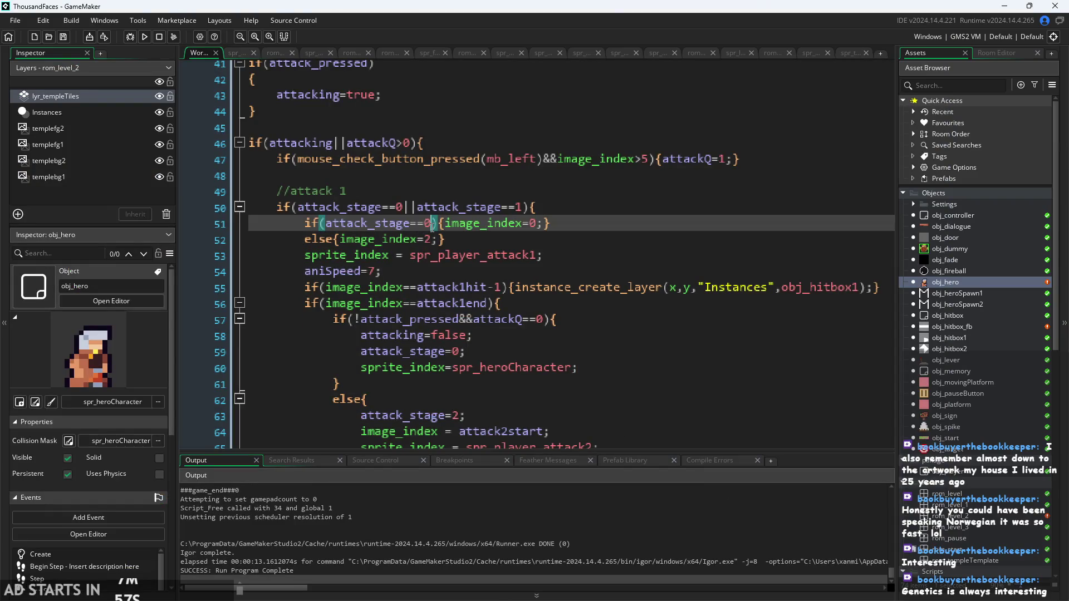
pyautogui.keyDown('ctrl'); pyautogui.scroll(3, 466, 247); pyautogui.keyUp('ctrl')
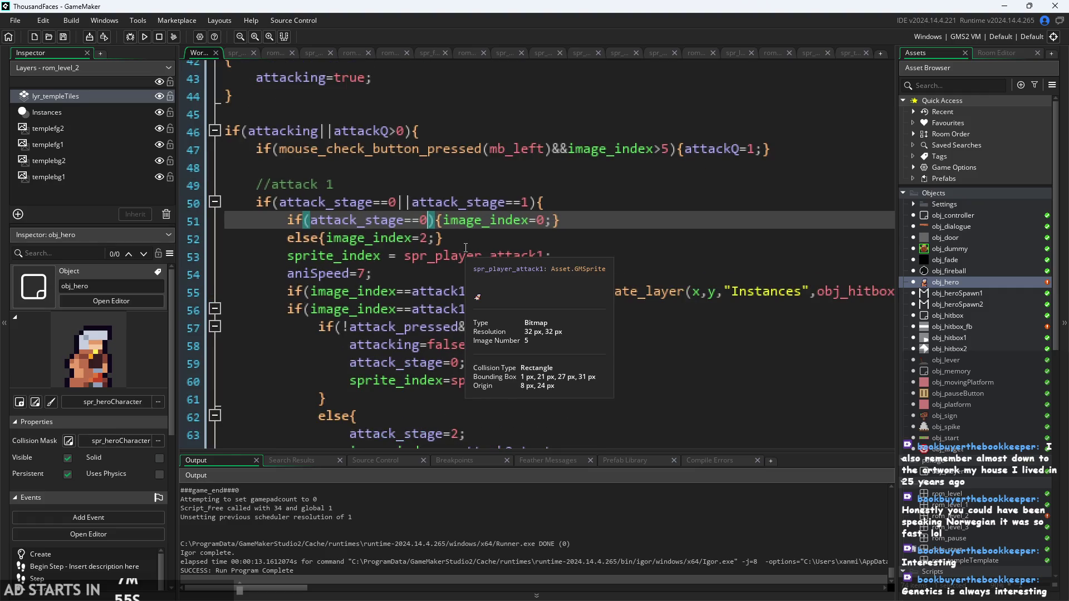
pyautogui.click(465, 245)
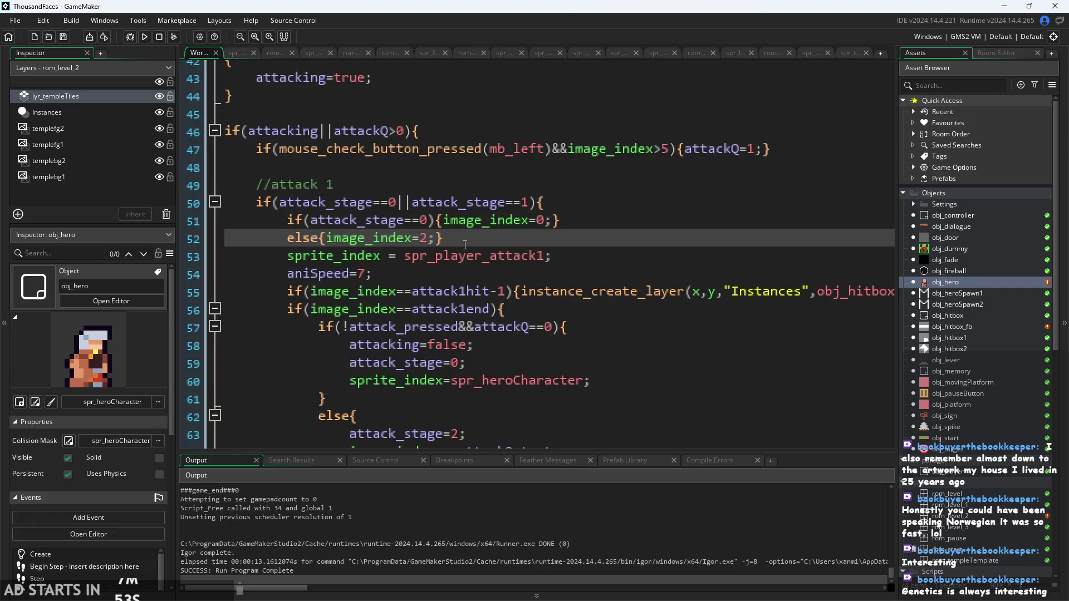
pyautogui.keyDown('shift'); pyautogui.click(292, 218); pyautogui.keyUp('shift')
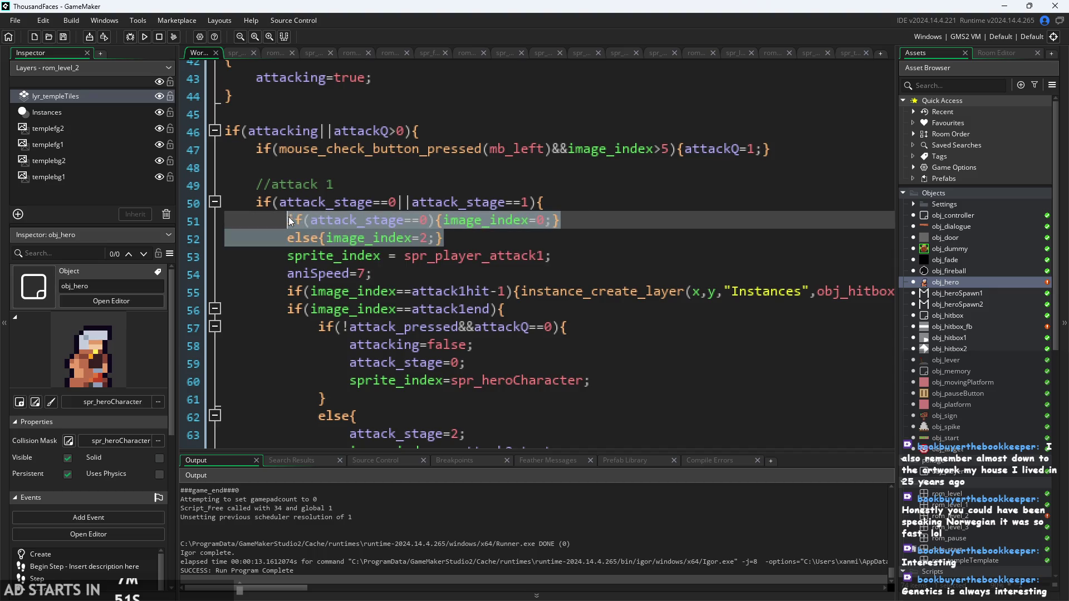
pyautogui.click(472, 240)
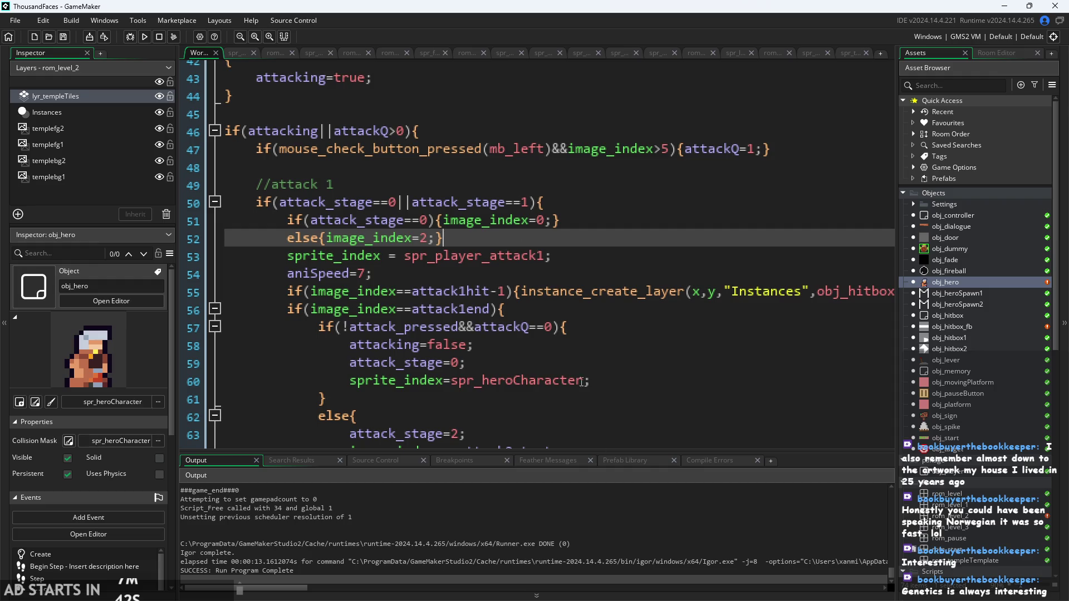
pyautogui.scroll(-2, 641, 322)
pyautogui.scroll(2, 640, 319)
pyautogui.click(640, 272)
pyautogui.click(640, 257)
pyautogui.click(638, 230)
pyautogui.click(640, 243)
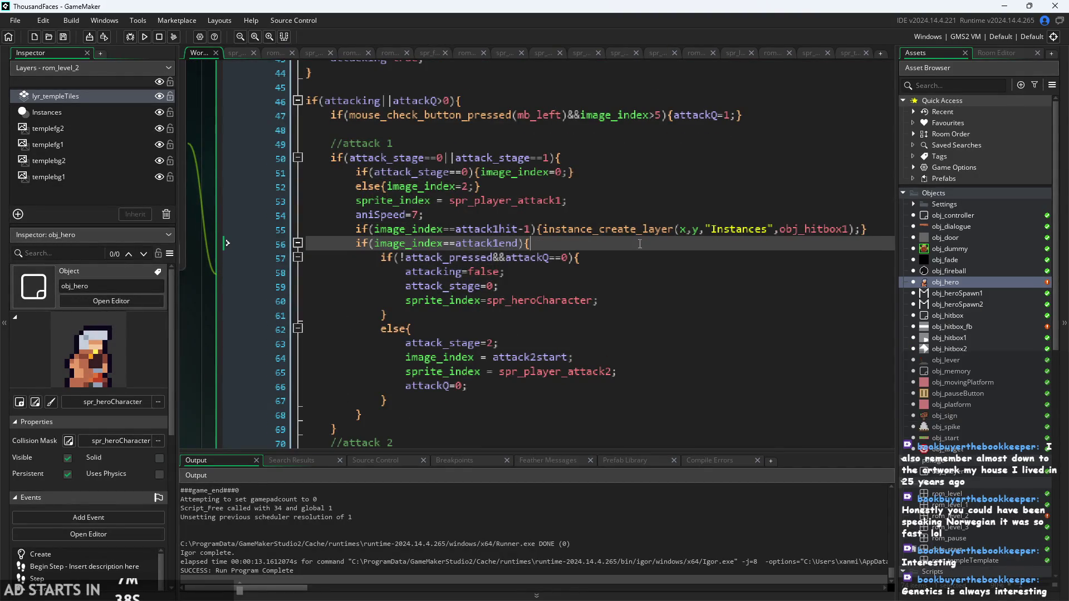
pyautogui.click(590, 206)
pyautogui.click(527, 188)
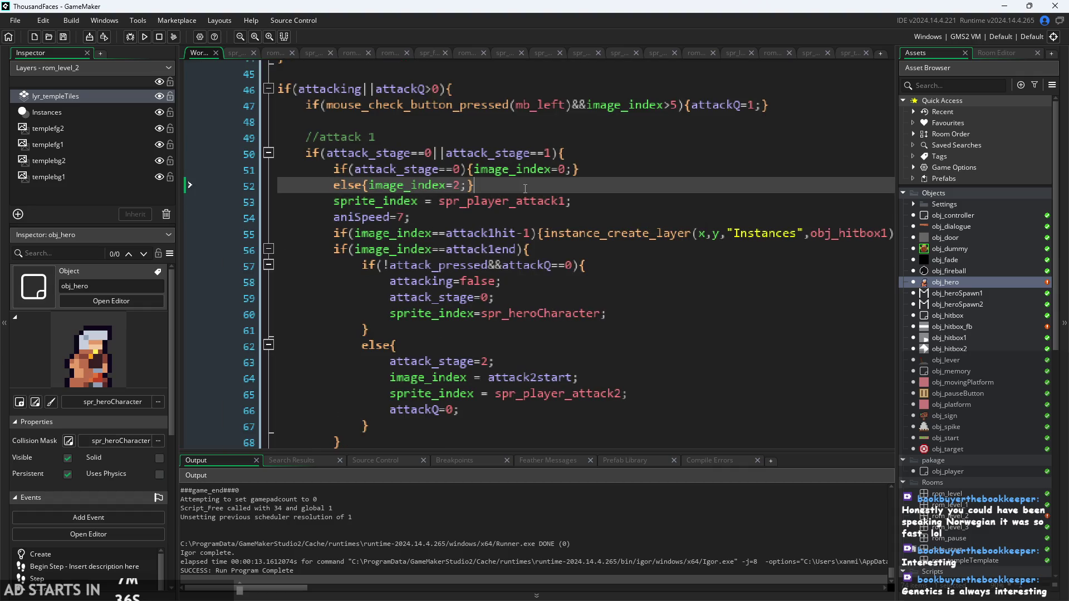
# Delete the image_index reset lines 51–52 from the attack 1 block
pyautogui.moveTo(480, 186); pyautogui.dragTo(356, 171)
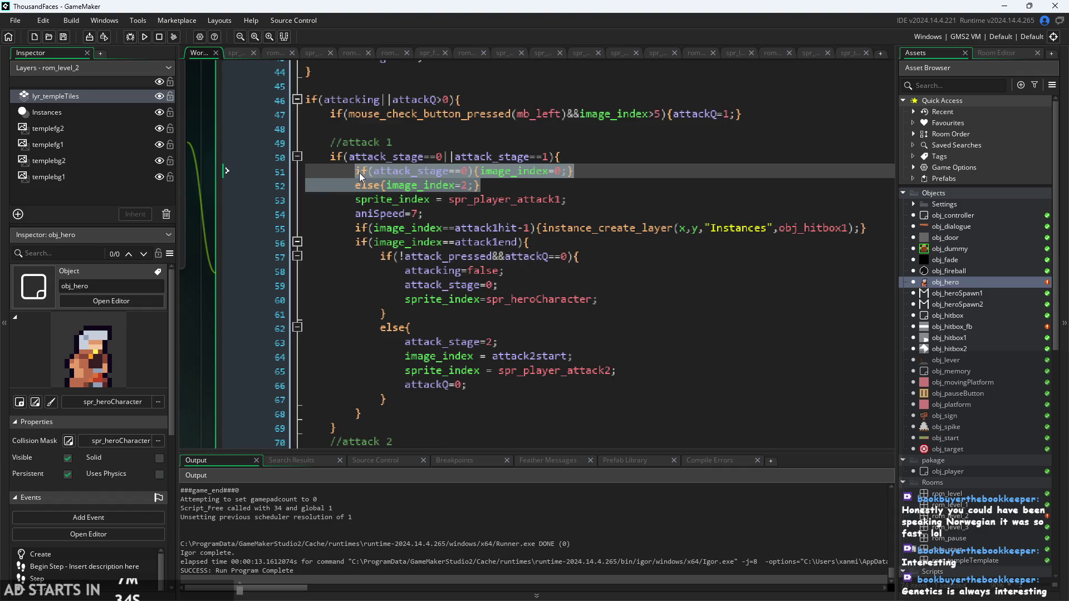
pyautogui.press('Delete')
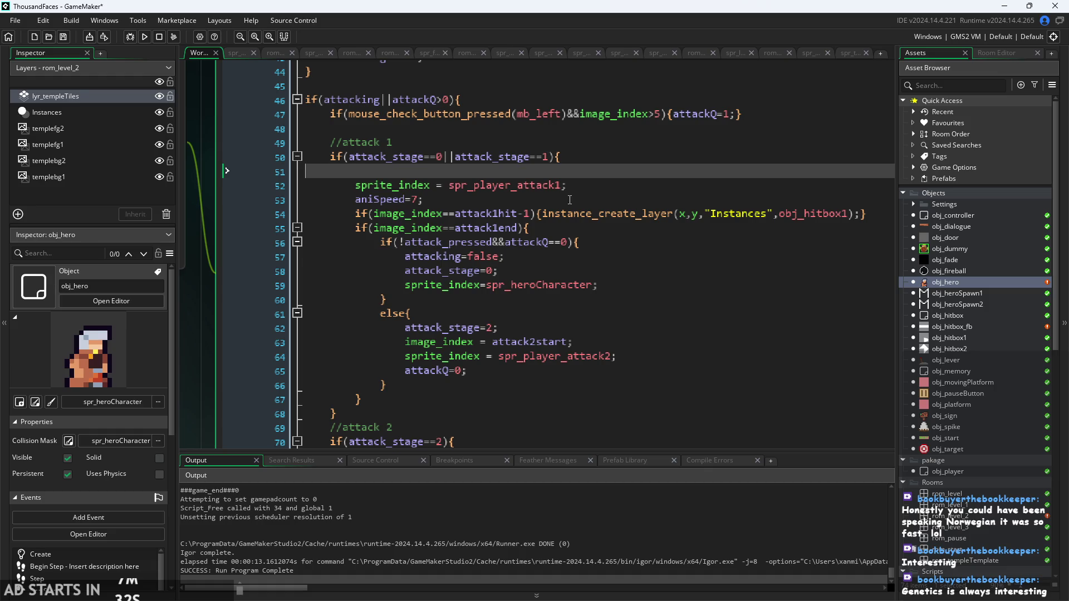
pyautogui.press('BackSpace')
# Review the attack 2 code around lines 79–83, including attackQ=0
pyautogui.scroll(-7, 570, 200)
pyautogui.click(626, 299)
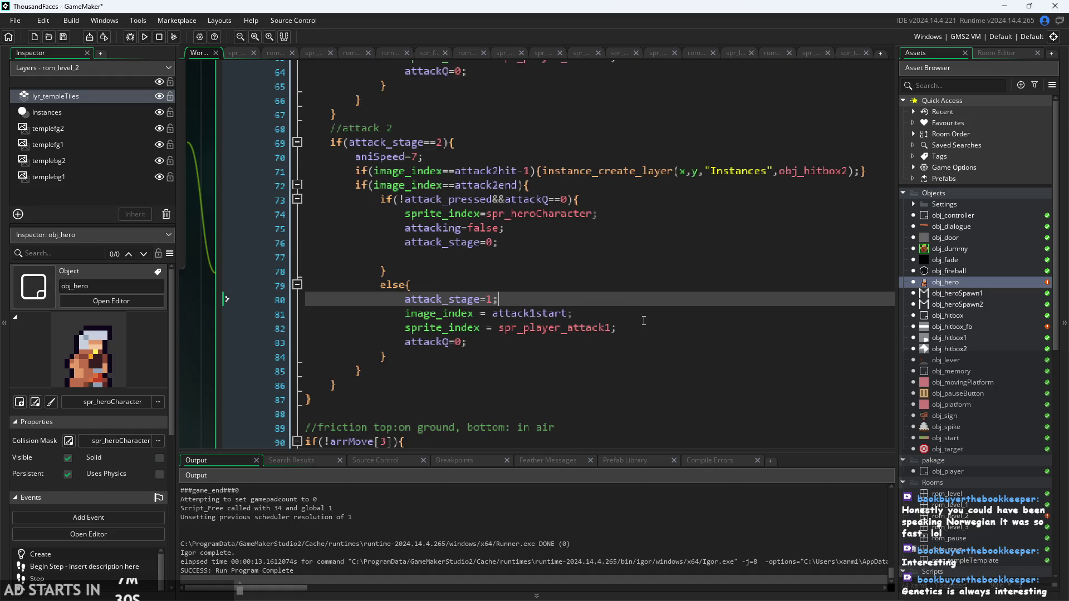
pyautogui.click(632, 283)
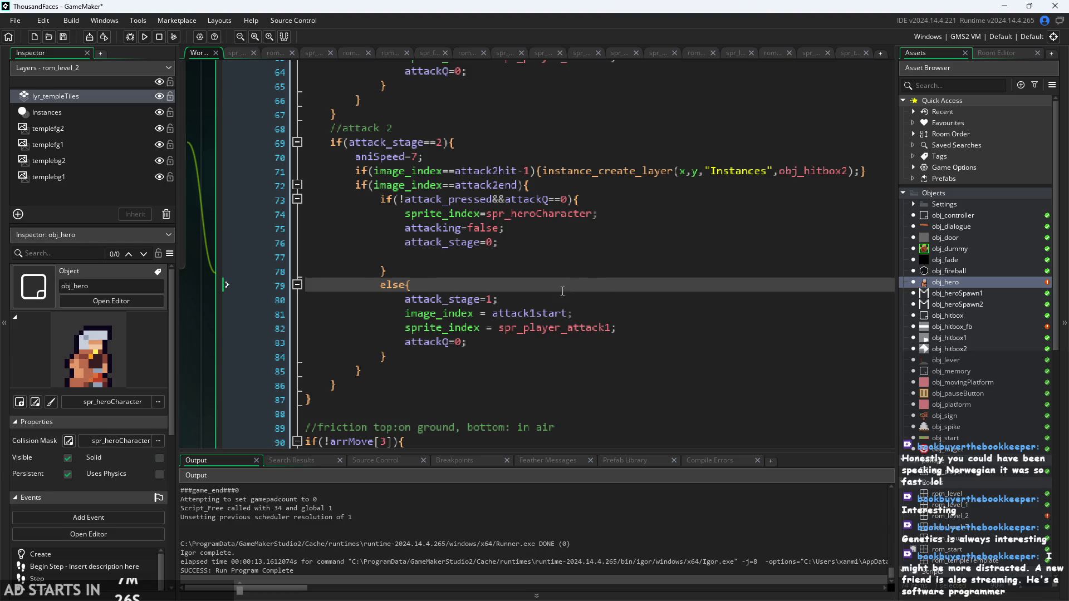
pyautogui.click(537, 345)
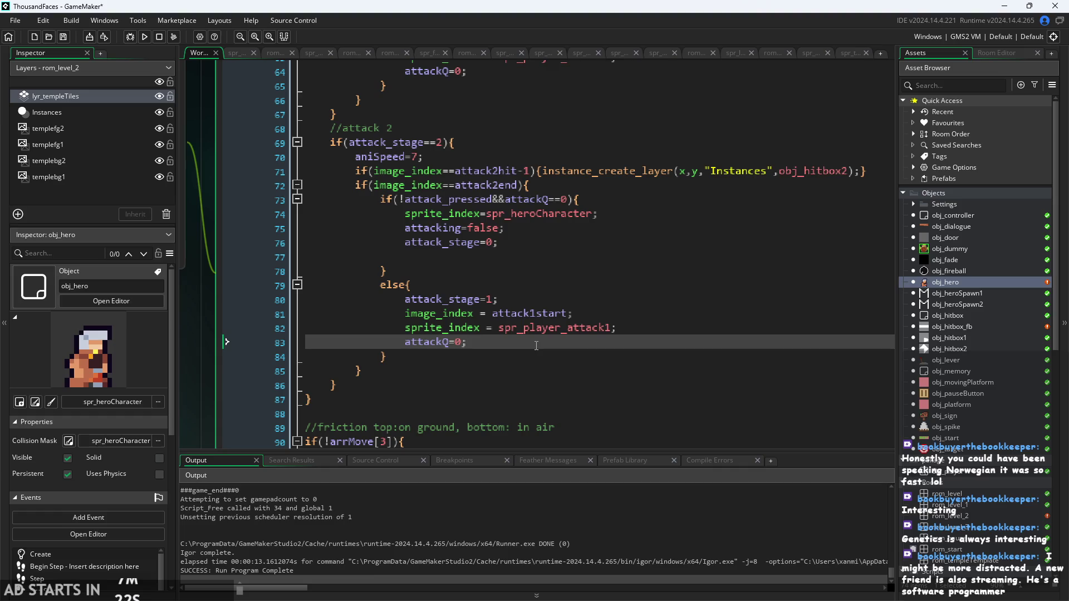
pyautogui.keyDown('ctrl'); pyautogui.scroll(-3, 504, 290); pyautogui.keyUp('ctrl')
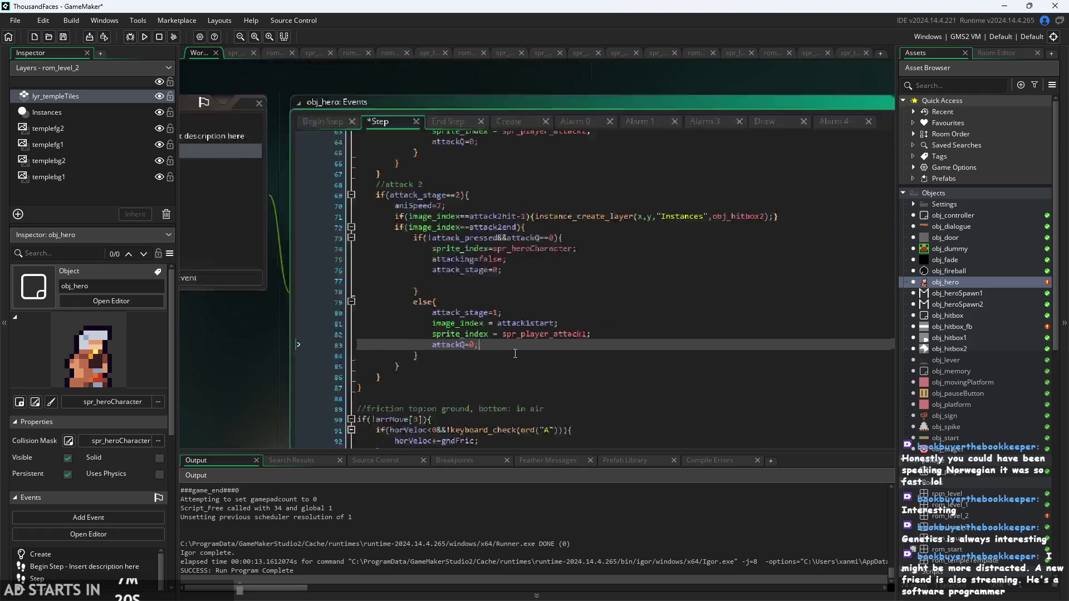
pyautogui.keyDown('ctrl'); pyautogui.scroll(3, 485, 355); pyautogui.keyUp('ctrl')
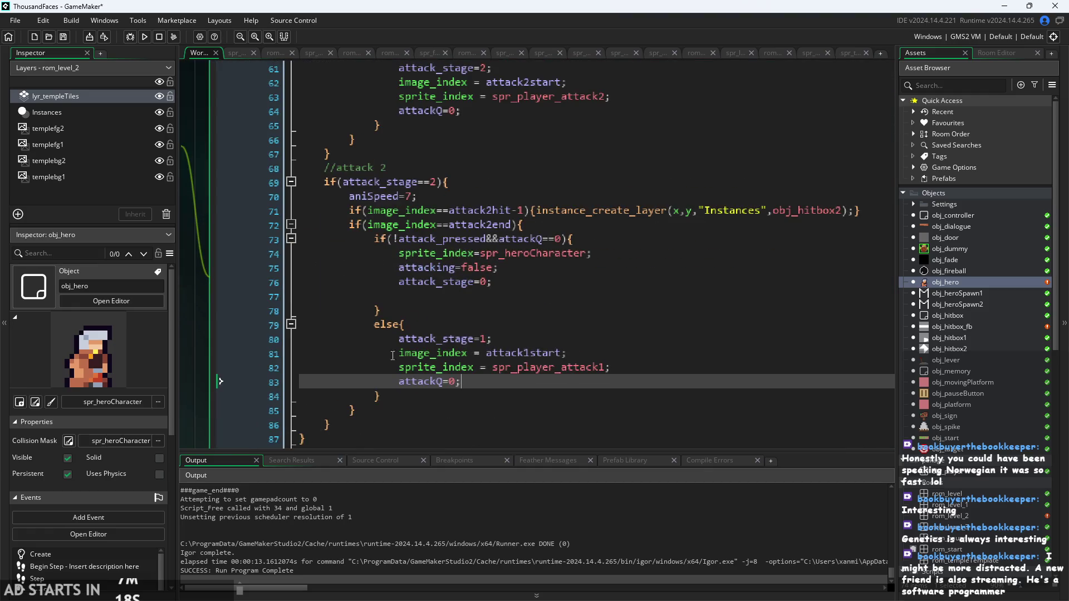
pyautogui.keyDown('ctrl'); pyautogui.scroll(-3, 392, 355); pyautogui.keyUp('ctrl')
pyautogui.click(356, 283)
pyautogui.keyDown('ctrl'); pyautogui.scroll(2, 305, 349); pyautogui.keyUp('ctrl')
pyautogui.scroll(4, 564, 191)
pyautogui.keyDown('ctrl'); pyautogui.scroll(2, 564, 191); pyautogui.keyUp('ctrl')
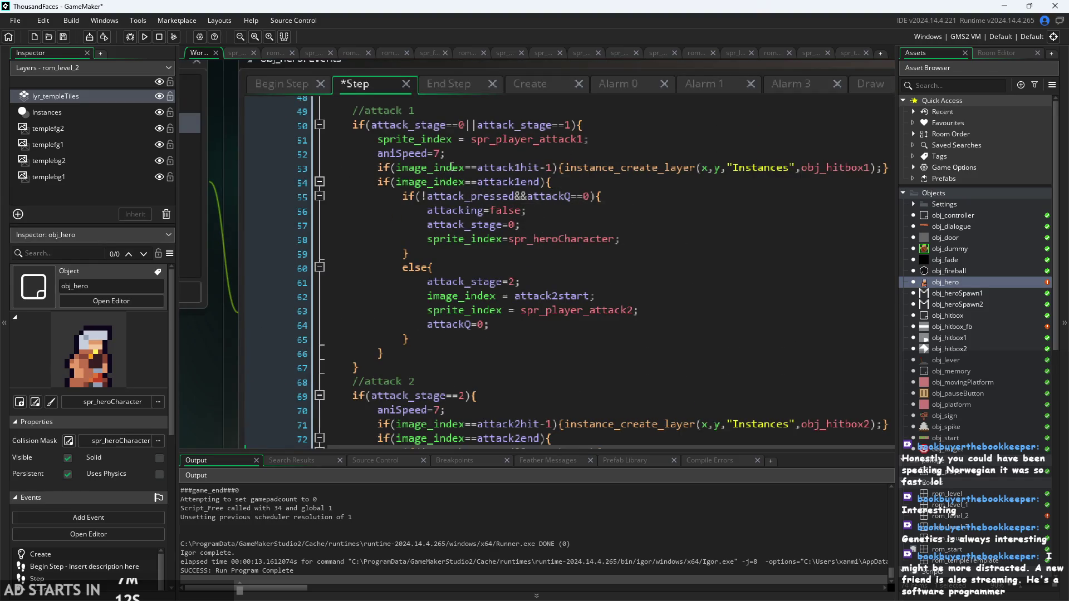
# Check the attack 1 sprite and aniSpeed lines, then view the Begin Step prevy=y line
pyautogui.click(475, 151)
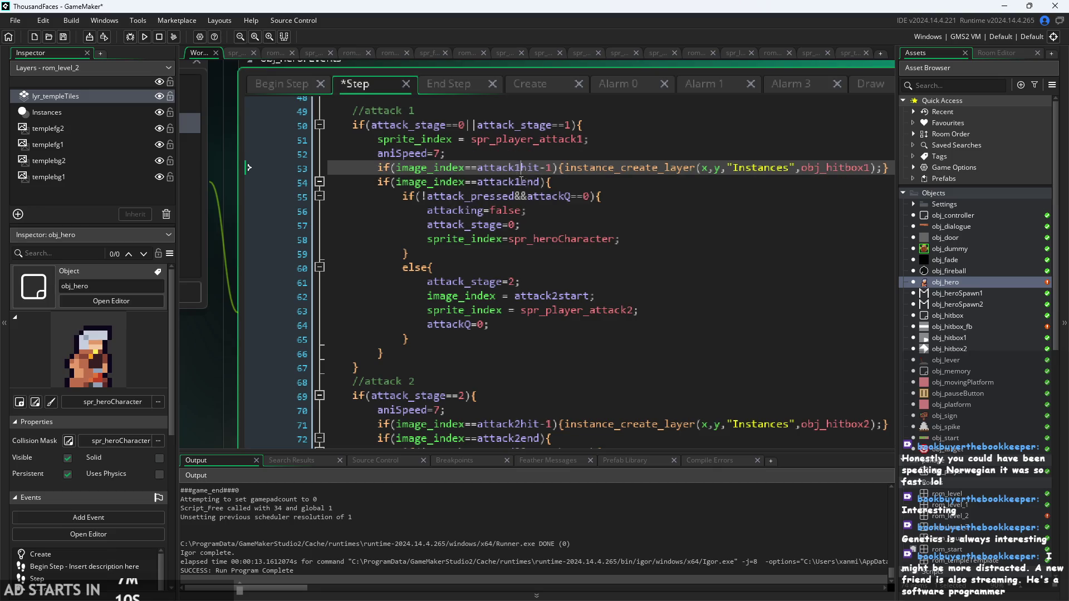
pyautogui.click(510, 139)
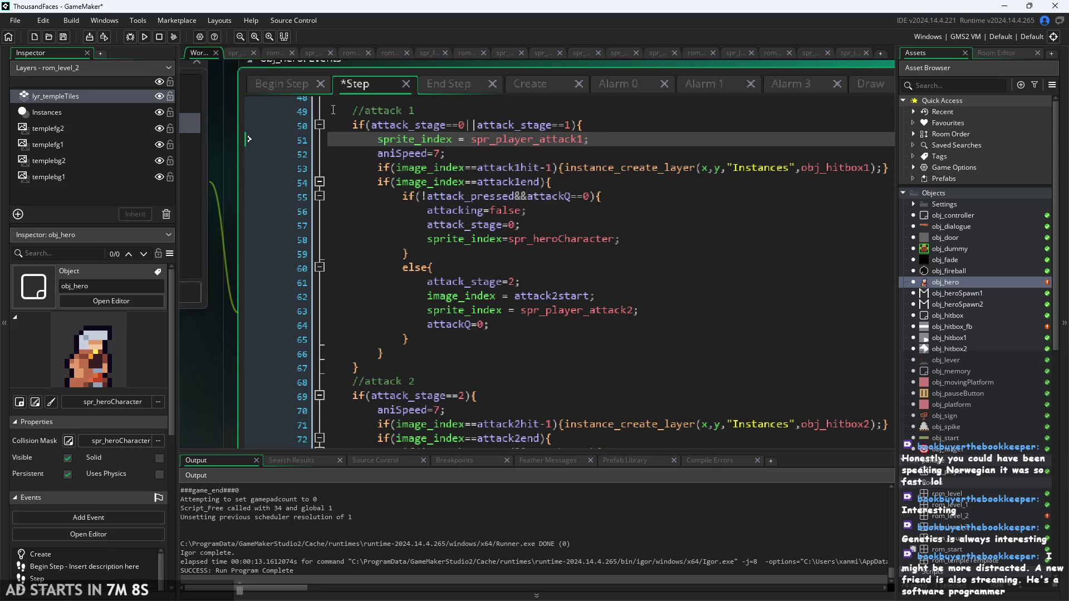
pyautogui.click(264, 85)
pyautogui.press('Down')
pyautogui.press('Down')
pyautogui.press('Down')
pyautogui.press('Up')
pyautogui.press('Up')
pyautogui.press('Up')
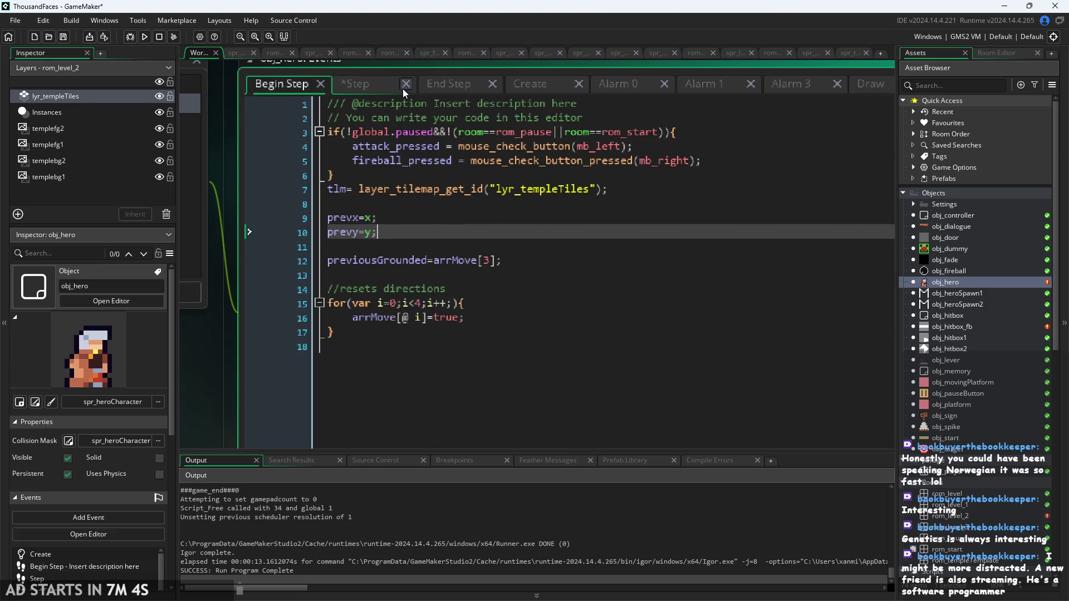
# Open obj_hero's Create event code and scroll down to the empty line 28
pyautogui.click(533, 87)
pyautogui.scroll(-3, 307, 234)
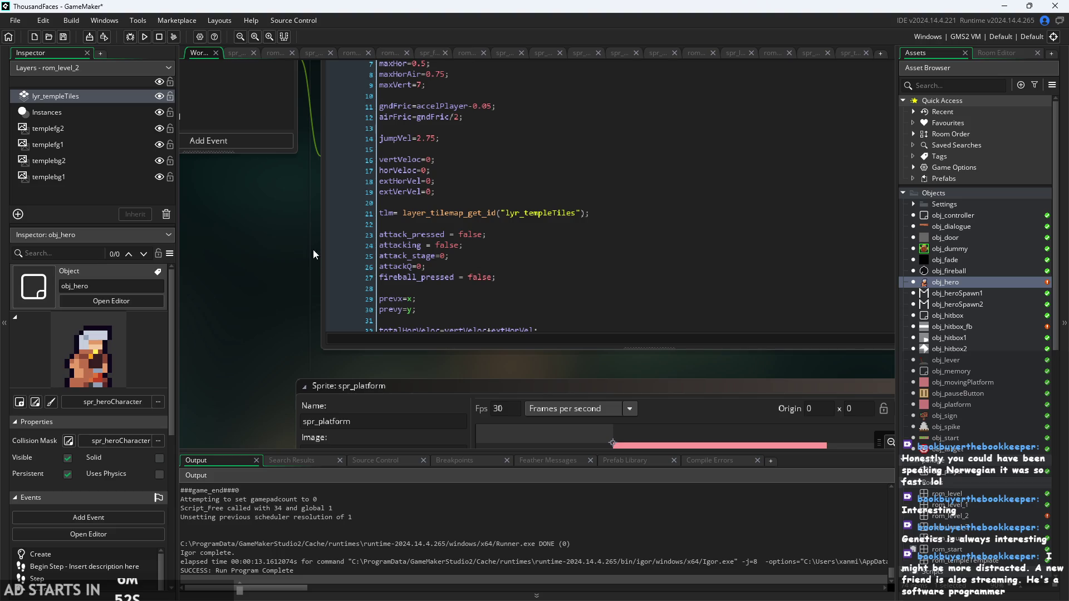
pyautogui.moveTo(313, 254); pyautogui.dragTo(270, 332)
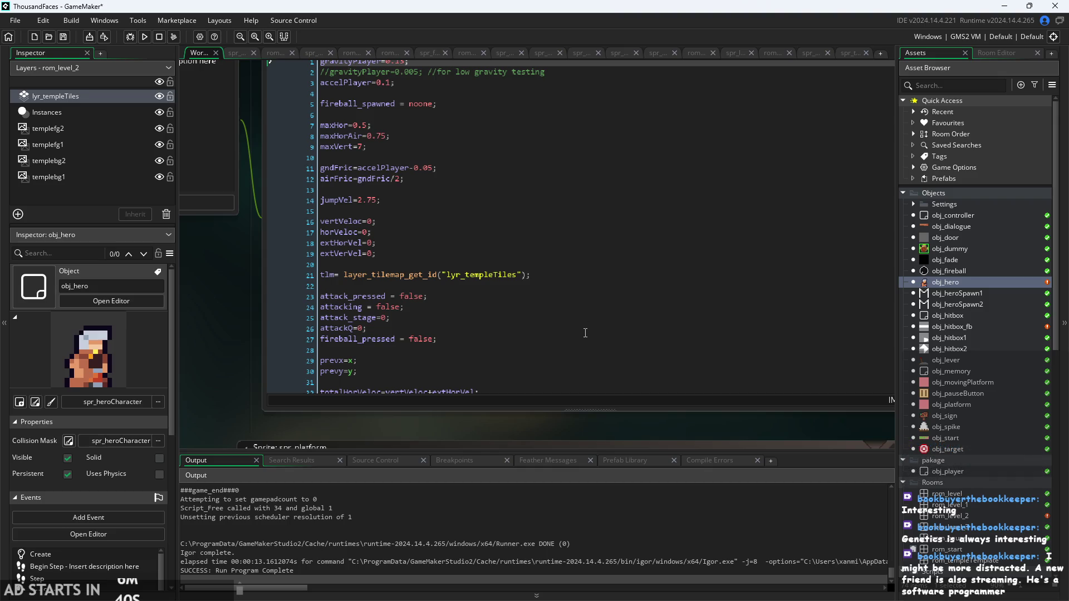
pyautogui.scroll(-5, 336, 305)
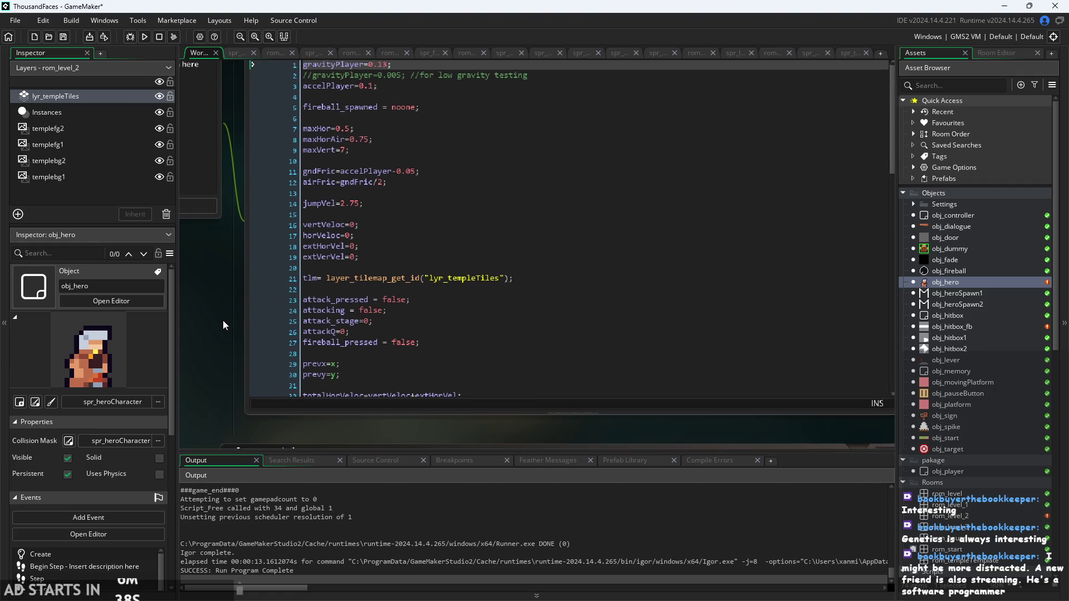
pyautogui.click(459, 253)
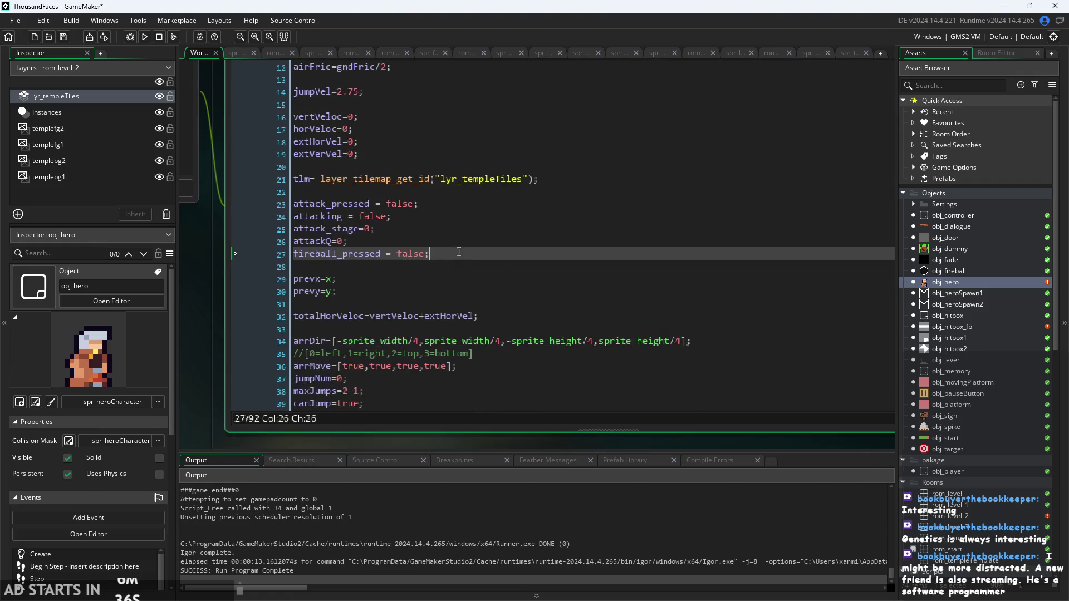
pyautogui.click(504, 267)
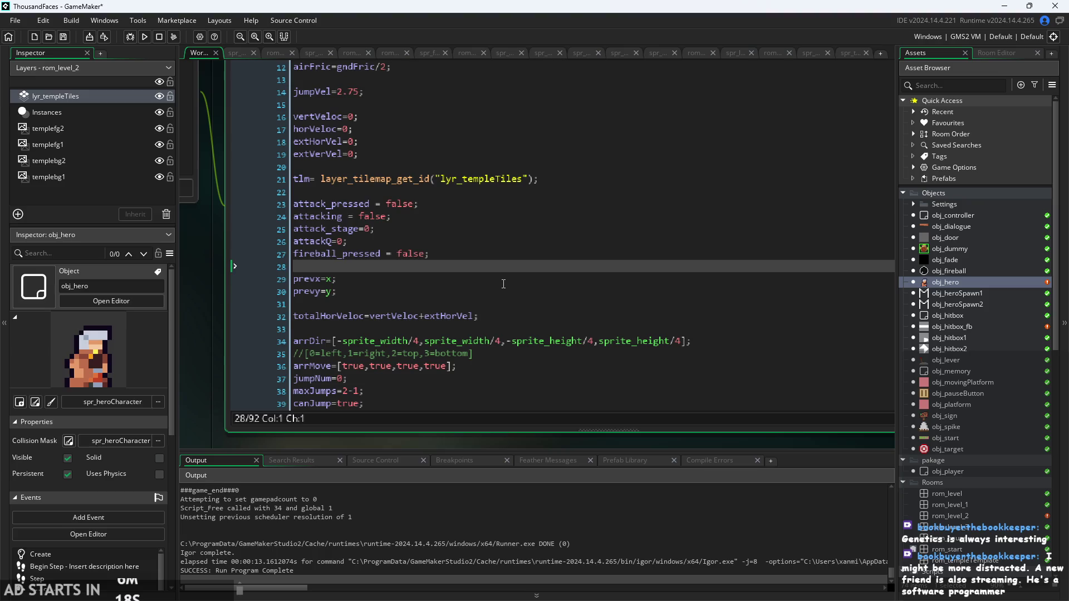
# Review the attack 1 frame variables and place the caret after attack1start=1
pyautogui.press('Up')
pyautogui.press('Down')
pyautogui.press('Down')
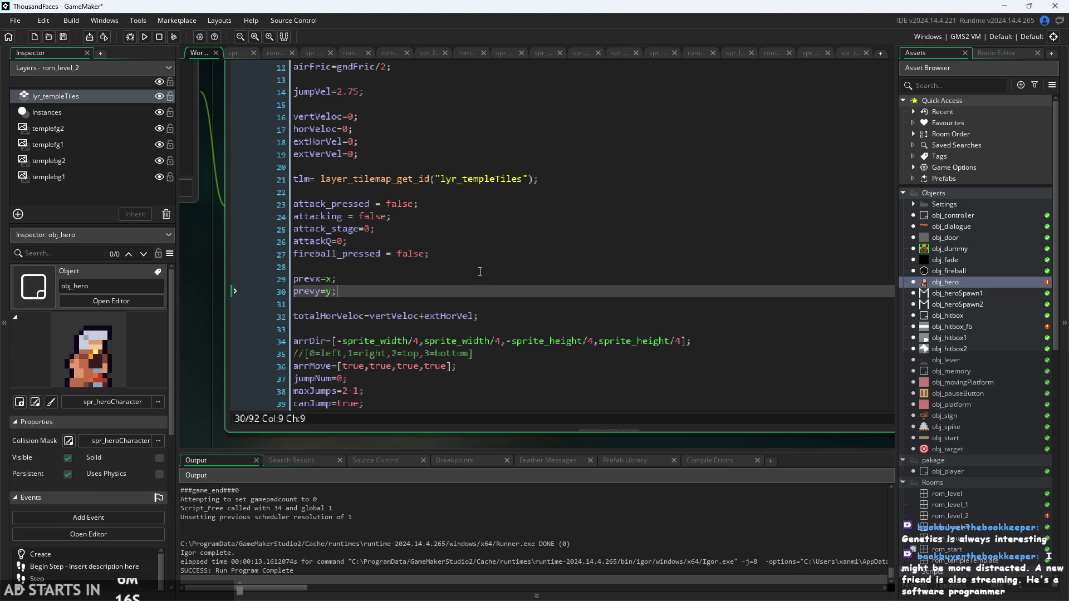
pyautogui.keyDown('ctrl'); pyautogui.scroll(1, 479, 278); pyautogui.keyUp('ctrl')
pyautogui.press('Up')
pyautogui.keyDown('ctrl'); pyautogui.scroll(-1, 468, 265); pyautogui.keyUp('ctrl')
pyautogui.scroll(-2, 446, 279)
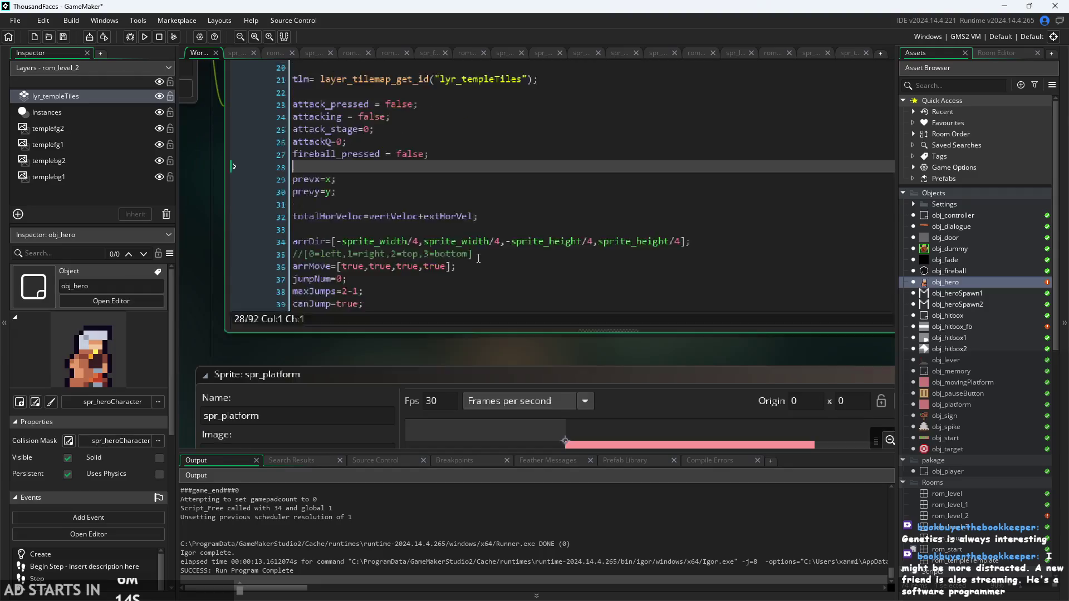
pyautogui.scroll(2, 429, 300)
pyautogui.scroll(-5, 423, 269)
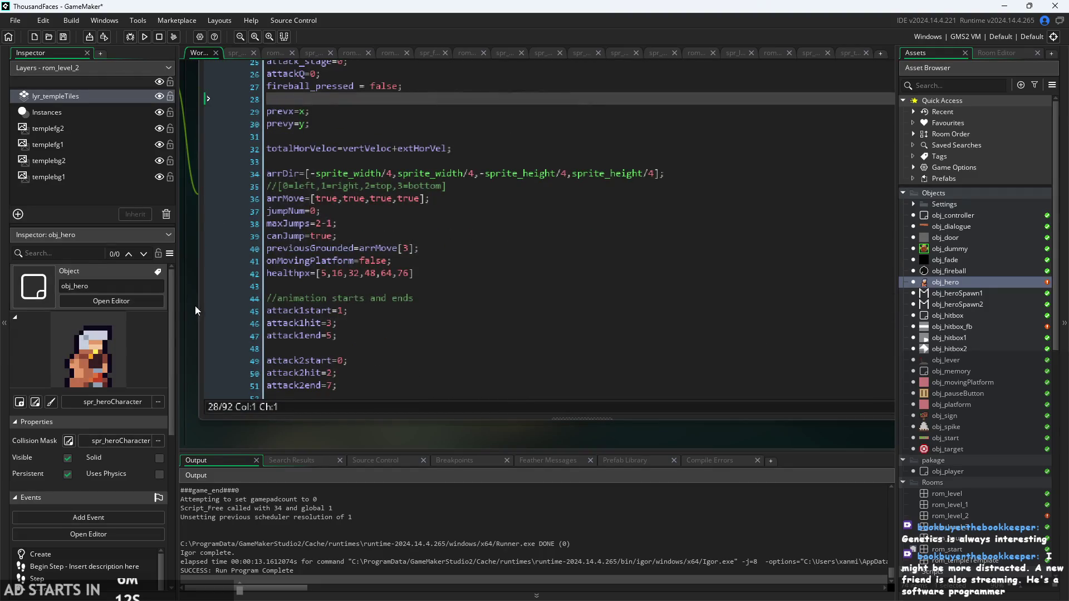
pyautogui.keyDown('ctrl'); pyautogui.scroll(2, 194, 306); pyautogui.keyUp('ctrl')
pyautogui.keyDown('ctrl'); pyautogui.scroll(1, 424, 300); pyautogui.keyUp('ctrl')
pyautogui.moveTo(278, 338)
pyautogui.mouseDown()
pyautogui.moveTo(420, 334)
pyautogui.moveTo(471, 409)
pyautogui.mouseUp()
pyautogui.scroll(-5, 421, 336)
pyautogui.press('Down')
pyautogui.press('Down')
pyautogui.click(429, 217)
pyautogui.click(432, 199)
pyautogui.click(435, 217)
pyautogui.click(430, 196)
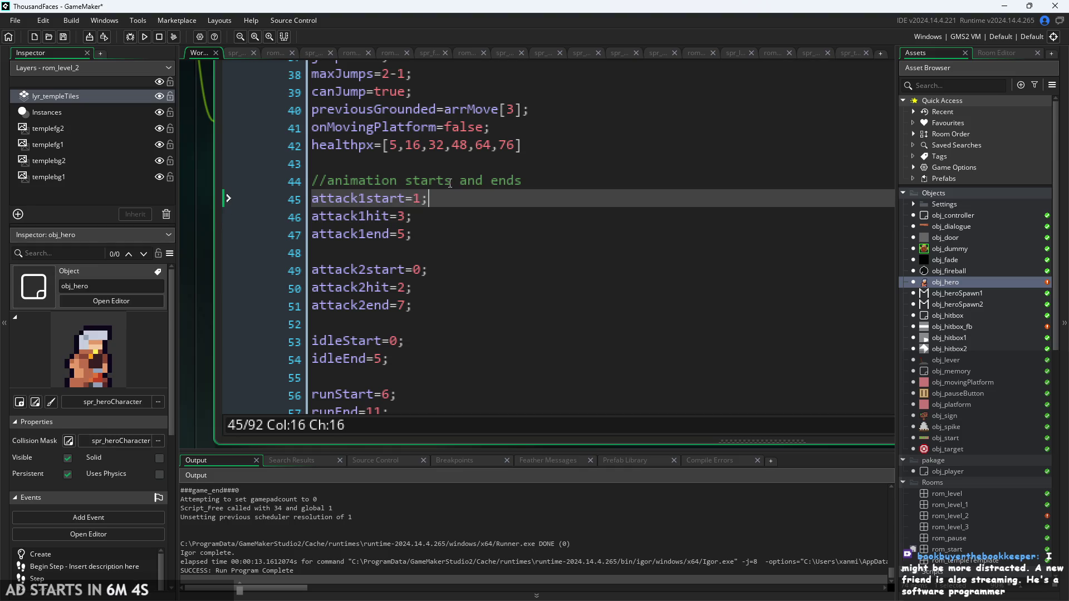
# In the Create code, add attack1Qstart=2; and change attack1start to 0
pyautogui.press('Return')
pyautogui.write('attack1')
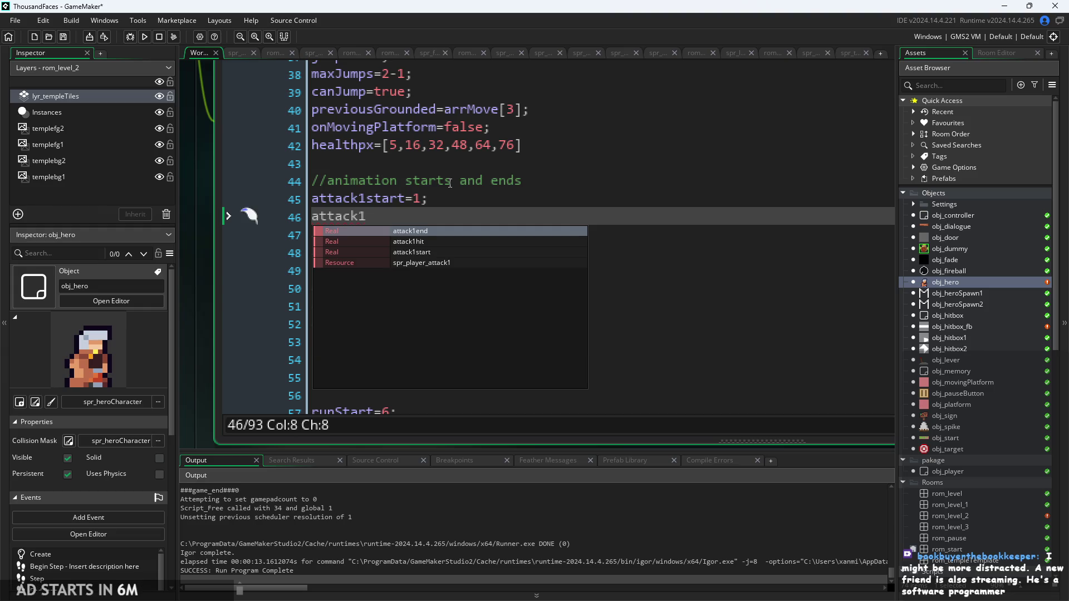
pyautogui.write('Qstar')
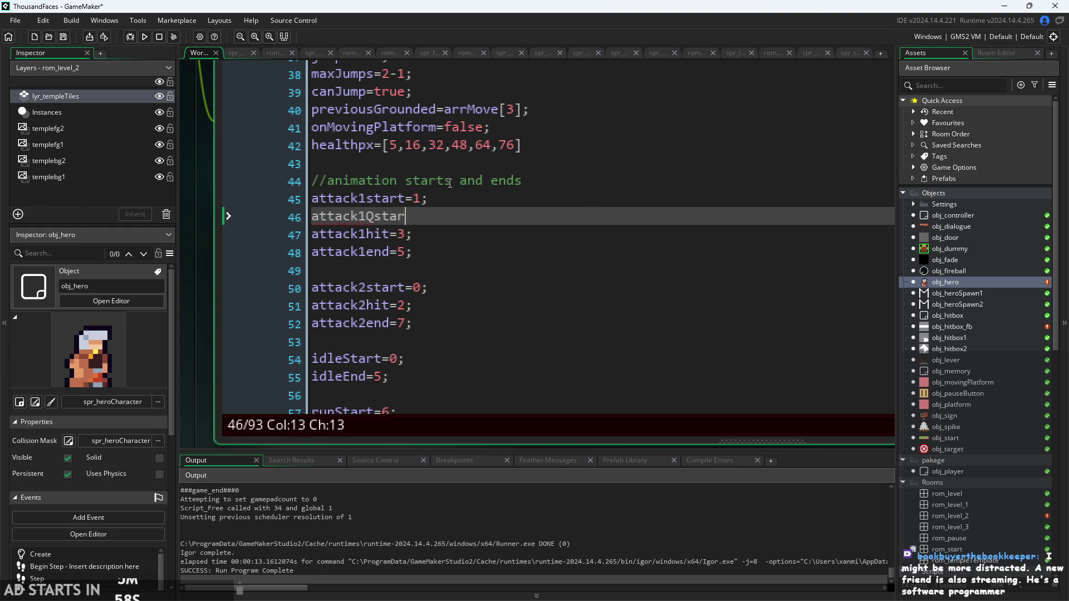
pyautogui.write('t=2;')
pyautogui.doubleClick(422, 201)
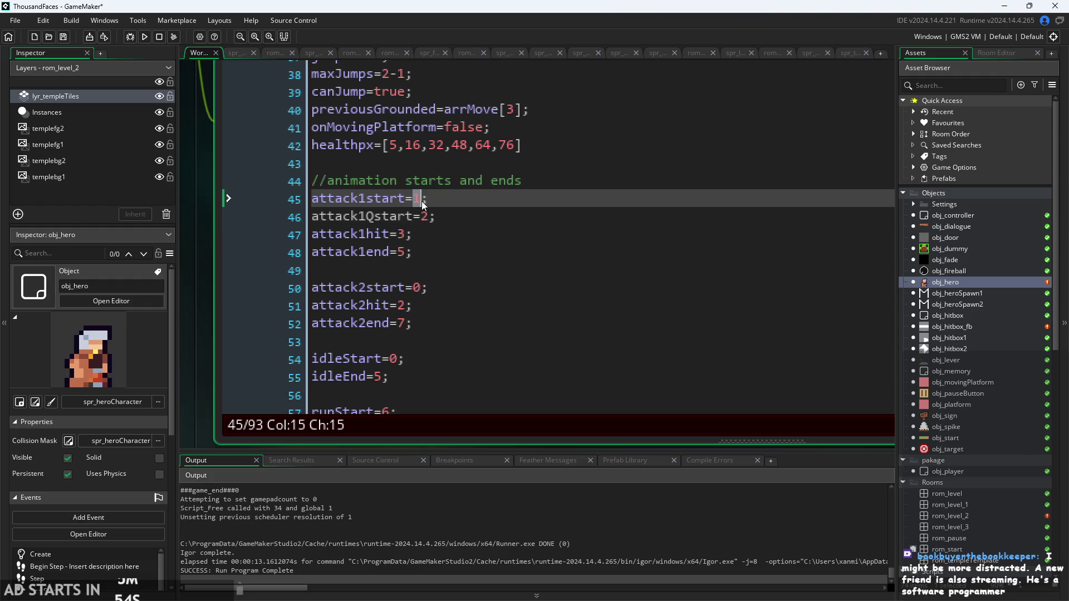
pyautogui.press('BackSpace')
pyautogui.write('0')
pyautogui.write('=0')
pyautogui.press('Down')
pyautogui.press('Right')
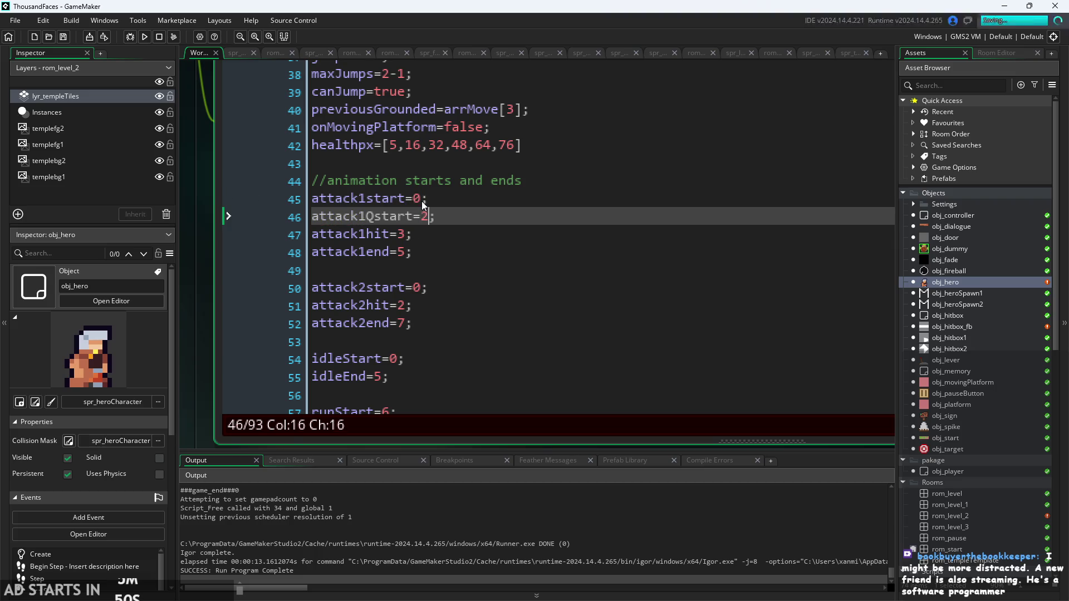
# In the Step event, change attack1start to attack1Qstart on line 81
pyautogui.scroll(-3, 422, 202)
pyautogui.scroll(-3, 230, 344)
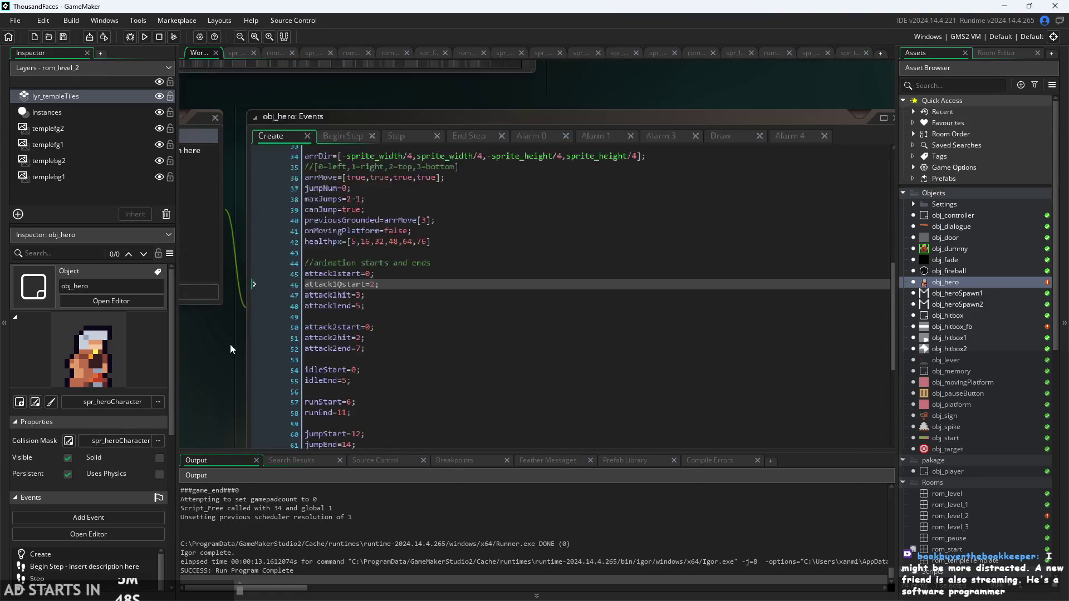
pyautogui.click(343, 137)
pyautogui.click(411, 135)
pyautogui.scroll(1, 534, 317)
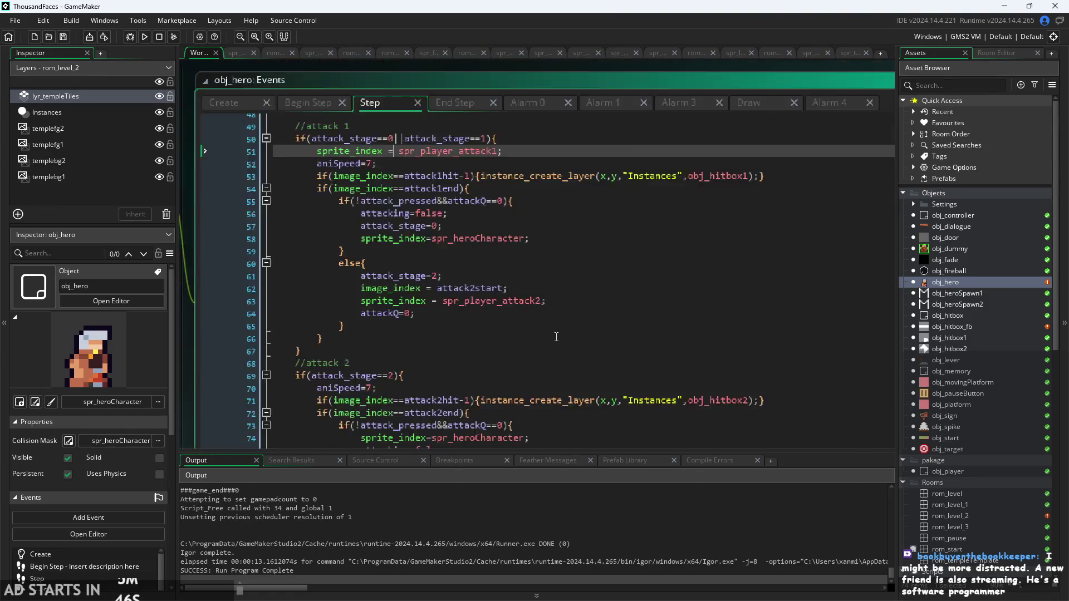
pyautogui.scroll(-1, 420, 271)
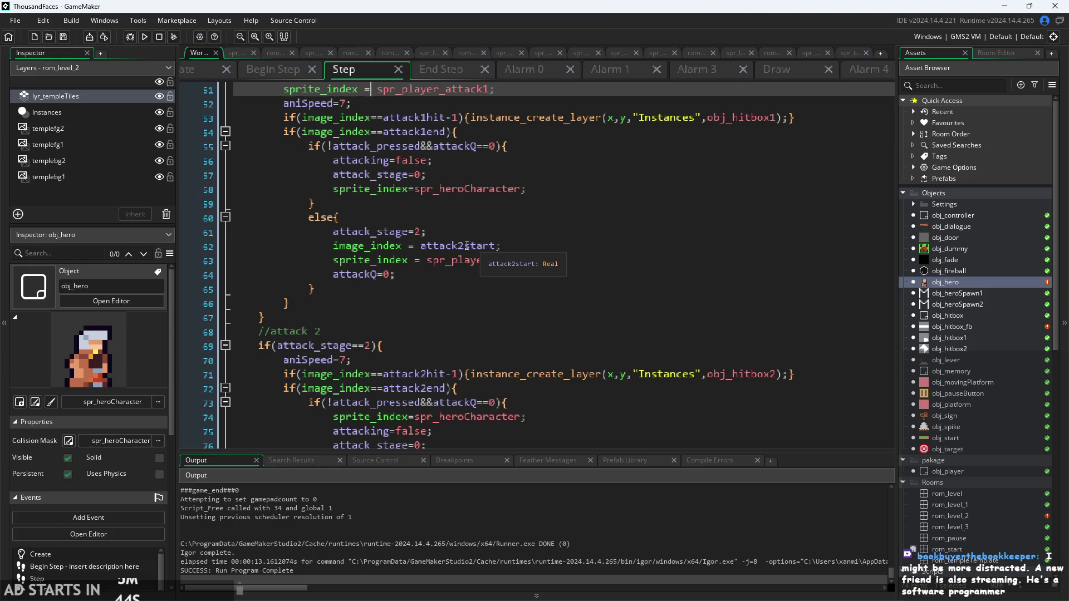
pyautogui.scroll(-5, 464, 246)
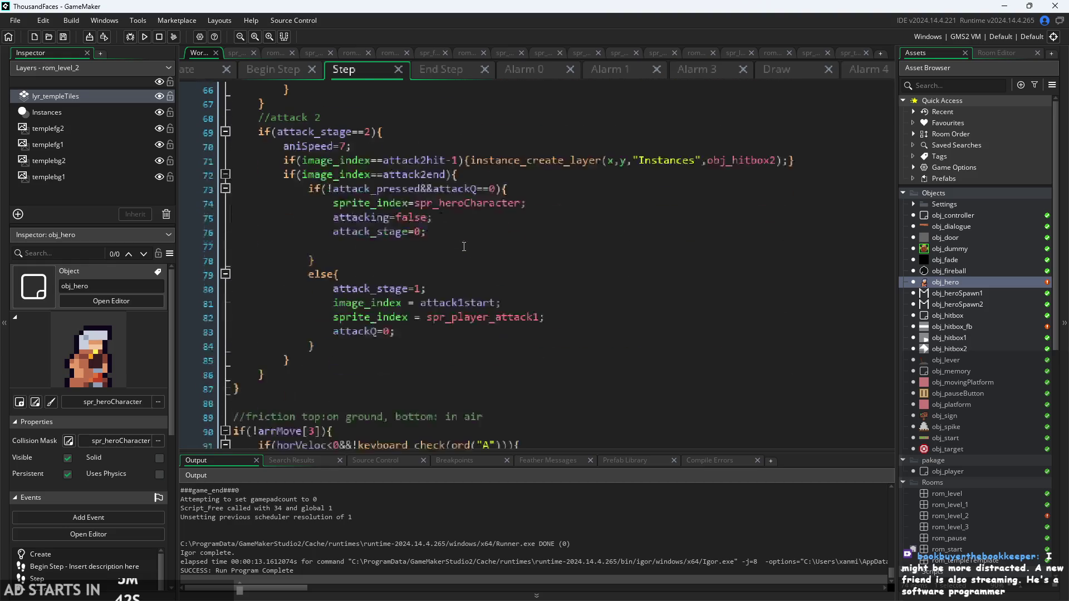
pyautogui.click(465, 303)
pyautogui.write('Q')
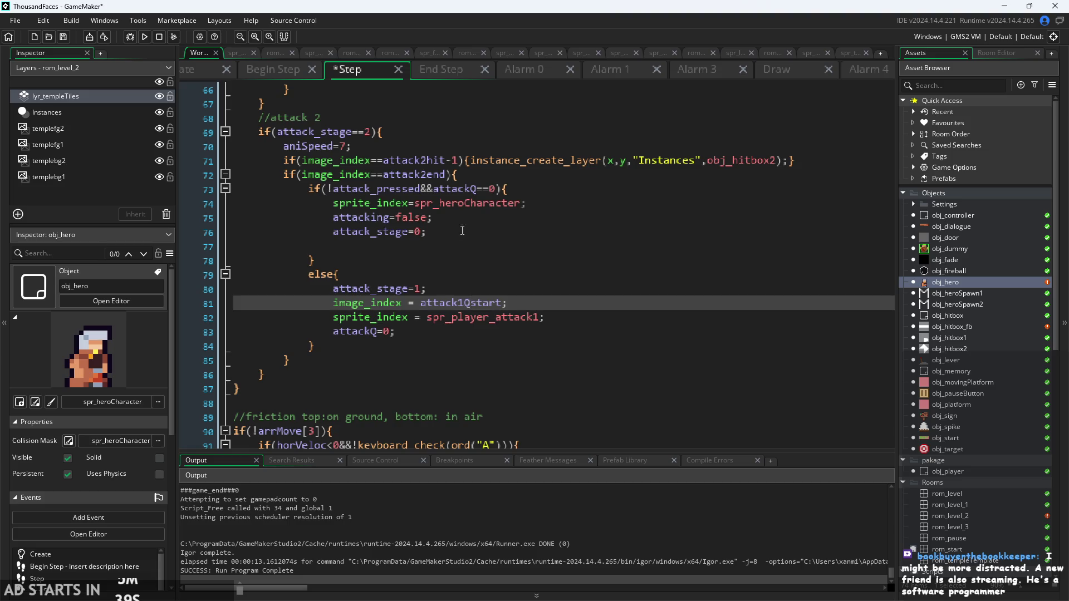
# Check the attack 2 reset code around lines 73–76, then run the game
pyautogui.click(503, 217)
pyautogui.press('Up')
pyautogui.press('Up')
pyautogui.press('Down')
pyautogui.press('Down')
pyautogui.press('Up')
pyautogui.press('Down')
pyautogui.press('Down')
pyautogui.press('Up')
pyautogui.press('Up')
pyautogui.click(547, 195)
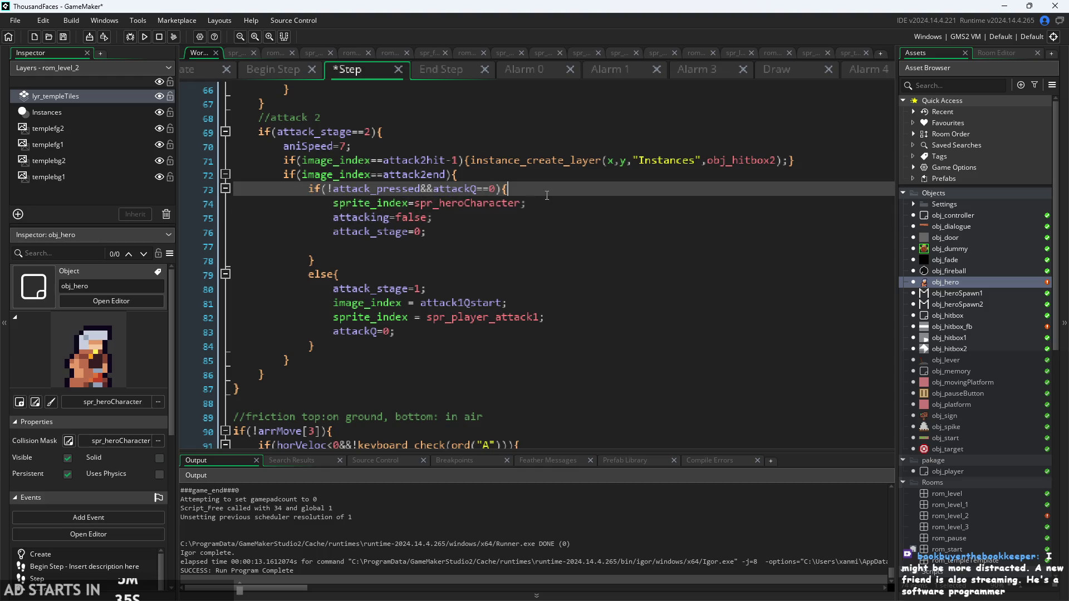
pyautogui.click(468, 231)
pyautogui.scroll(1, 422, 254)
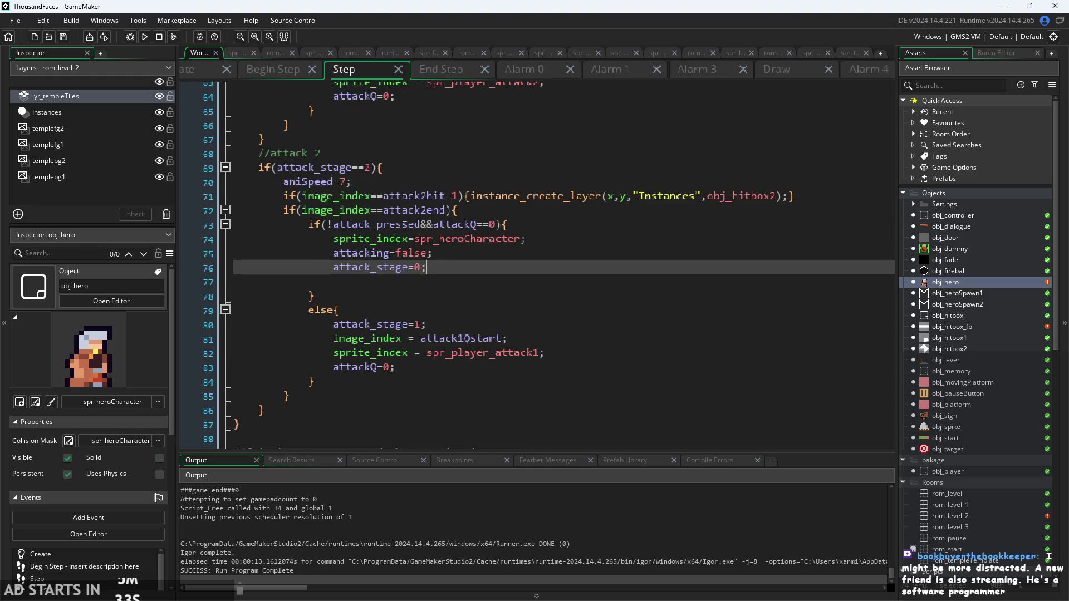
pyautogui.click(146, 39)
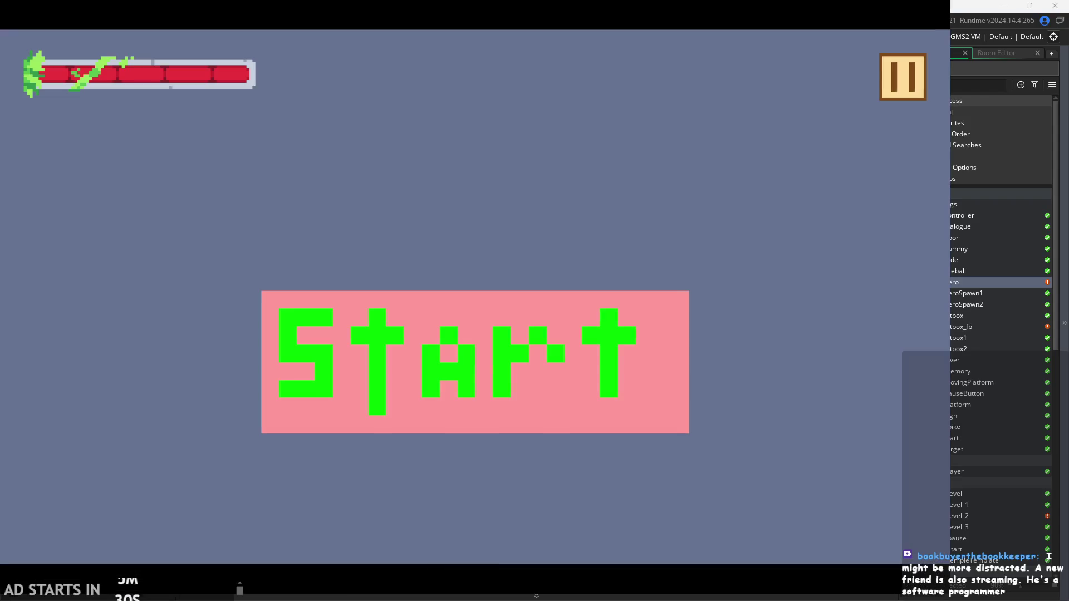
# Start the game, test the attack combo, and jump across the level's platforms and spikes
pyautogui.click(668, 361)
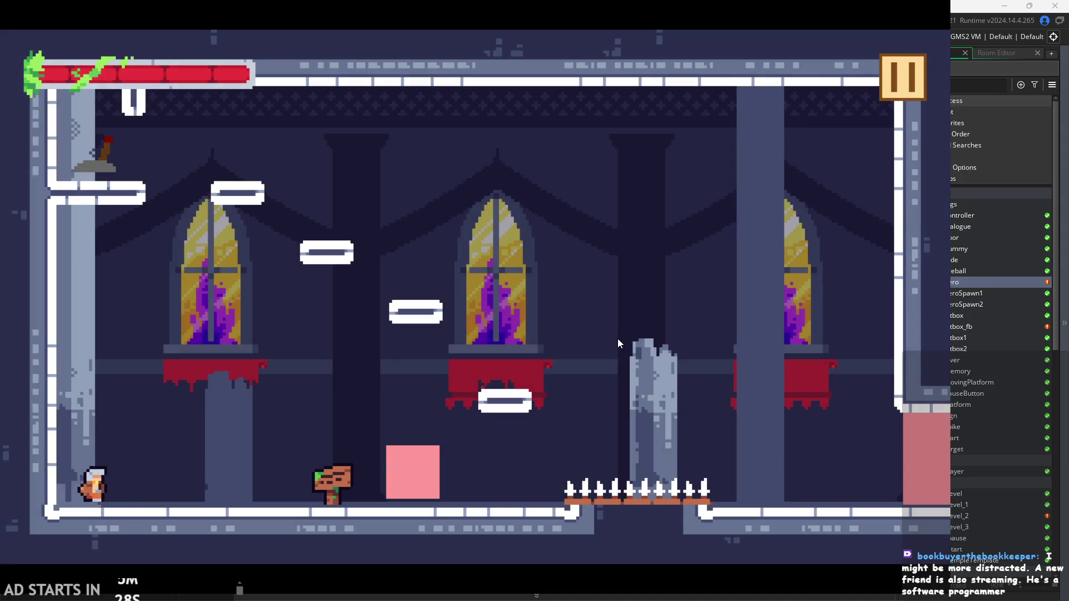
pyautogui.press('x')
pyautogui.press('x')
pyautogui.press('x')
pyautogui.press('x')
pyautogui.press('x')
pyautogui.press('x')
pyautogui.press('x')
pyautogui.press('x')
pyautogui.press('x')
pyautogui.press('x')
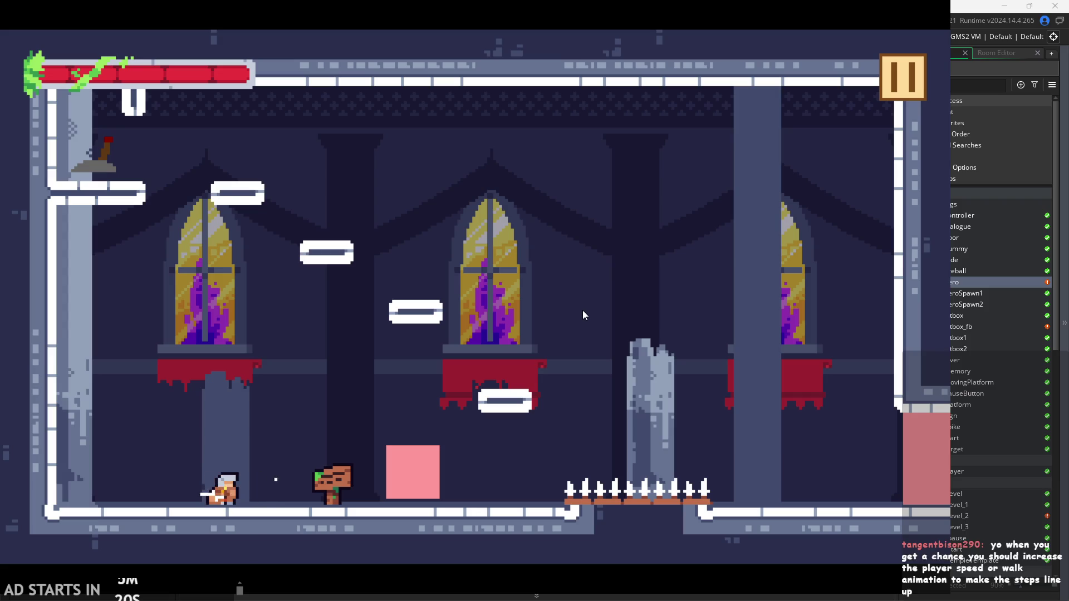
pyautogui.press('x')
pyautogui.press('Right')
pyautogui.press('z')
pyautogui.press('Left')
pyautogui.press('Right')
pyautogui.press('z')
pyautogui.press('z')
pyautogui.press('Right')
pyautogui.press('z')
pyautogui.press('Left')
pyautogui.press('z')
pyautogui.press('z')
pyautogui.press('Right')
pyautogui.press('Left')
pyautogui.press('z')
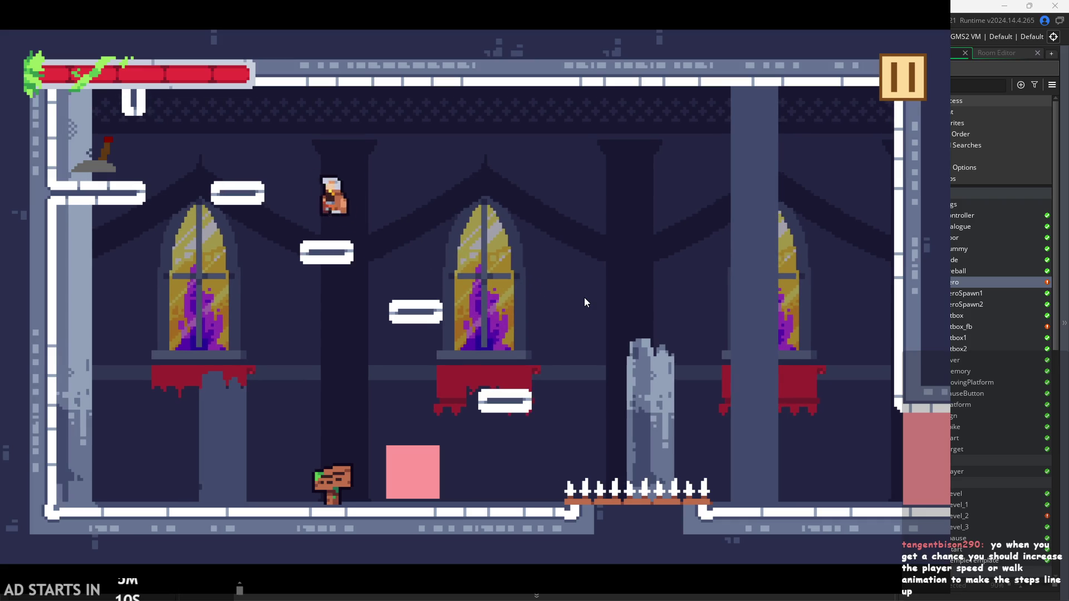
pyautogui.press('Left')
pyautogui.press('Right')
pyautogui.press('z')
pyautogui.press('Right')
pyautogui.press('z')
pyautogui.press('Left')
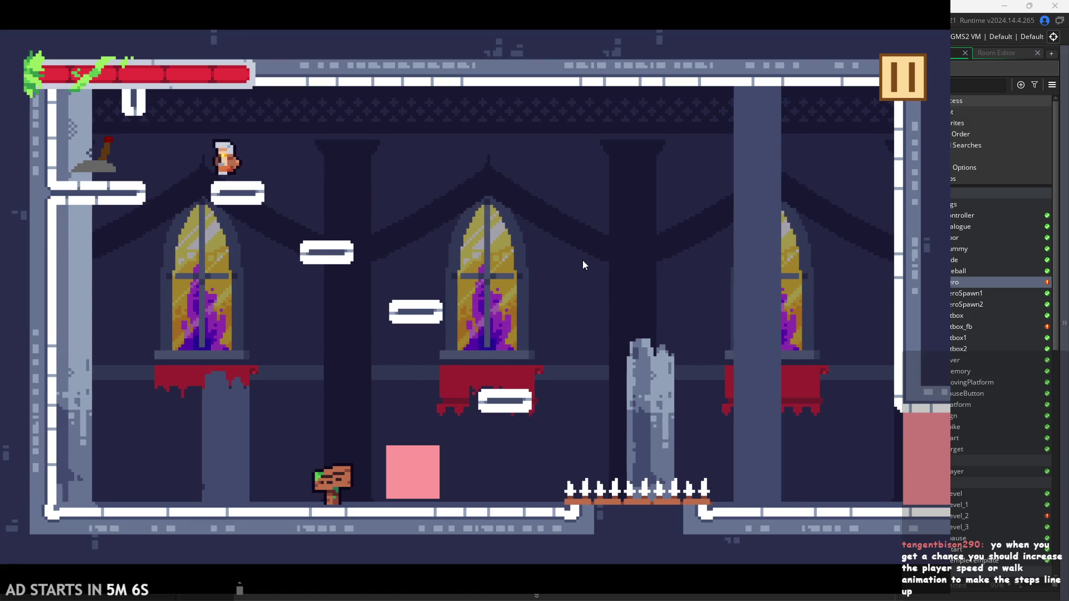
pyautogui.press('Right')
pyautogui.press('z')
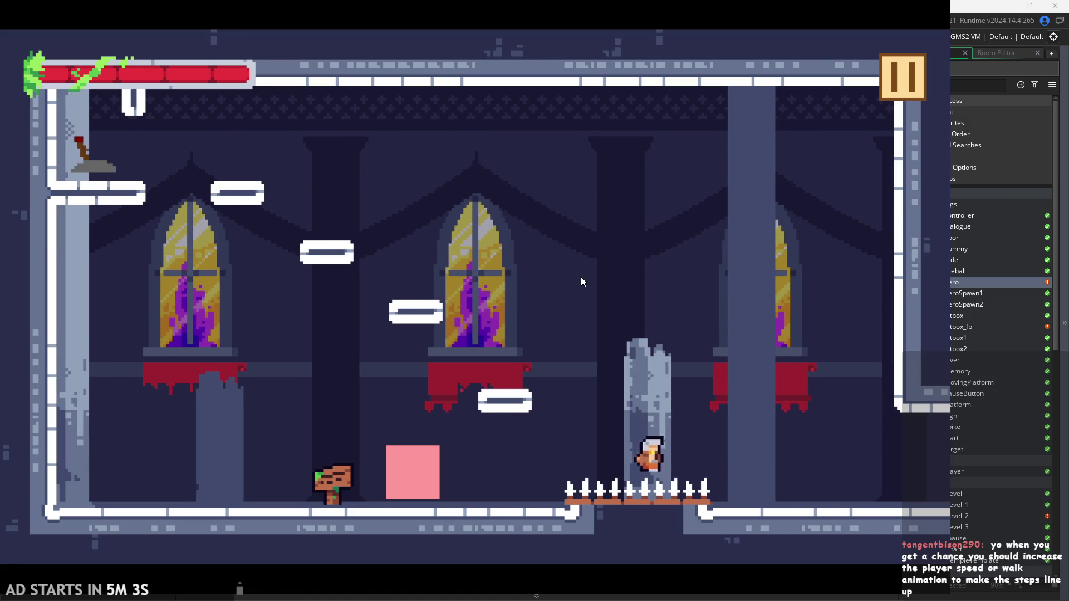
# In the training room, slash the dummy and the targets with attacks and dashes
pyautogui.press('Right')
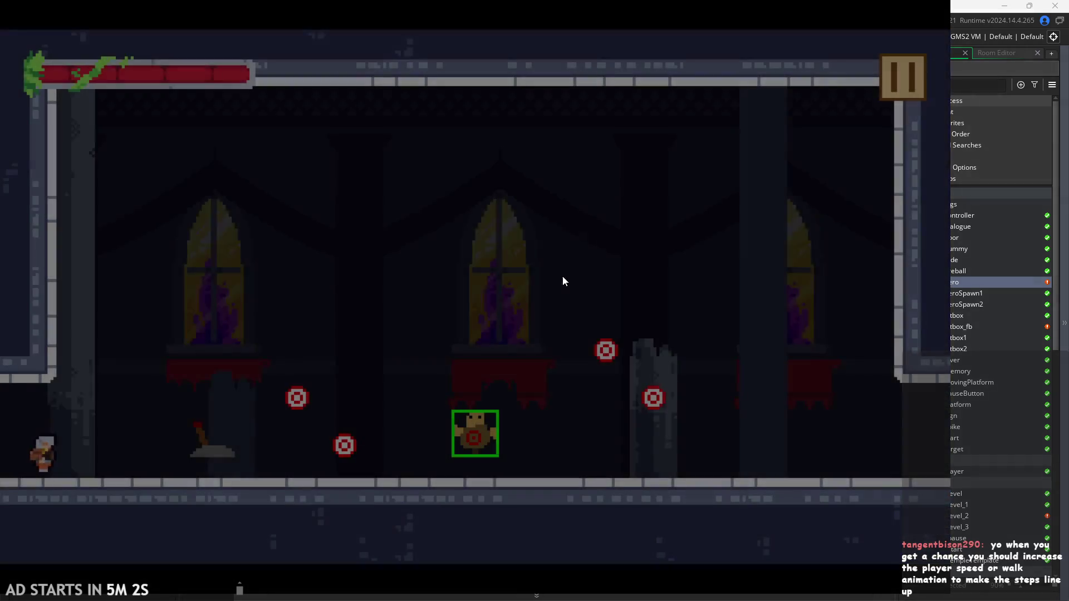
pyautogui.press('x')
pyautogui.press('Right')
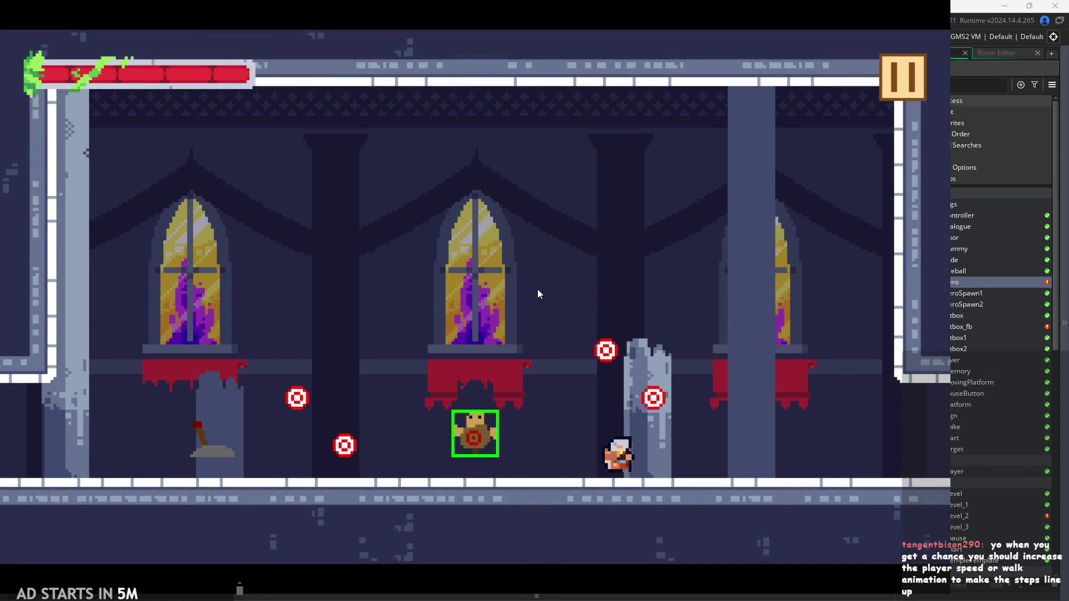
pyautogui.press('Left')
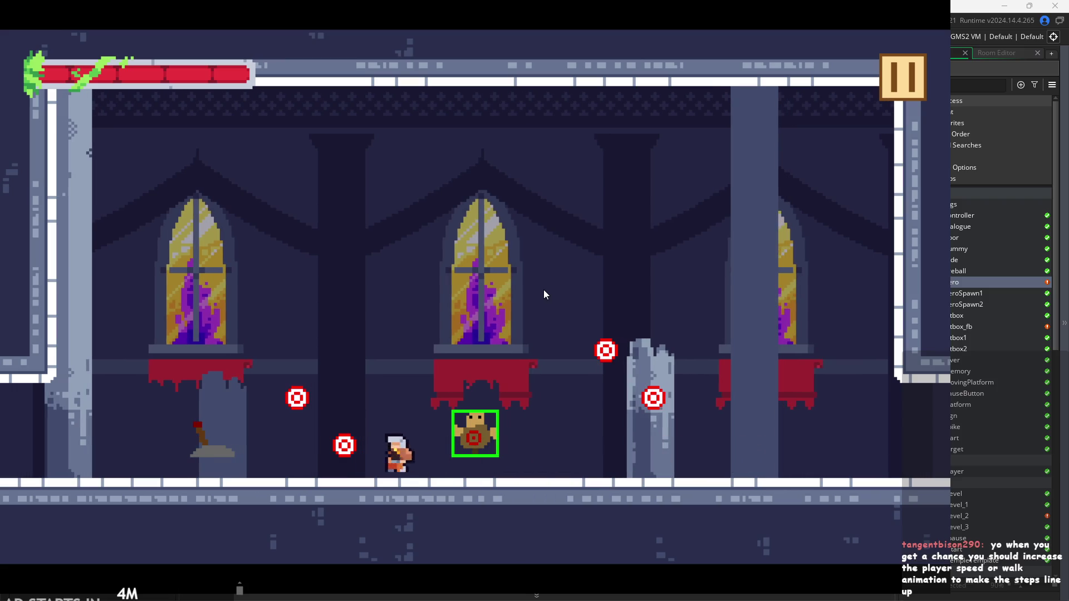
pyautogui.press('Right')
pyautogui.press('Left')
pyautogui.press('x')
pyautogui.press('Left')
pyautogui.press('x')
pyautogui.press('Right')
pyautogui.press('space')
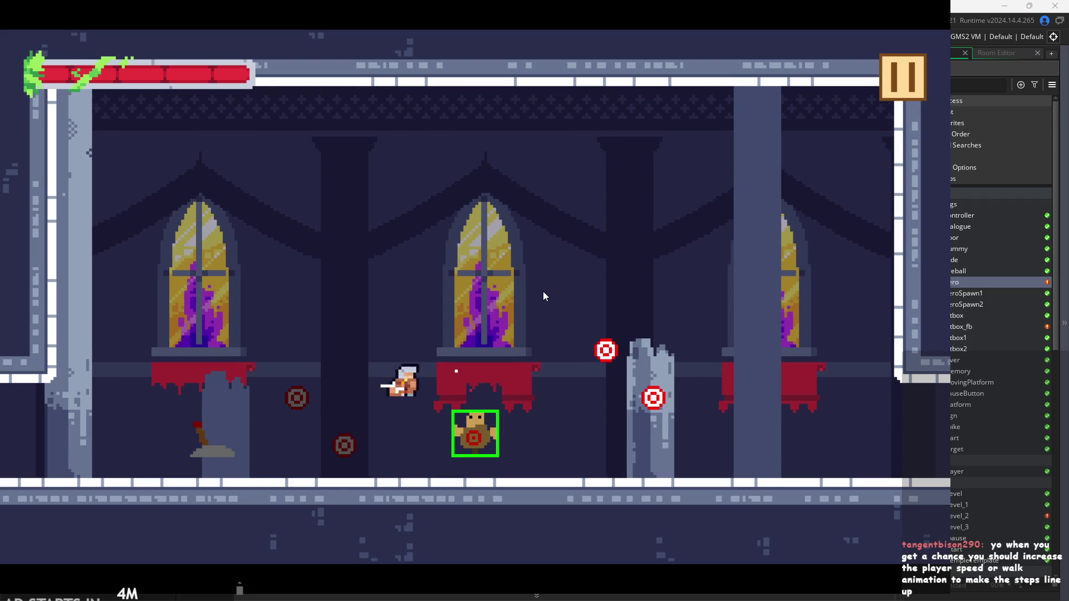
pyautogui.press('x')
pyautogui.press('Right')
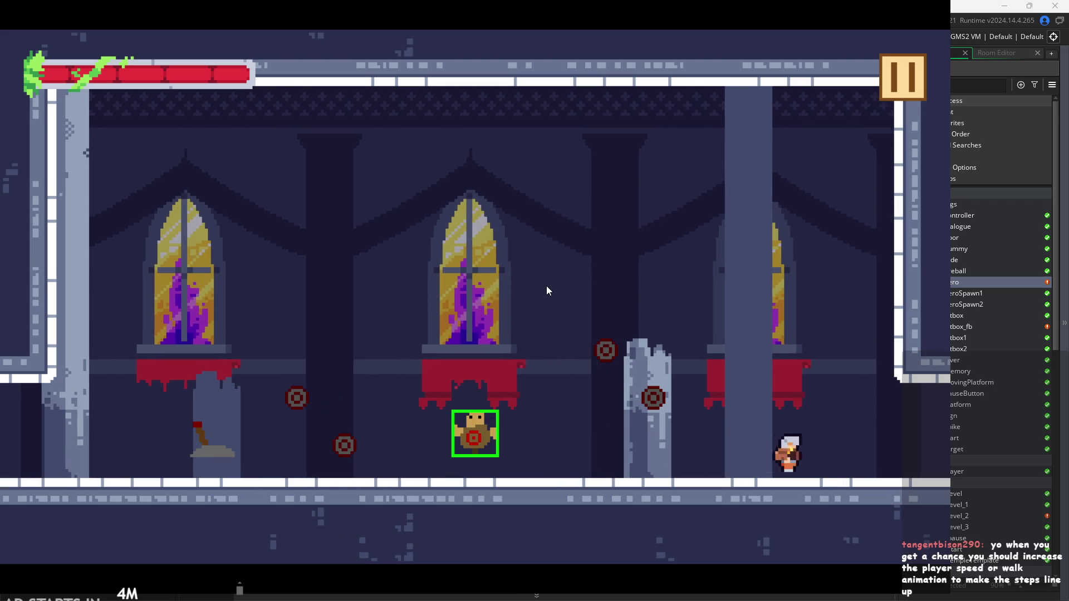
pyautogui.press('Left')
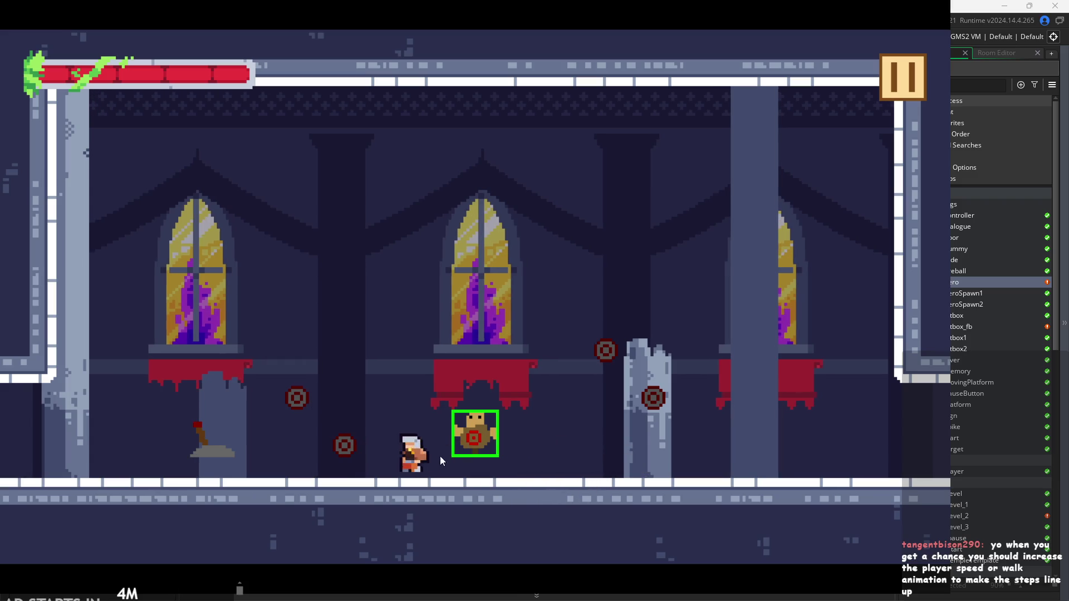
pyautogui.press('Left')
pyautogui.press('Right')
pyautogui.press('x')
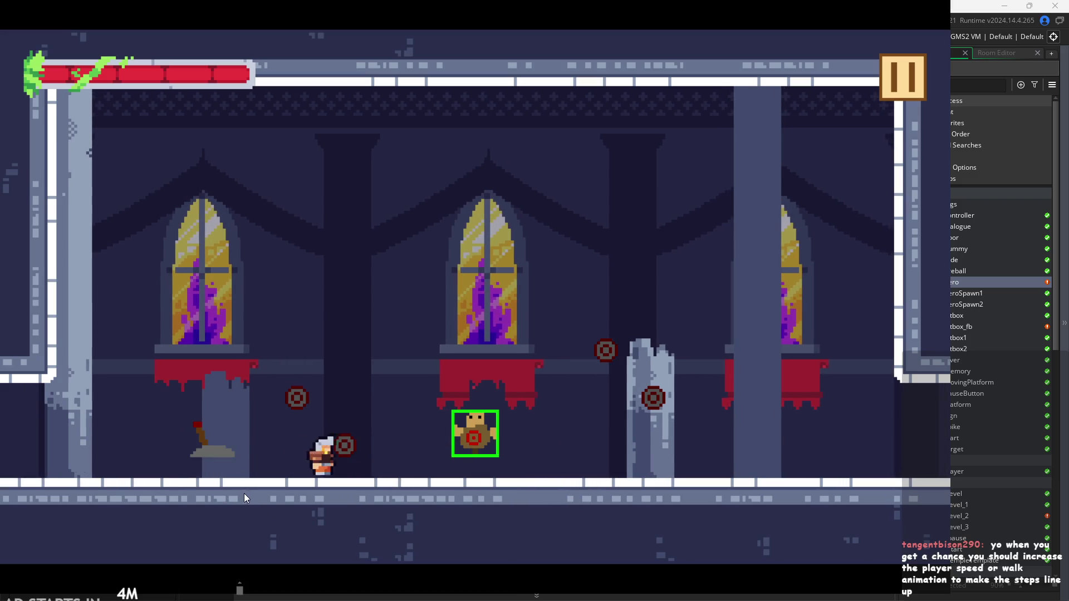
pyautogui.press('Right')
pyautogui.press('Left')
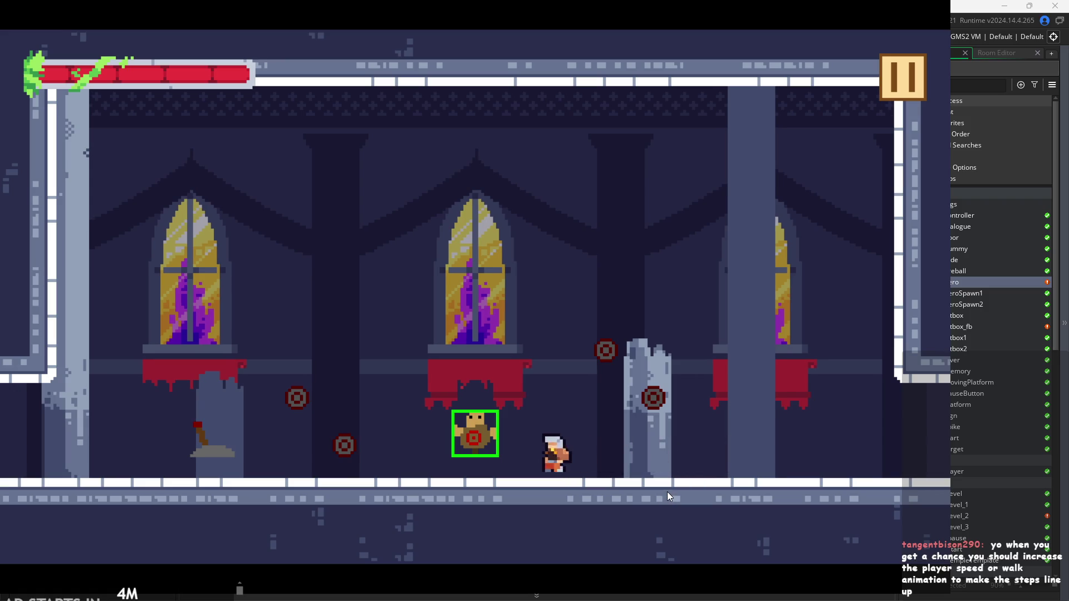
# Pause and resume the game several times, exit to the IDE, and open obj_fade
pyautogui.click(899, 75)
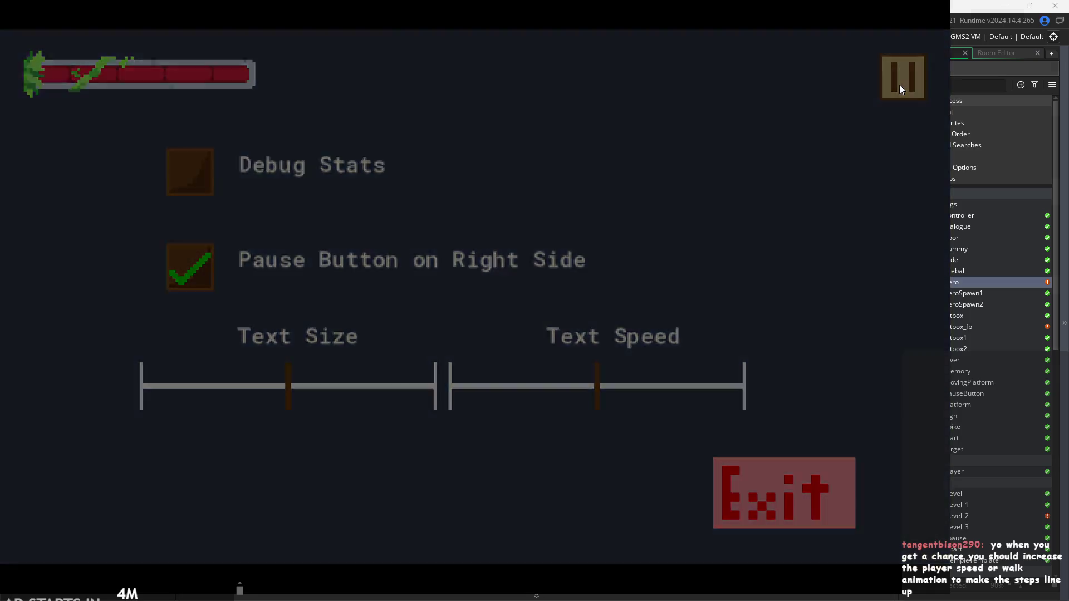
pyautogui.click(899, 85)
pyautogui.click(904, 75)
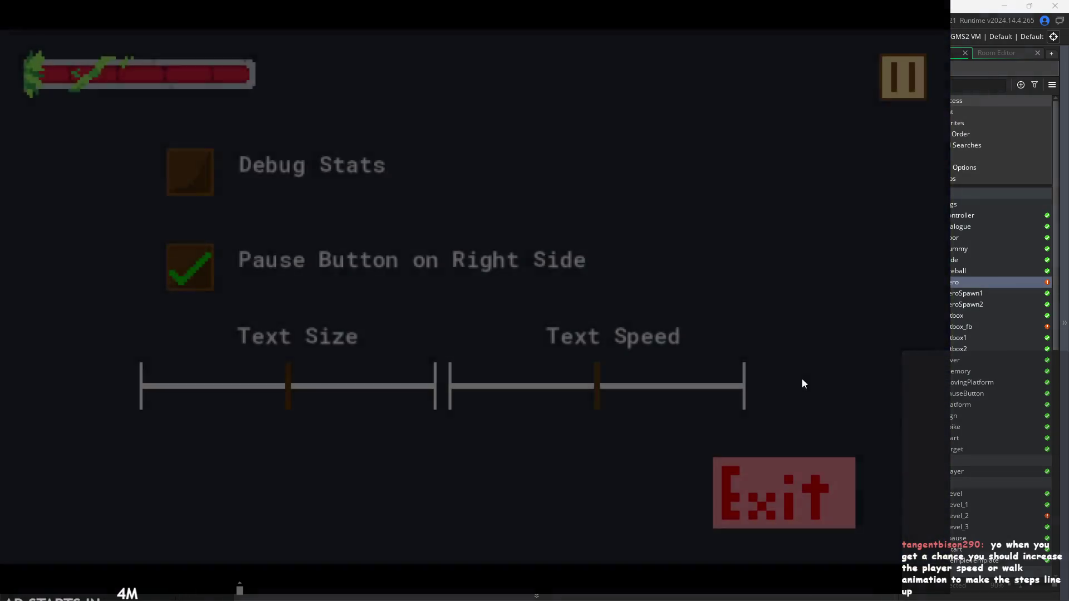
pyautogui.click(881, 101)
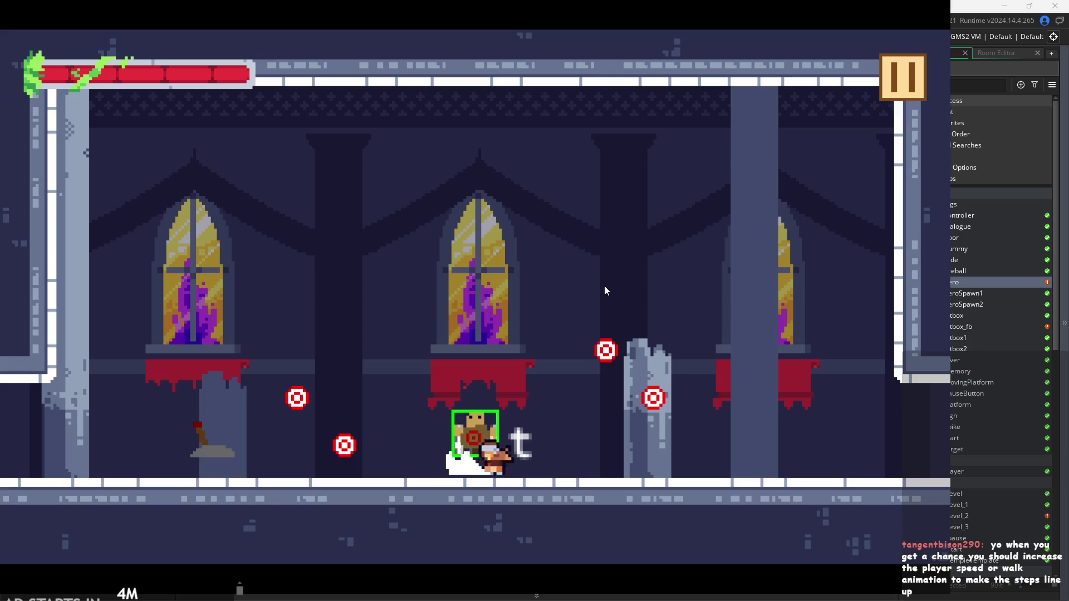
pyautogui.click(893, 77)
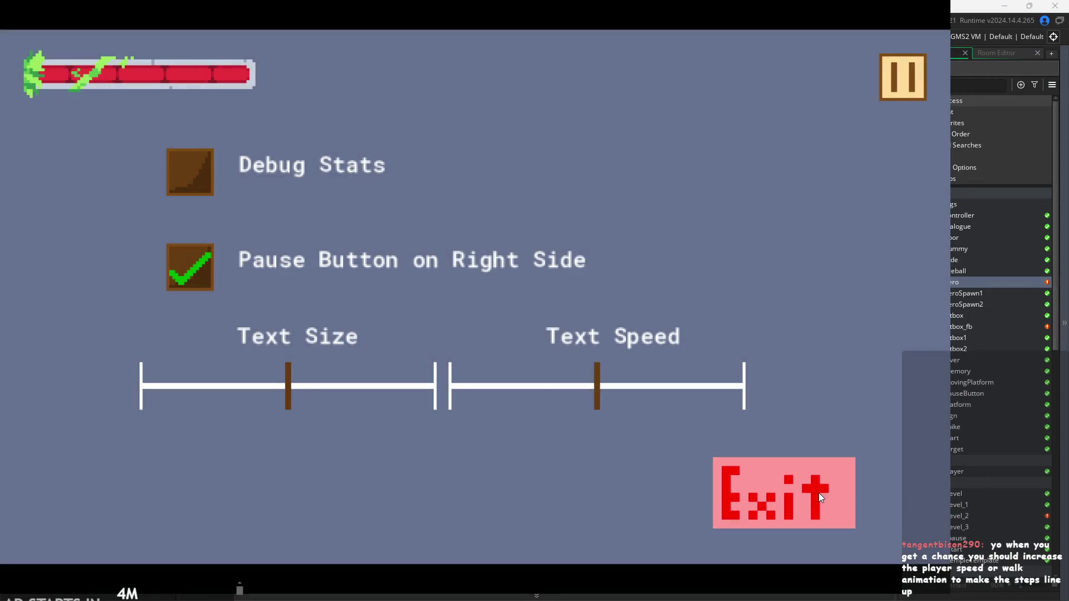
pyautogui.click(818, 492)
pyautogui.doubleClick(980, 261)
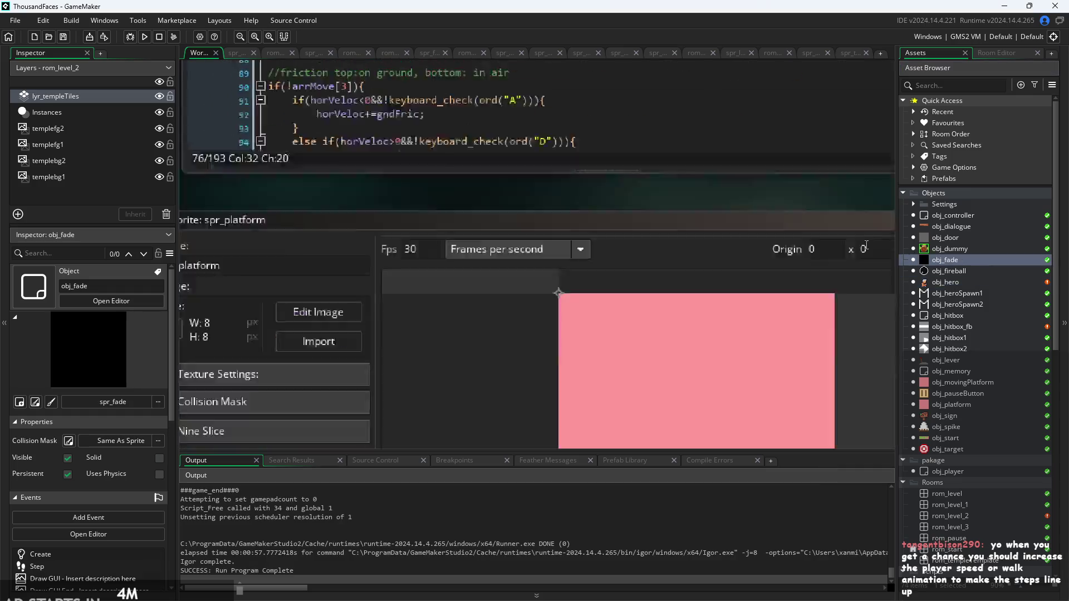
# Review obj_fade's Step code fade-out condition and its Create code
pyautogui.moveTo(710, 274); pyautogui.dragTo(376, 283)
pyautogui.scroll(1, 481, 287)
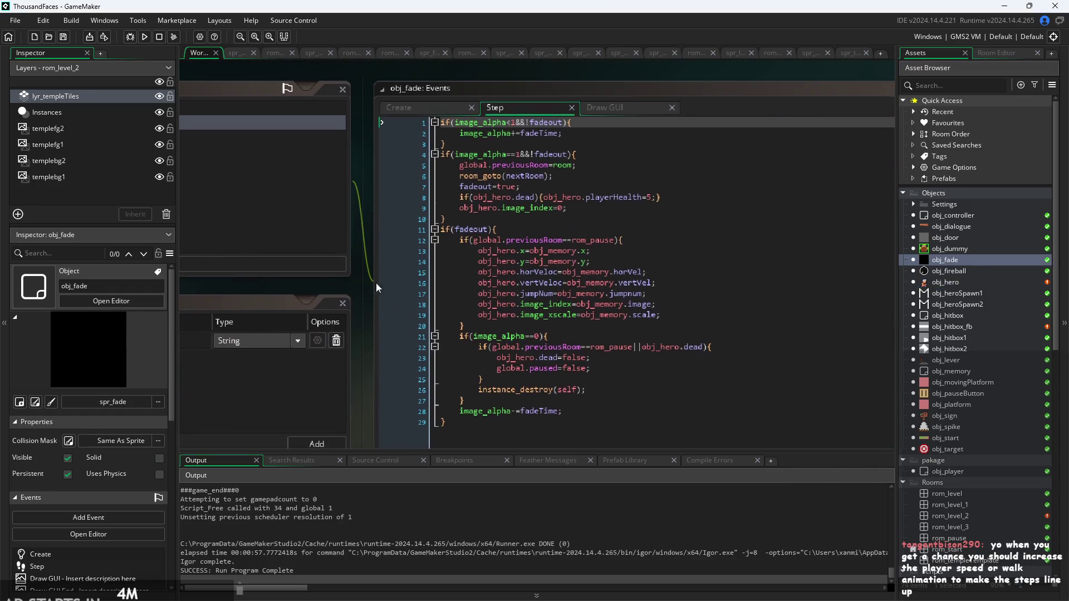
pyautogui.scroll(1, 362, 308)
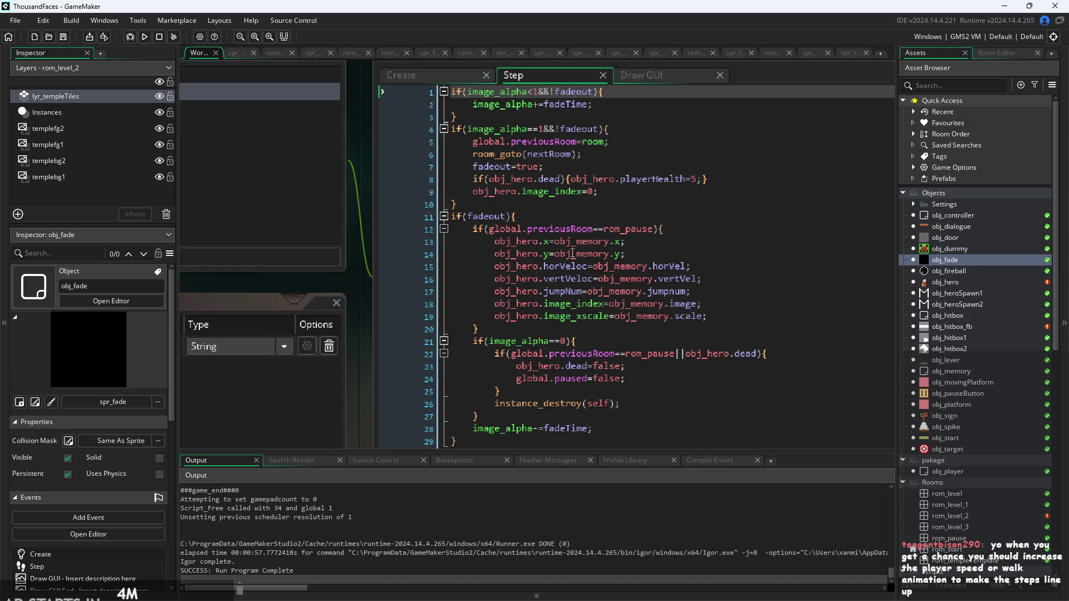
pyautogui.click(612, 141)
pyautogui.click(616, 129)
pyautogui.click(452, 79)
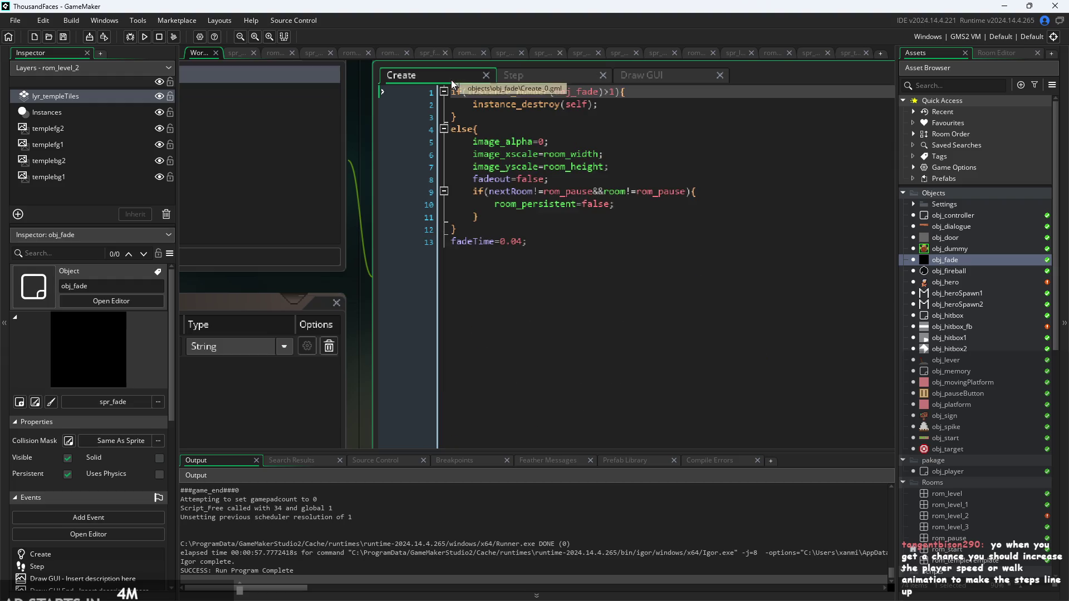
pyautogui.click(539, 81)
pyautogui.scroll(-1, 634, 259)
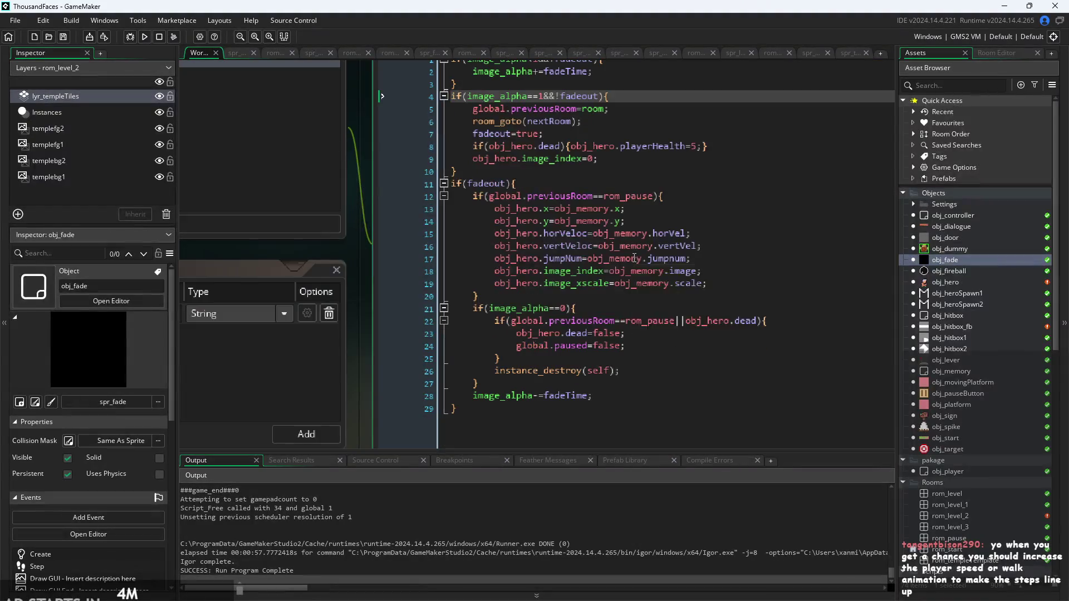
# Add obj_hero.attacking=false as line 20 after the scale restore, using autocomplete
pyautogui.click(747, 271)
pyautogui.click(748, 285)
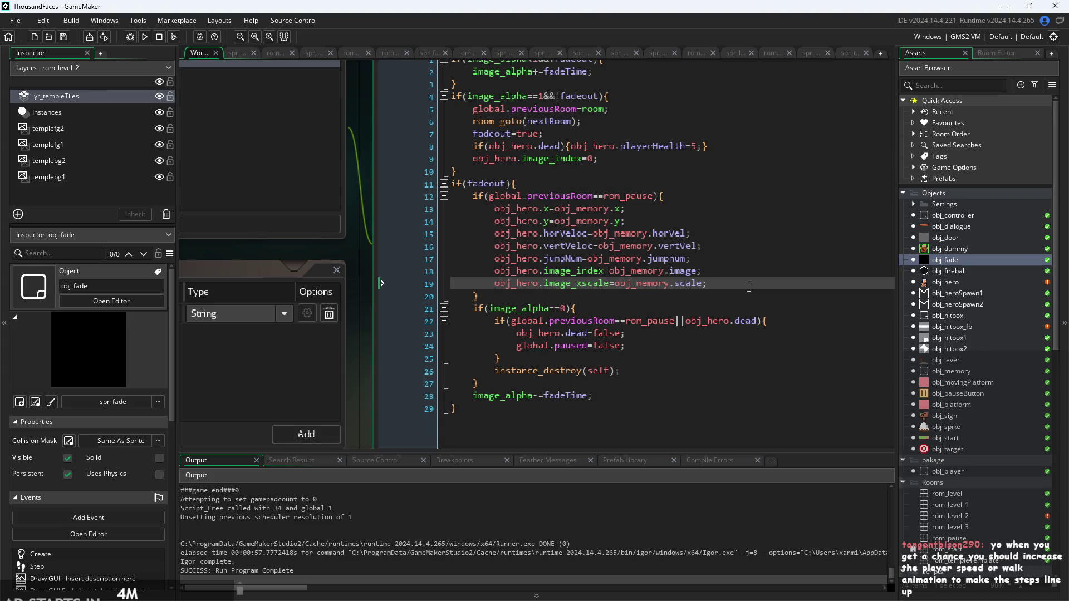
pyautogui.press('Return')
pyautogui.write('obj_')
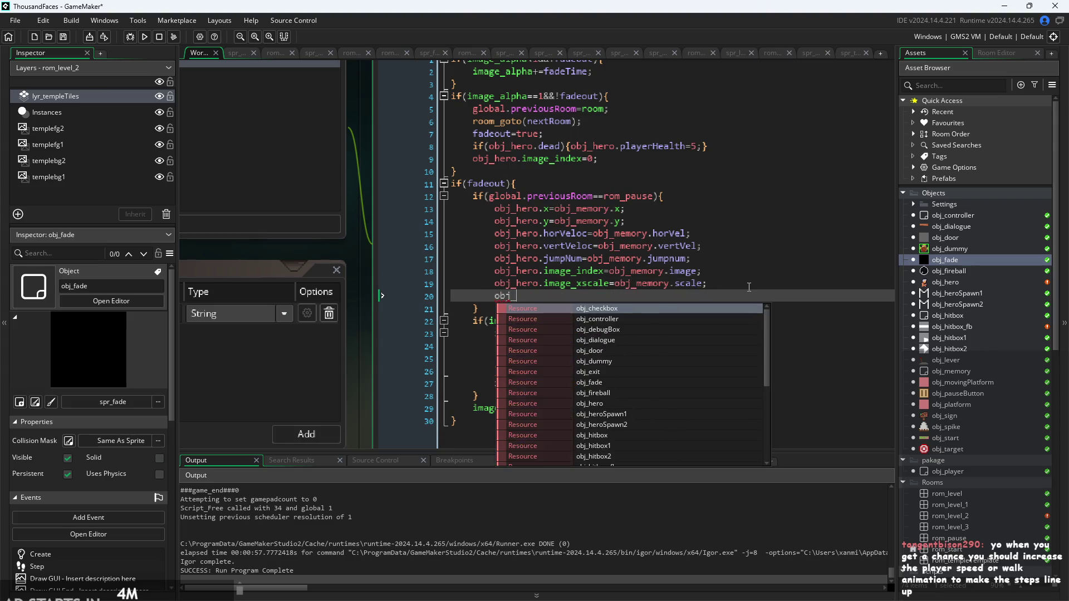
pyautogui.write('hero.atta')
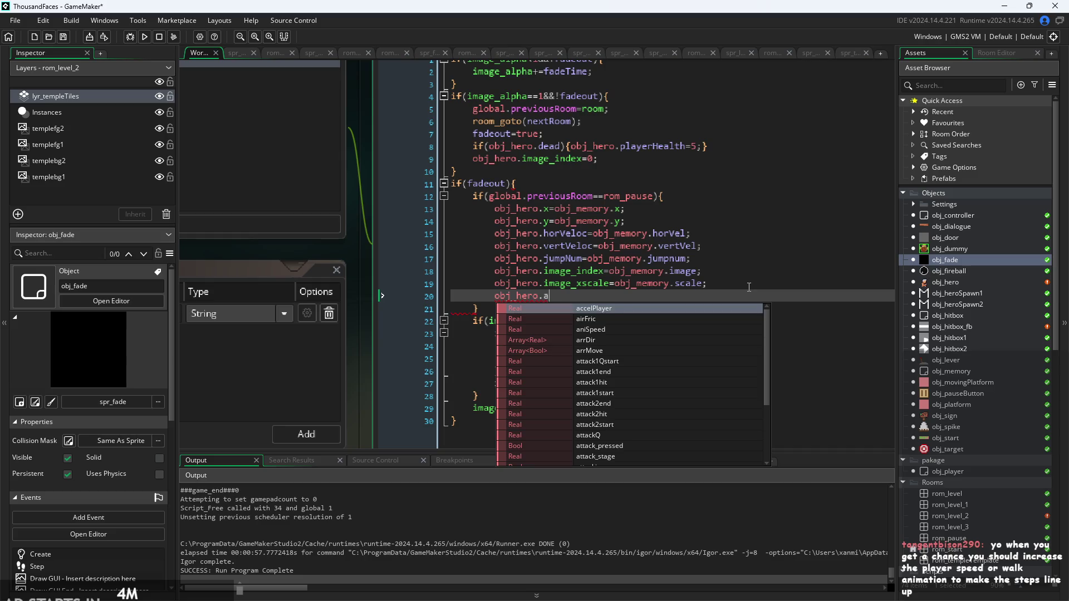
pyautogui.press('Down')
pyautogui.press('Down')
pyautogui.press('Down')
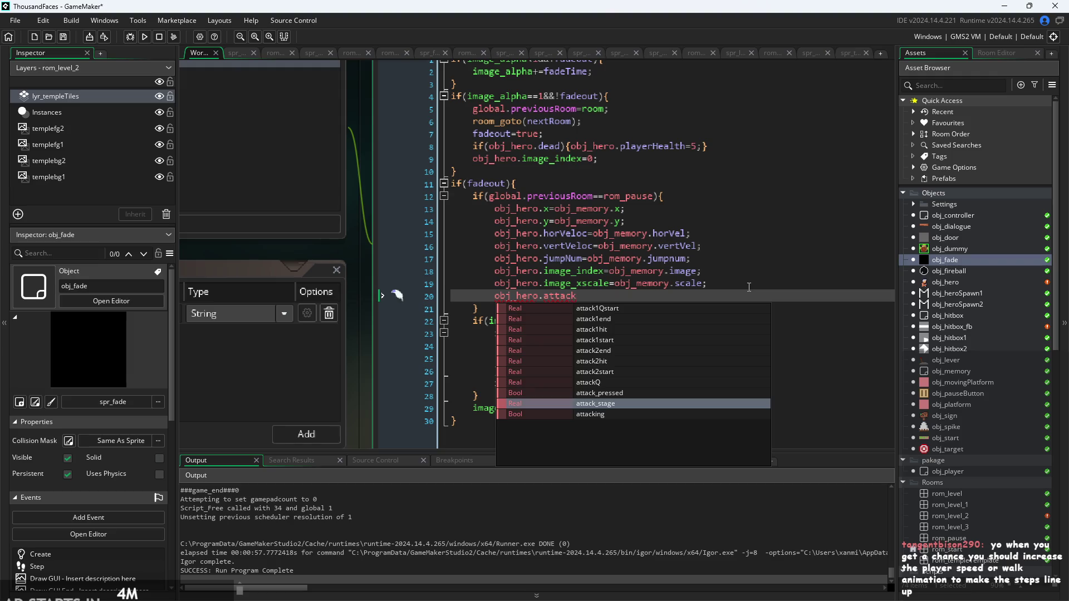
pyautogui.press('Return')
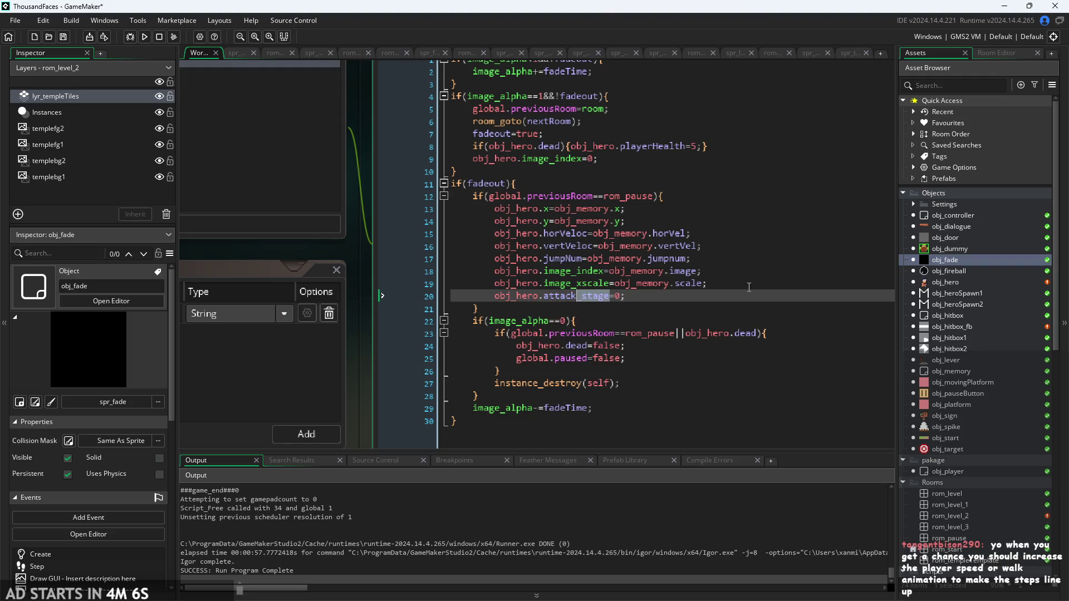
pyautogui.press('BackSpace')
pyautogui.press('Down')
pyautogui.press('Down')
pyautogui.press('Down')
pyautogui.press('Down')
pyautogui.press('Down')
pyautogui.press('Down')
pyautogui.press('Return')
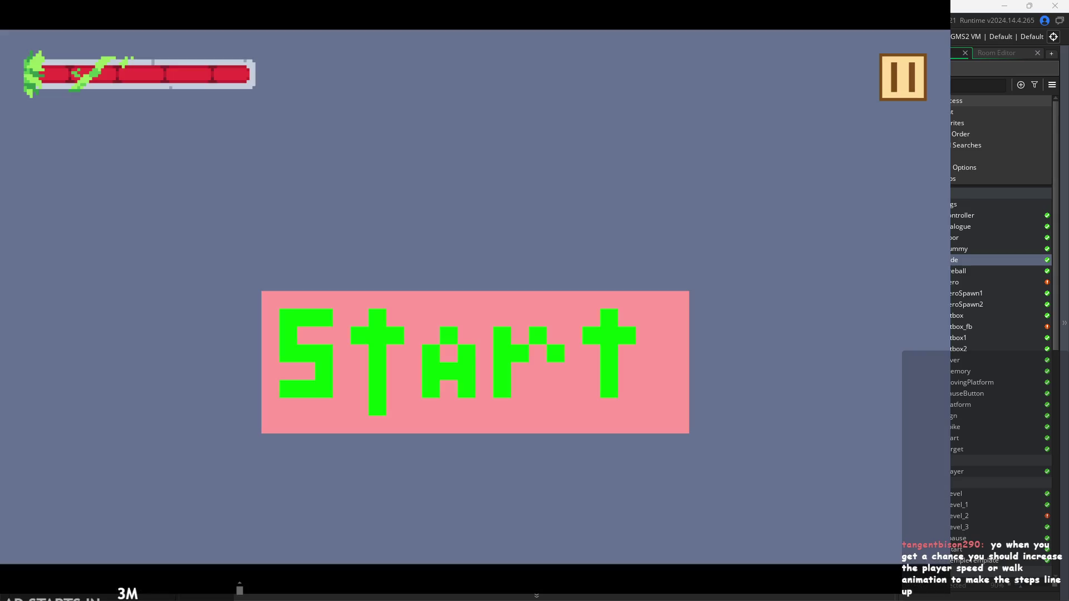
# Start the game, pause and resume it, then exit back to the obj_fade code
pyautogui.click(510, 367)
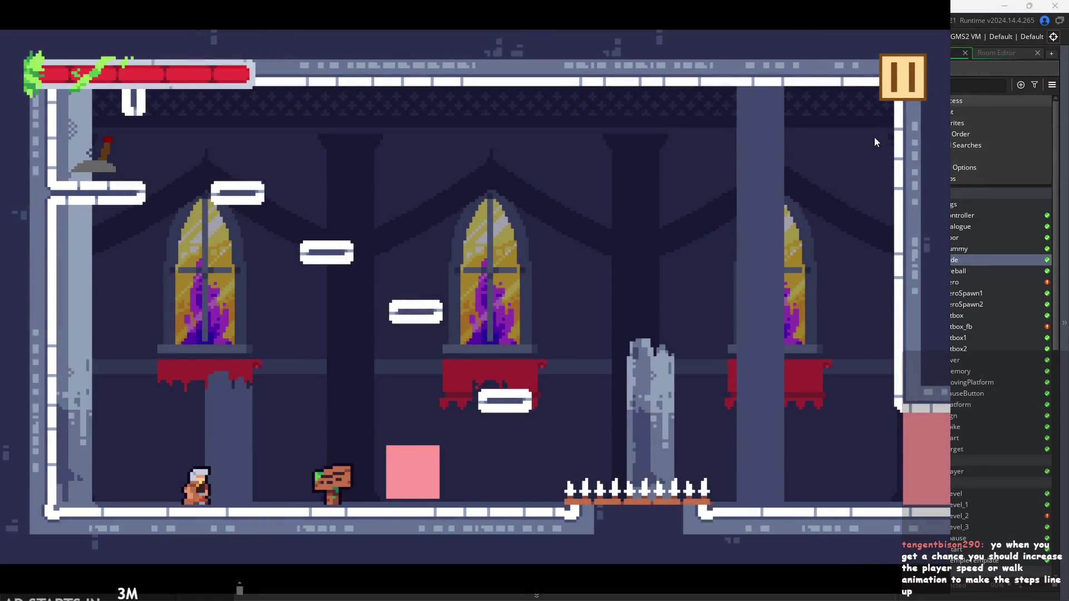
pyautogui.click(893, 71)
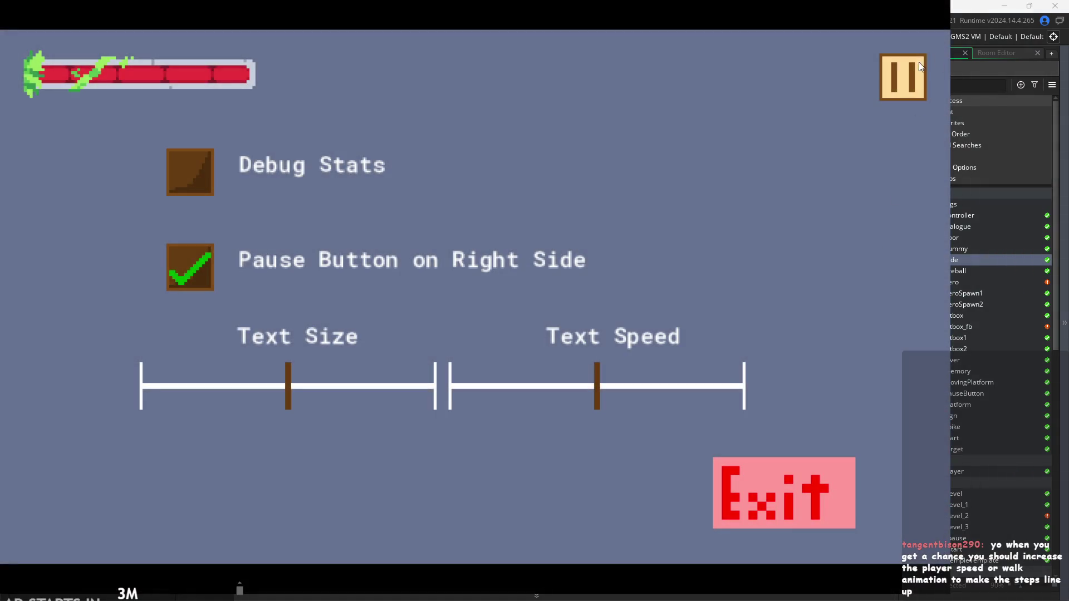
pyautogui.click(911, 75)
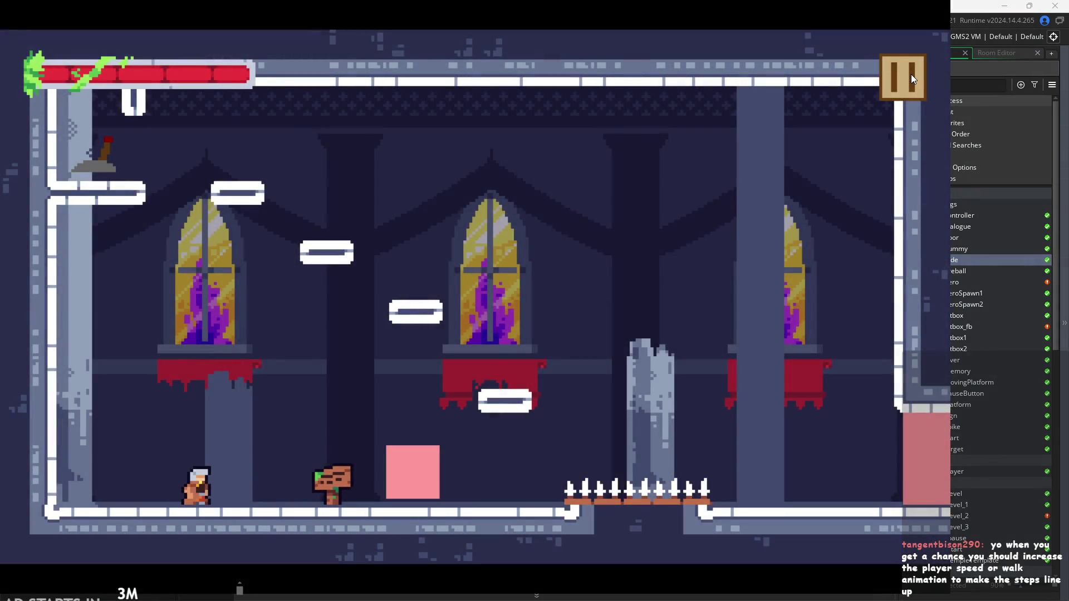
pyautogui.click(911, 74)
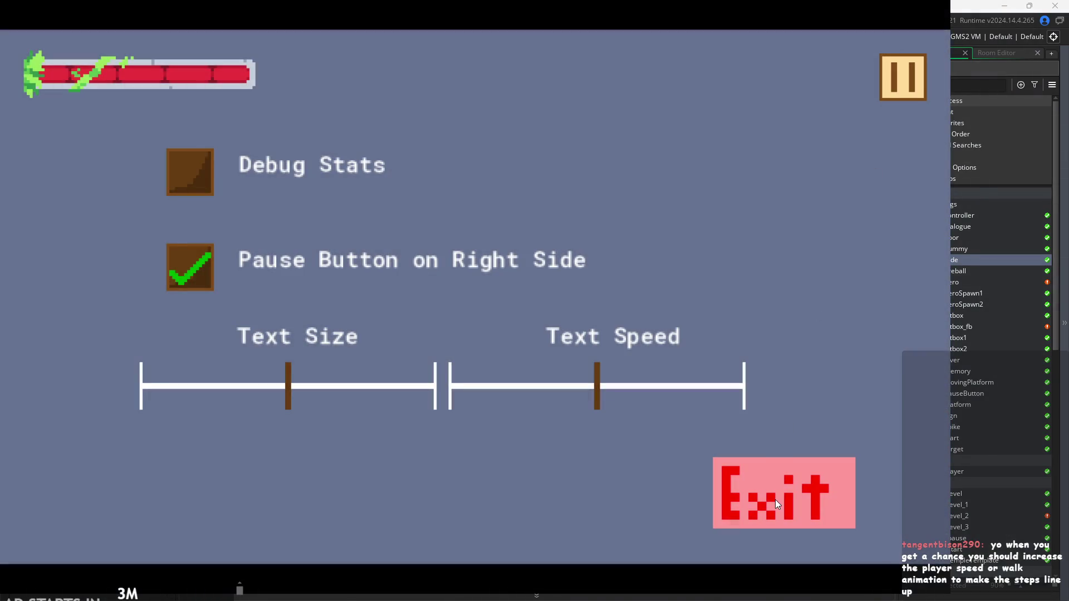
pyautogui.click(774, 500)
pyautogui.keyDown('ctrl'); pyautogui.scroll(2, 641, 297); pyautogui.keyUp('ctrl')
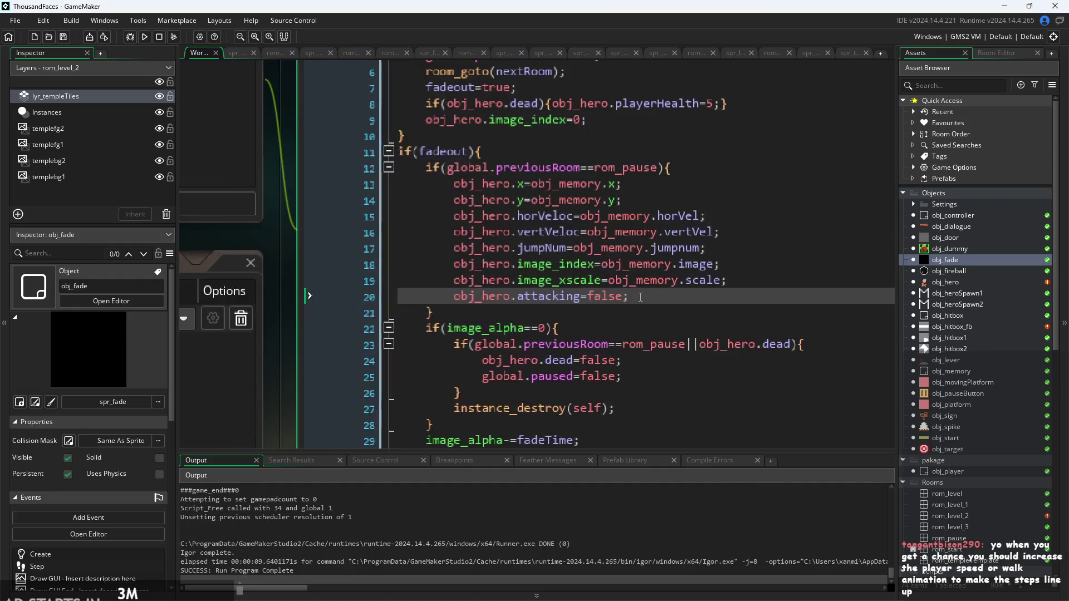
# Add obj_hero.attack_stage=0 and obj_hero.attack_pressed=false reset lines, then run the game
pyautogui.keyDown('ctrl'); pyautogui.scroll(-1, 640, 297); pyautogui.keyUp('ctrl')
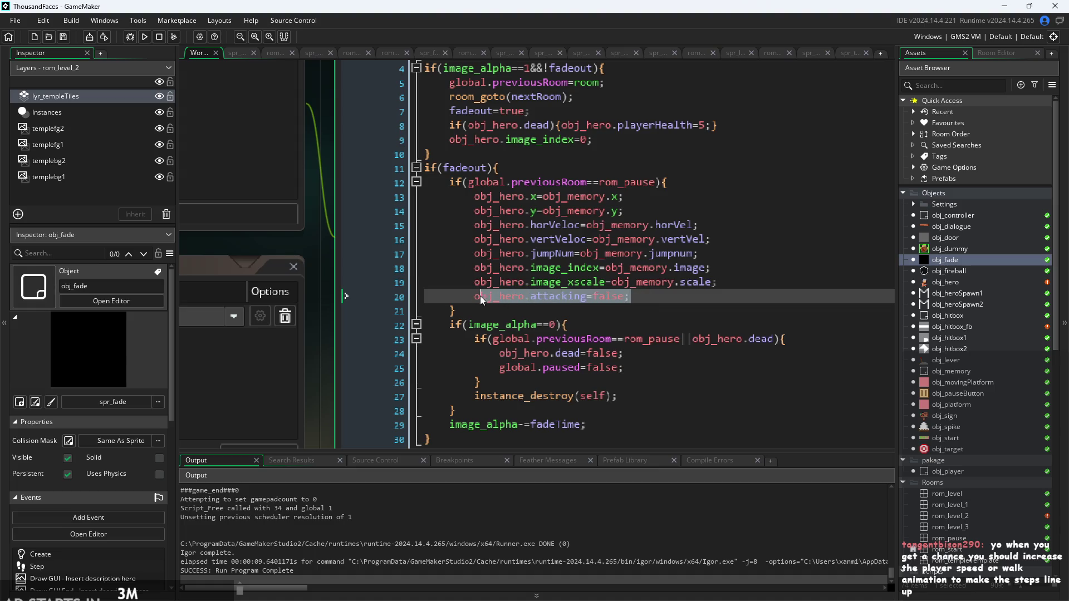
pyautogui.click(647, 296)
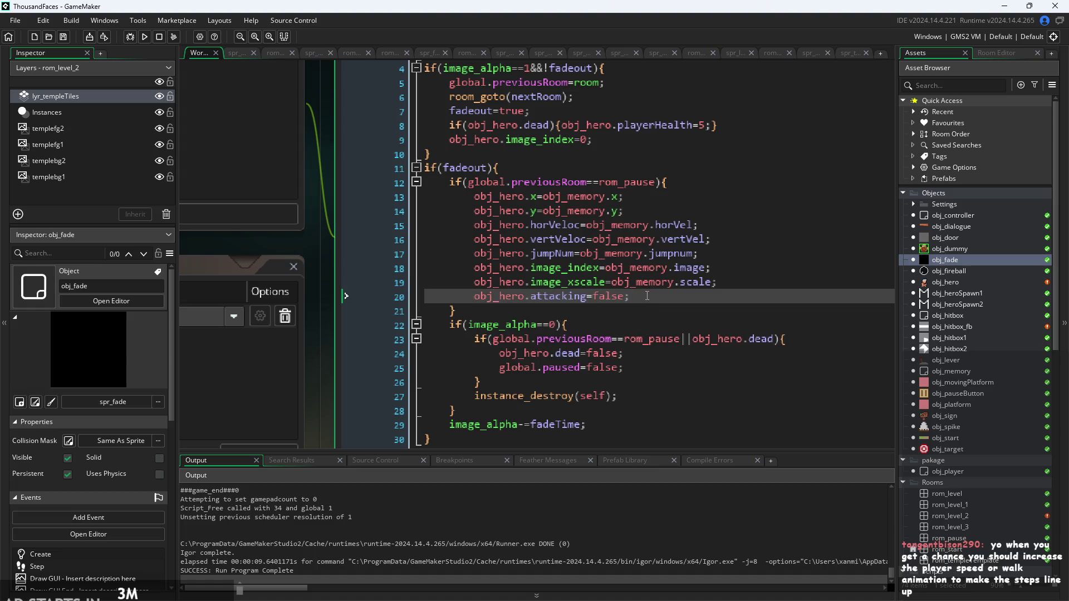
pyautogui.hotkey('ctrl', 'd')
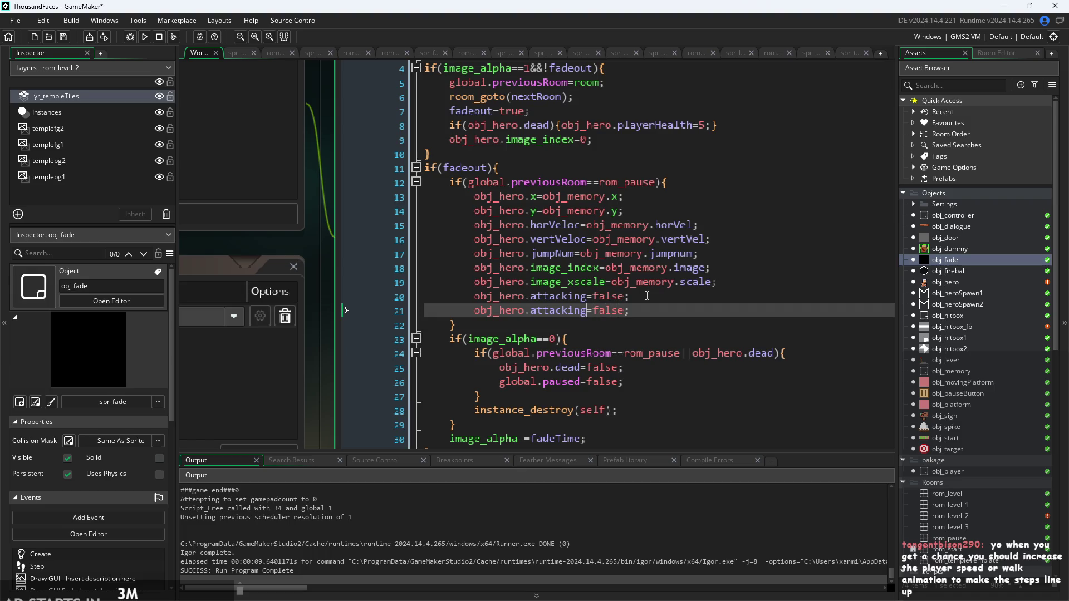
pyautogui.press('BackSpace')
pyautogui.press('BackSpace')
pyautogui.press('BackSpace')
pyautogui.press('Down')
pyautogui.press('Down')
pyautogui.press('Return')
pyautogui.write('0')
pyautogui.press('Return')
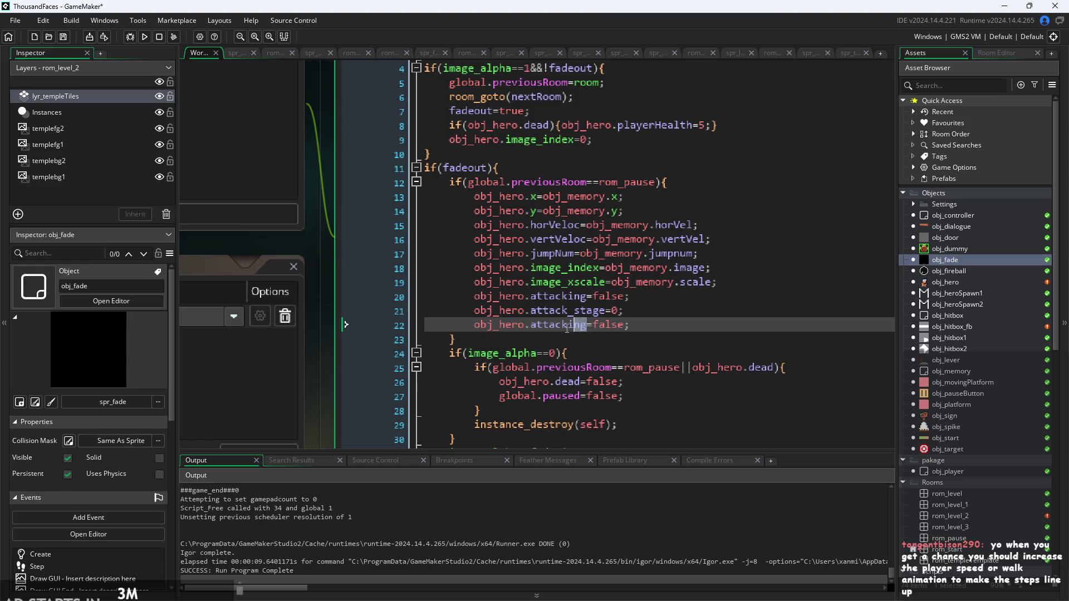
pyautogui.press('BackSpace')
pyautogui.press('BackSpace')
pyautogui.press('BackSpace')
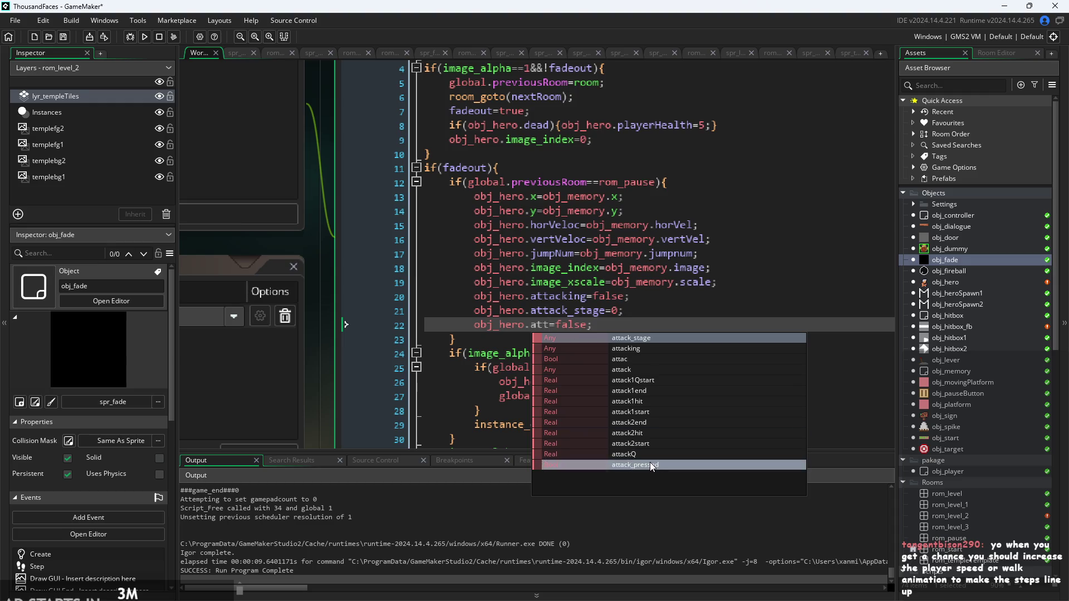
pyautogui.click(650, 464)
pyautogui.click(704, 340)
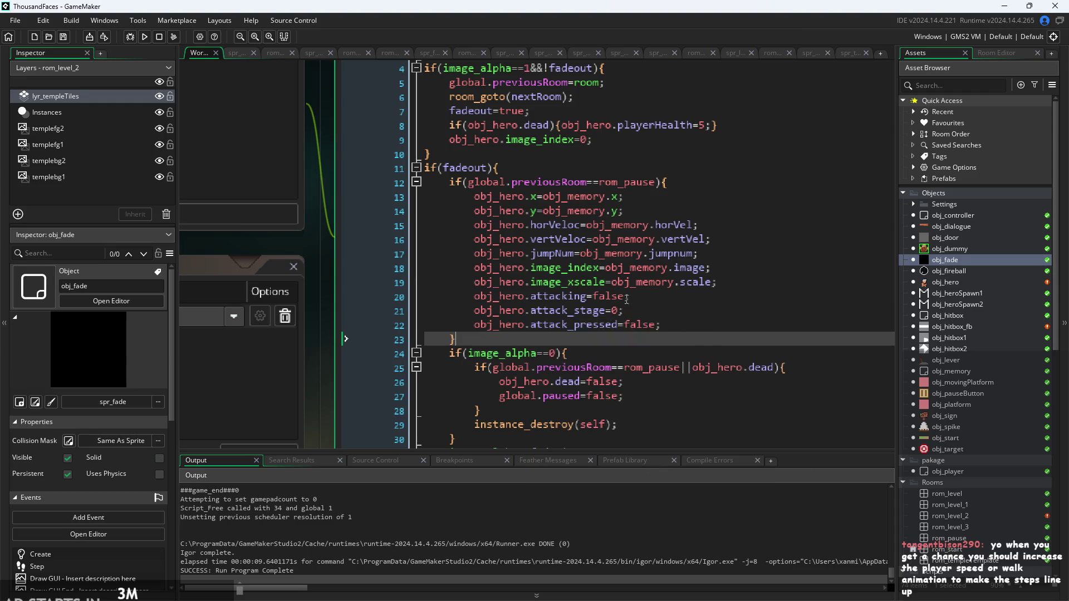
pyautogui.click(144, 36)
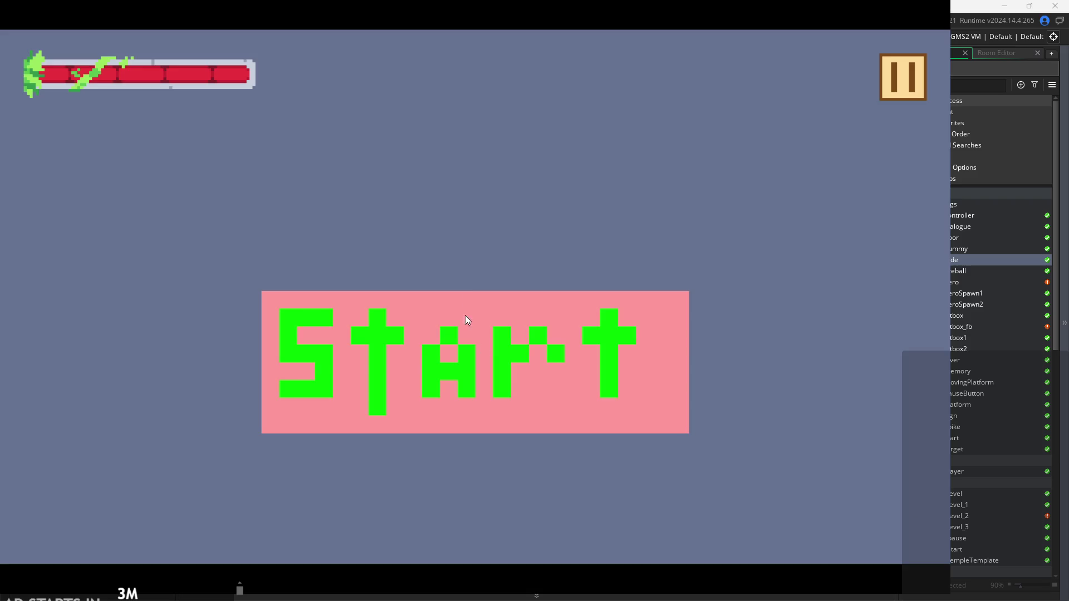
# Start the game into the first level, then pause and resume it
pyautogui.click(466, 315)
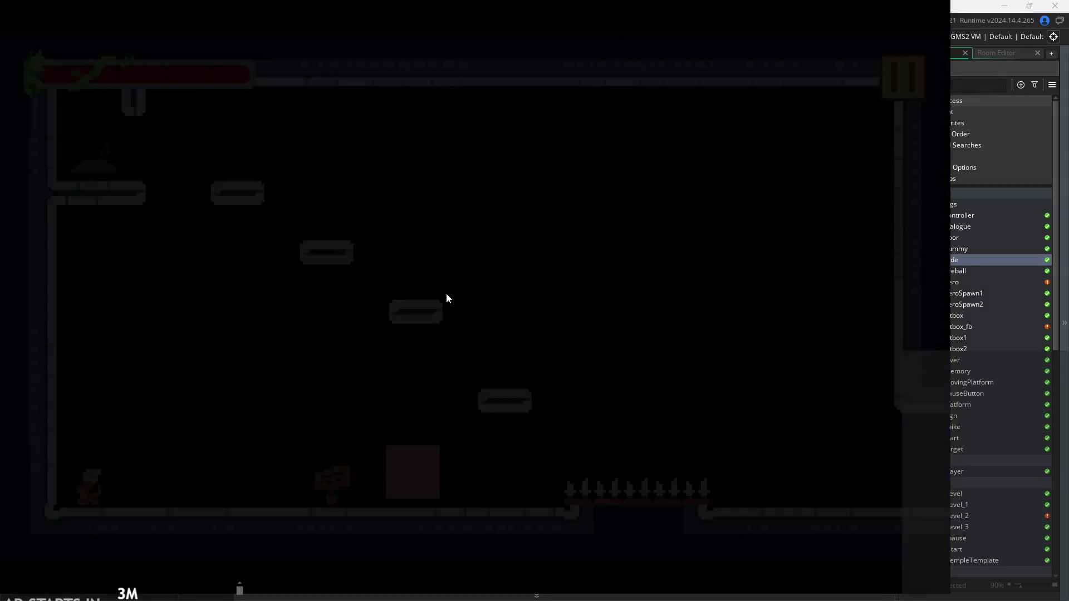
pyautogui.click(915, 85)
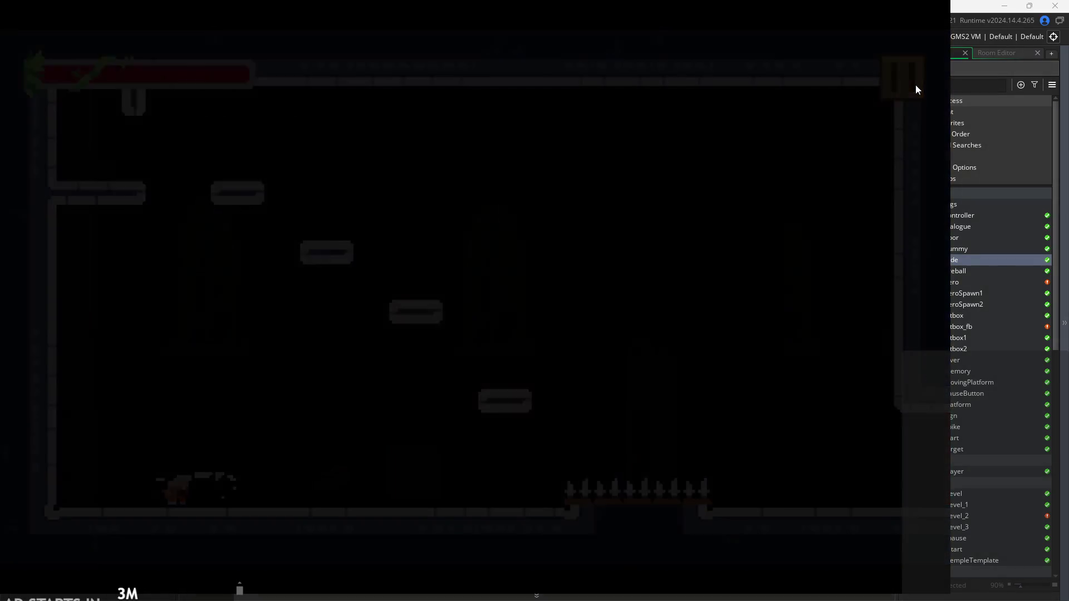
pyautogui.click(915, 85)
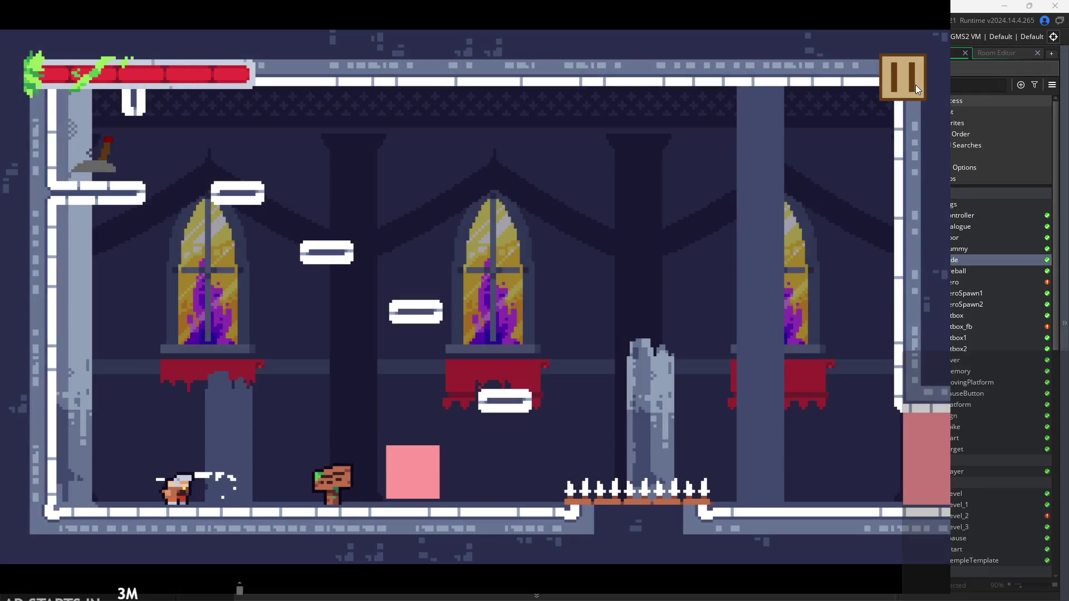
# Run, jump and slash the hero left and right, then pause and exit the game
pyautogui.press('Left')
pyautogui.press('Right')
pyautogui.press('Up')
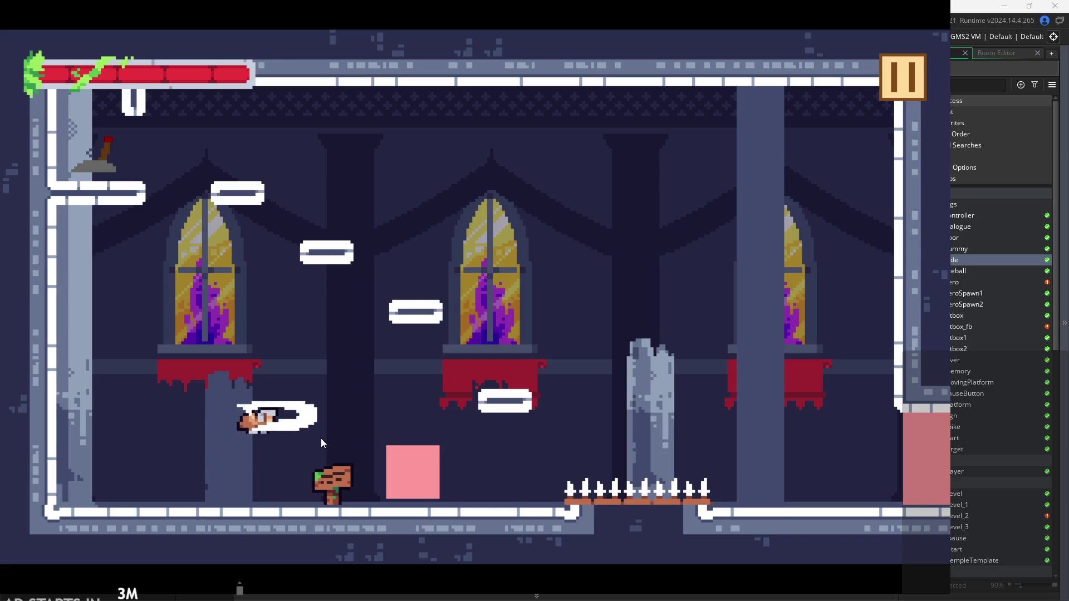
pyautogui.press('Right')
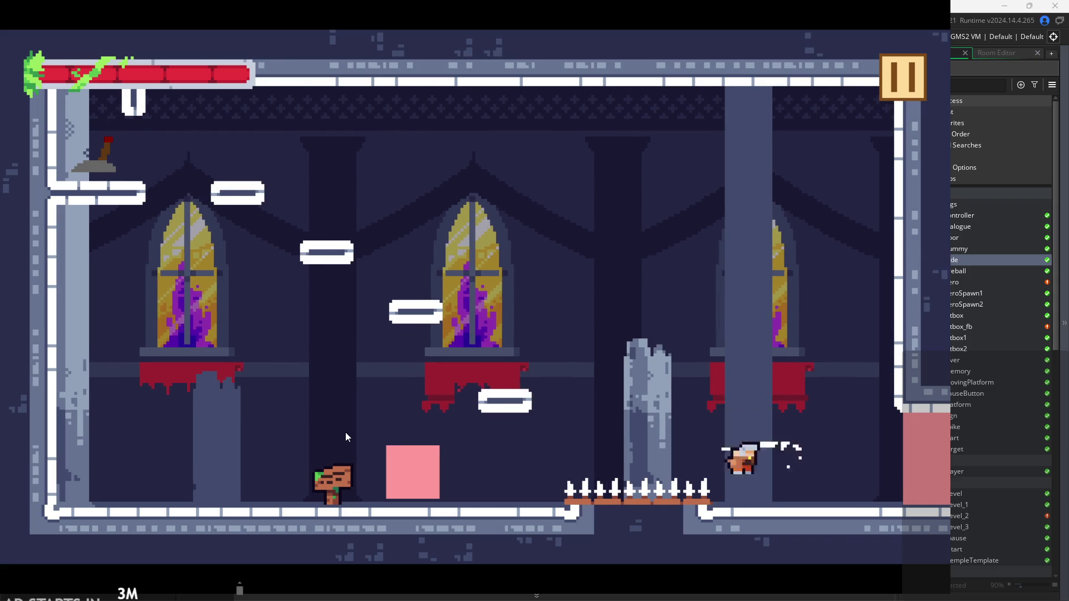
pyautogui.press('Left')
pyautogui.press('Up')
pyautogui.press('Up')
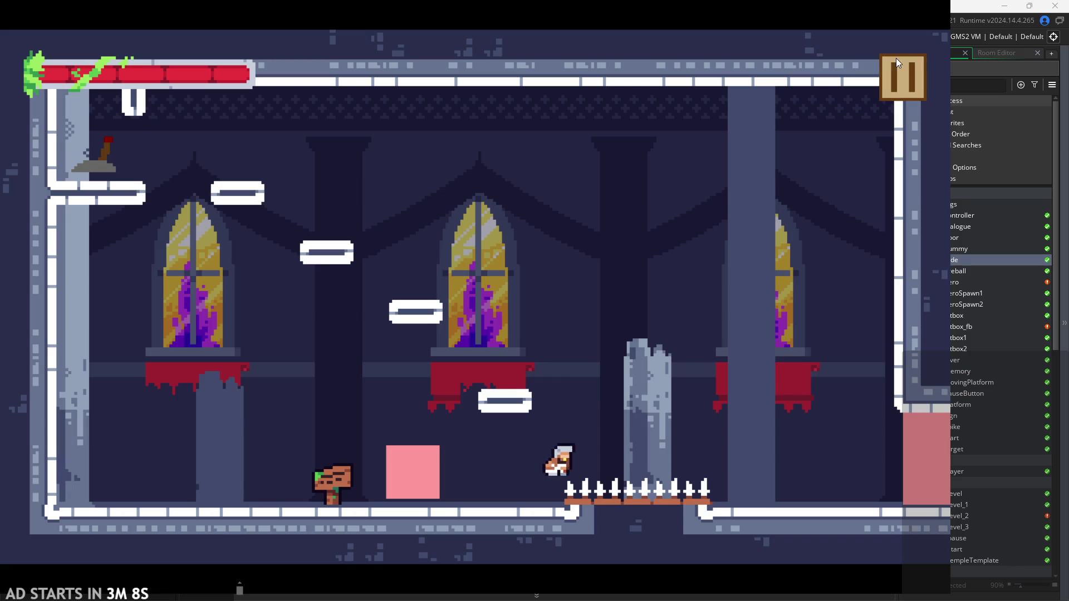
pyautogui.click(896, 58)
pyautogui.click(766, 494)
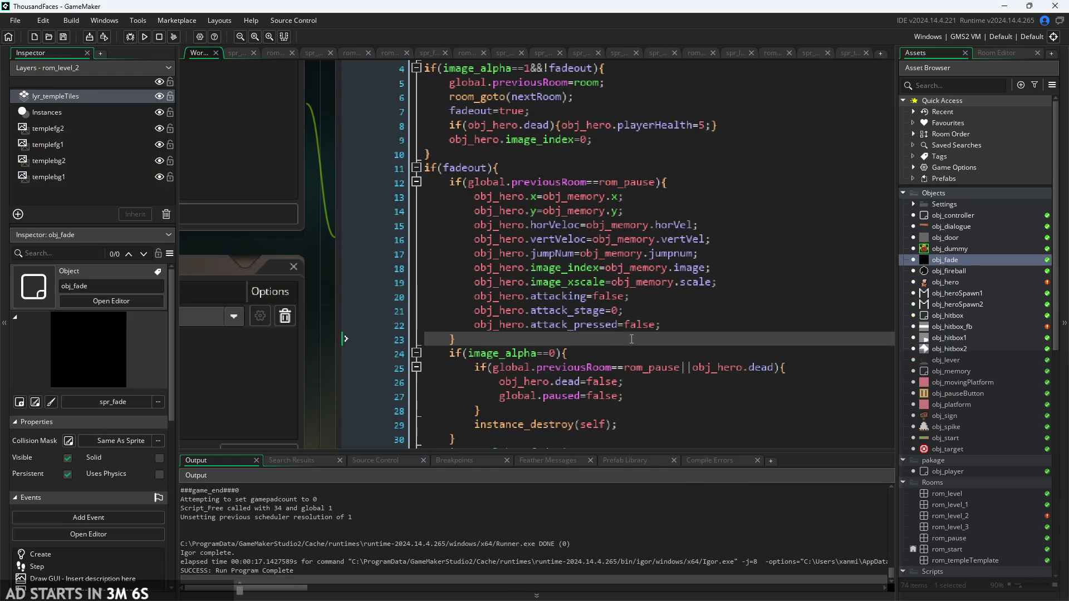
# Delete the attacking, attack_stage and attack_pressed reset lines from obj_fade's pause-resume block
pyautogui.click(680, 329)
pyautogui.press('Up')
pyautogui.press('Up')
pyautogui.press('Down')
pyautogui.press('Down')
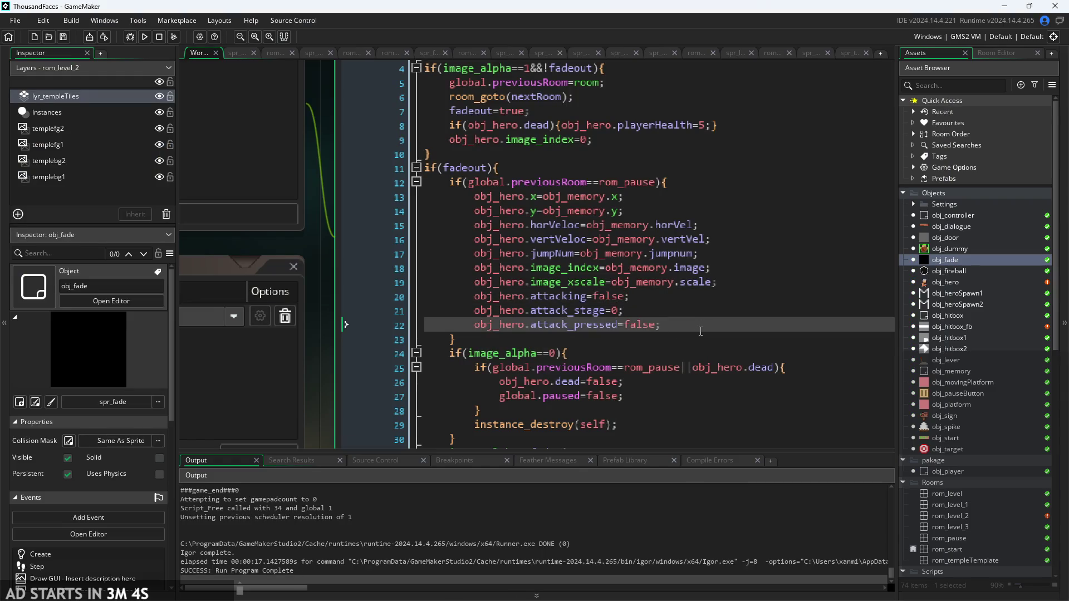
pyautogui.press('Return')
pyautogui.write('ob')
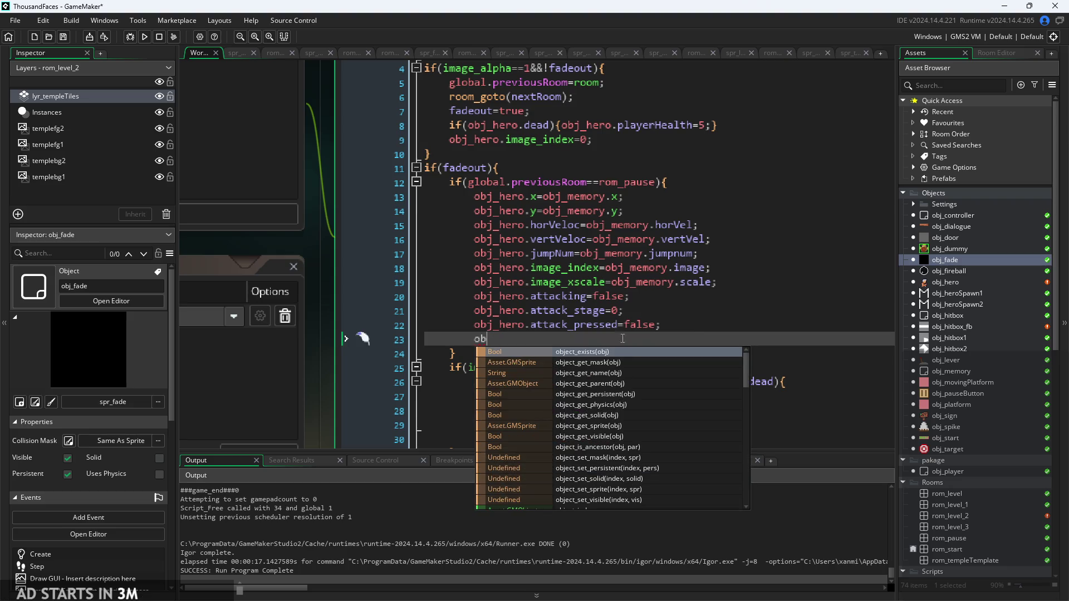
pyautogui.write('_j_her')
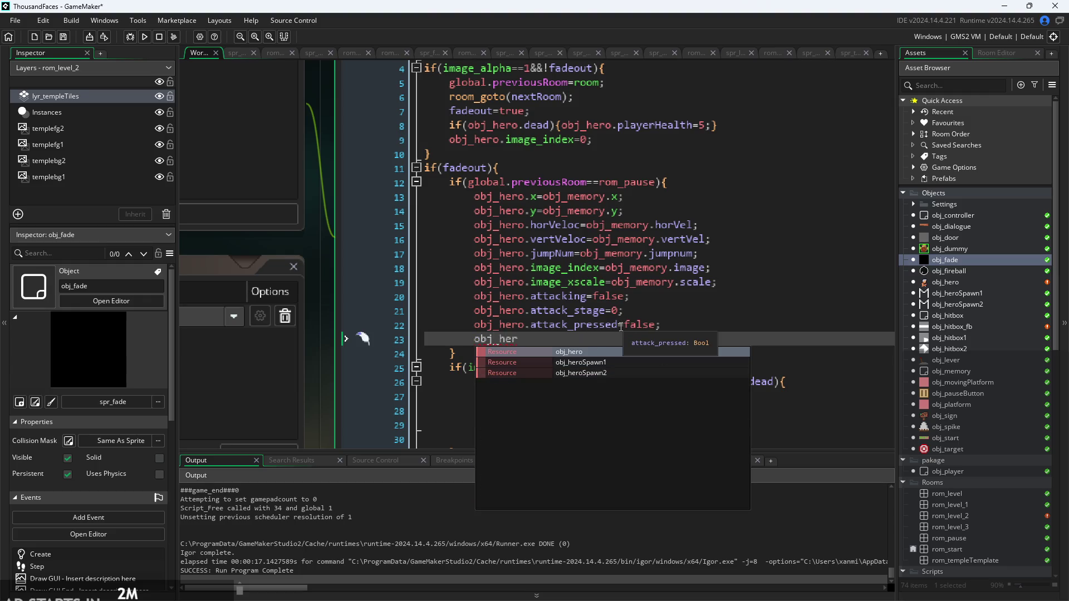
pyautogui.moveTo(518, 339)
pyautogui.mouseDown()
pyautogui.moveTo(372, 310)
pyautogui.moveTo(352, 286)
pyautogui.mouseUp()
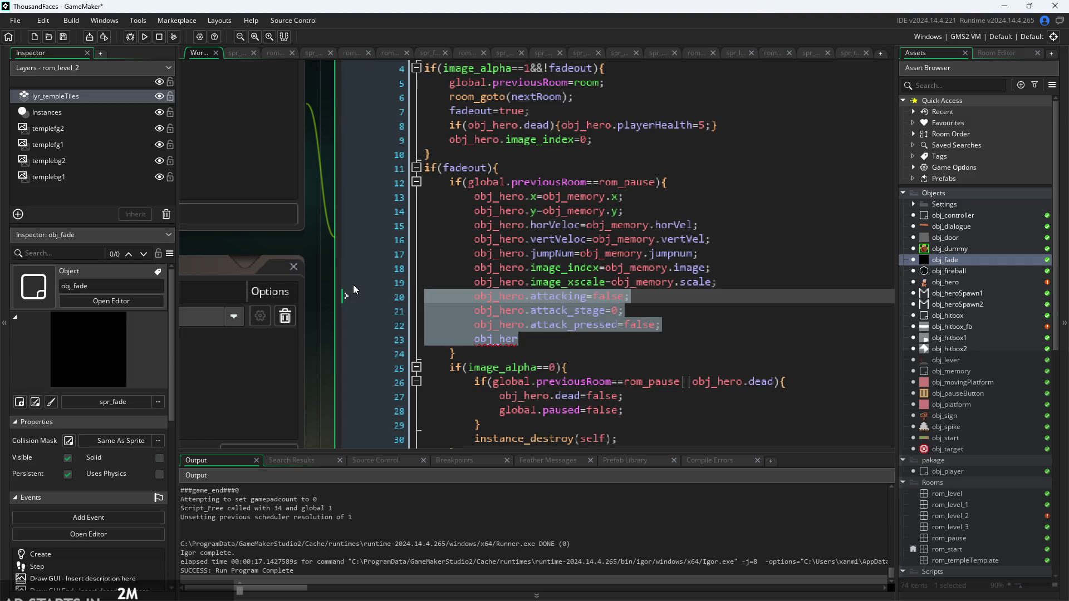
pyautogui.press('BackSpace')
pyautogui.press('BackSpace')
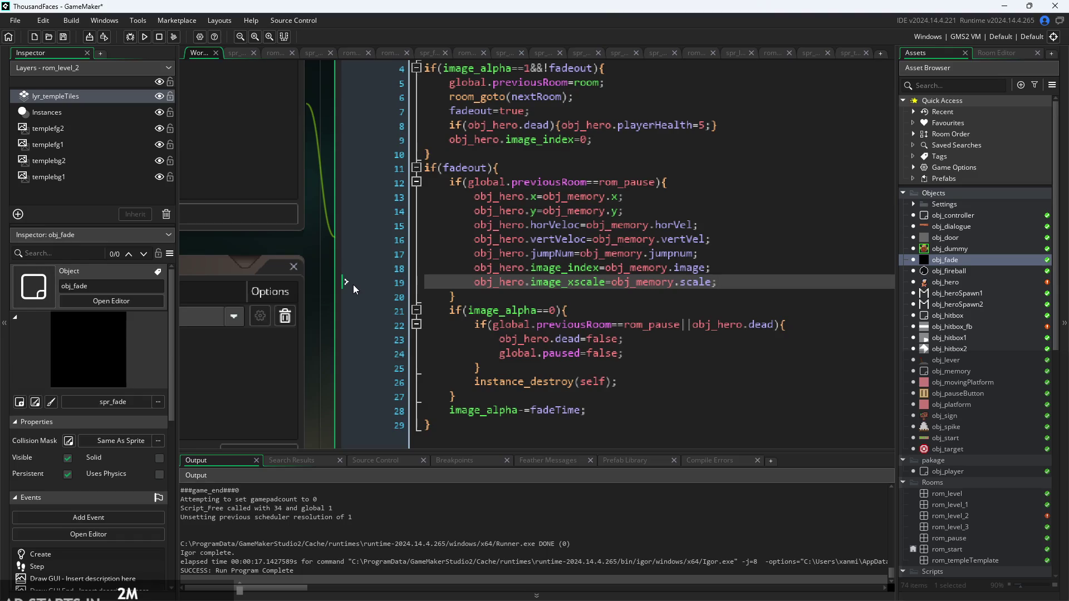
# Rebuild and run the game, start the castle level, then pause and resume it
pyautogui.click(145, 37)
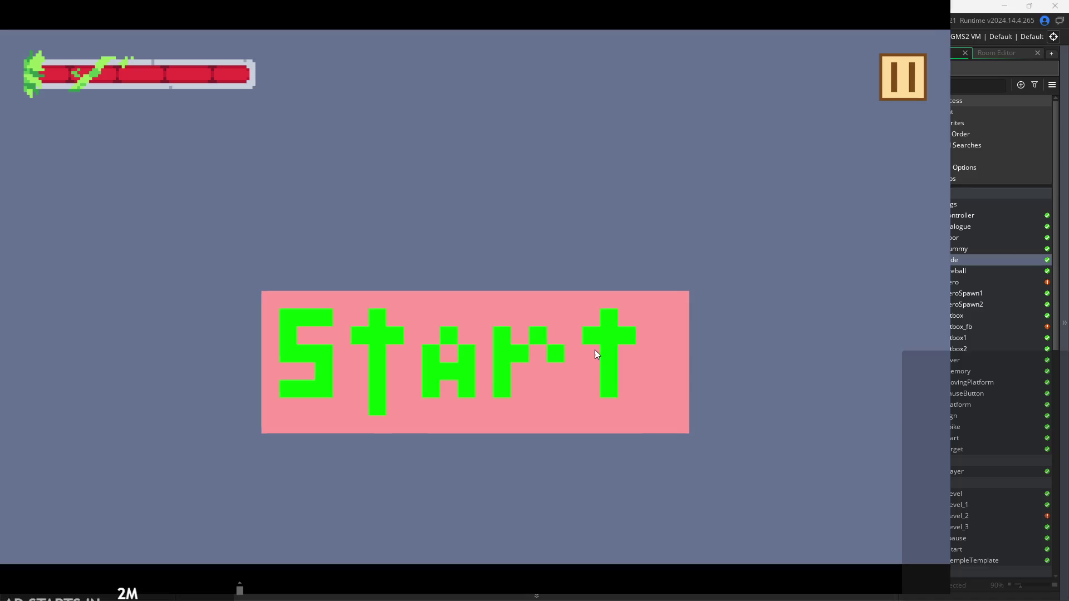
pyautogui.click(595, 350)
pyautogui.click(903, 62)
pyautogui.click(899, 64)
# Jump the hero up to the upper-left ledge, then pause and resume with Escape
pyautogui.press('Right')
pyautogui.press('space')
pyautogui.press('Left')
pyautogui.press('Right')
pyautogui.press('Left')
pyautogui.press('space')
pyautogui.press('Right')
pyautogui.press('Escape')
pyautogui.press('Escape')
pyautogui.press('Escape')
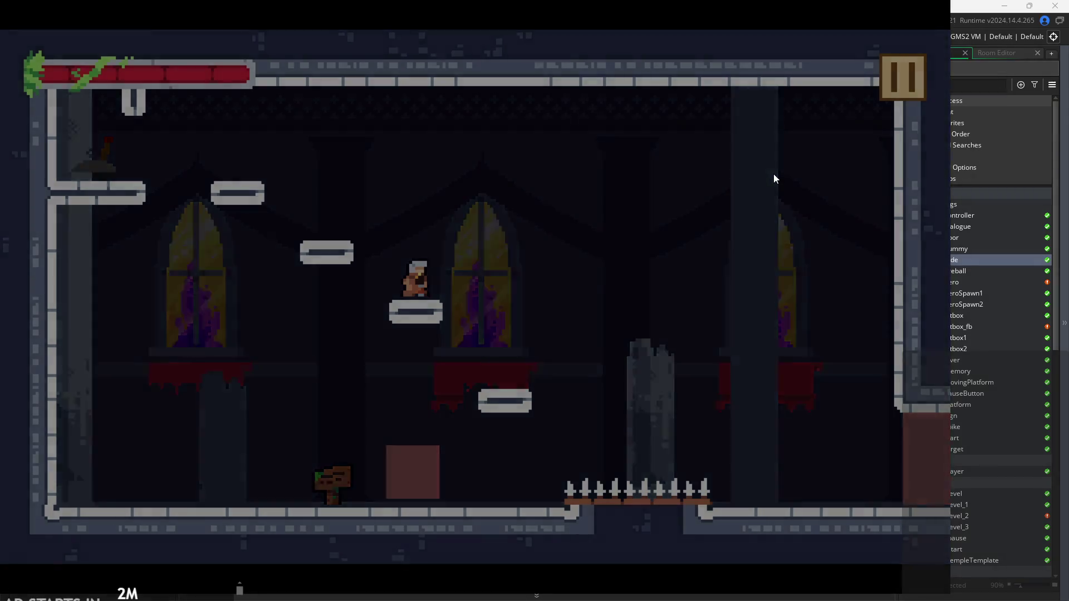
pyautogui.press('Escape')
# Jump the hero over the pink block, pausing and resuming mid-jump and on a platform
pyautogui.press('Left')
pyautogui.press('space')
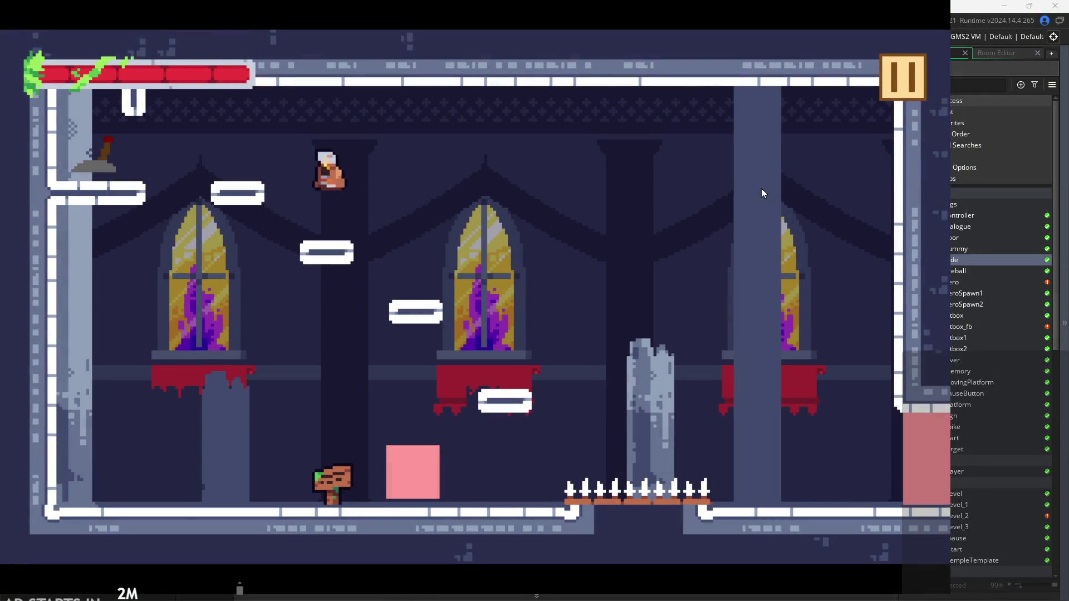
pyautogui.press('Right')
pyautogui.press('space')
pyautogui.press('Left')
pyautogui.press('Right')
pyautogui.press('Escape')
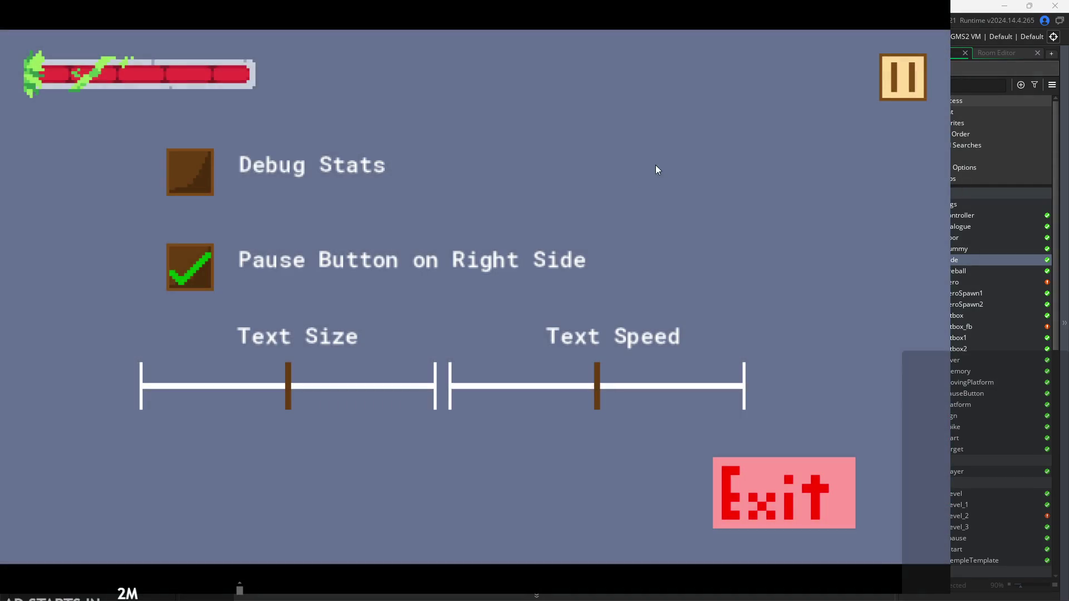
pyautogui.click(903, 64)
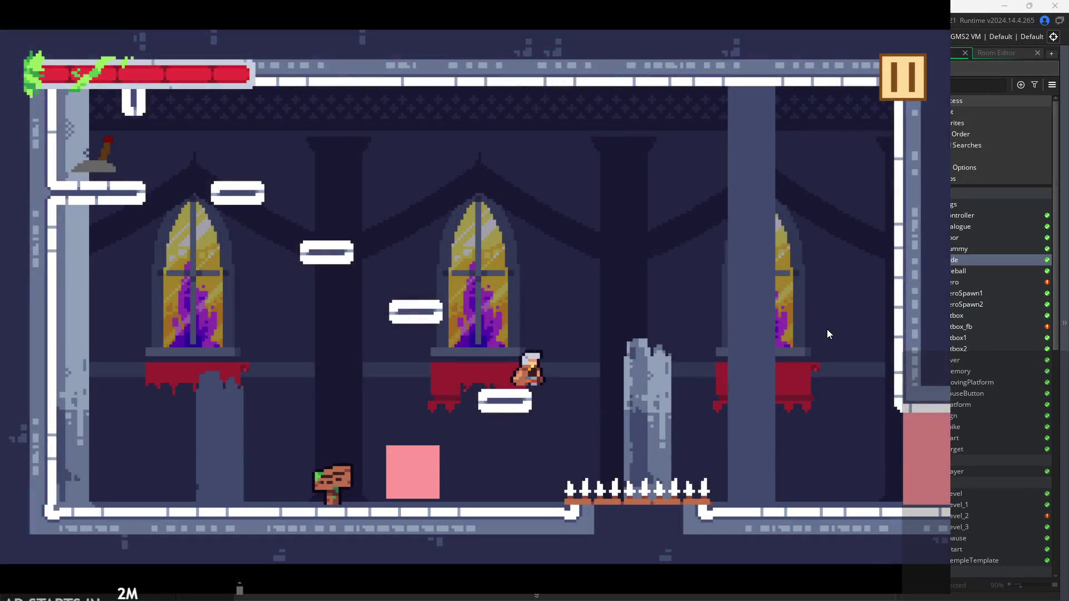
pyautogui.click(907, 81)
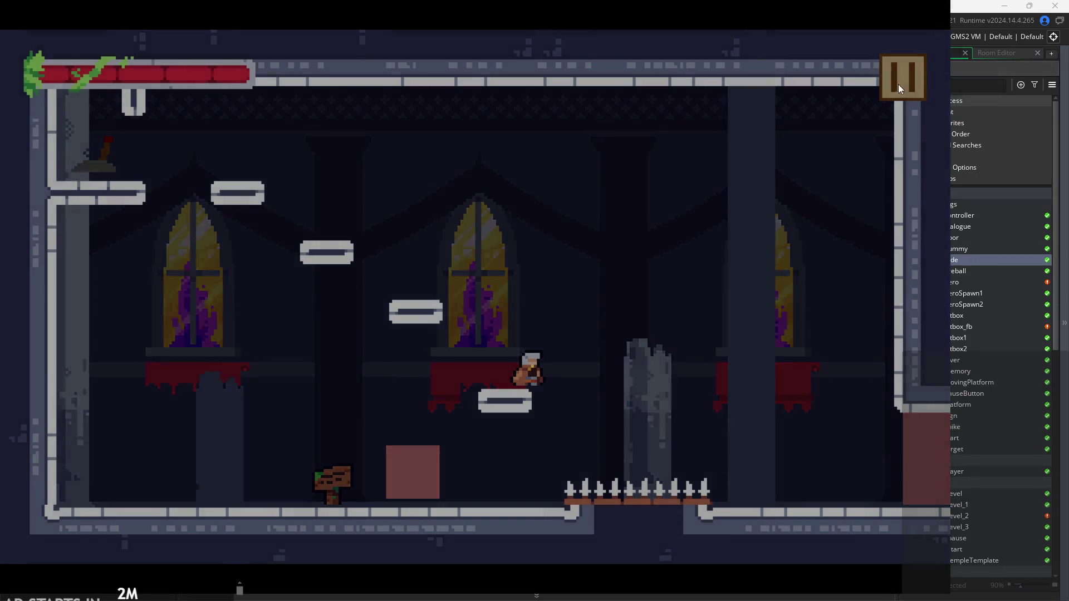
pyautogui.press('Escape')
pyautogui.press('space')
pyautogui.press('Left')
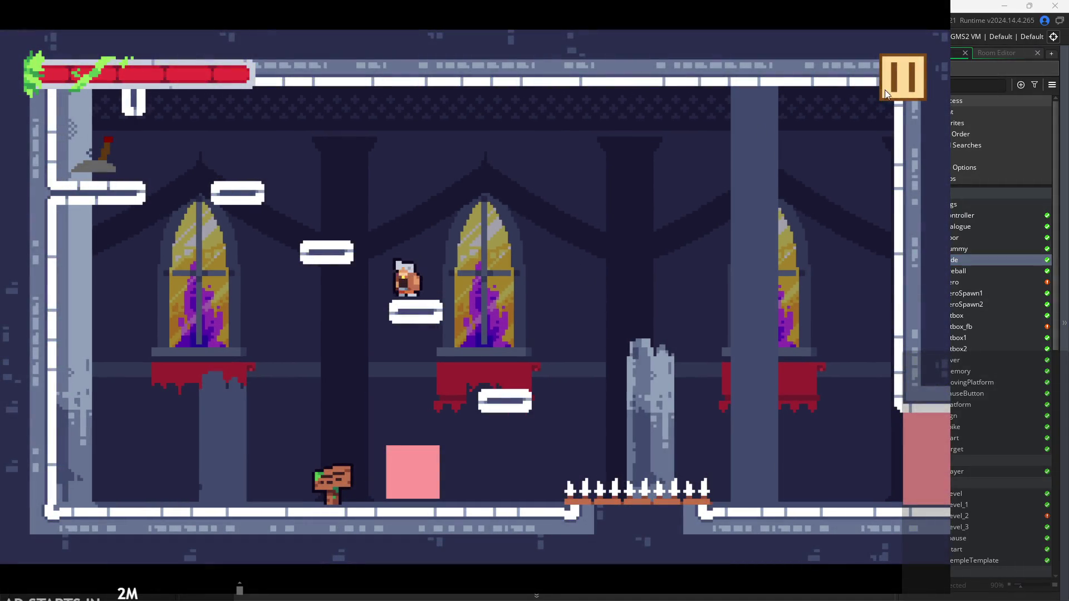
# Resume from the pause menu, chain the hero's sword attack combo, then pause again
pyautogui.click(914, 59)
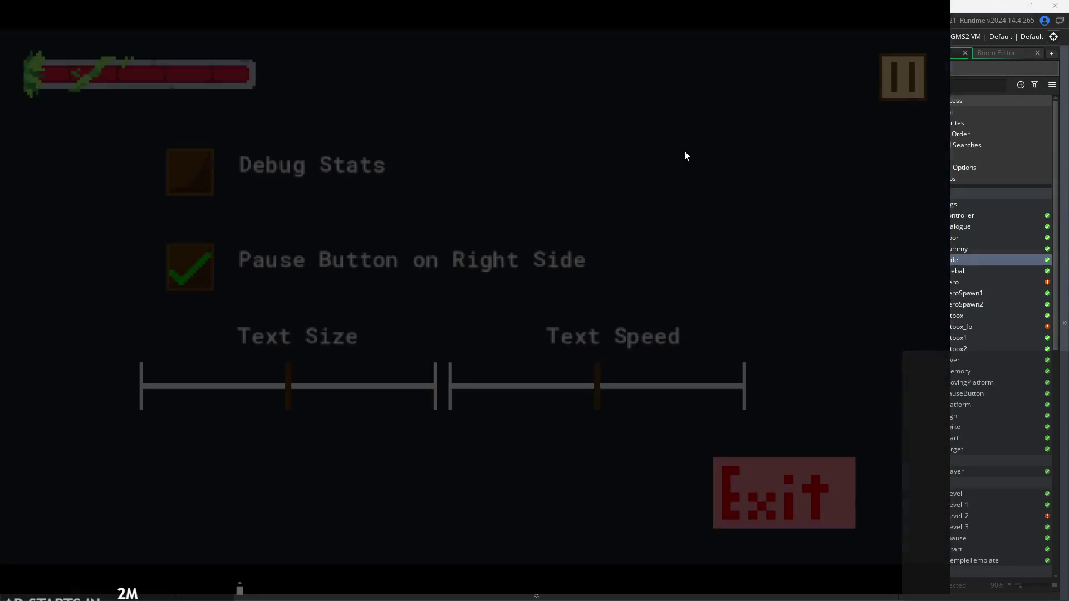
pyautogui.press('Escape')
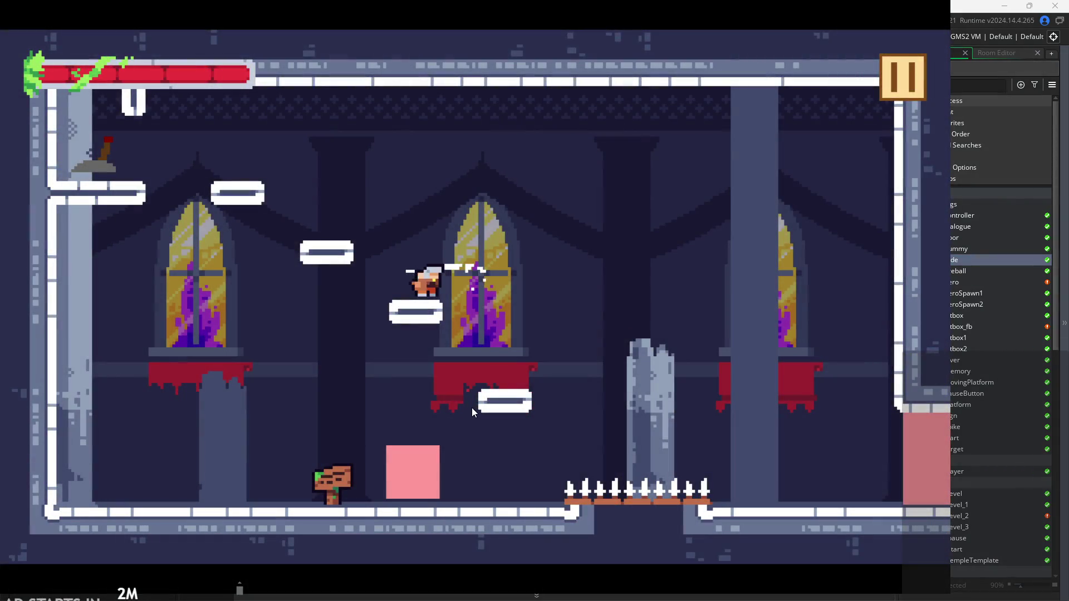
pyautogui.click(716, 214)
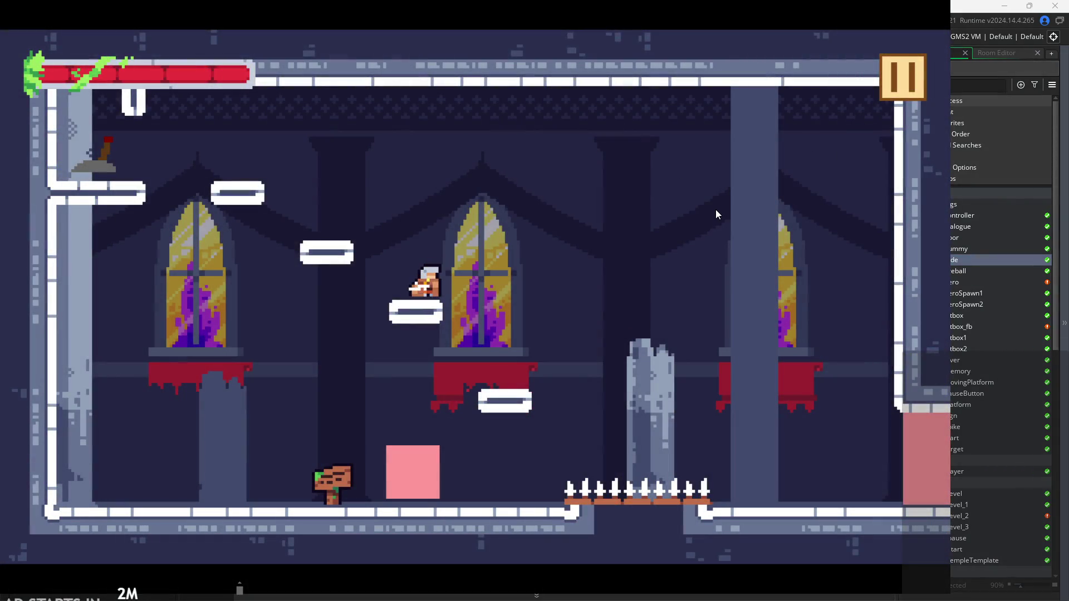
pyautogui.click(716, 214)
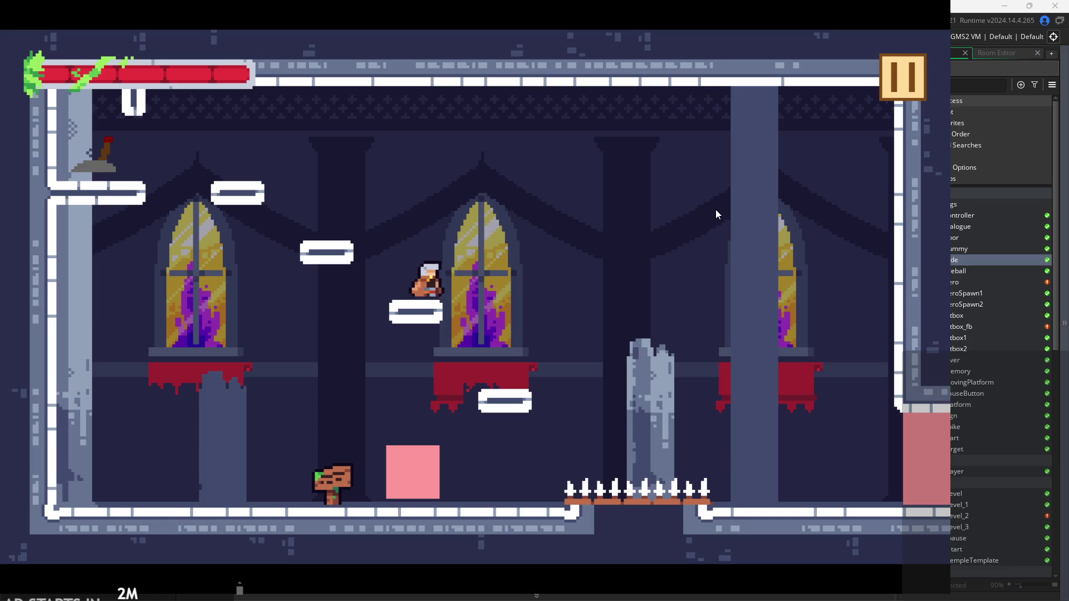
pyautogui.click(716, 210)
pyautogui.click(716, 210)
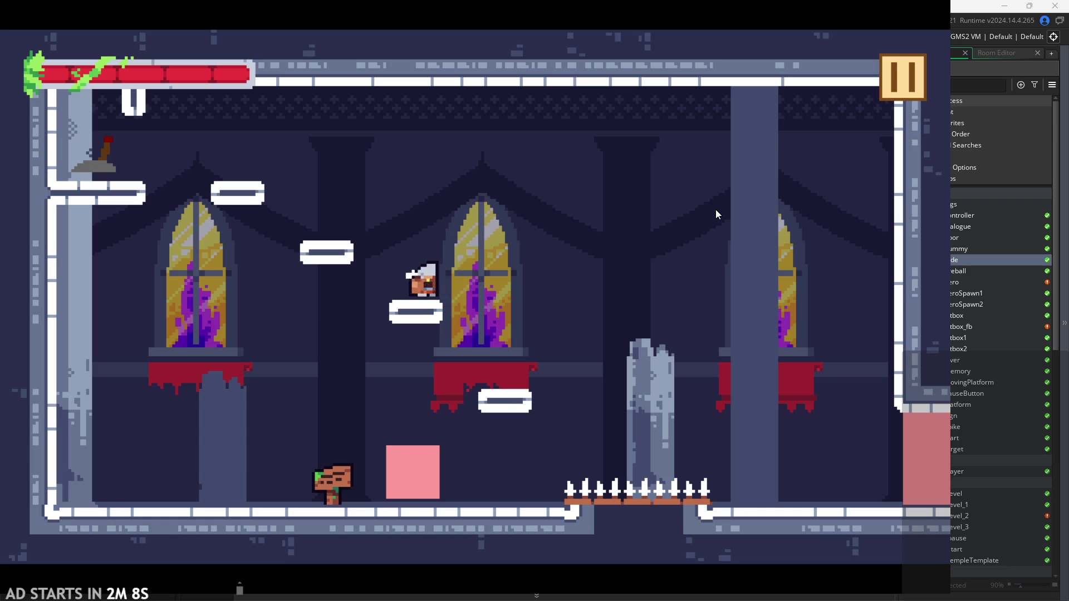
pyautogui.click(899, 77)
# Enable the Debug Stats overlay, resume, and chain repeated sword attacks
pyautogui.click(167, 184)
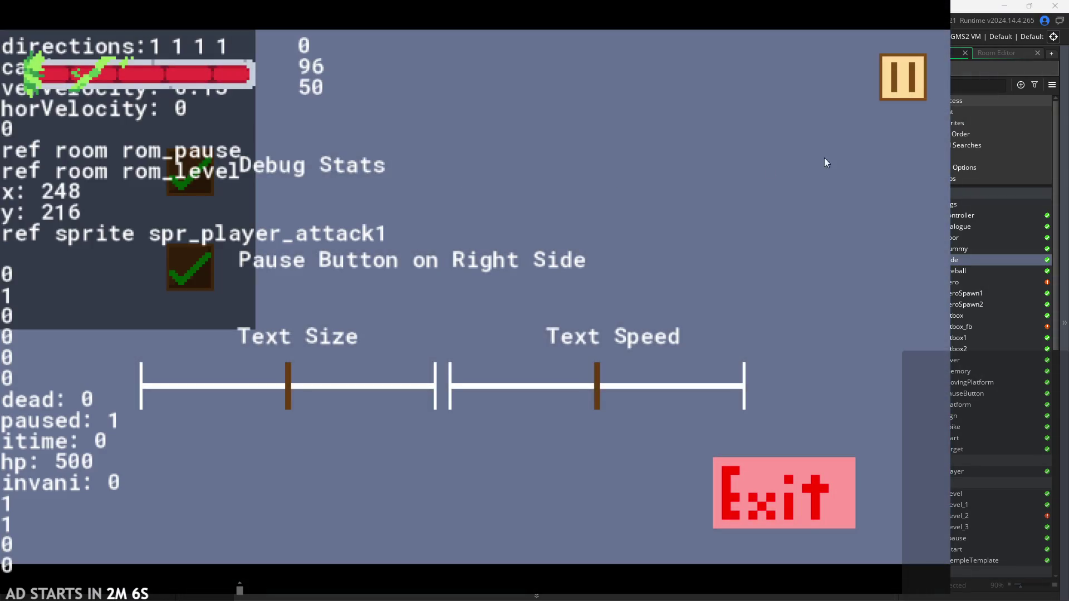
pyautogui.click(908, 85)
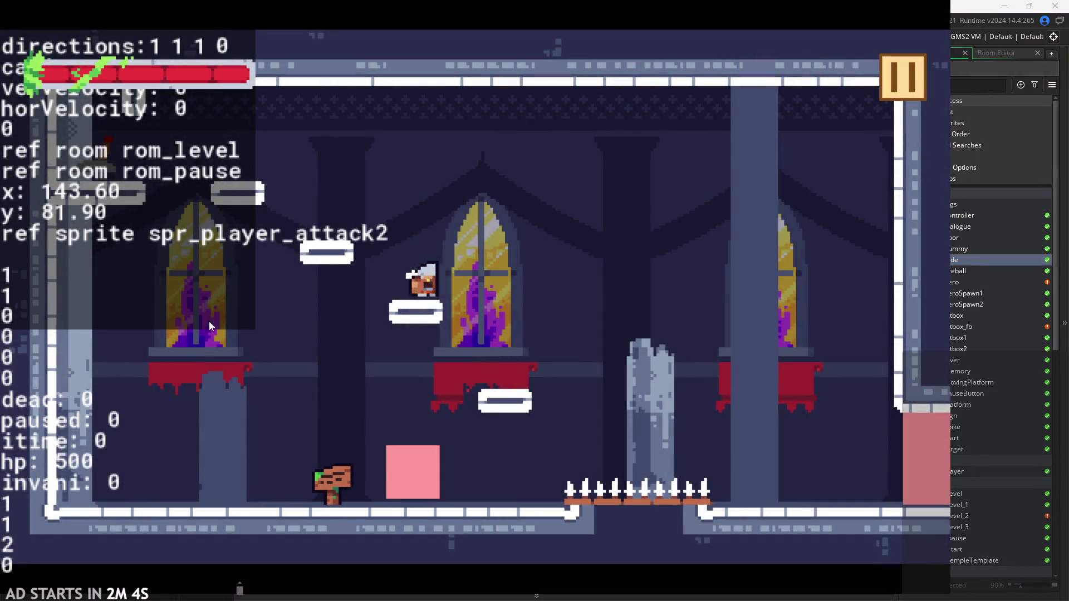
pyautogui.click(11, 281)
pyautogui.click(11, 282)
pyautogui.click(11, 282)
pyautogui.click(11, 281)
pyautogui.click(11, 281)
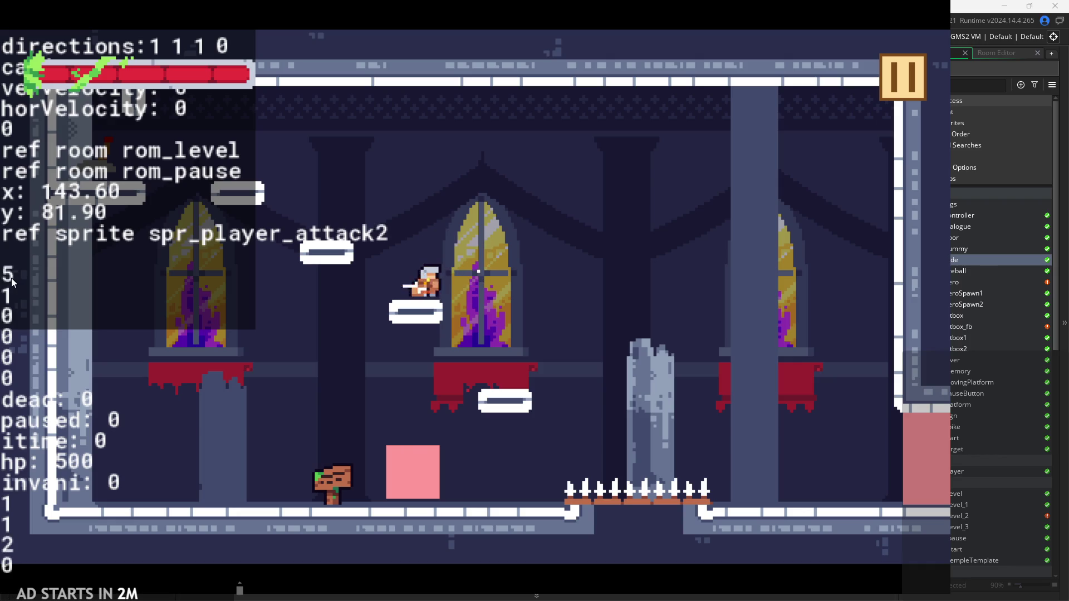
pyautogui.click(11, 281)
pyautogui.click(11, 281)
# Keep attacking while watching the sprite cycle between attack1 and attack2
pyautogui.click(11, 281)
pyautogui.click(11, 281)
pyautogui.click(11, 281)
pyautogui.click(11, 281)
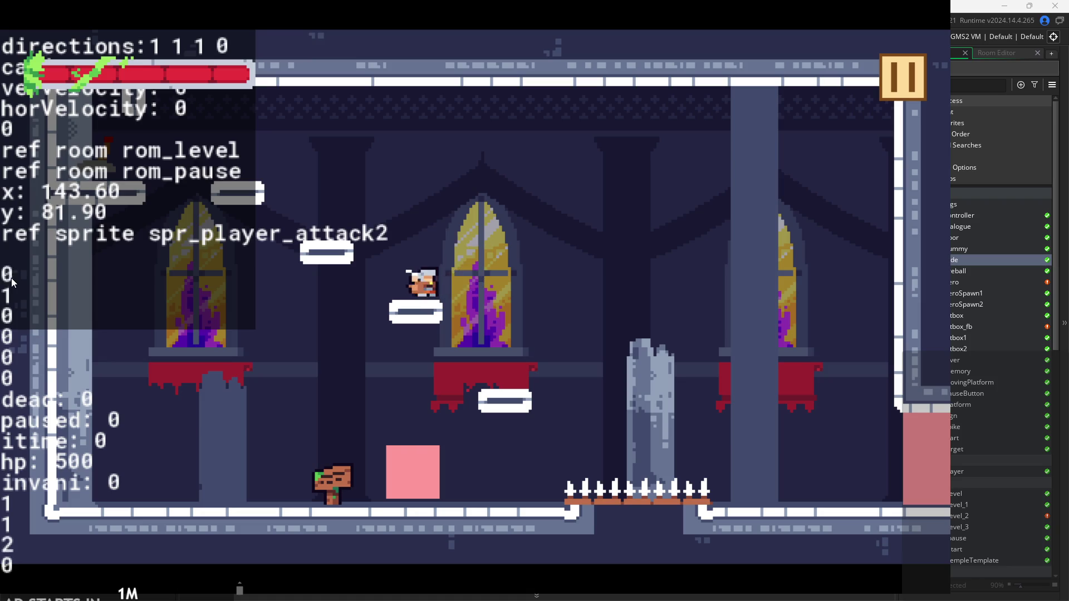
pyautogui.click(11, 281)
pyautogui.click(11, 281)
pyautogui.click(11, 281)
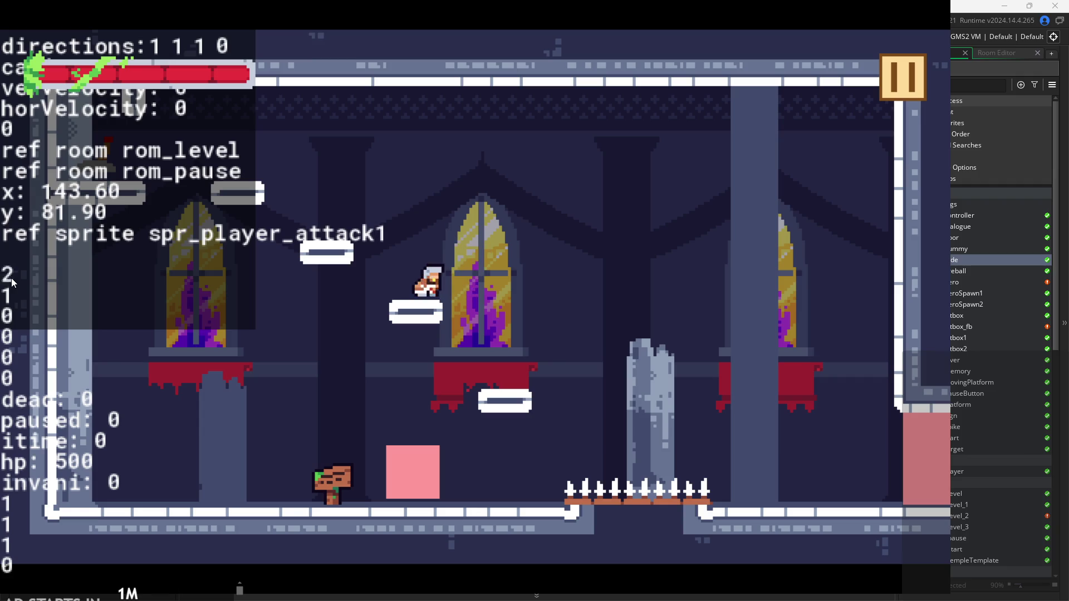
pyautogui.click(11, 281)
pyautogui.click(11, 282)
pyautogui.click(11, 281)
pyautogui.click(11, 281)
# Finish the attack combo test and close the game back to the editor
pyautogui.click(544, 236)
pyautogui.click(544, 238)
pyautogui.click(485, 305)
pyautogui.click(626, 309)
pyautogui.click(626, 309)
pyautogui.click(627, 309)
pyautogui.click(626, 310)
pyautogui.click(823, 178)
pyautogui.click(881, 82)
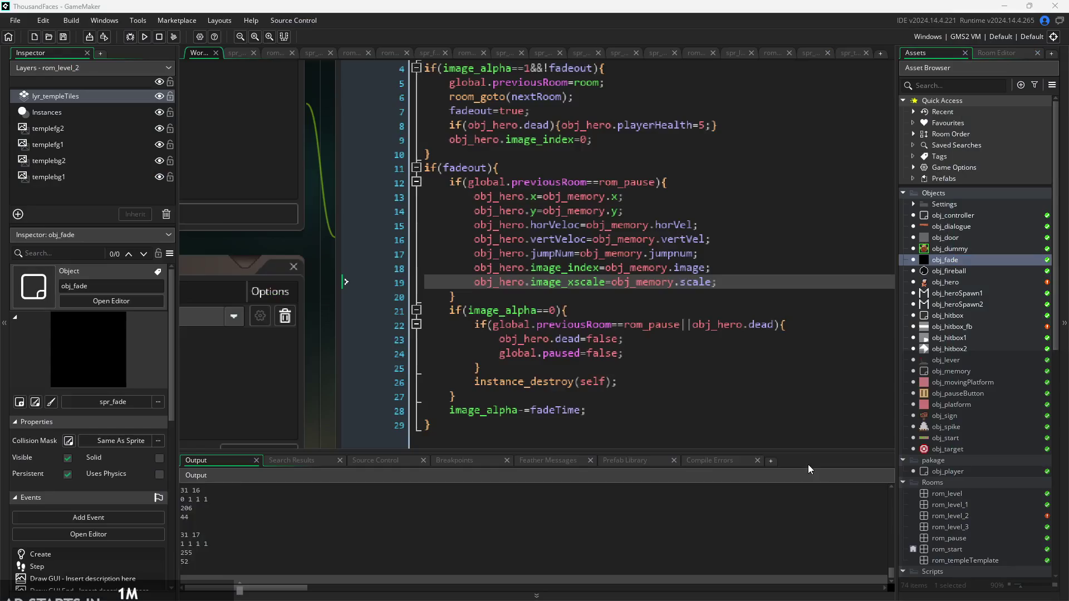
# Review obj_fade's Create and Step event code
pyautogui.scroll(-3, 309, 340)
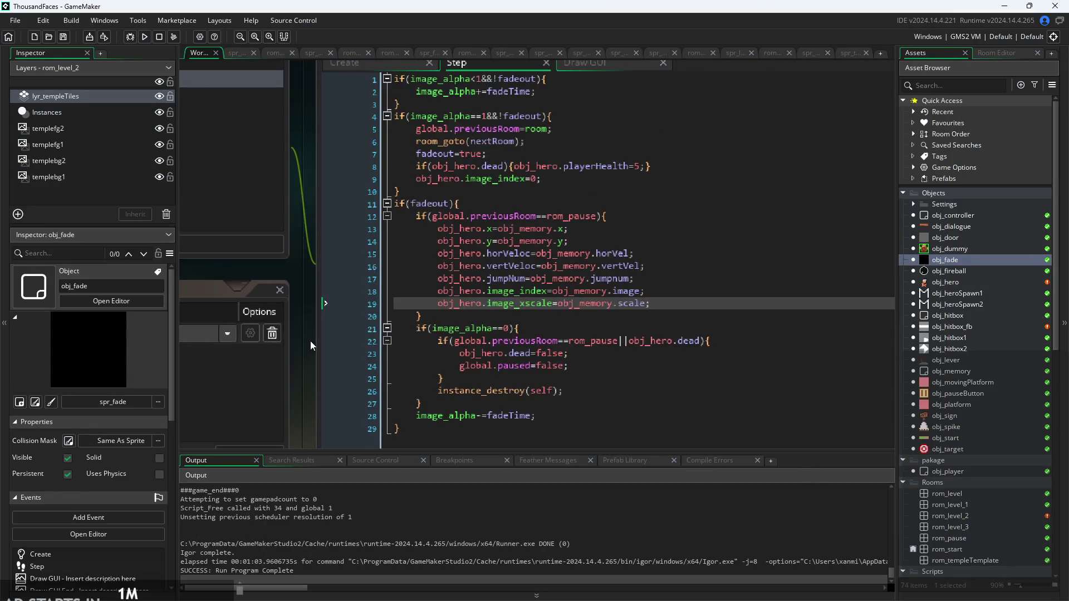
pyautogui.click(362, 133)
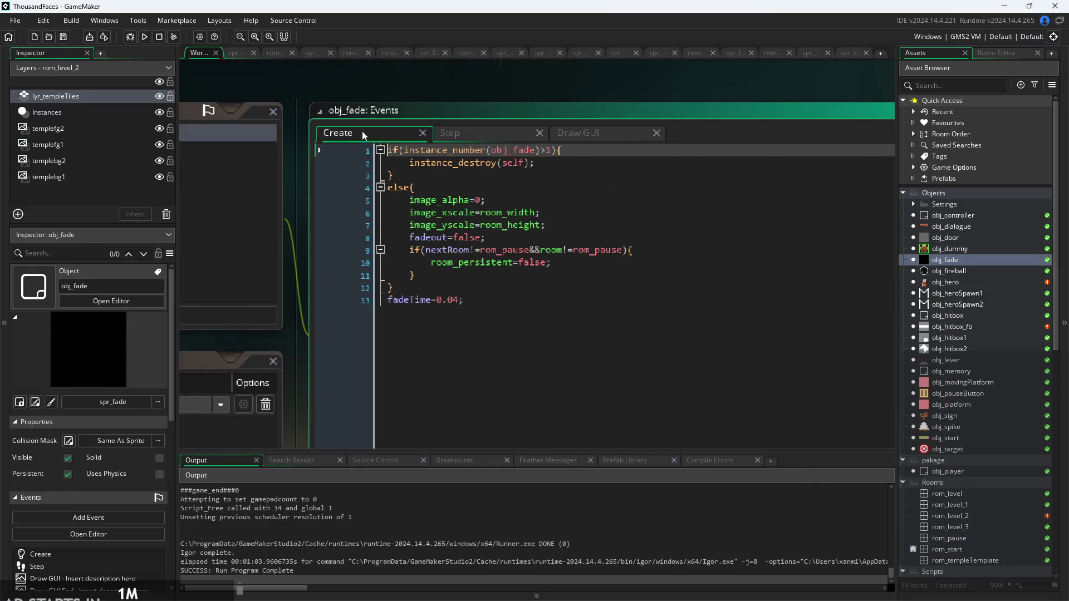
pyautogui.click(467, 134)
pyautogui.scroll(3, 276, 324)
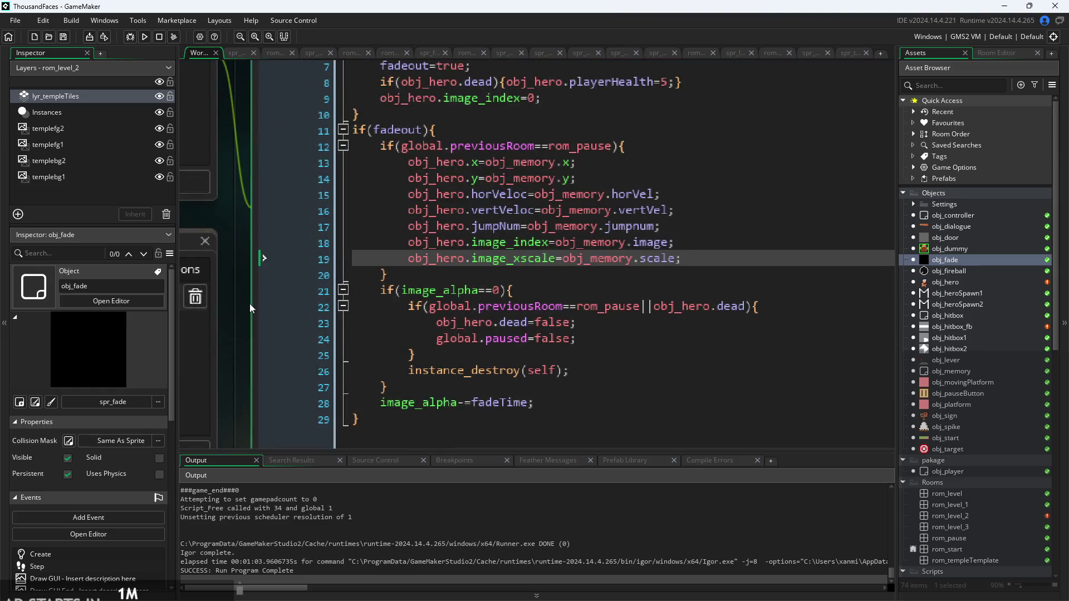
pyautogui.scroll(2, 250, 322)
# In obj_hero, change attack 1's aniSpeed from 7 to 5, keeping attack 2 at 7, and run the game
pyautogui.doubleClick(963, 282)
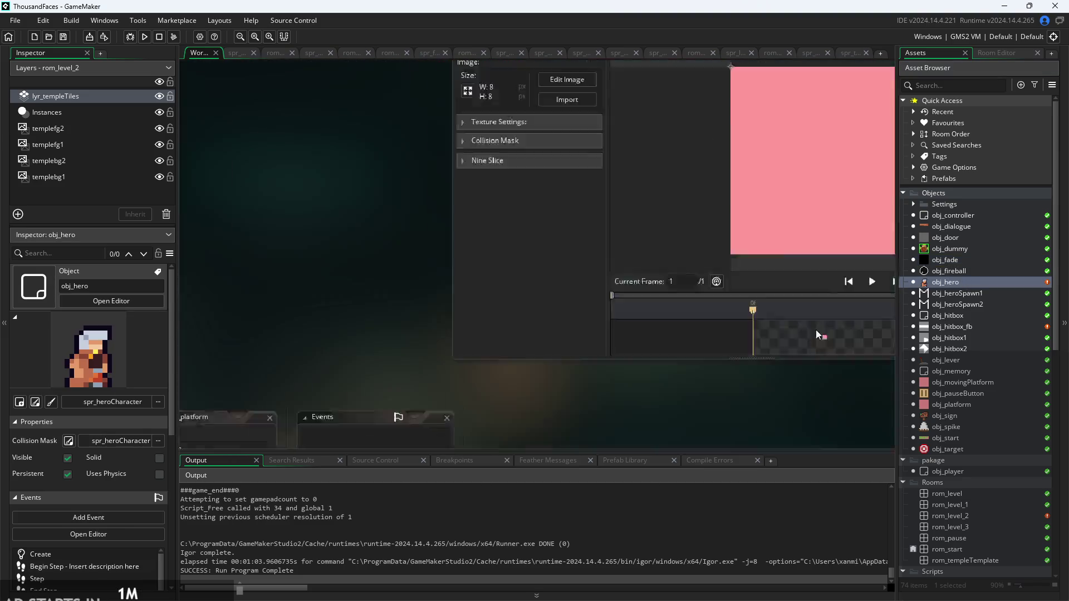
pyautogui.scroll(2, 601, 187)
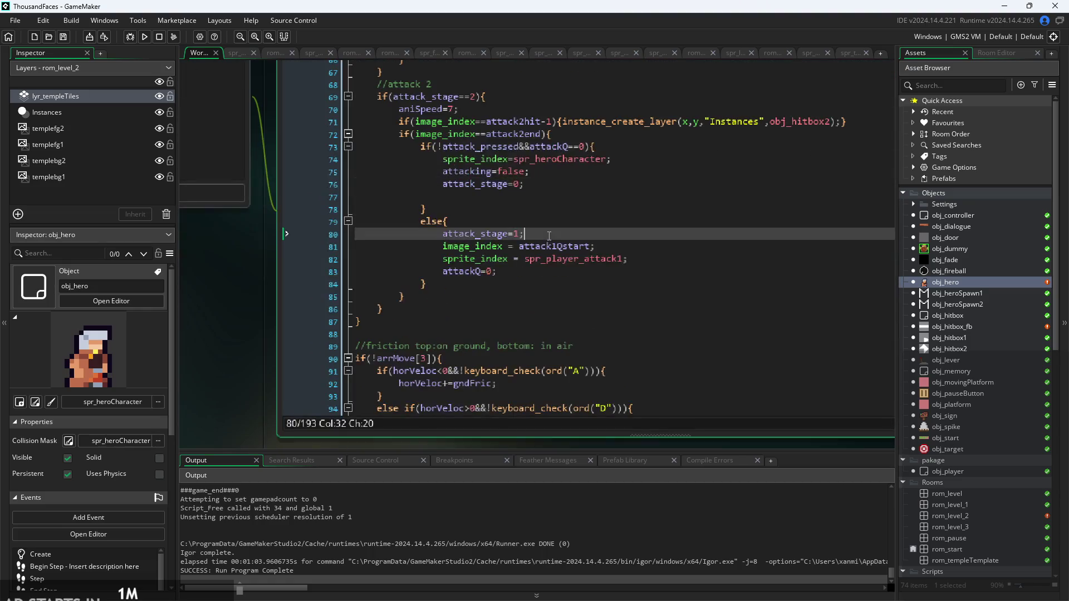
pyautogui.click(549, 259)
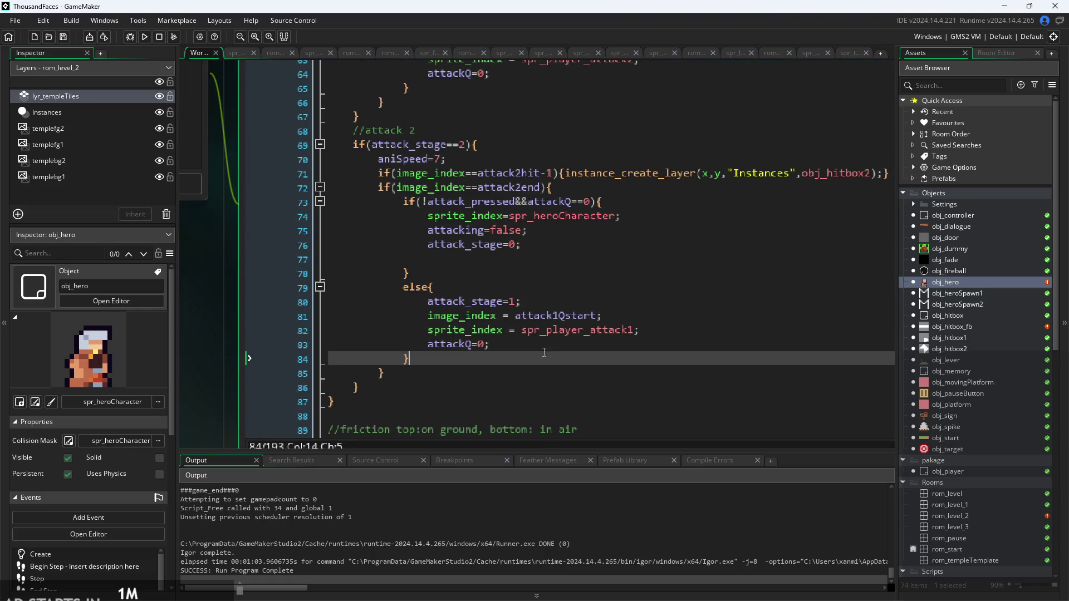
pyautogui.click(564, 297)
pyautogui.scroll(2, 557, 323)
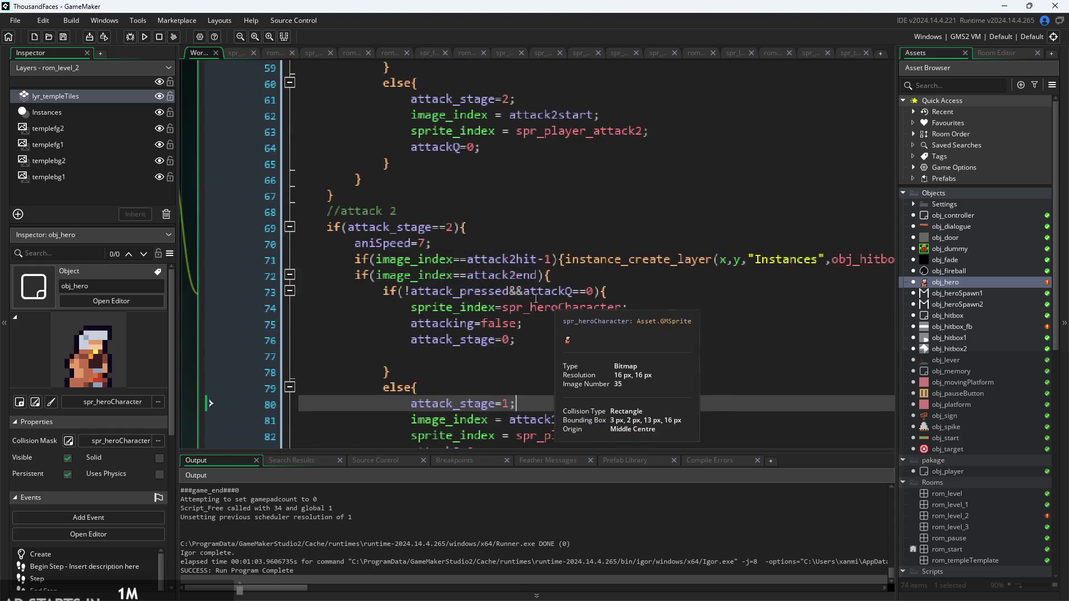
pyautogui.scroll(1, 428, 245)
pyautogui.scroll(5, 428, 243)
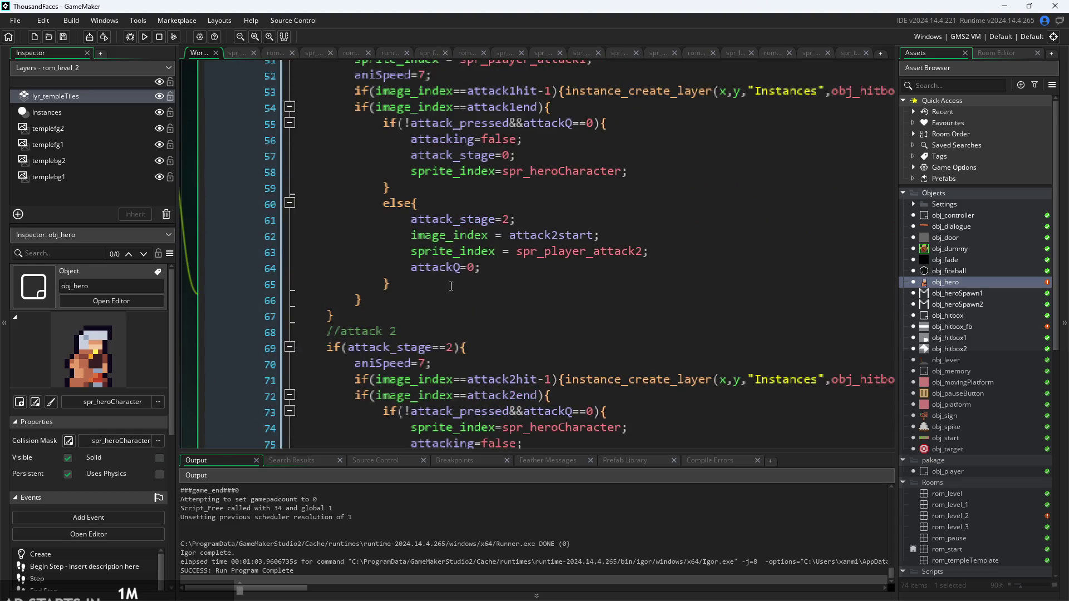
pyautogui.click(433, 195)
pyautogui.write('5')
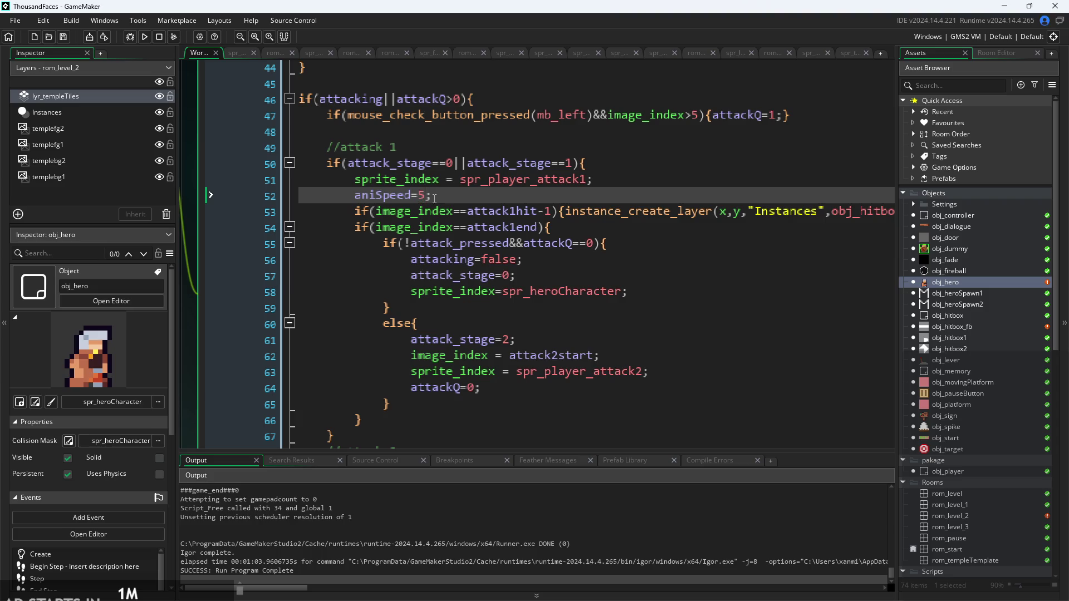
pyautogui.click(145, 37)
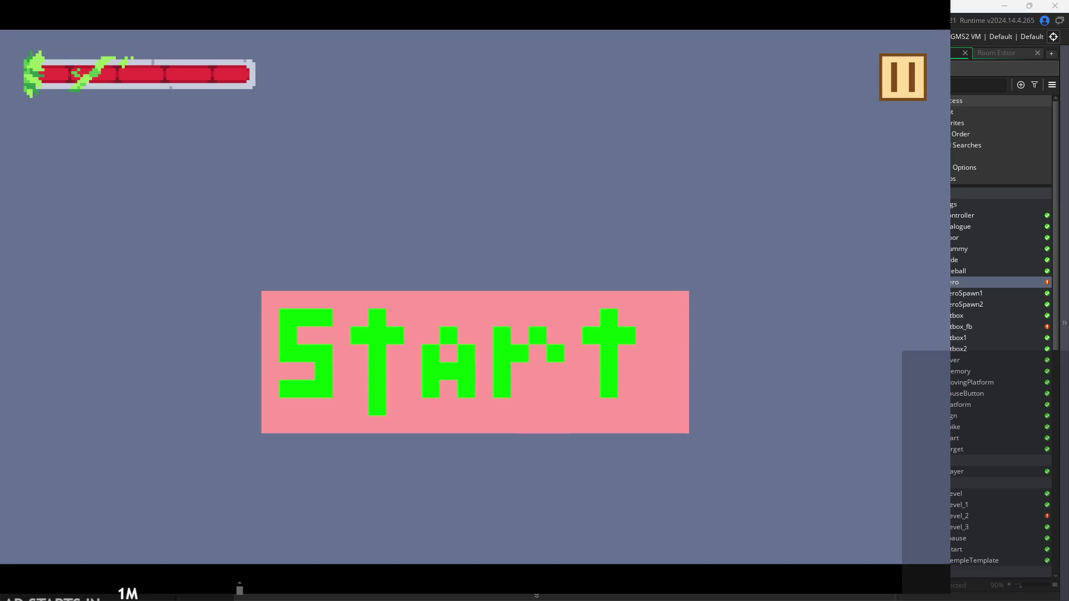
# Start the game and chain x-key sword attacks while running right and jumping
pyautogui.click(575, 350)
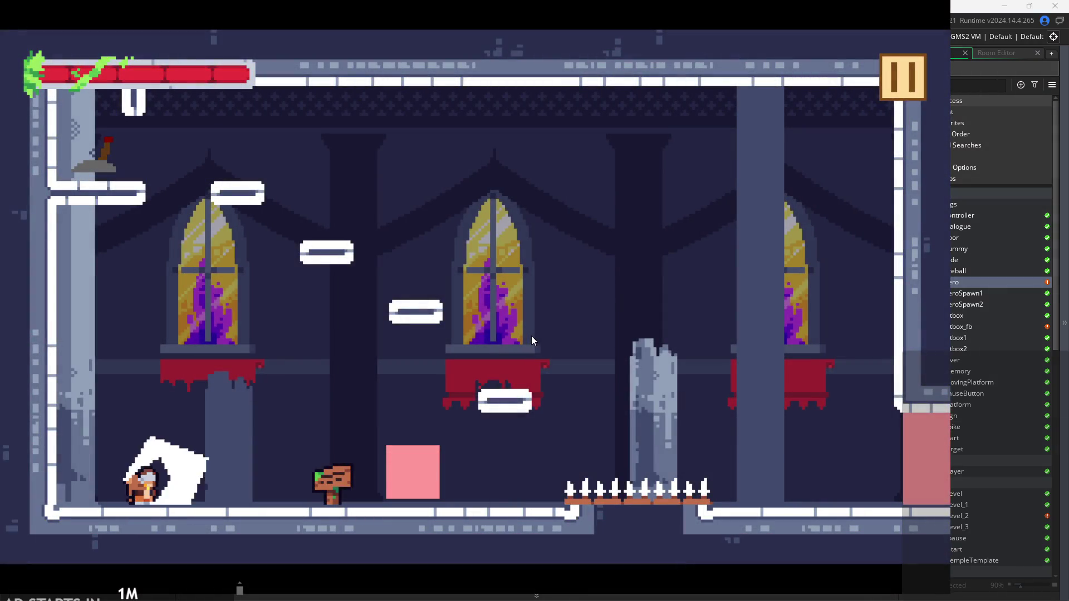
pyautogui.press('x')
pyautogui.press('x')
pyautogui.press('x')
pyautogui.press('x')
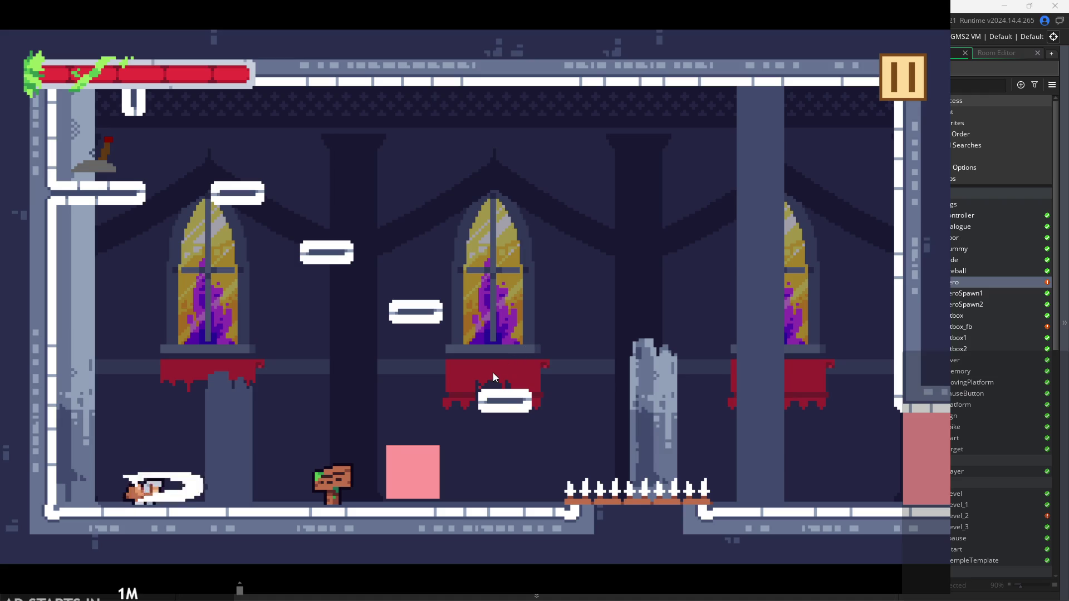
pyautogui.press('x')
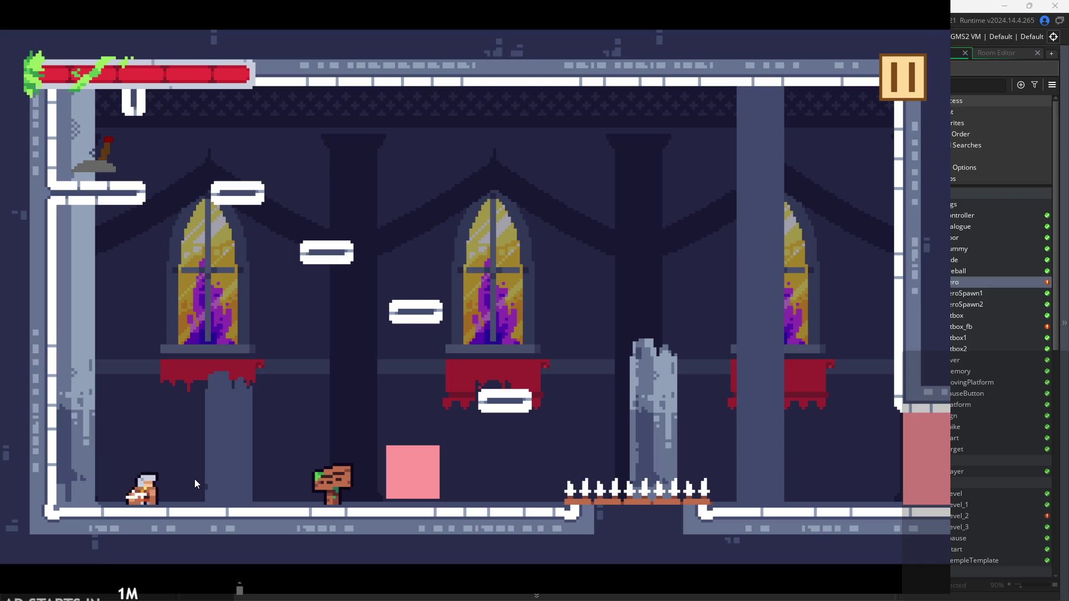
pyautogui.press('x')
# Steer the hero across upper platforms toward the spikes, slashing in midair
pyautogui.press('x')
pyautogui.press('Right')
pyautogui.press('space')
pyautogui.press('Right')
pyautogui.press('space')
pyautogui.press('x')
pyautogui.press('Left')
pyautogui.press('Left')
pyautogui.press('space')
pyautogui.press('Right')
pyautogui.press('x')
pyautogui.press('Right')
pyautogui.press('space')
pyautogui.press('x')
pyautogui.press('x')
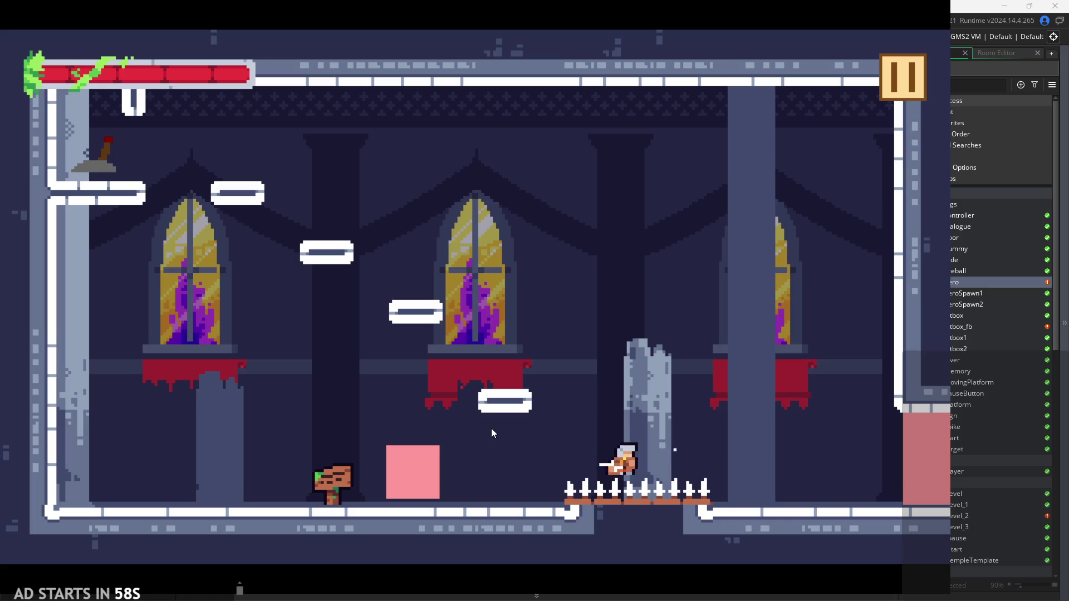
pyautogui.press('x')
pyautogui.press('x')
pyautogui.press('x')
pyautogui.press('x')
pyautogui.press('x')
pyautogui.press('x')
# Run the hero left and right across the floor, slashing while jumping
pyautogui.press('Right')
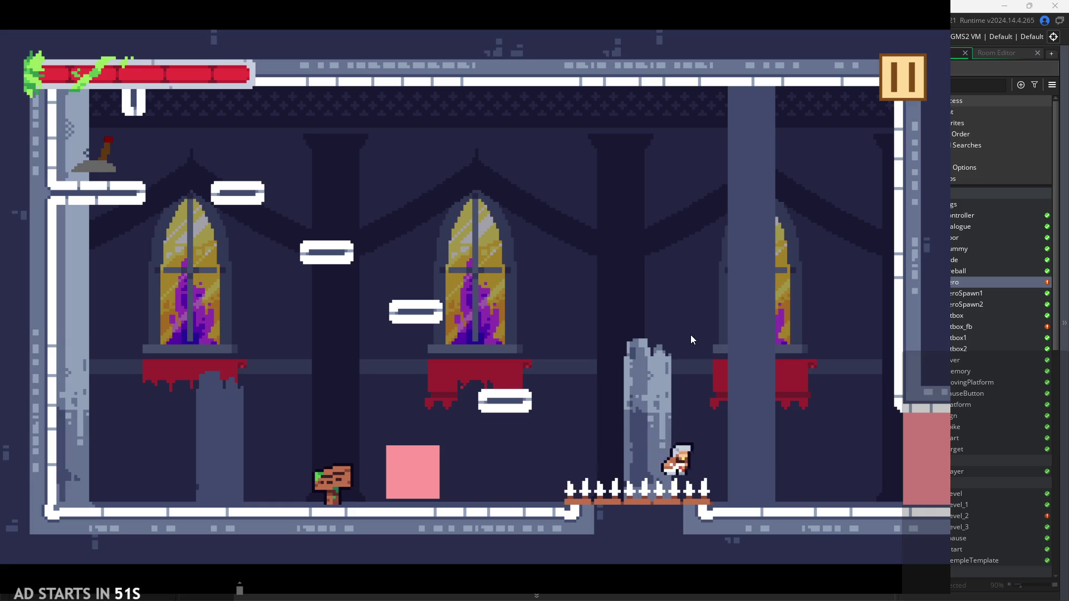
pyautogui.press('Left')
pyautogui.press('x')
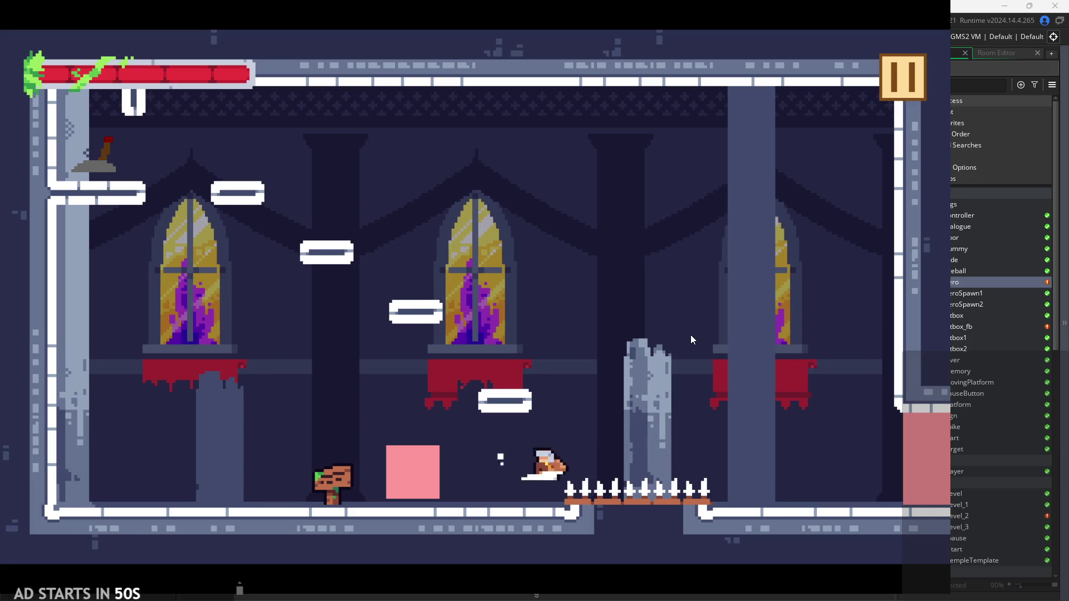
pyautogui.press('Left')
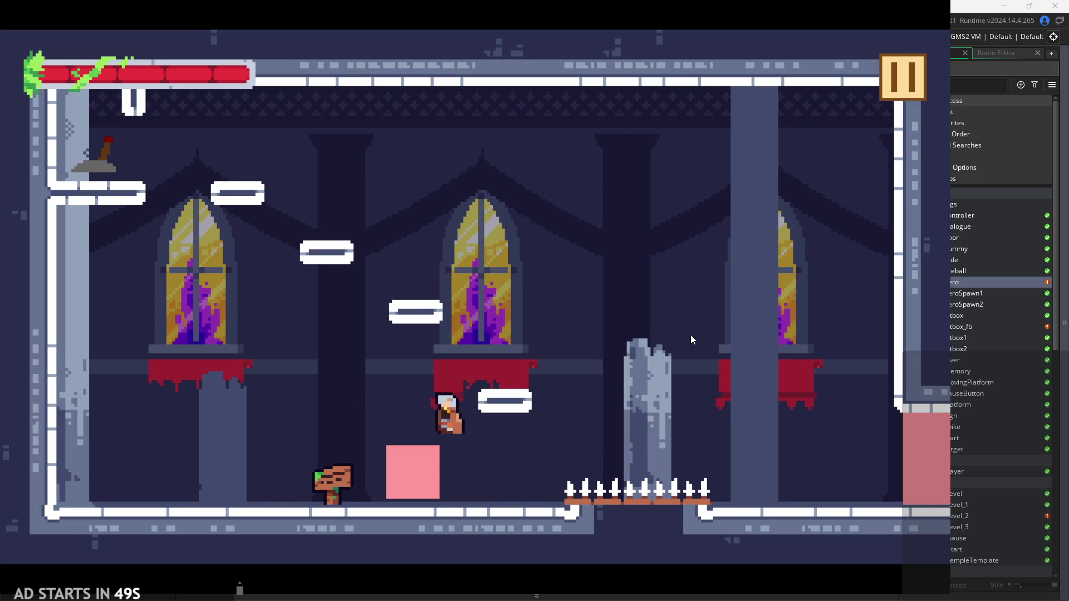
pyautogui.press('Right')
# Pause and close the game, returning to obj_hero's Step code with attack 1 at aniSpeed=5
pyautogui.click(909, 88)
pyautogui.click(731, 465)
pyautogui.click(586, 211)
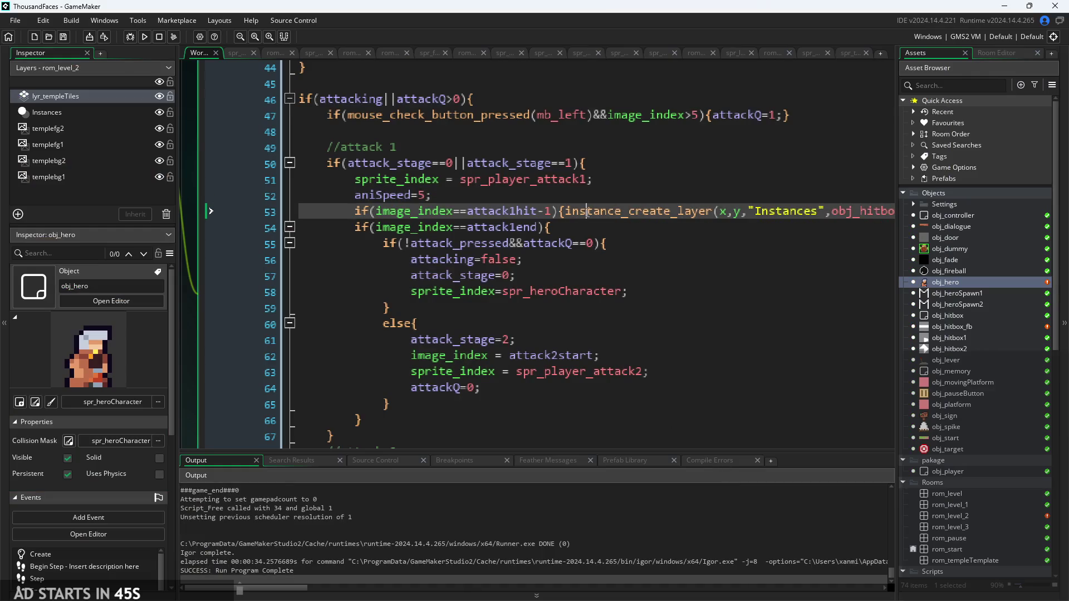
pyautogui.scroll(-2, 623, 260)
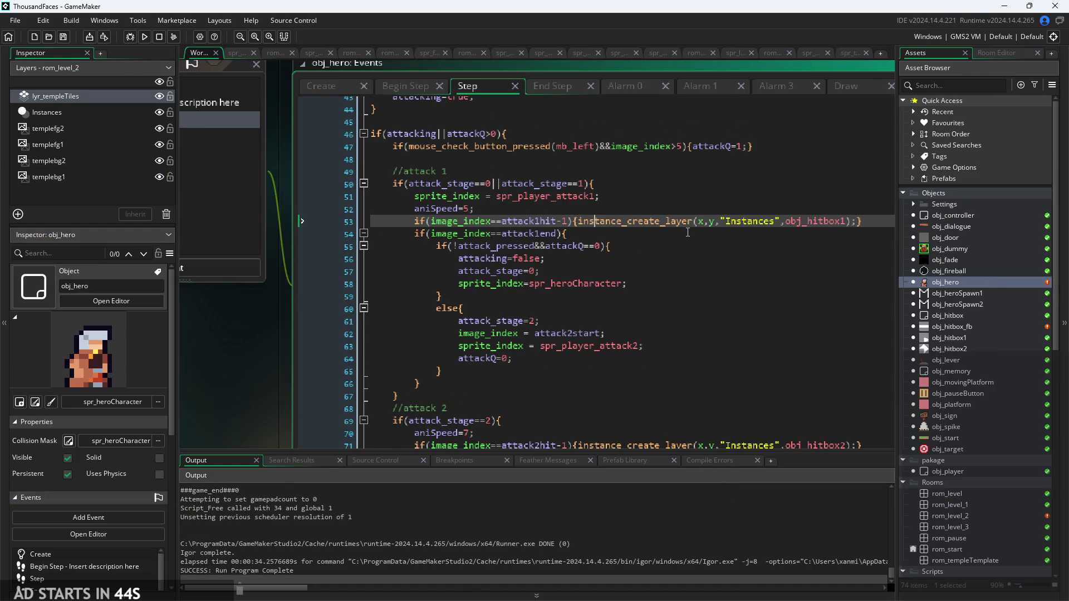
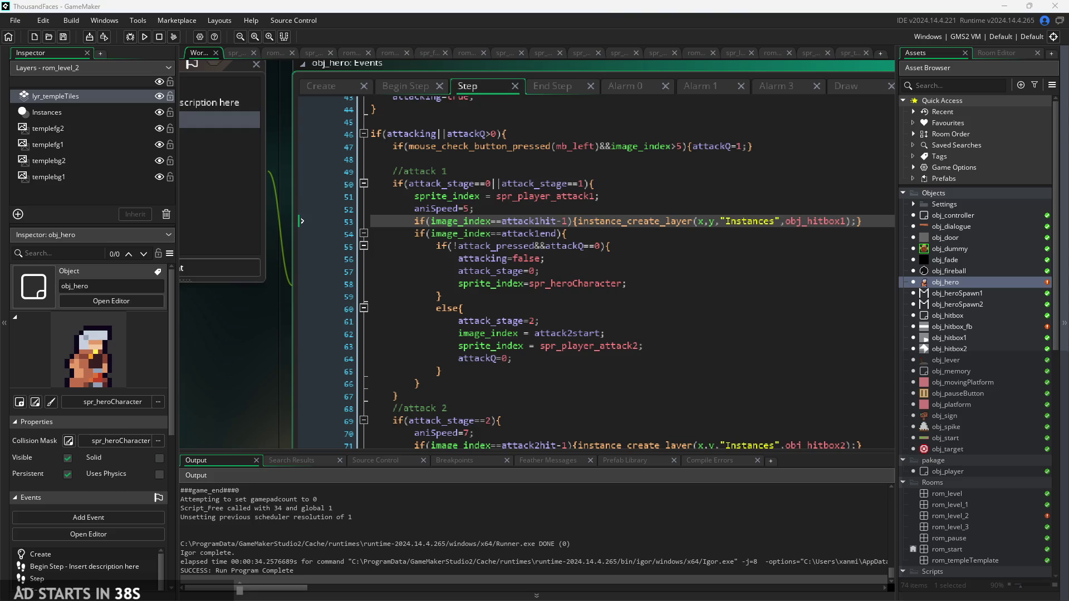
# Add an empty line below aniSpeed=5 in the attack 1 code
pyautogui.click(592, 284)
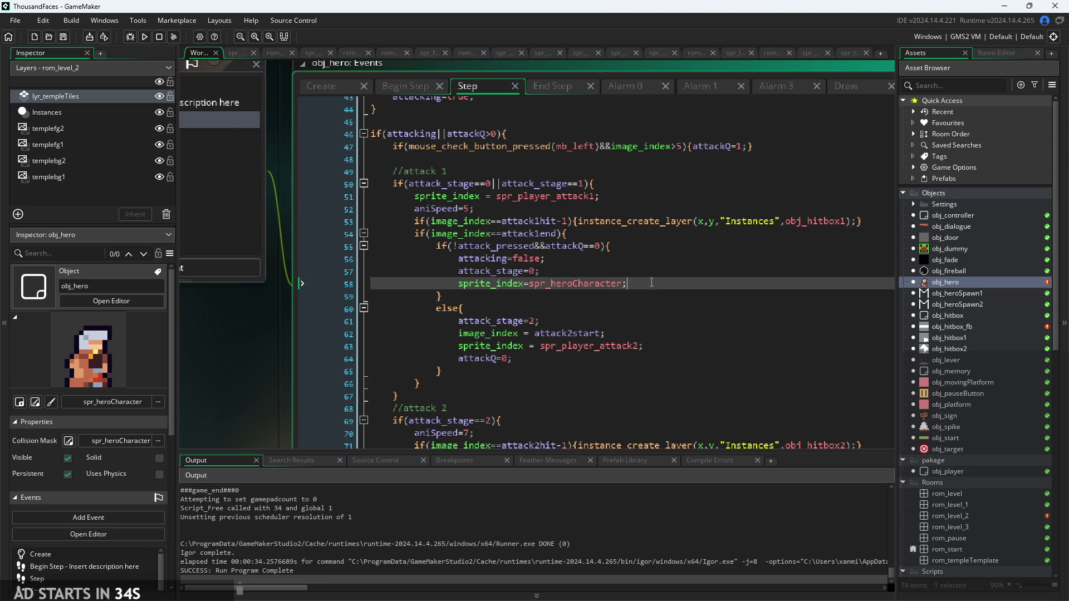
pyautogui.scroll(2, 651, 283)
pyautogui.click(638, 216)
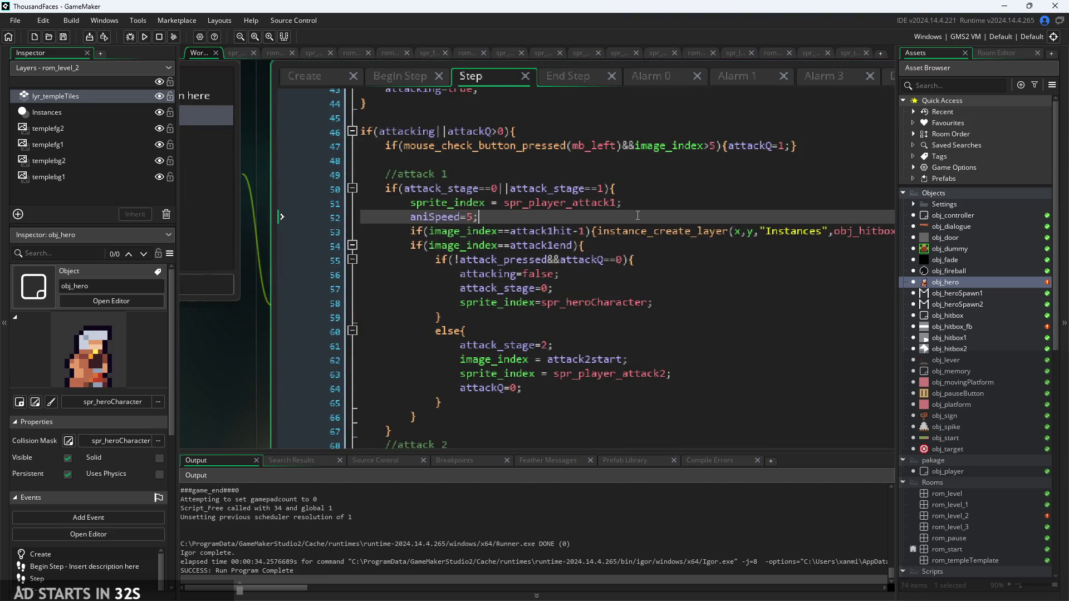
pyautogui.press('Return')
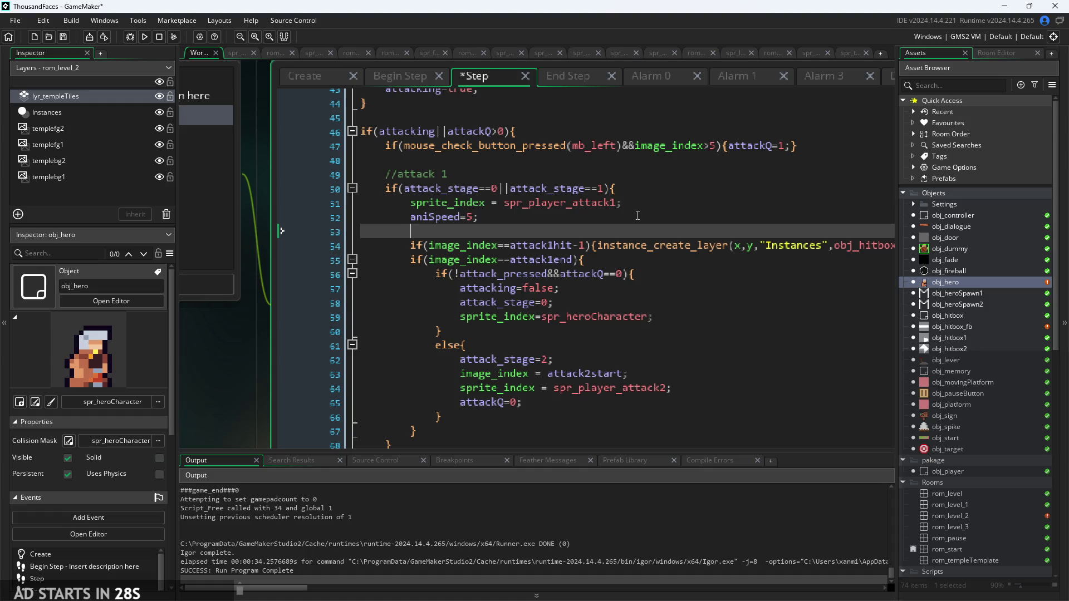
pyautogui.write('hero')
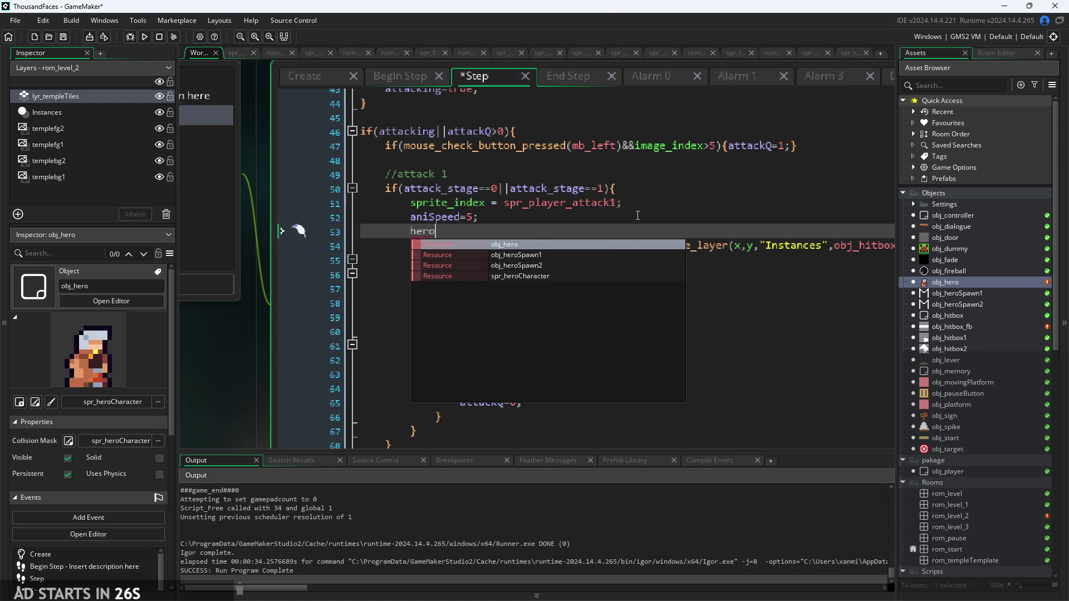
pyautogui.press('Down')
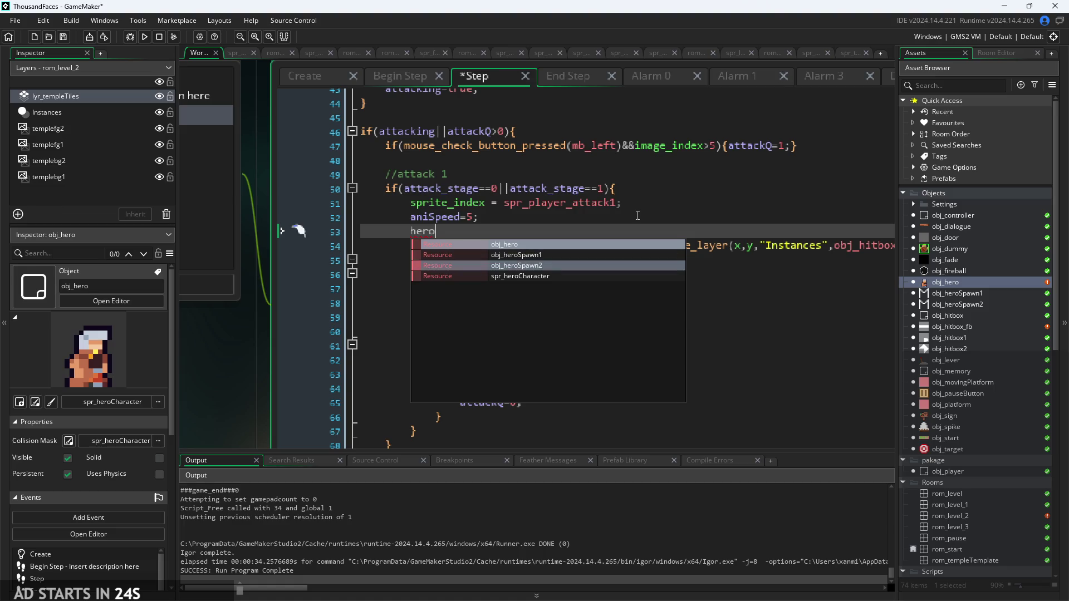
pyautogui.press('Up')
pyautogui.press('Up')
pyautogui.press('Return')
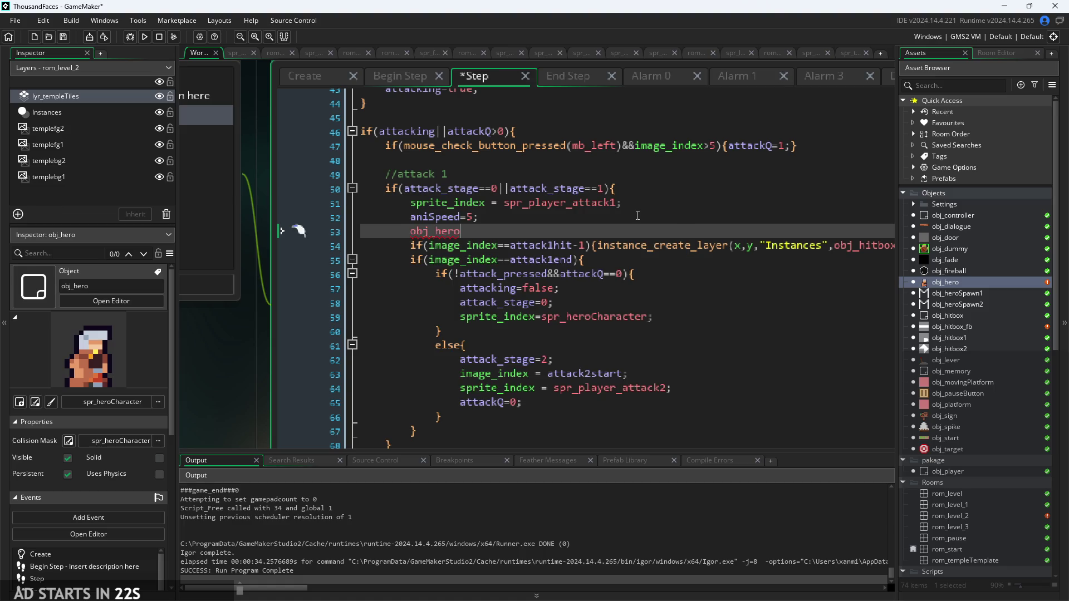
pyautogui.press('BackSpace')
pyautogui.press('BackSpace')
pyautogui.press('BackSpace')
# Review the accelPlayer, max speed, maxVert and airFric settings in the Create event
pyautogui.click(306, 77)
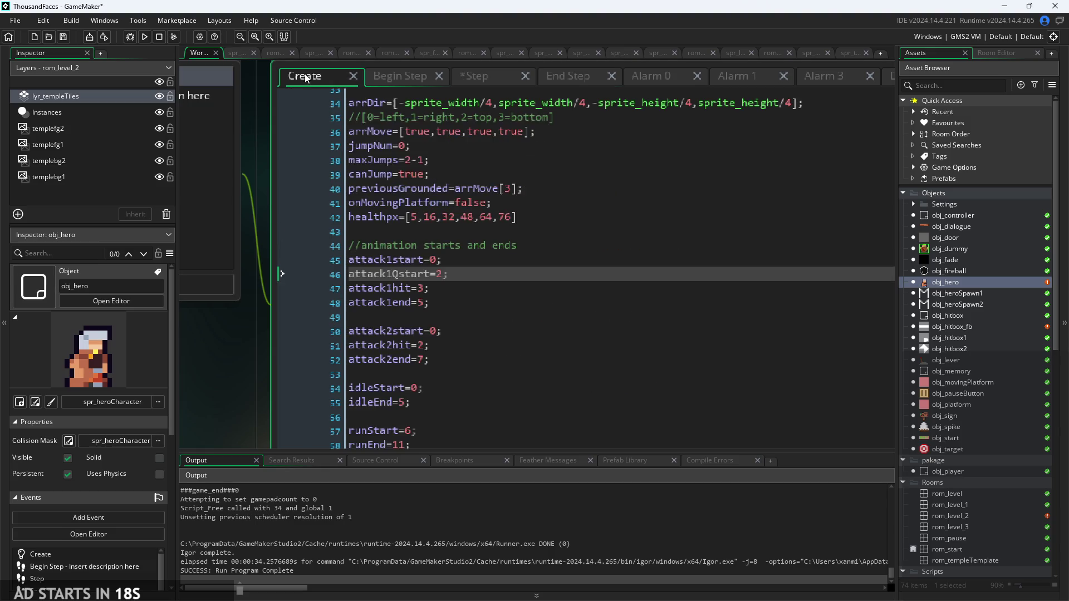
pyautogui.click(456, 162)
pyautogui.scroll(12, 456, 162)
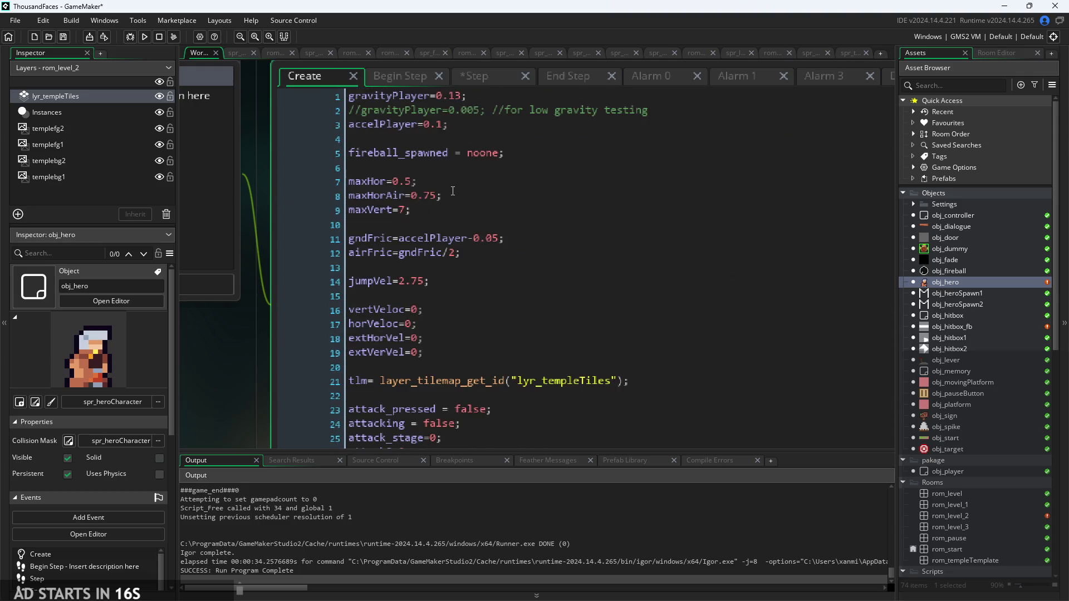
pyautogui.click(470, 127)
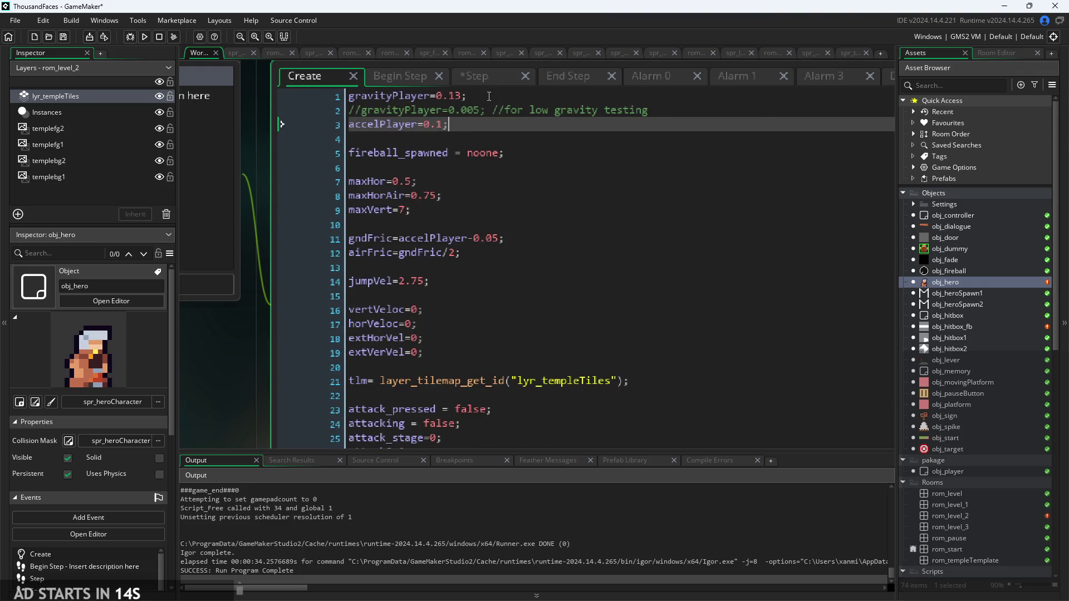
pyautogui.click(480, 195)
pyautogui.click(481, 211)
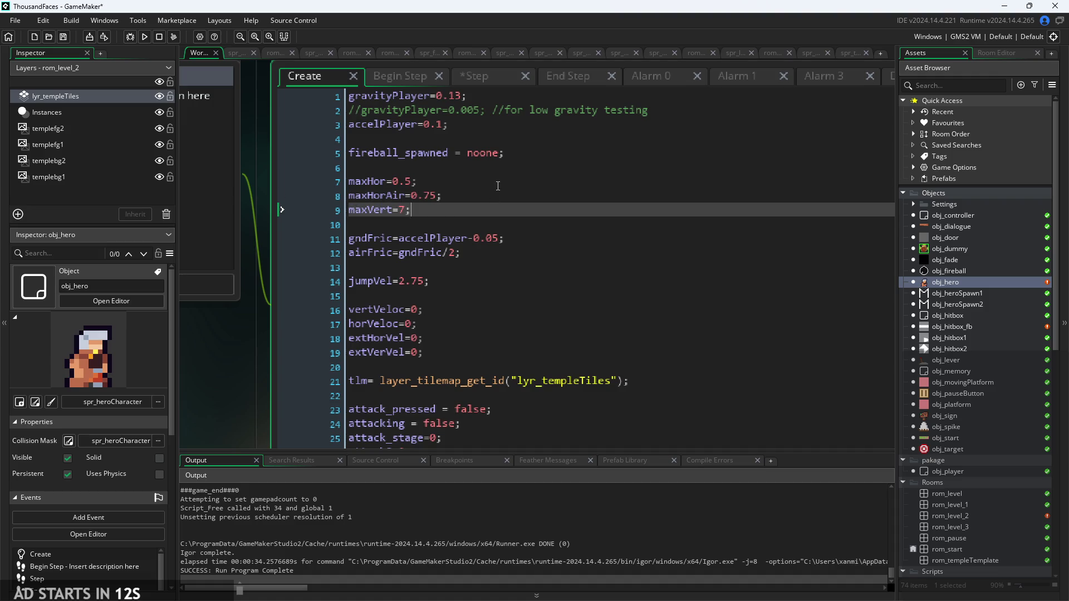
pyautogui.click(529, 259)
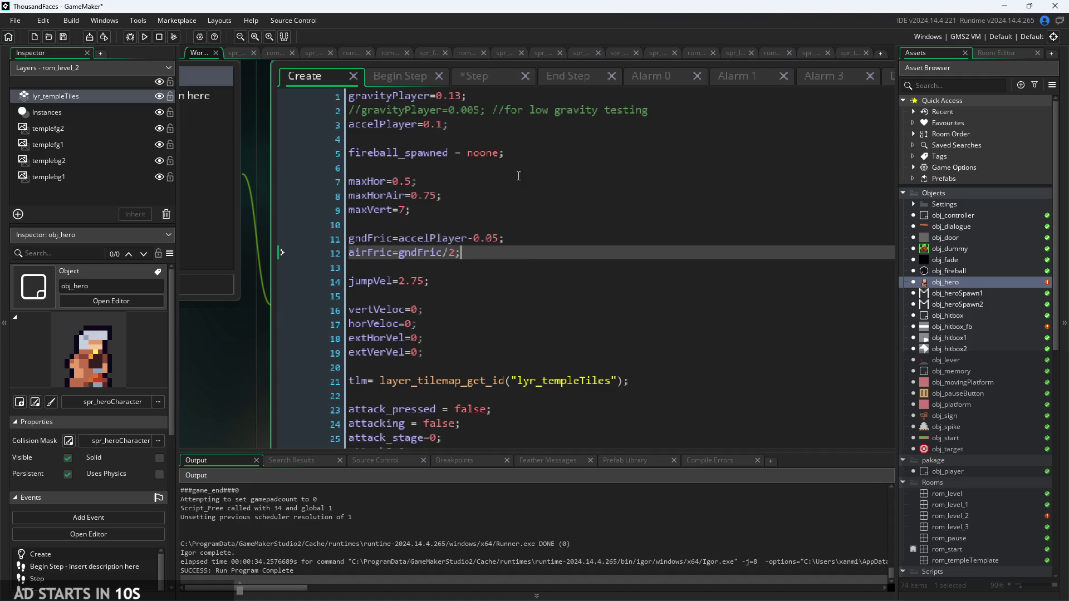
# Back in the Step event, begin typing 'groun' on the new line
pyautogui.click(409, 82)
pyautogui.click(462, 78)
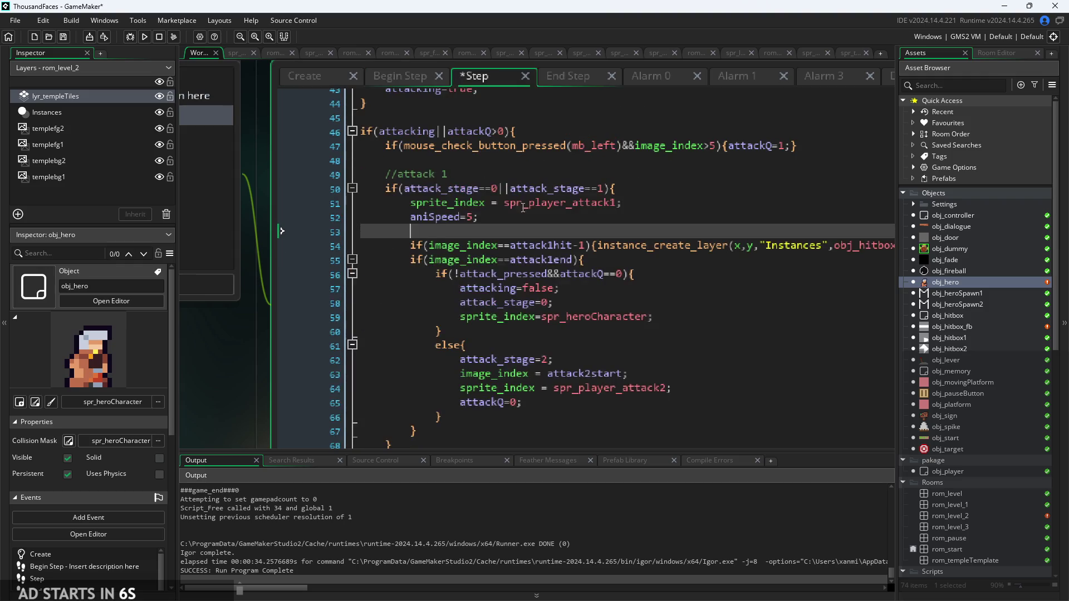
pyautogui.write('gr')
pyautogui.write('oun')
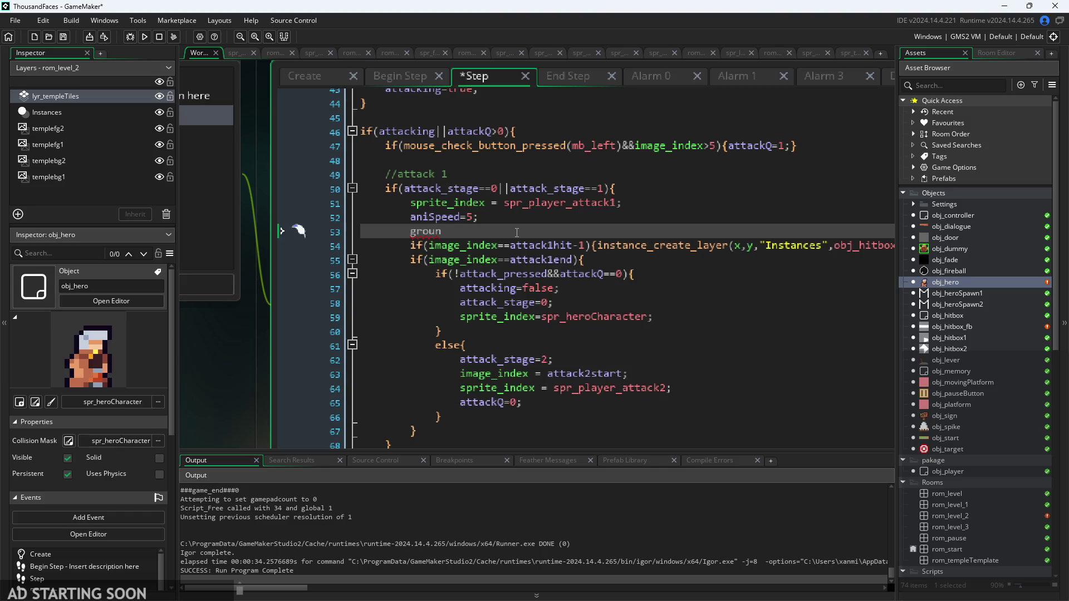
# Trim the partial word on line 53 back to 'gro'
pyautogui.press('BackSpace')
pyautogui.press('BackSpace')
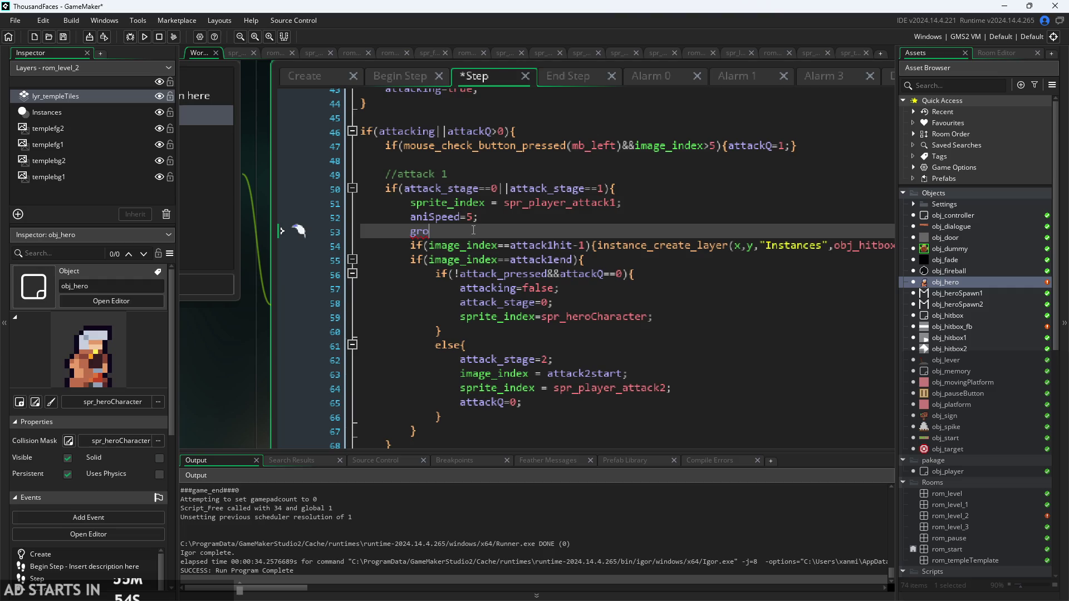
pyautogui.press('BackSpace')
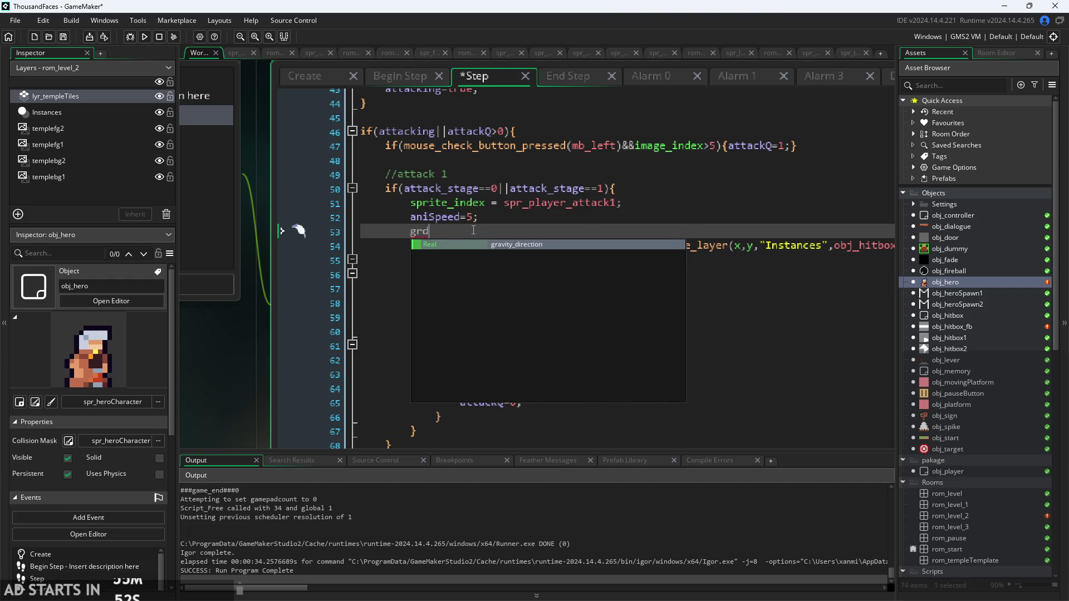
# Write gndFric= on line 53, then rename it to airFric=
pyautogui.write('nd')
pyautogui.press('Return')
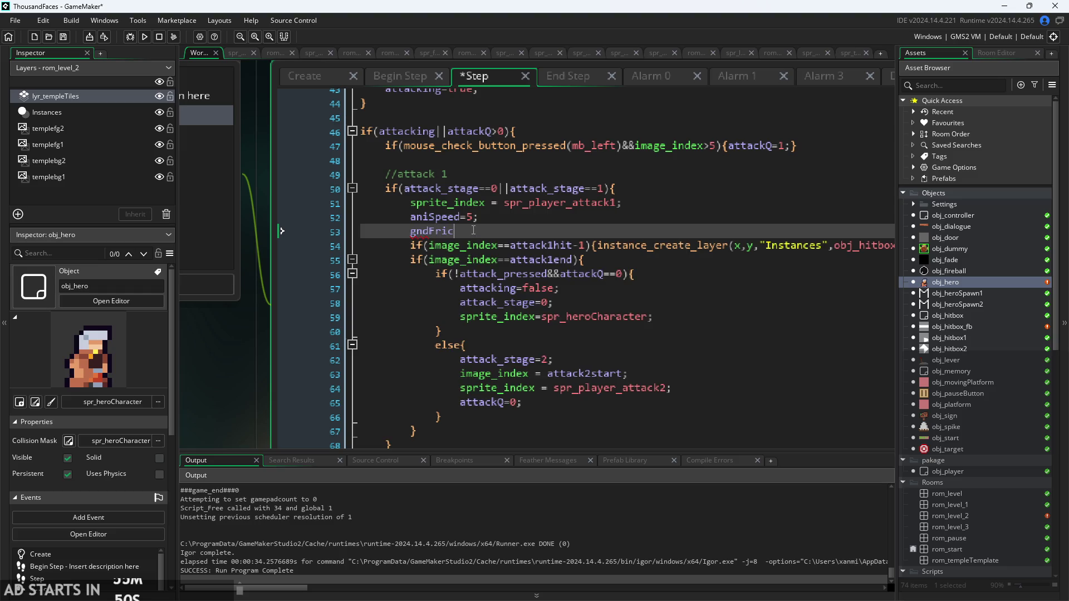
pyautogui.write('=')
pyautogui.click(333, 76)
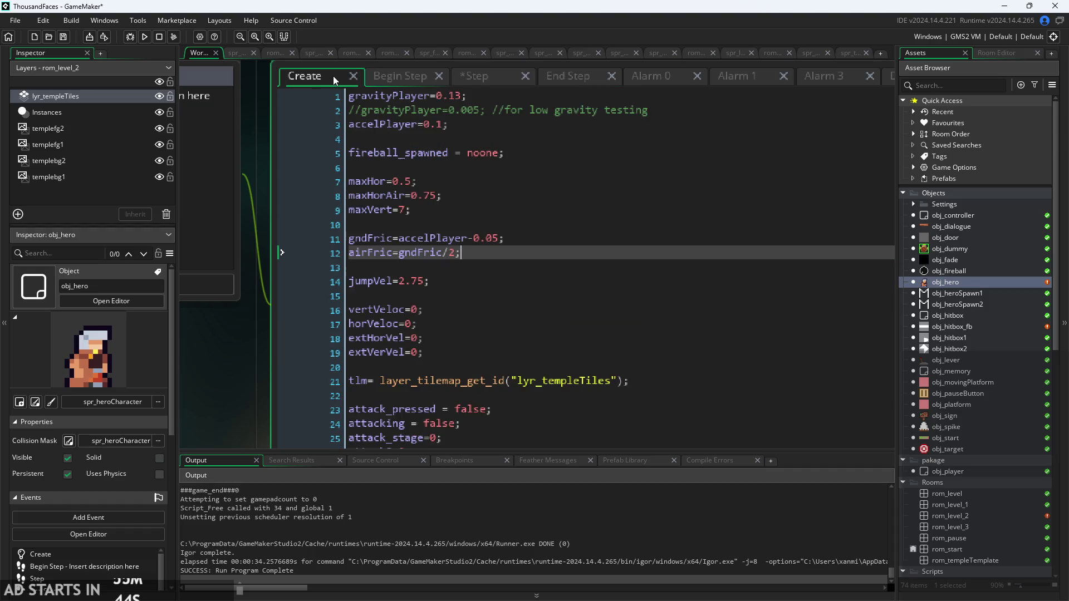
pyautogui.click(487, 81)
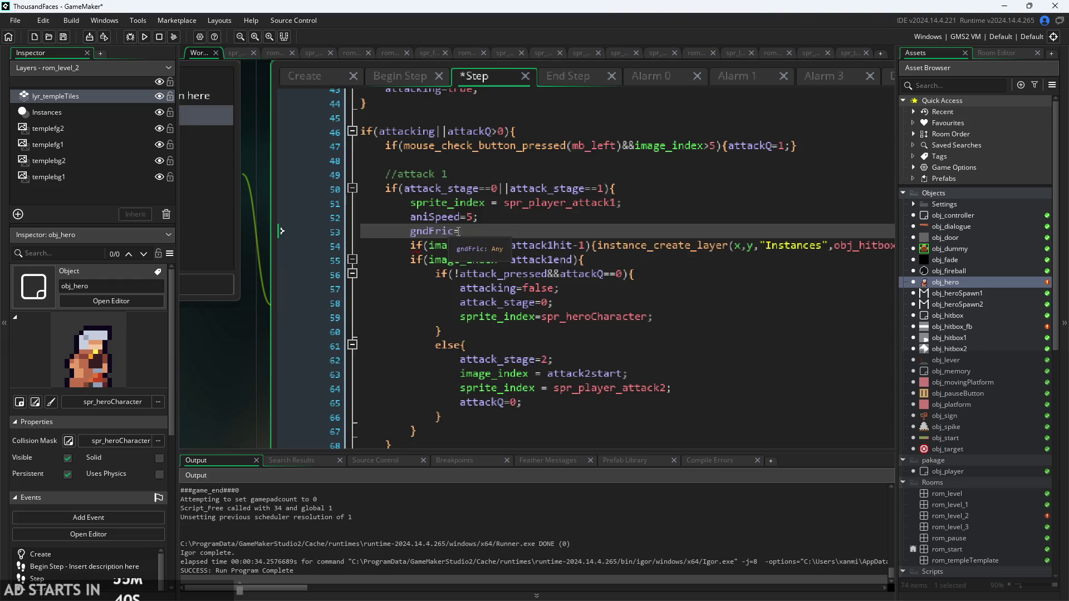
pyautogui.moveTo(458, 231); pyautogui.dragTo(411, 239)
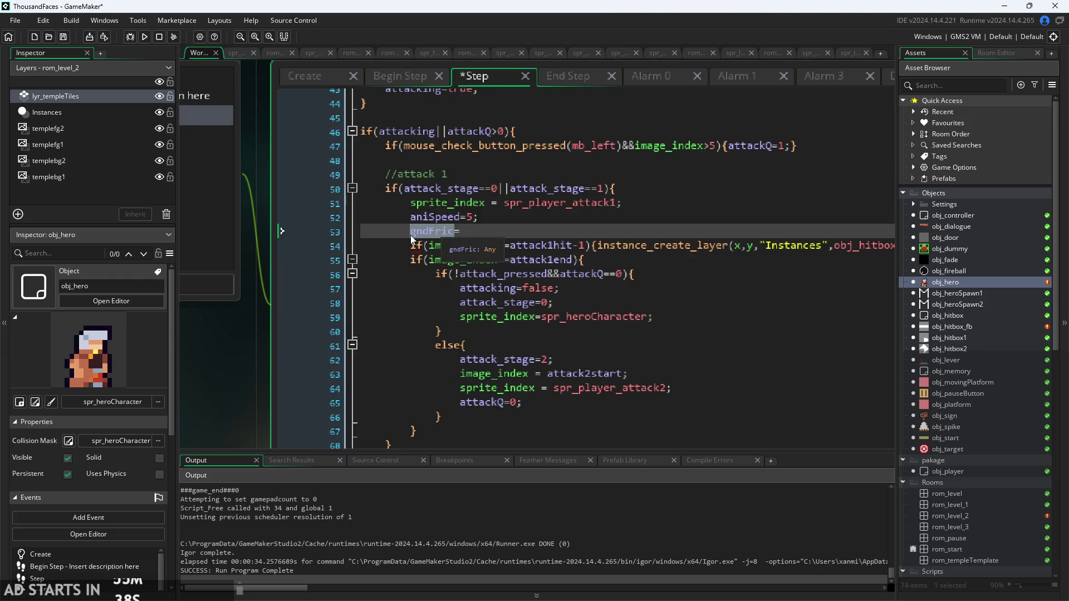
pyautogui.write('airFric')
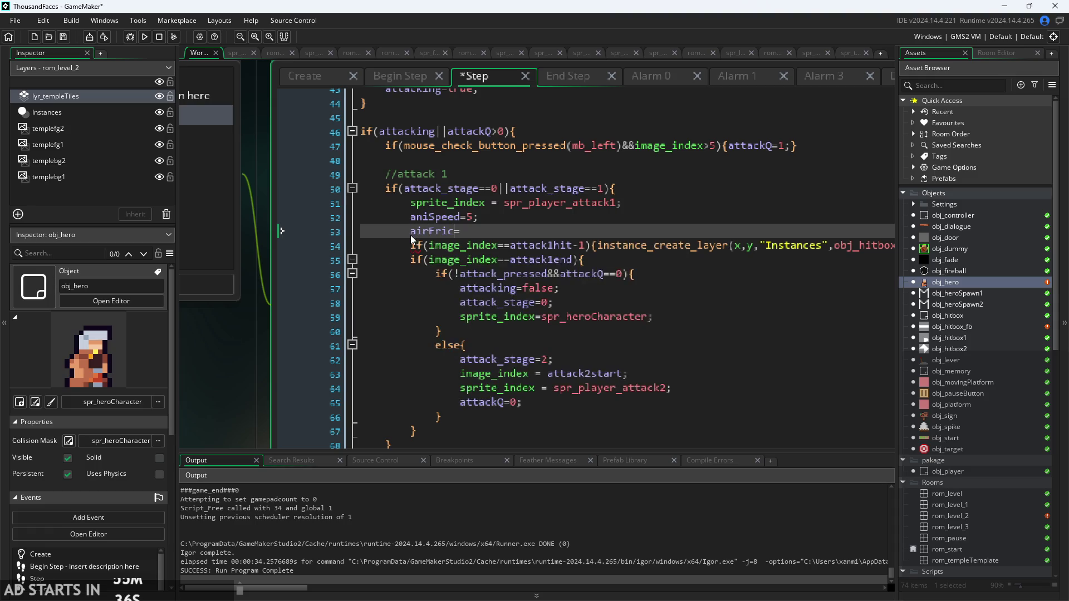
pyautogui.press('End')
# Move airFric= to line 48, complete it as airFric=10;, and save
pyautogui.moveTo(427, 231); pyautogui.dragTo(410, 231)
pyautogui.hotkey('ctrl', 'c')
pyautogui.press('BackSpace')
pyautogui.click(493, 167)
pyautogui.click(495, 160)
pyautogui.hotkey('ctrl', 'v')
pyautogui.write('10;')
pyautogui.hotkey('ctrl', 's')
pyautogui.click(309, 84)
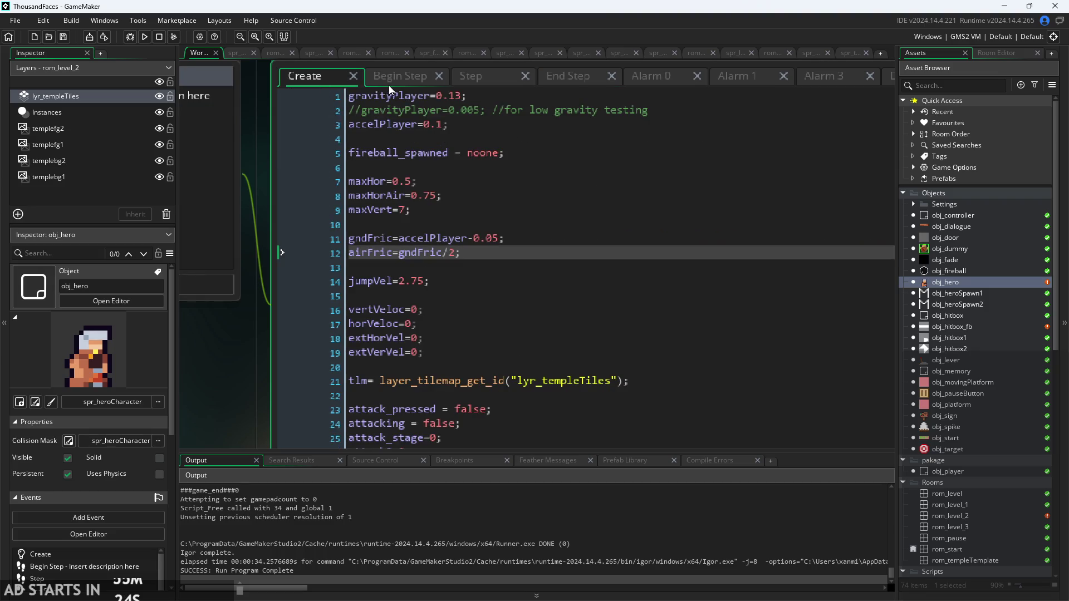
pyautogui.click(478, 86)
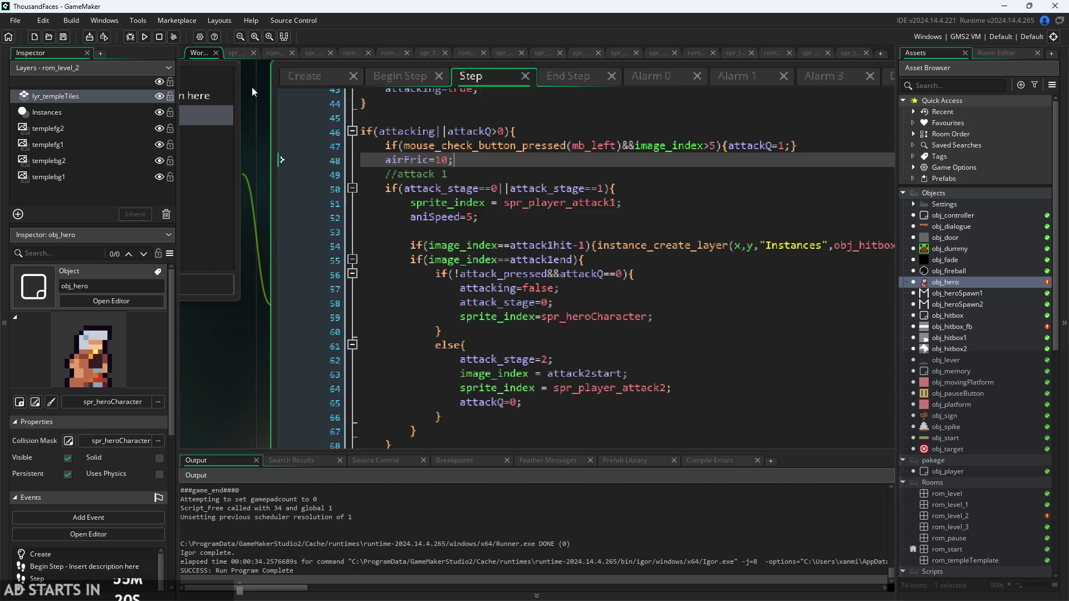
pyautogui.click(145, 36)
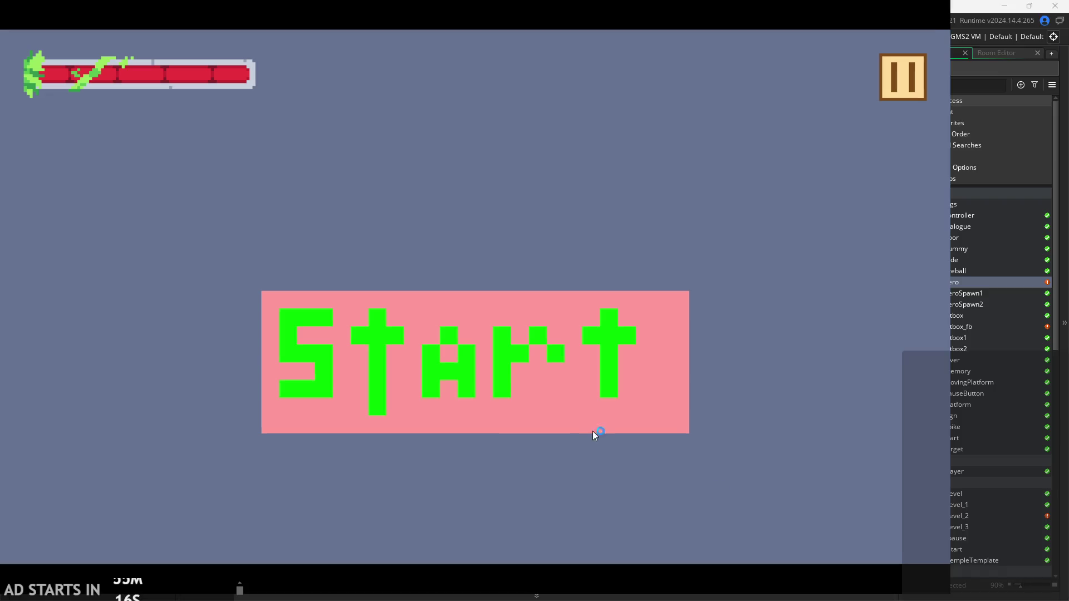
pyautogui.click(585, 418)
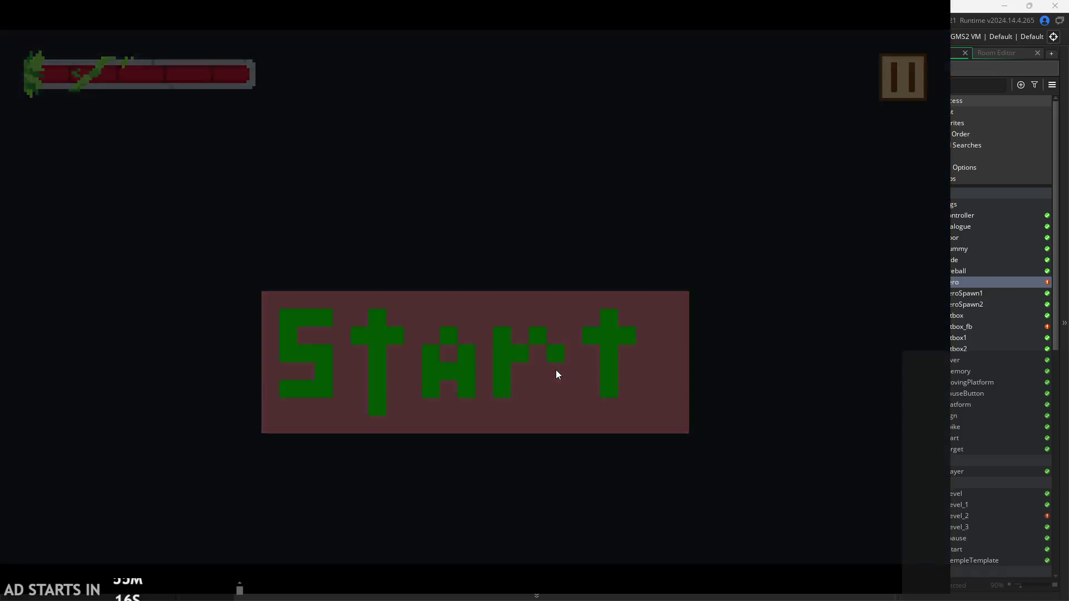
pyautogui.press('Right')
pyautogui.press('space')
pyautogui.press('Right')
pyautogui.press('Left')
pyautogui.press('Right')
pyautogui.press('space')
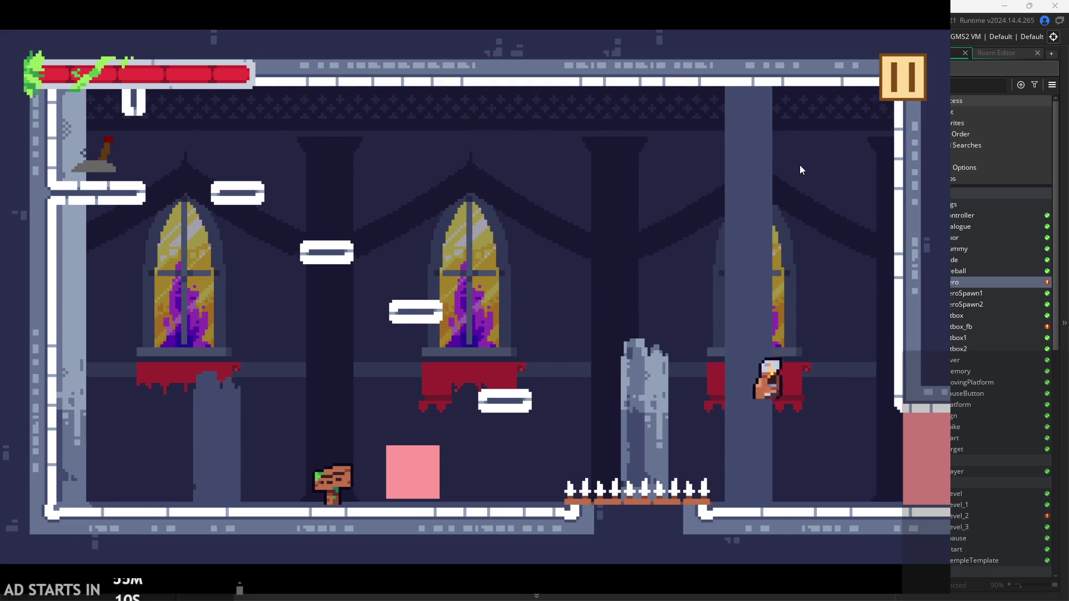
pyautogui.press('space')
pyautogui.click(896, 75)
pyautogui.click(736, 482)
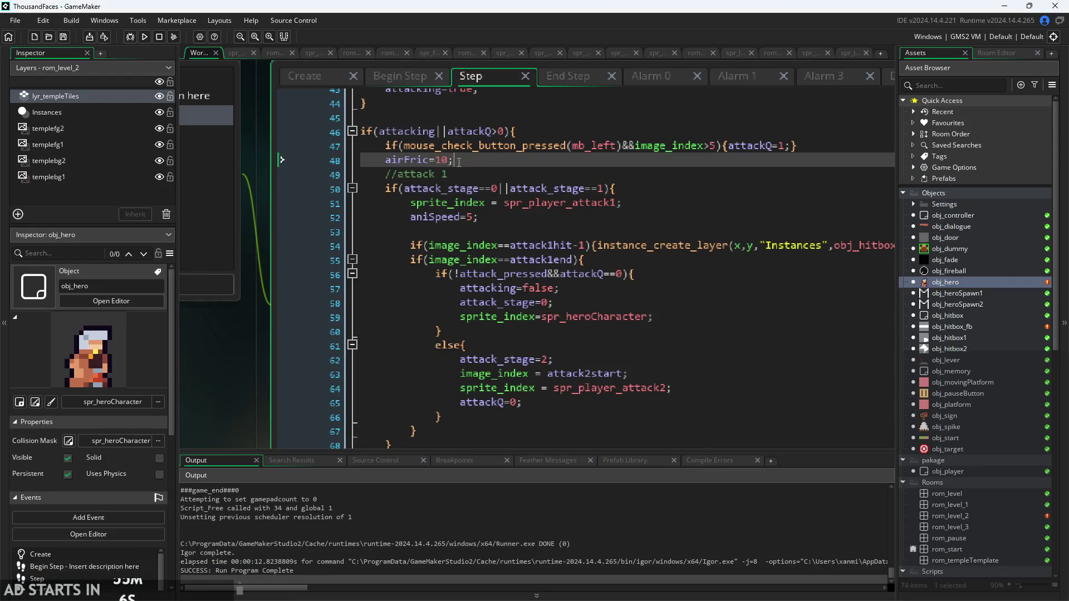
pyautogui.press('BackSpace')
# Start a maxHorAir= assignment on line 48, comparing values in the Create and Begin Step code
pyautogui.click(315, 78)
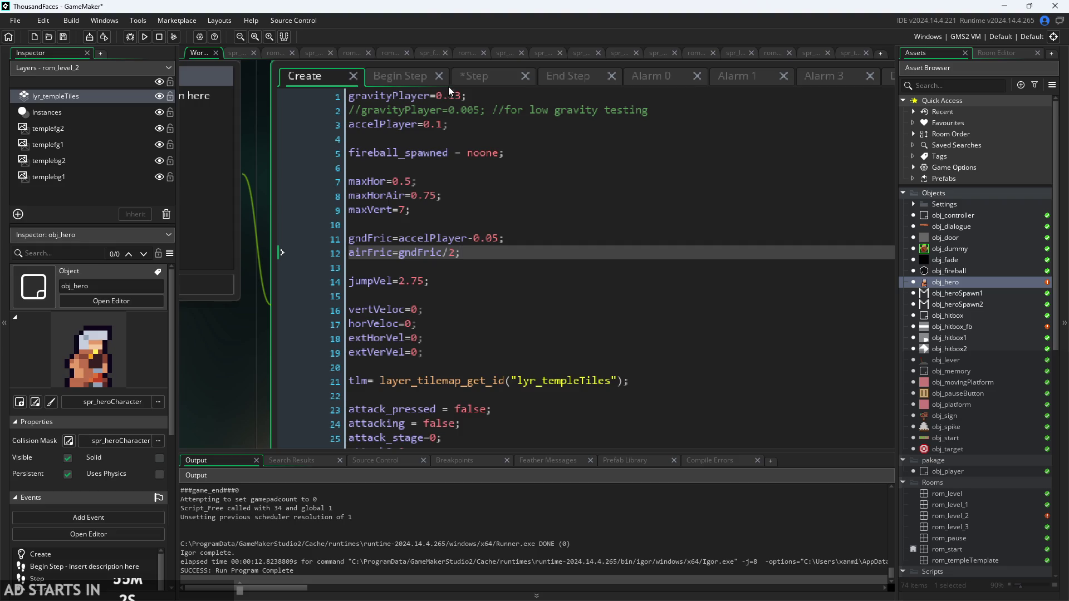
pyautogui.click(484, 83)
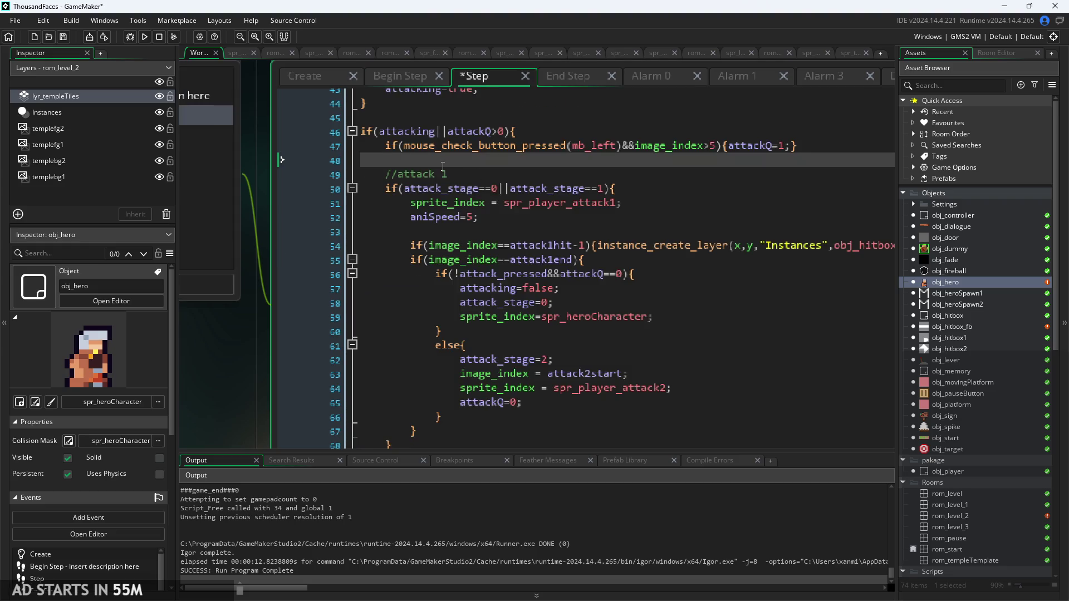
pyautogui.write('max')
pyautogui.press('Down')
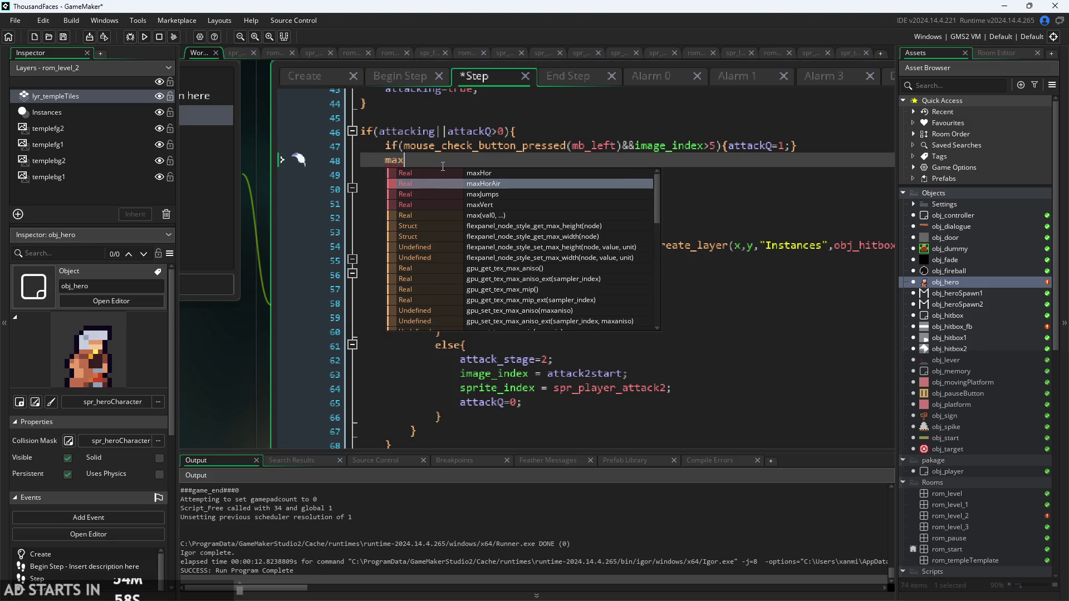
pyautogui.press('Return')
pyautogui.write('=2;')
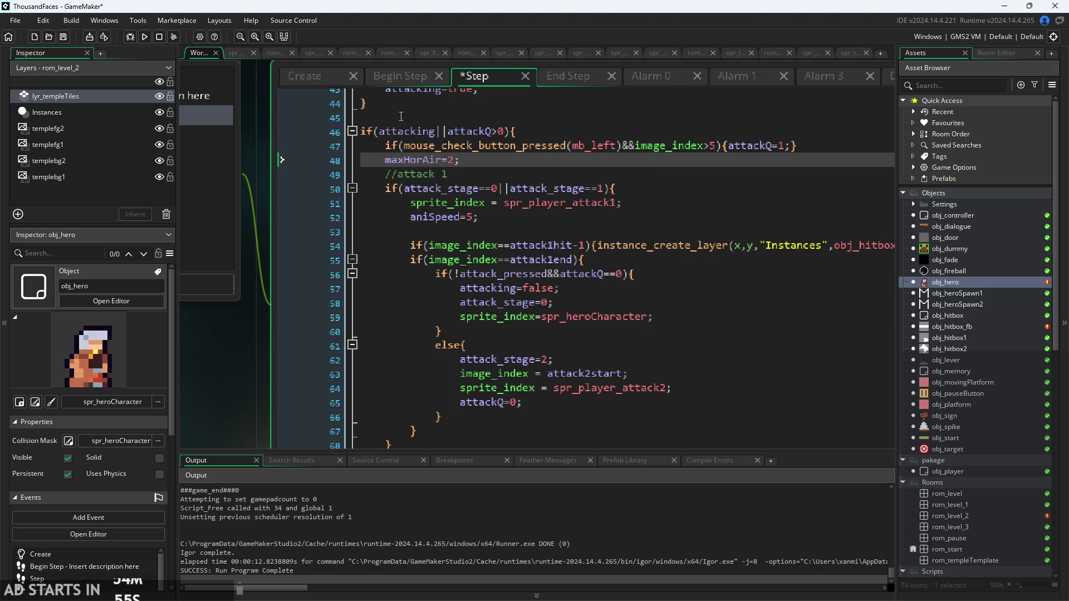
pyautogui.click(400, 75)
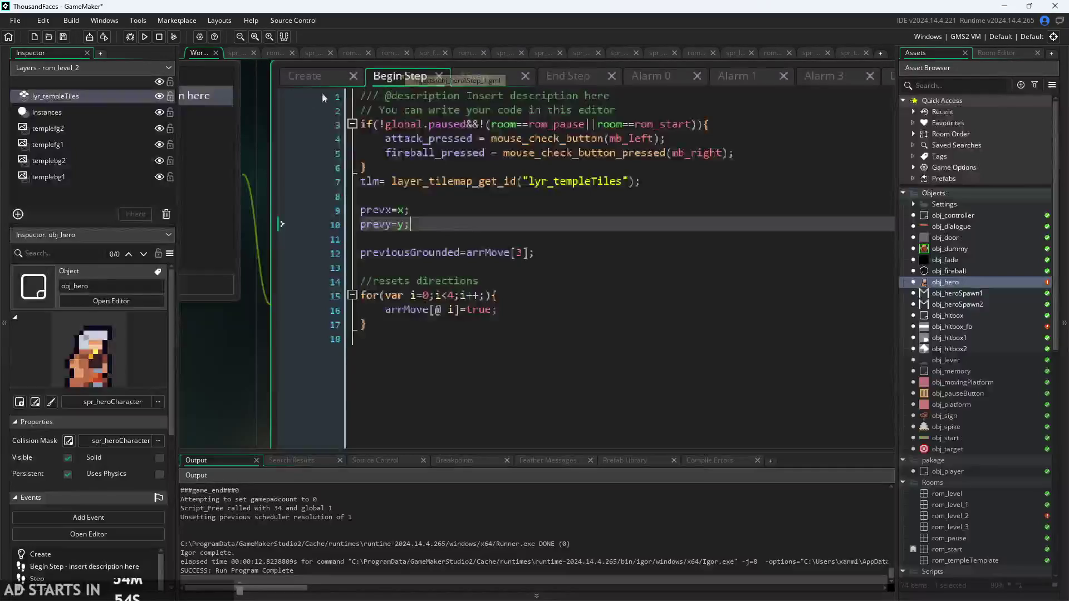
pyautogui.click(307, 78)
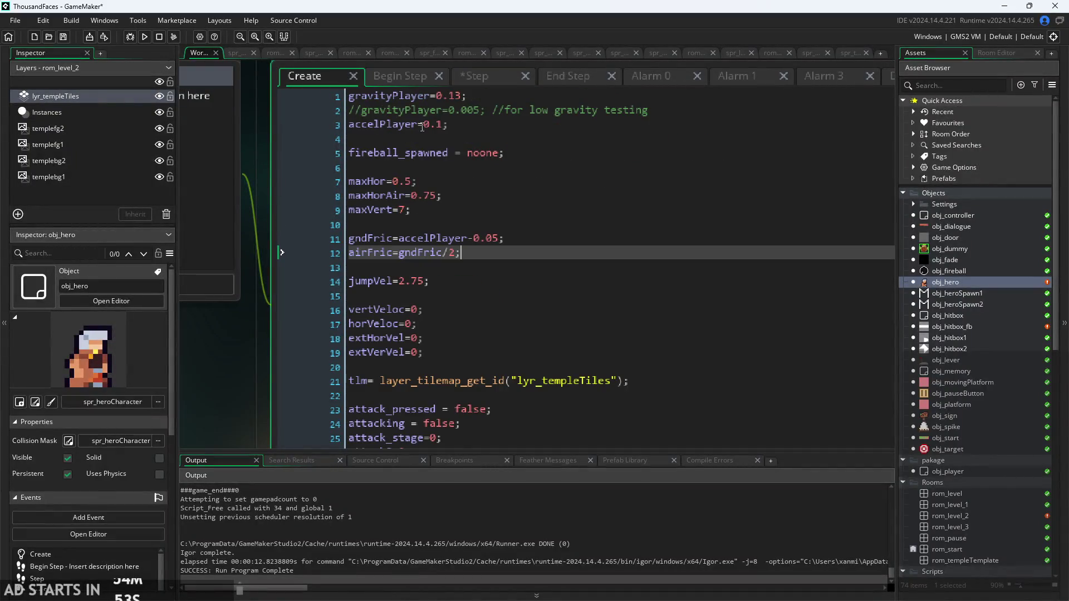
pyautogui.click(447, 196)
pyautogui.click(393, 76)
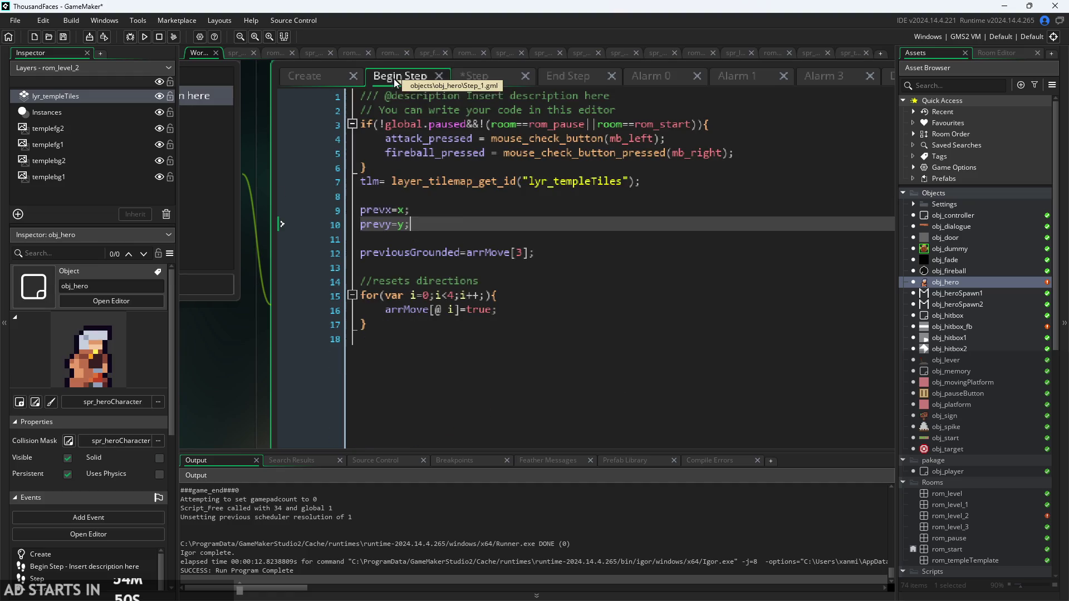
pyautogui.click(341, 84)
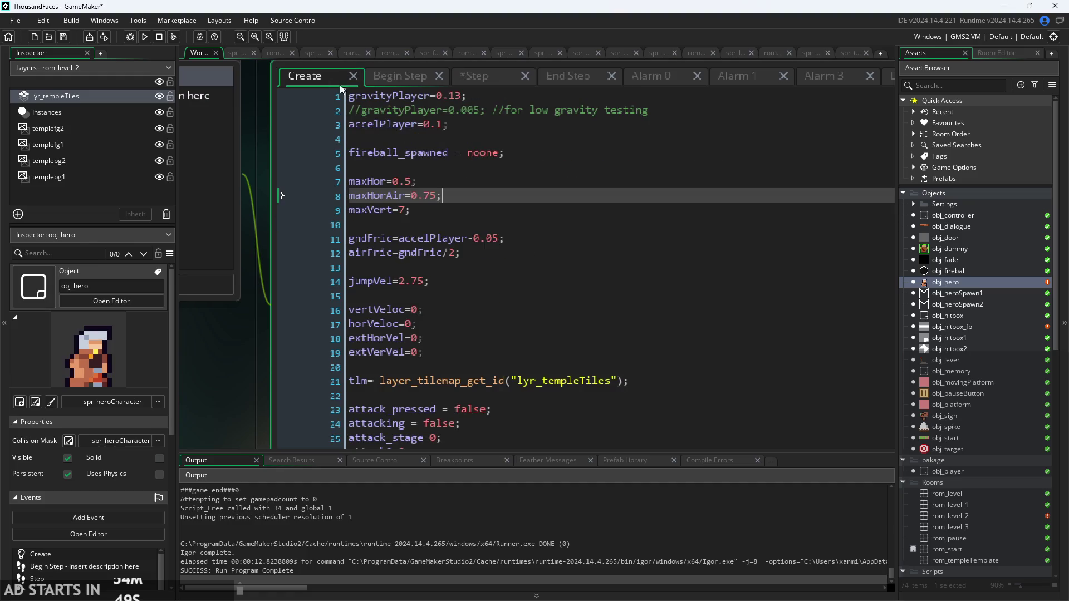
pyautogui.click(492, 81)
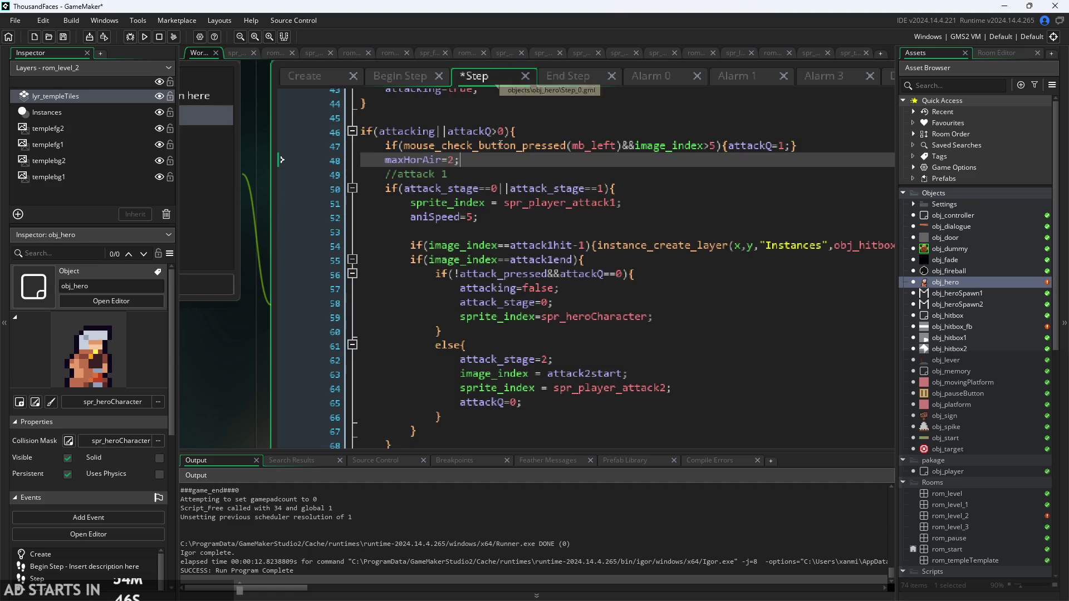
# Replace the value 2 on line 48 with 0.75 and select the maxHorAir statement
pyautogui.doubleClick(451, 161)
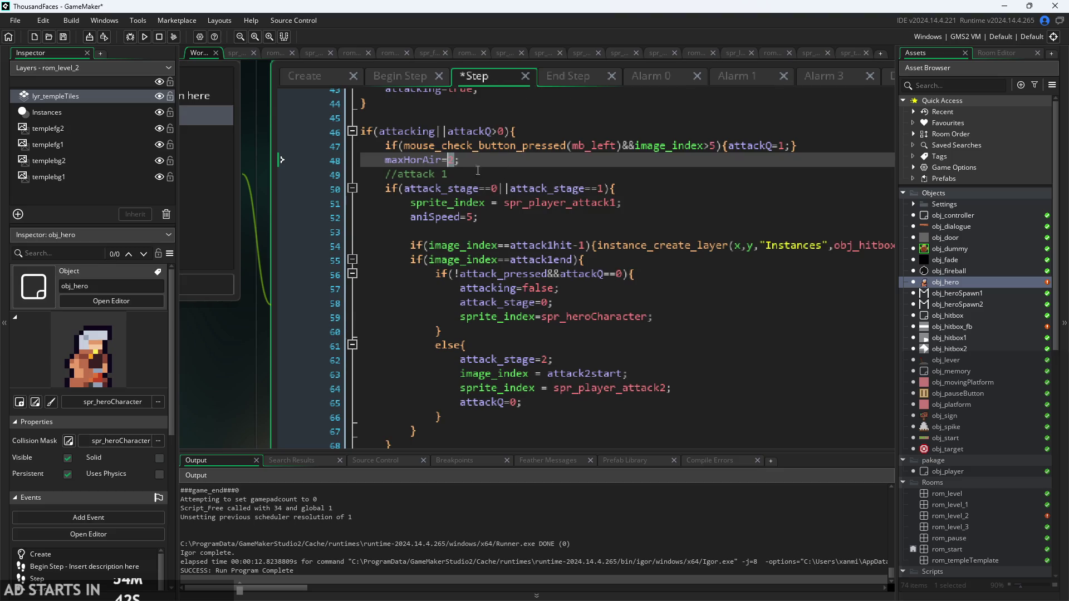
pyautogui.press('BackSpace')
pyautogui.write('7')
pyautogui.press('BackSpace')
pyautogui.write('0.75')
pyautogui.scroll(-2, 476, 181)
pyautogui.moveTo(477, 165); pyautogui.dragTo(409, 169)
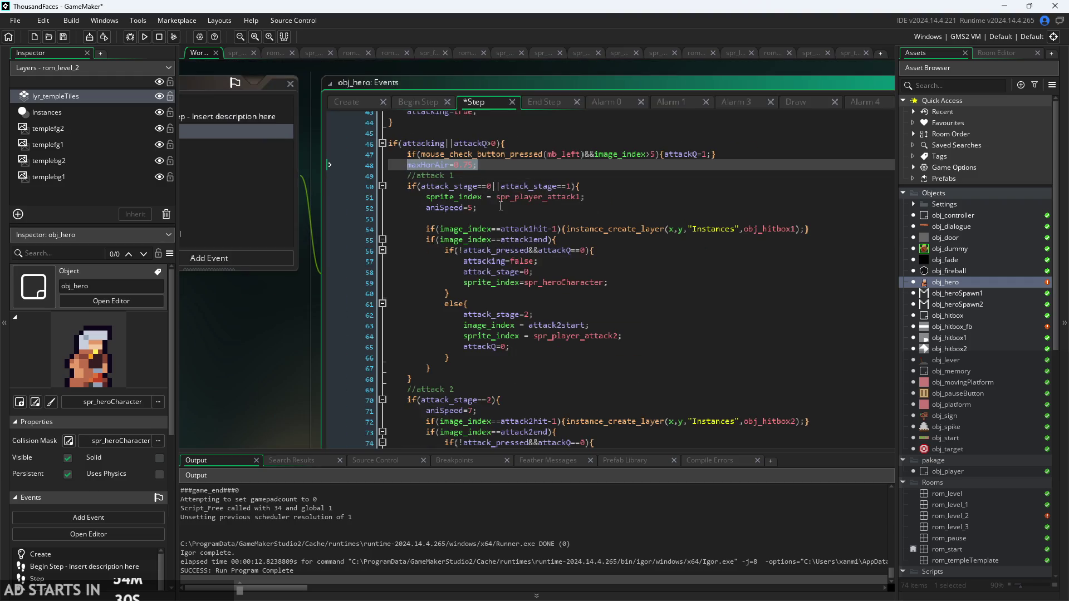
pyautogui.keyDown('ctrl'); pyautogui.scroll(2, 451, 157); pyautogui.keyUp('ctrl')
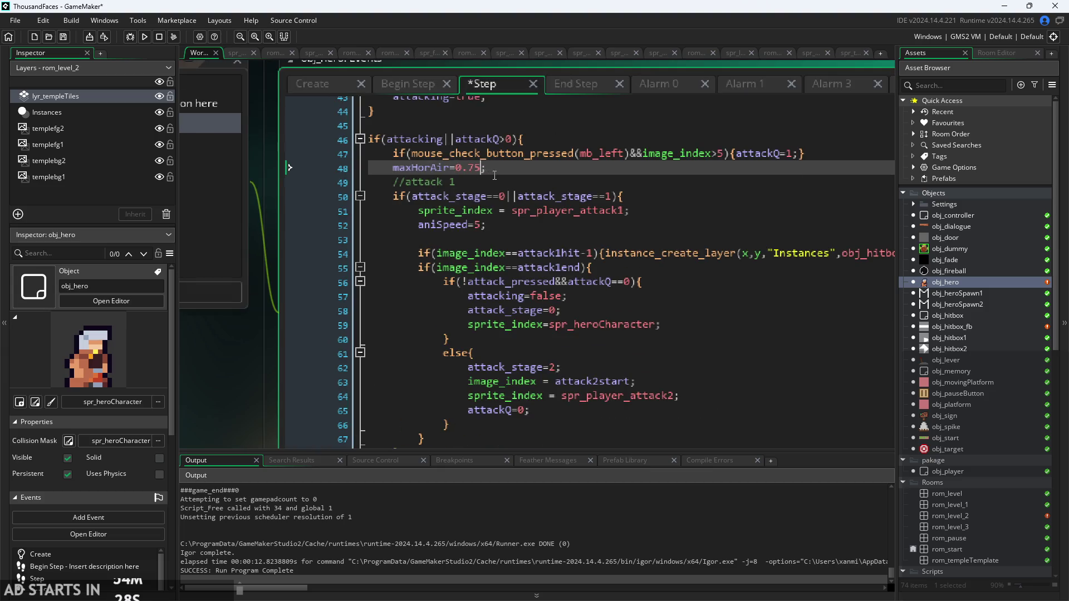
pyautogui.moveTo(495, 175); pyautogui.dragTo(394, 167)
pyautogui.scroll(-12, 441, 250)
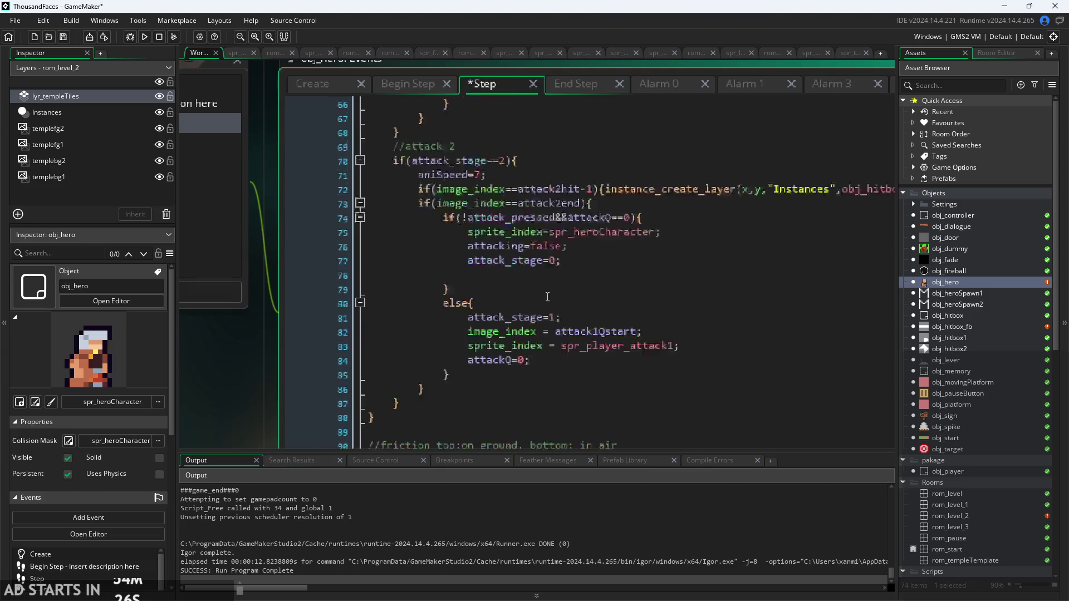
# Add an else block after the attack block that sets maxHorAir=0.75
pyautogui.click(440, 243)
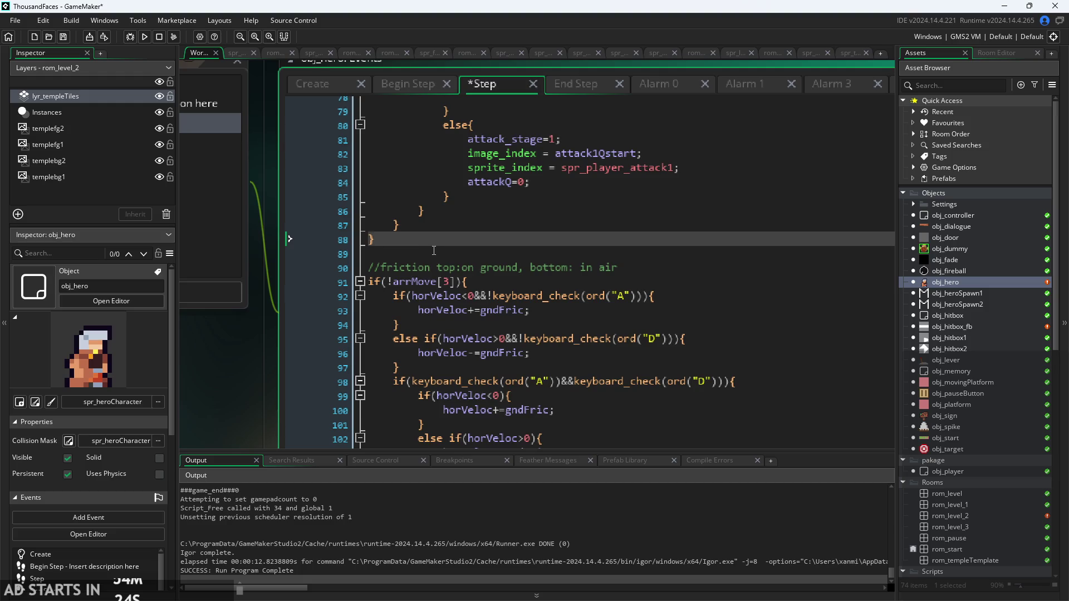
pyautogui.press('Return')
pyautogui.write('else{maxHorAir=0.75;')
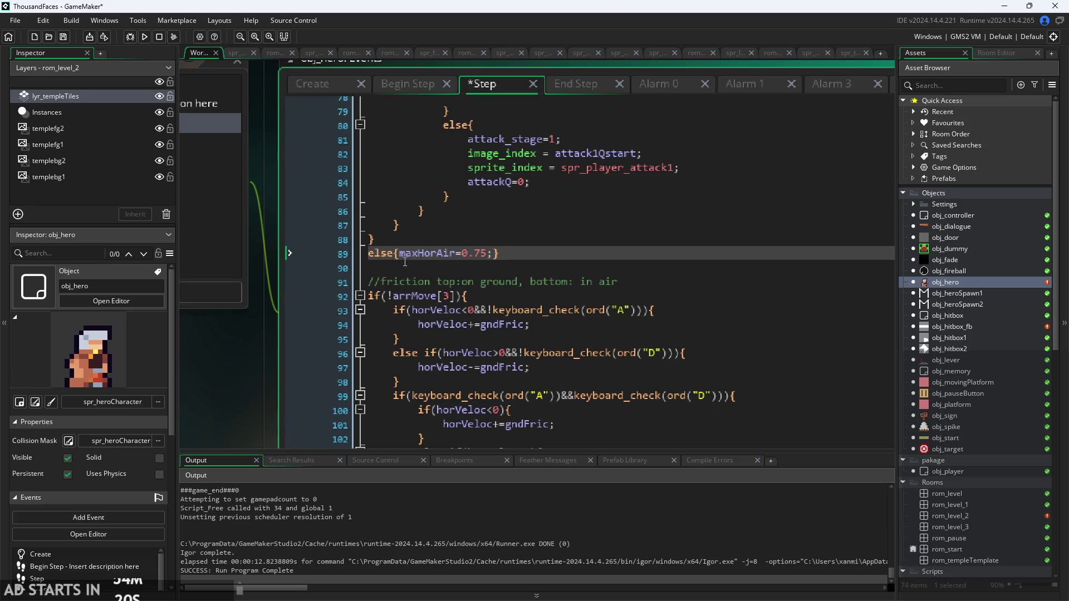
pyautogui.press('Return')
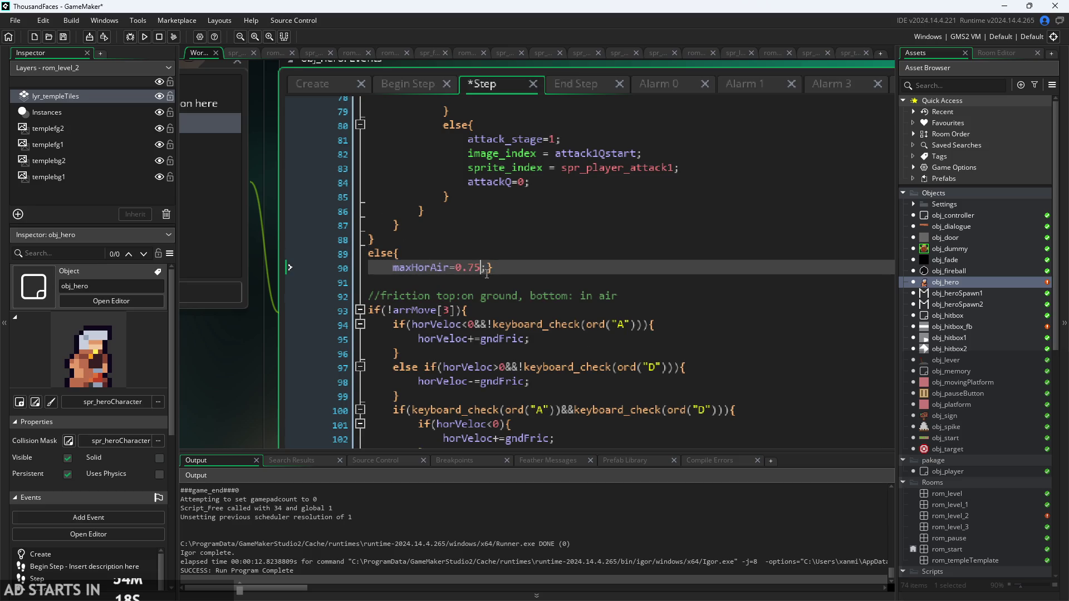
pyautogui.press('Return')
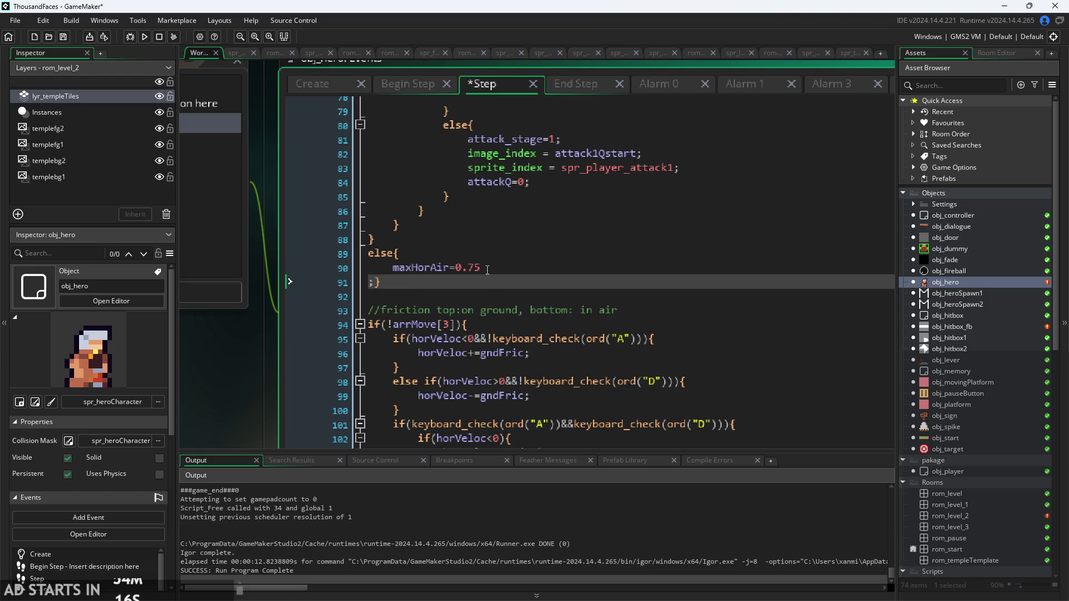
pyautogui.press('BackSpace')
pyautogui.press('Right')
pyautogui.press('Return')
pyautogui.press('Return')
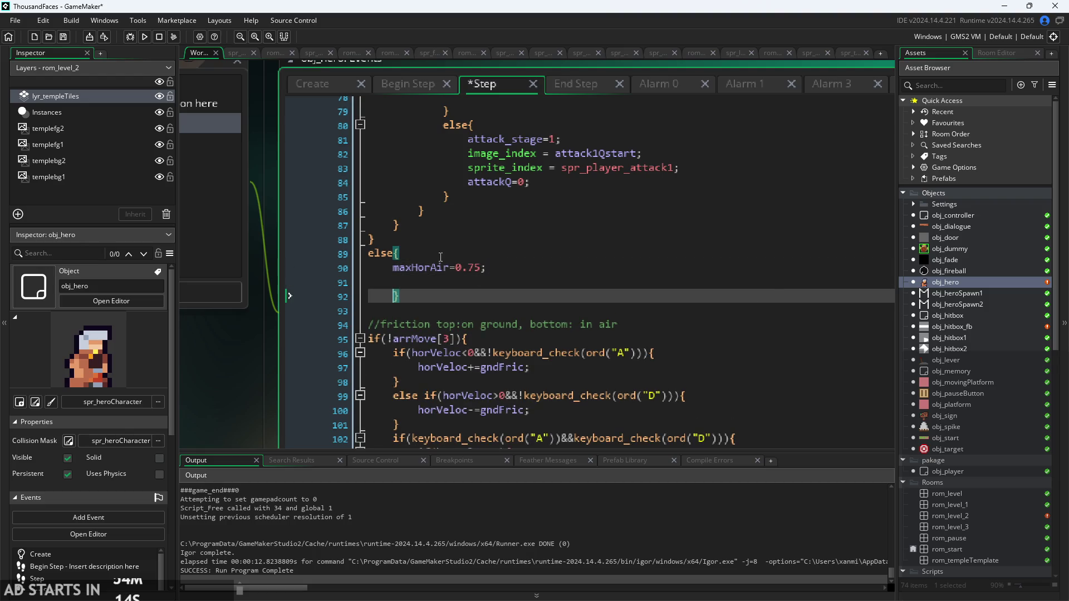
pyautogui.press('Up')
pyautogui.press('Up')
pyautogui.hotkey('shift', 'End')
pyautogui.hotkey('ctrl', 'c')
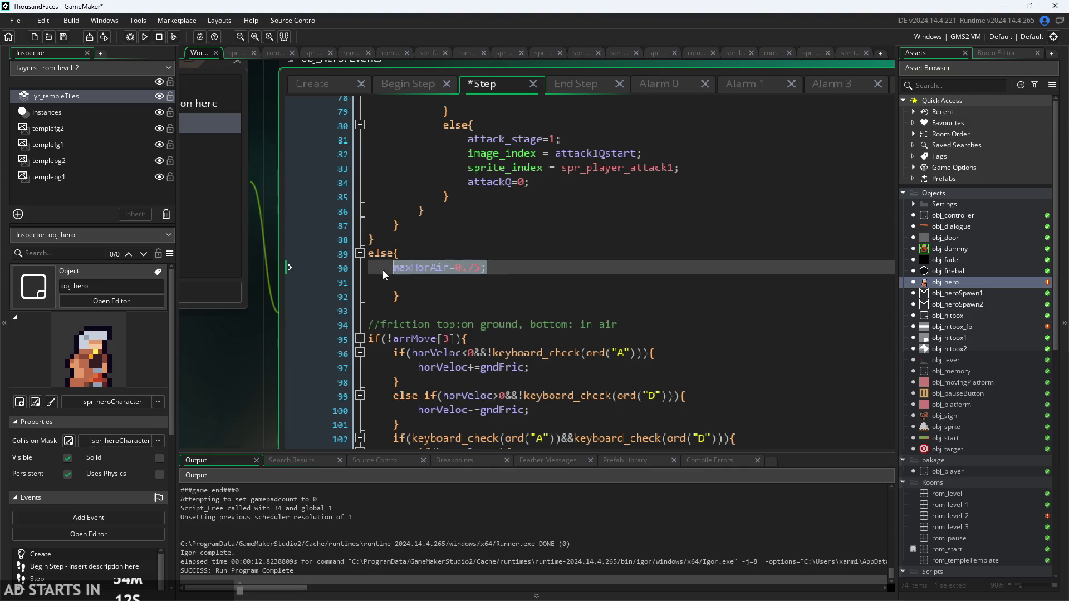
# Paste the maxHorAir statement onto line 48, save, and run the game
pyautogui.scroll(14, 397, 269)
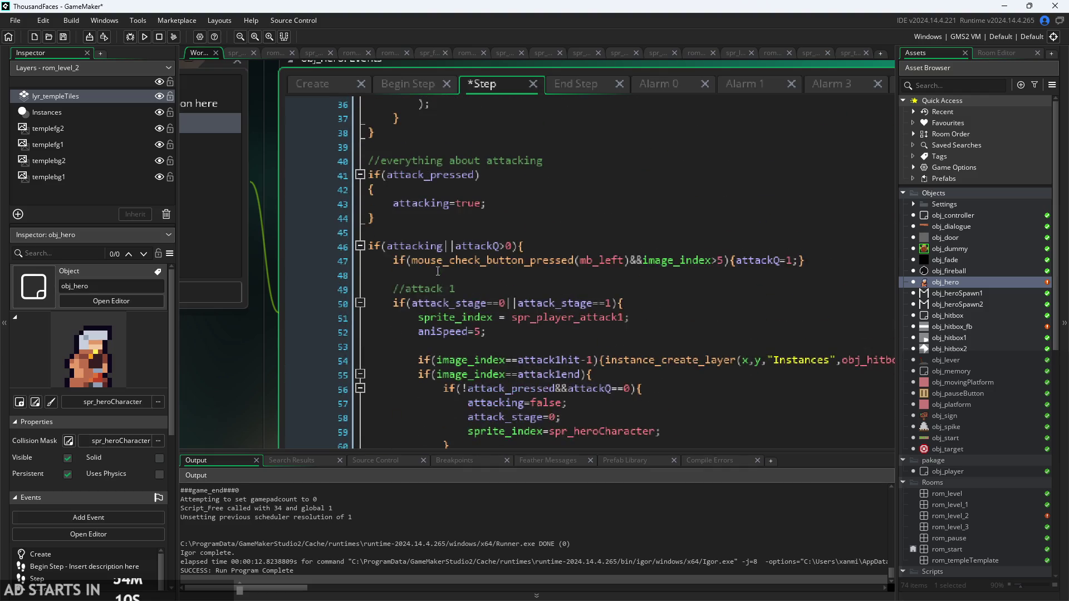
pyautogui.click(445, 274)
pyautogui.hotkey('ctrl', 'v')
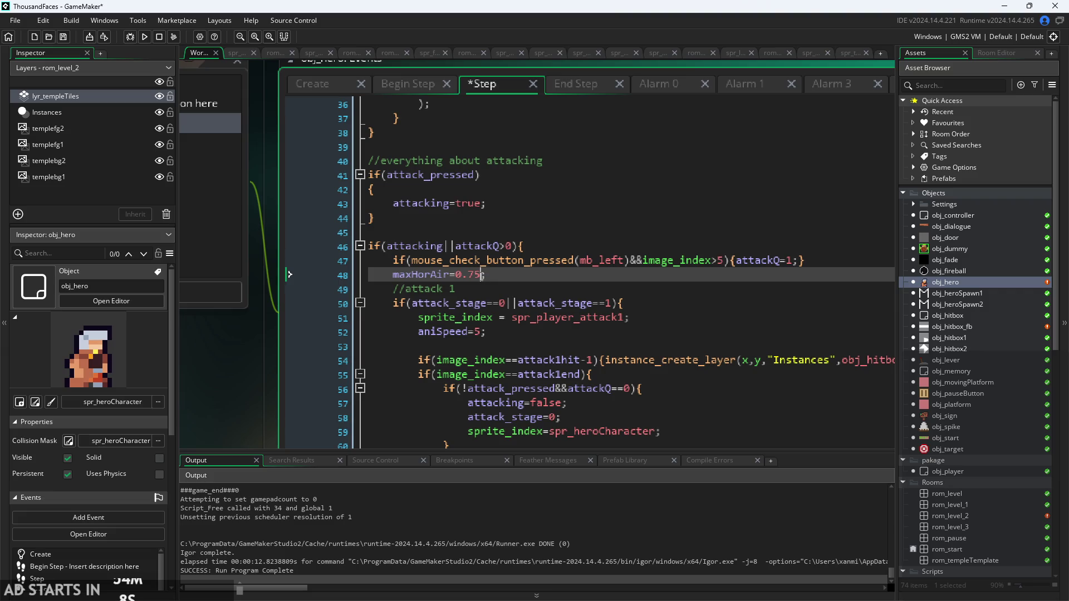
pyautogui.hotkey('ctrl', 's')
pyautogui.click(142, 35)
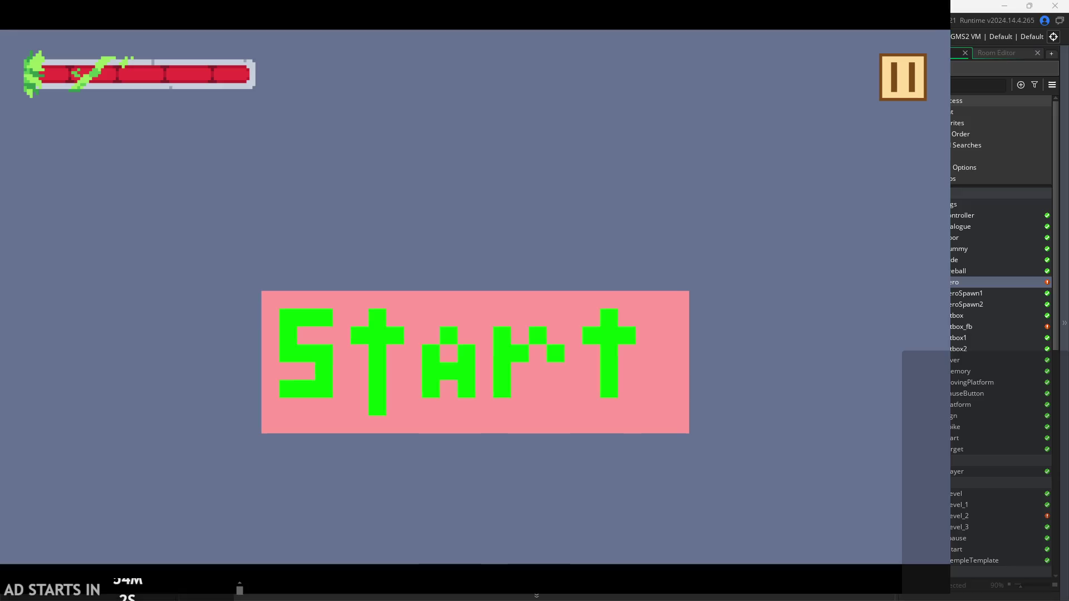
# Start the game and test air attacks near the spikes, pausing and resuming once
pyautogui.click(517, 337)
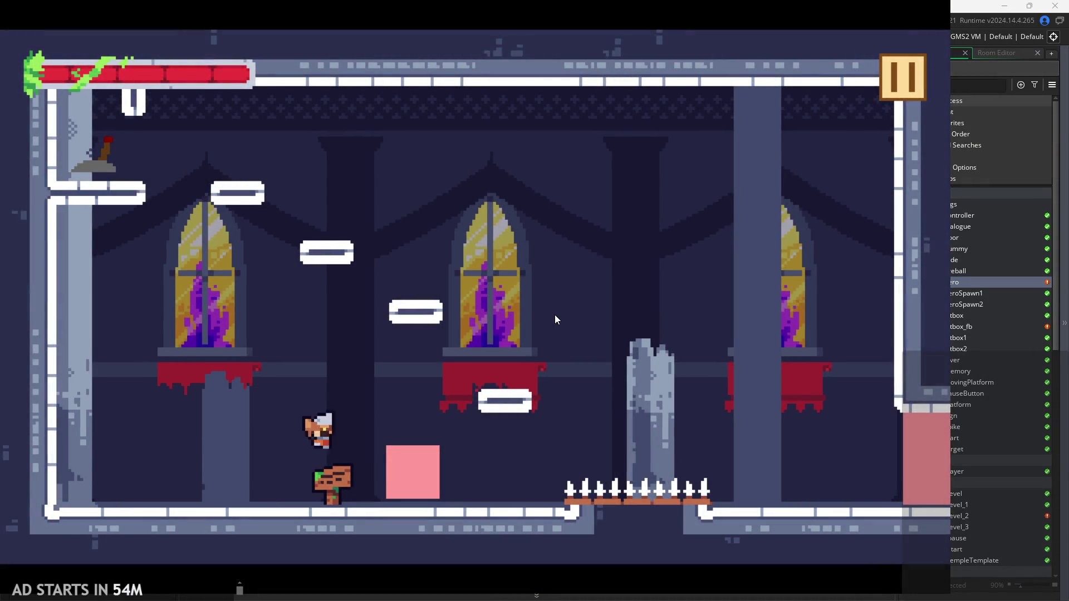
pyautogui.click(556, 314)
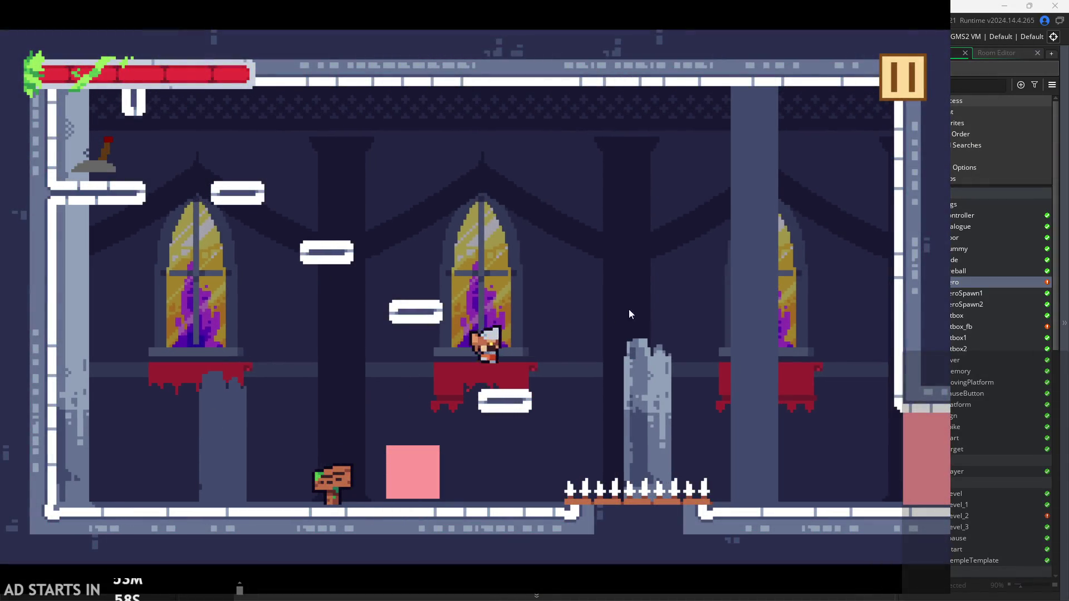
pyautogui.click(669, 286)
pyautogui.click(727, 246)
pyautogui.press('Escape')
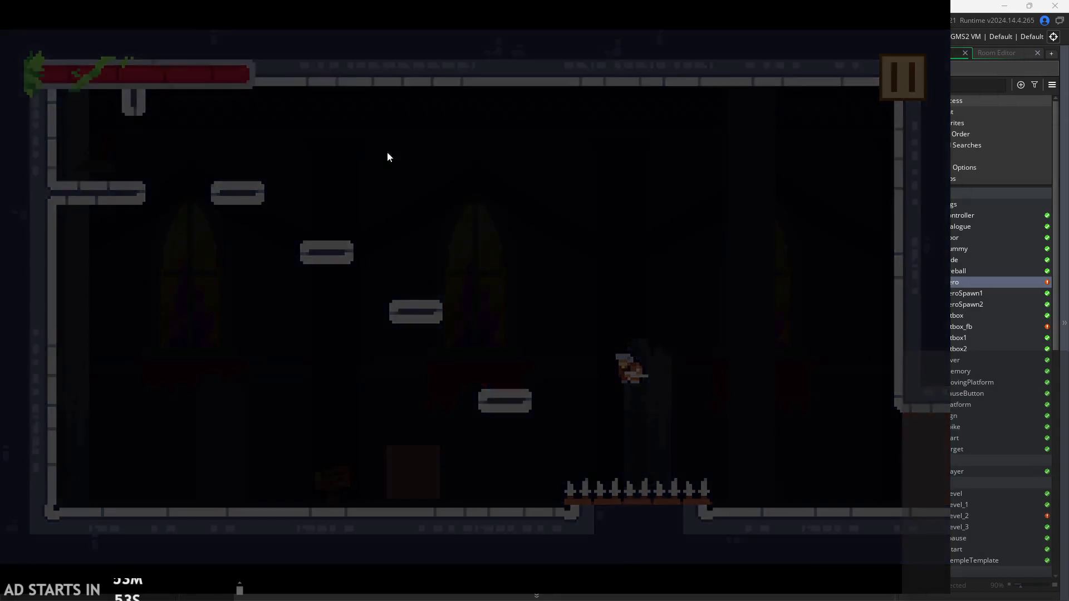
pyautogui.click(883, 62)
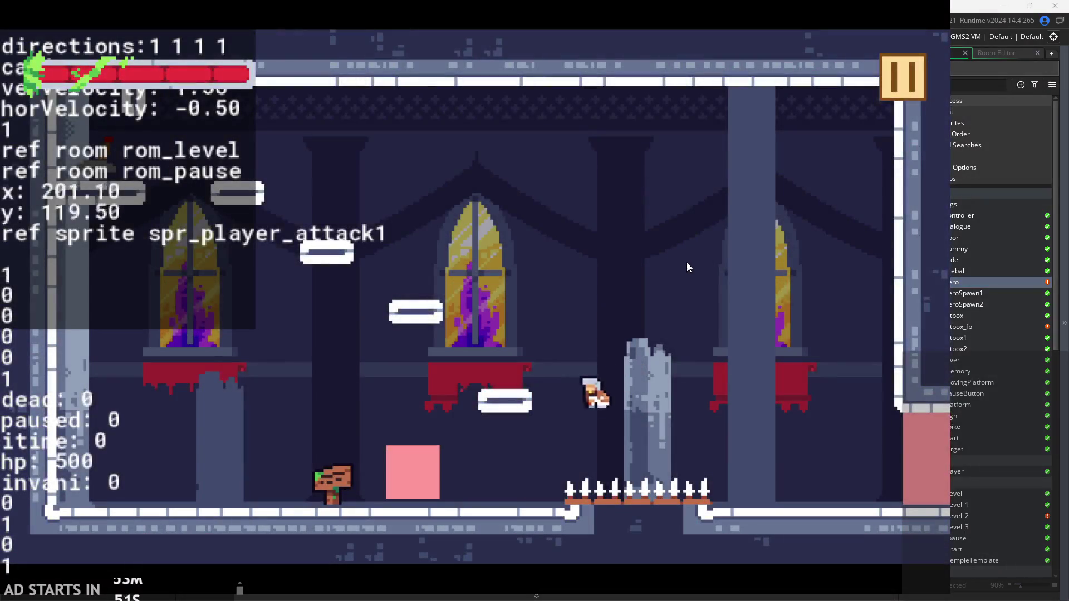
# Test a floor attack and chained air attacks, then exit back to the editor
pyautogui.click(530, 226)
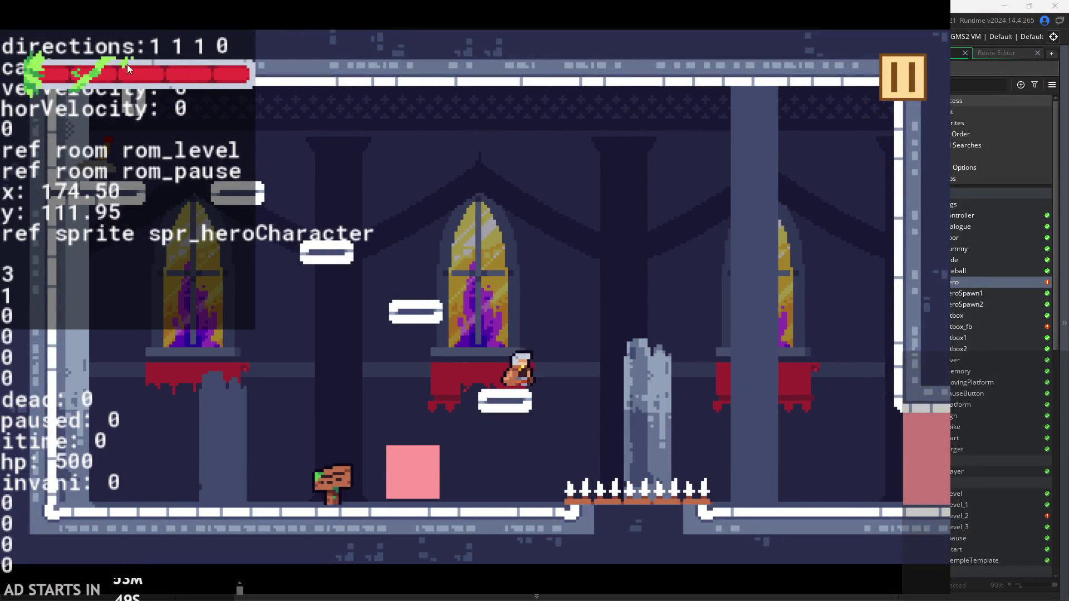
pyautogui.click(887, 79)
pyautogui.click(767, 166)
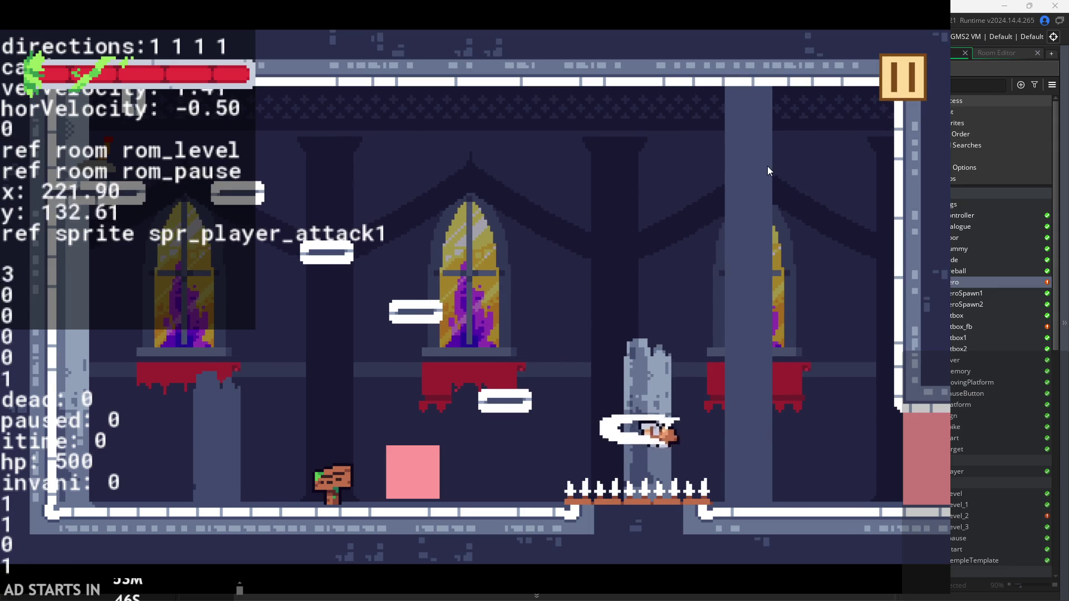
pyautogui.click(767, 166)
pyautogui.click(732, 172)
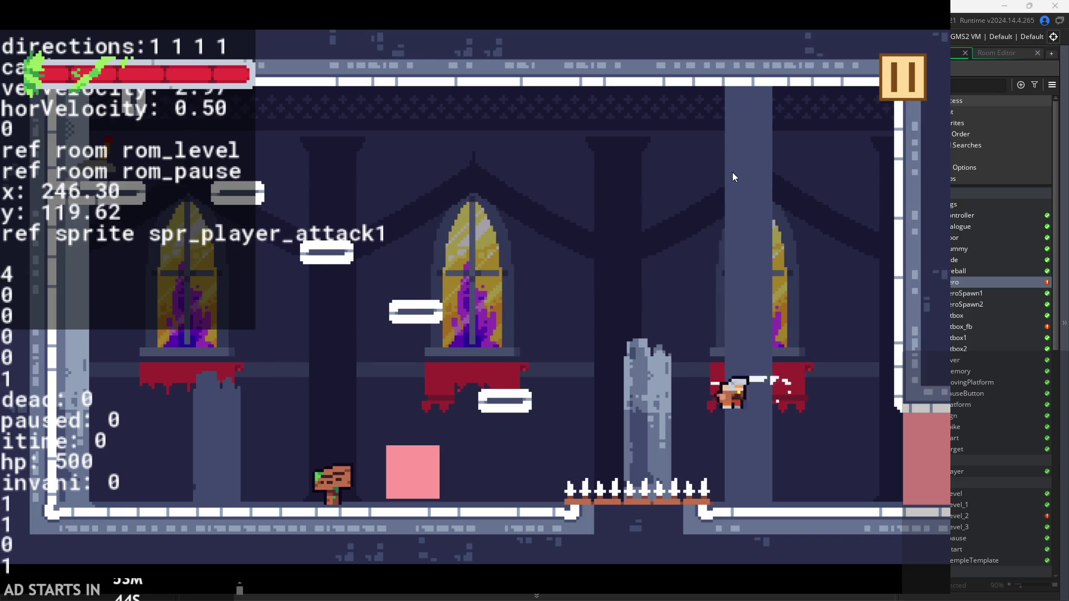
pyautogui.click(897, 76)
pyautogui.click(783, 493)
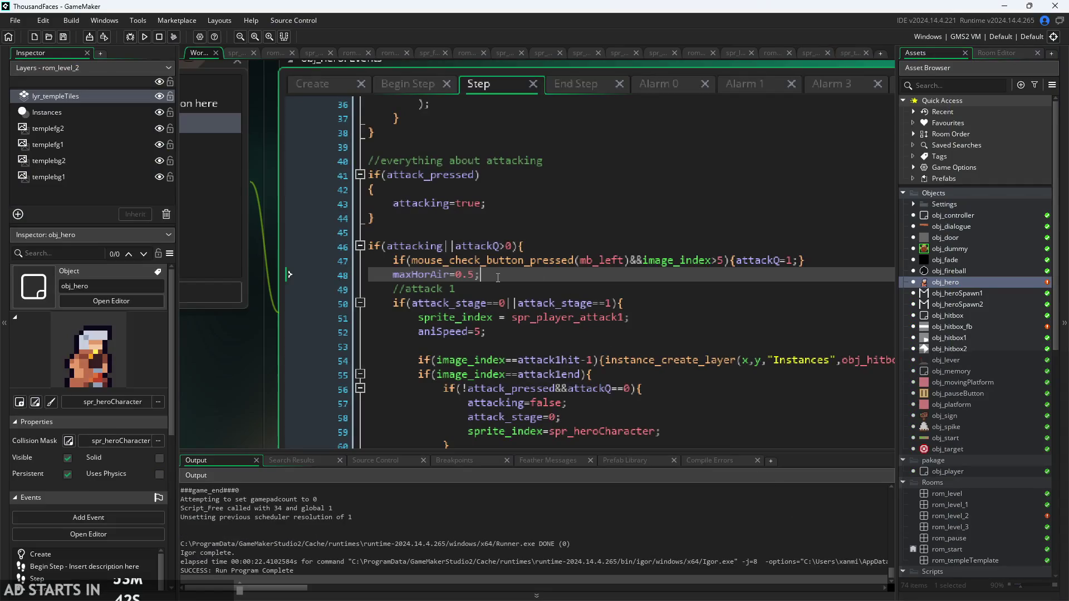
# Add gravityPlayer=0.01; after maxHorAir in the attack block, checking Create's defaults, and save
pyautogui.press('Return')
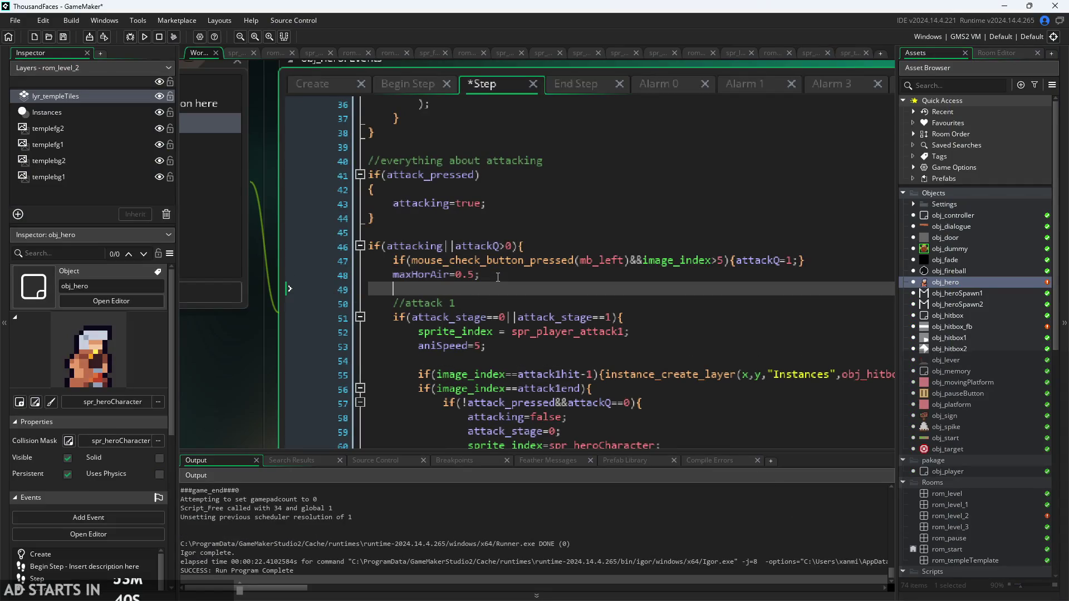
pyautogui.write('gravityPlayer=')
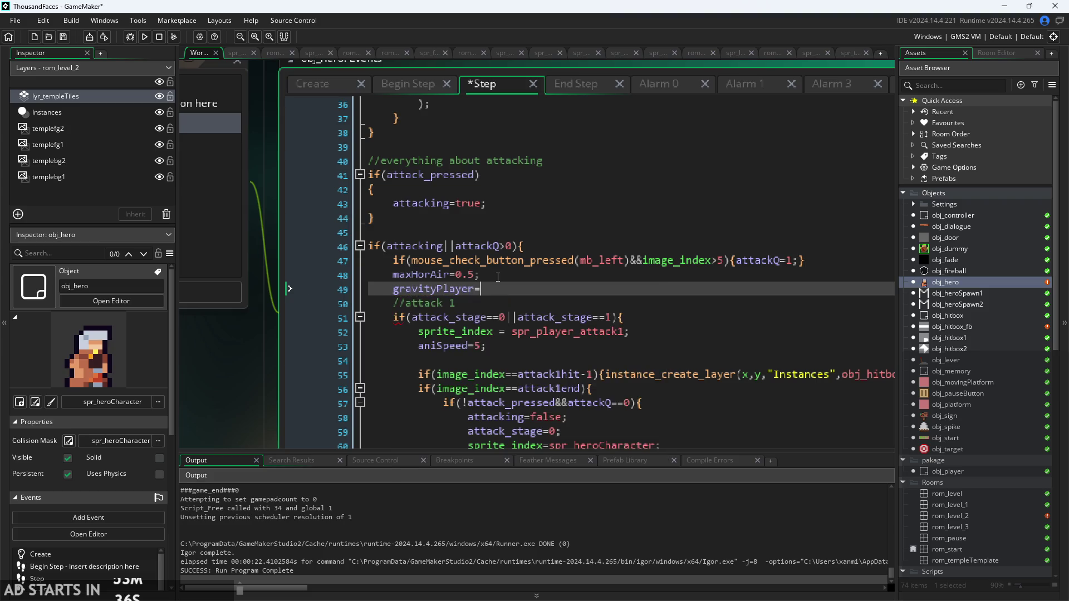
pyautogui.click(312, 85)
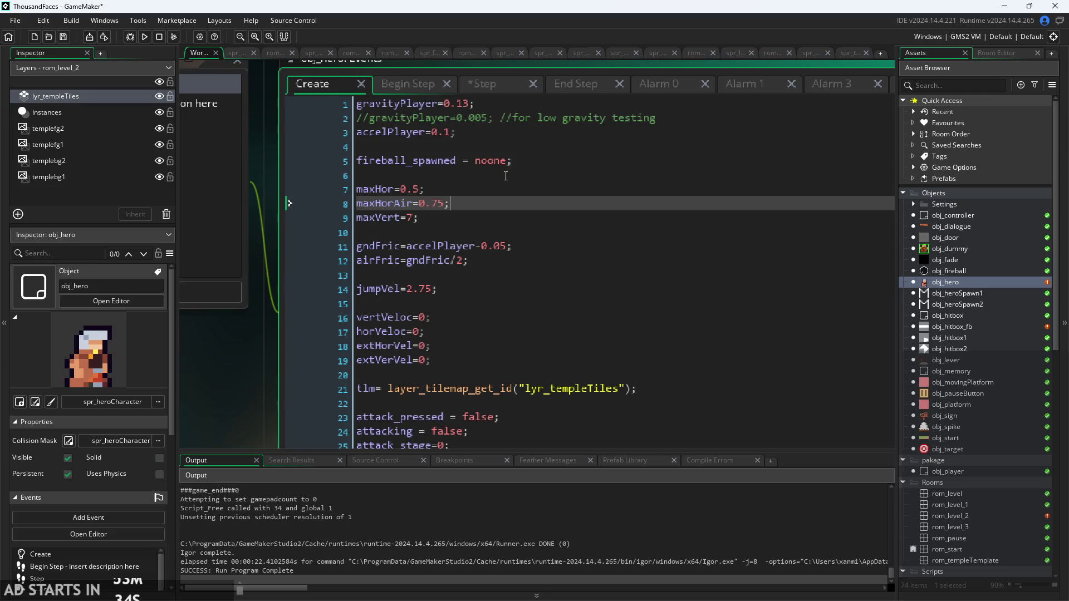
pyautogui.click(425, 81)
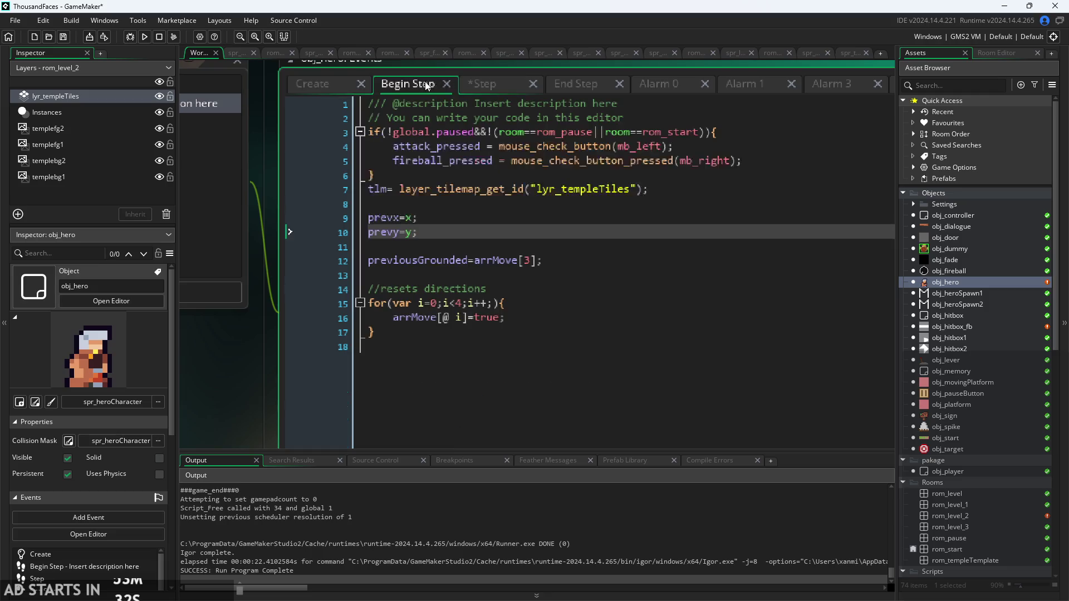
pyautogui.click(474, 82)
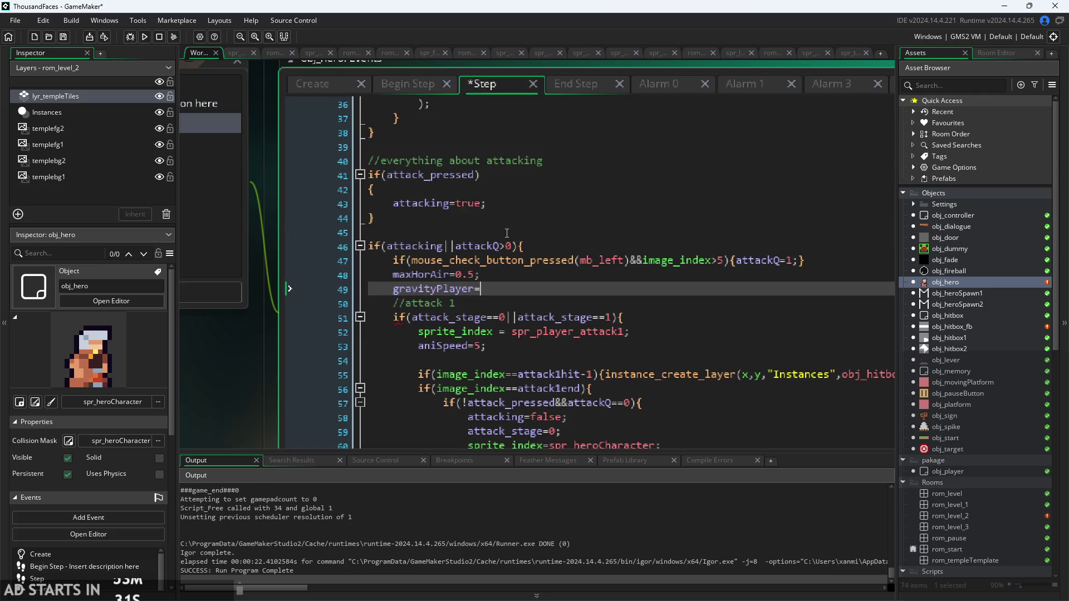
pyautogui.click(314, 88)
pyautogui.click(485, 81)
pyautogui.write(';')
pyautogui.hotkey('ctrl', 's')
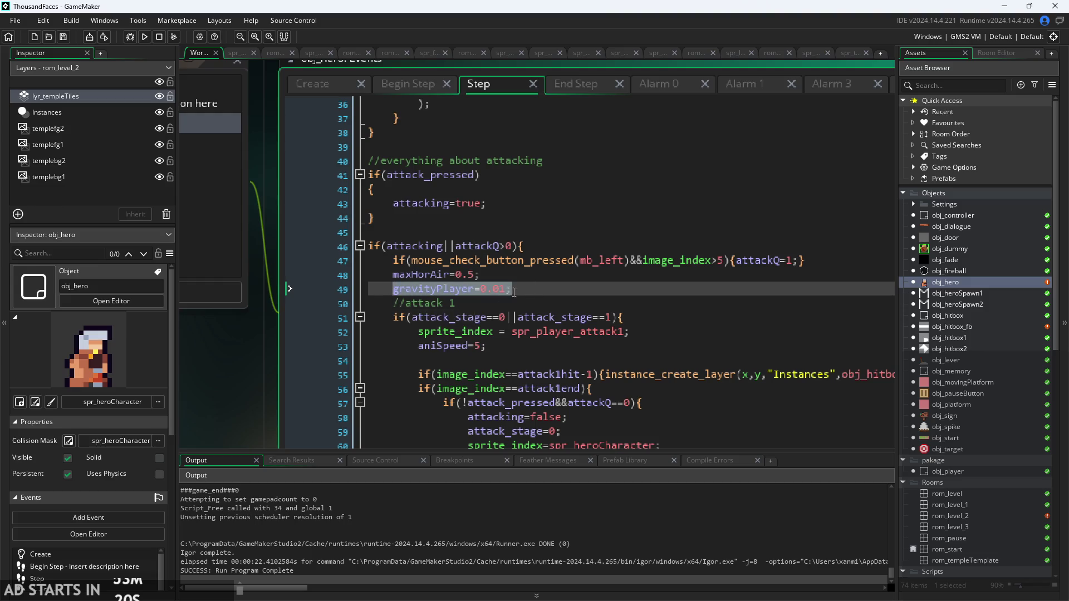
# Add gravityPlayer=0.13; to the else branch, save, and run the game
pyautogui.scroll(-8, 519, 285)
pyautogui.scroll(-7, 519, 285)
pyautogui.click(507, 260)
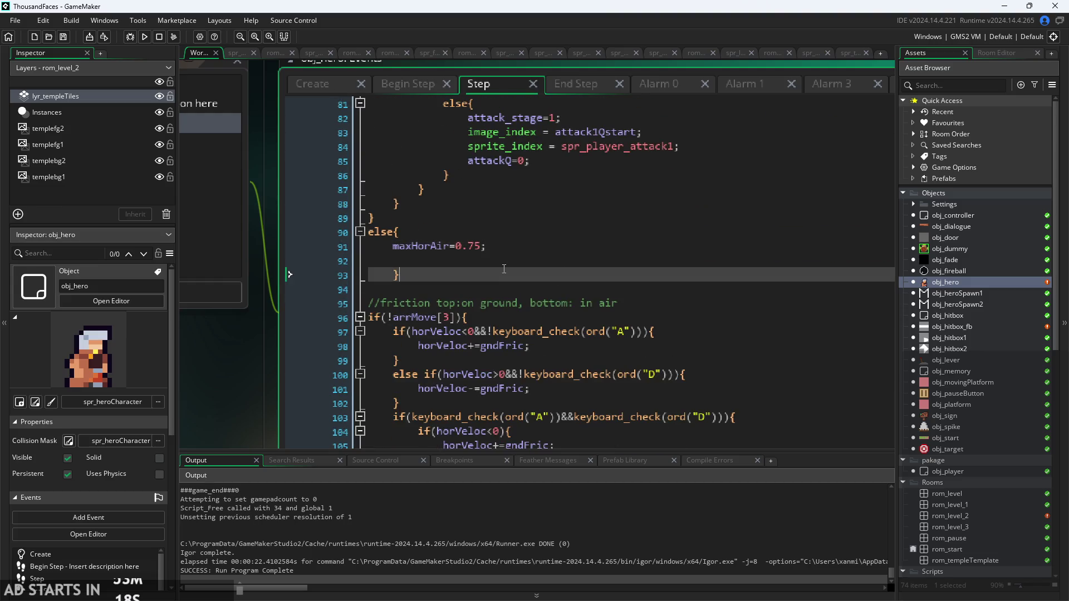
pyautogui.write('gravityPlayer=0.01;')
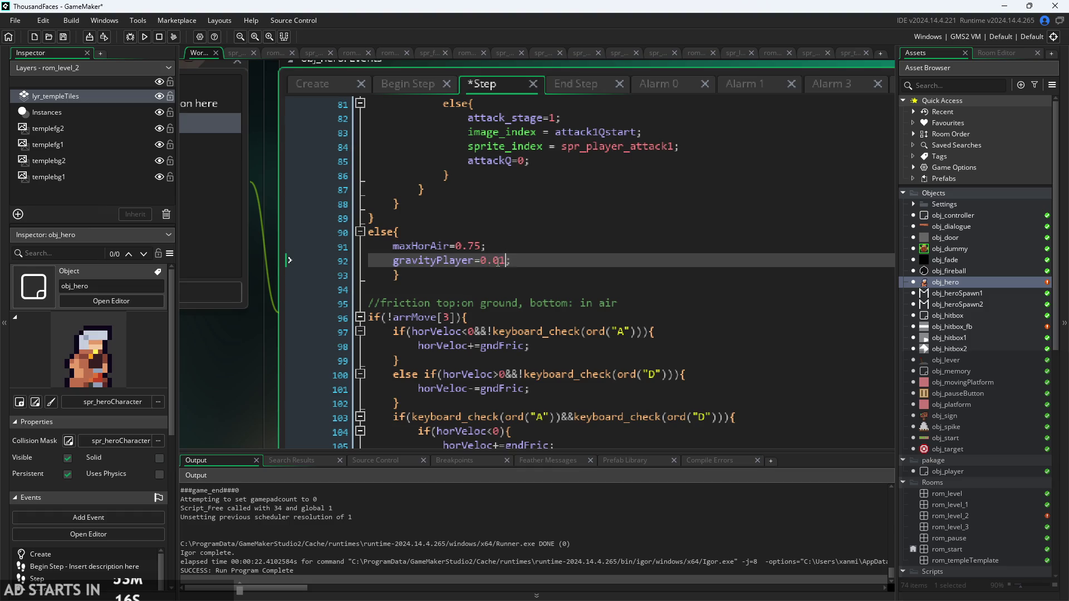
pyautogui.hotkey('ctrl', 's')
pyautogui.click(135, 42)
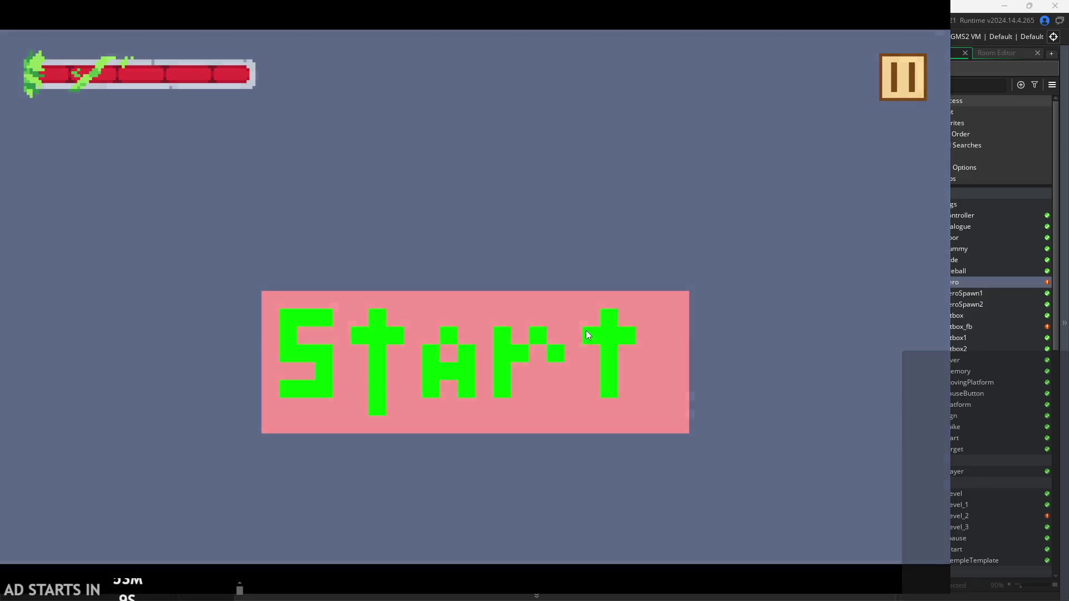
pyautogui.click(588, 334)
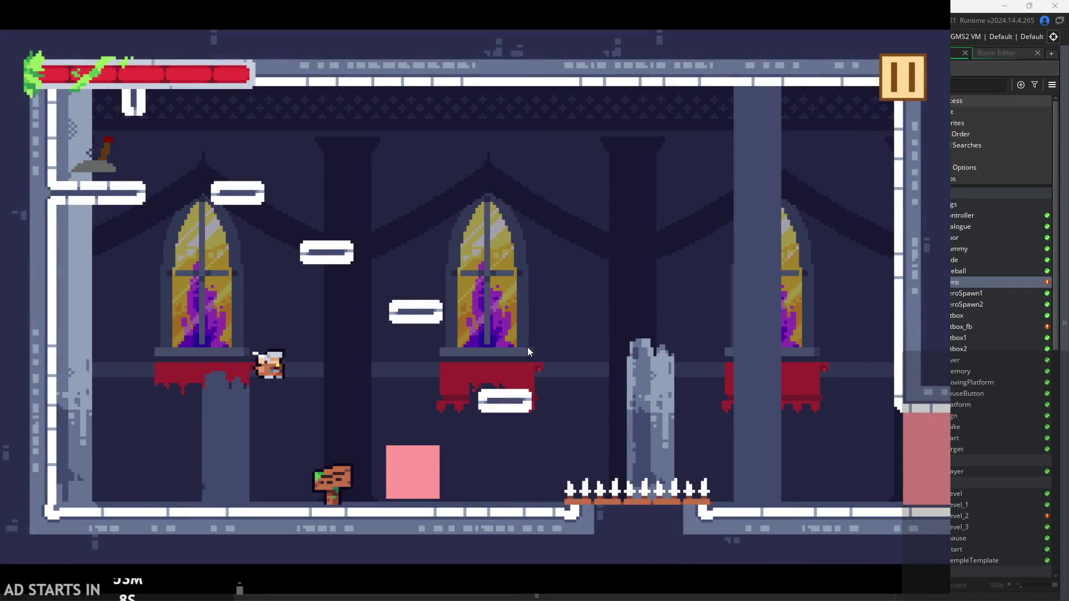
pyautogui.press('Right')
pyautogui.press('space')
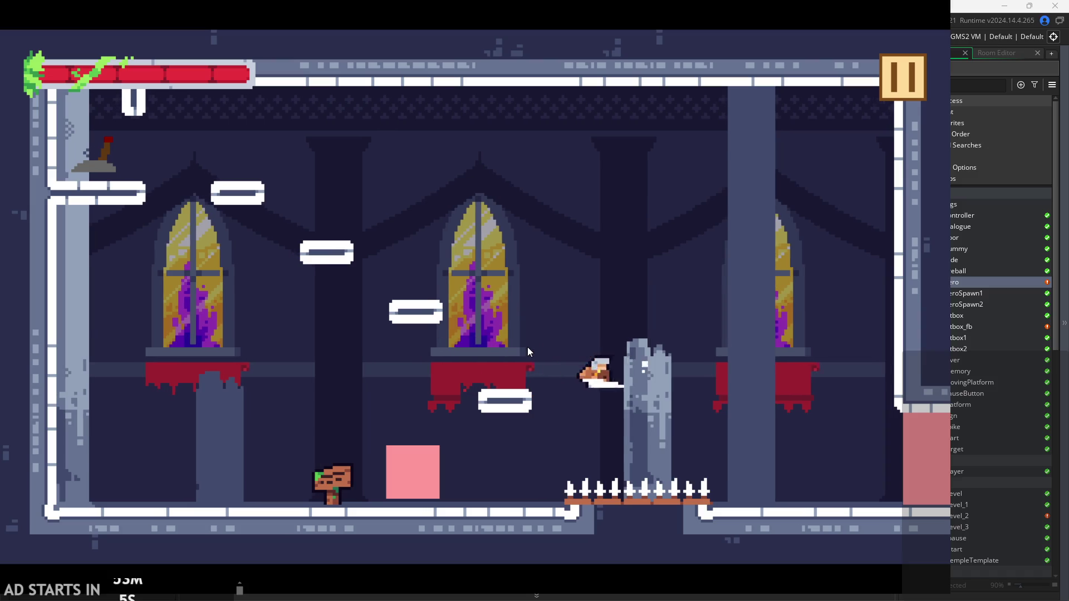
pyautogui.press('space')
pyautogui.press('x')
pyautogui.press('Left')
pyautogui.press('Right')
pyautogui.press('Right')
pyautogui.press('x')
pyautogui.press('Left')
pyautogui.press('space')
pyautogui.press('space')
pyautogui.press('x')
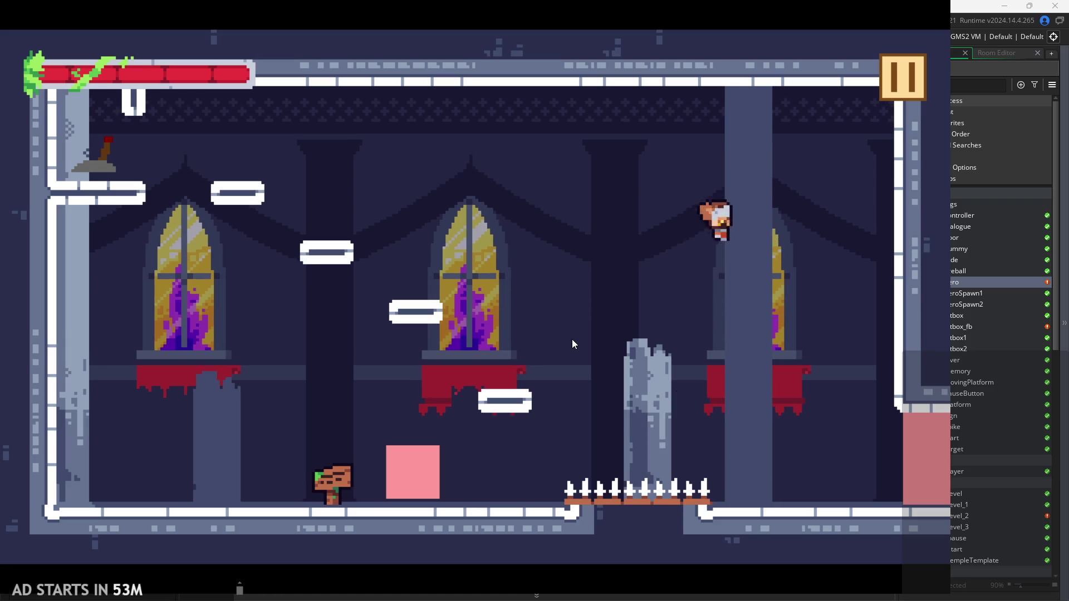
pyautogui.press('Left')
pyautogui.press('Left')
pyautogui.press('x')
pyautogui.press('space')
pyautogui.press('Right')
pyautogui.press('x')
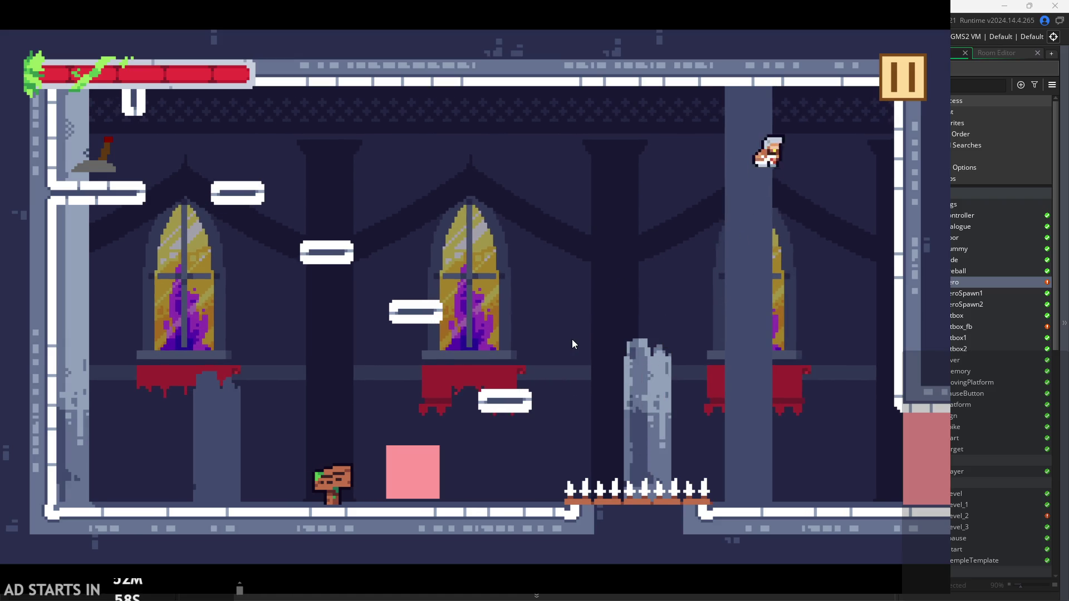
pyautogui.press('Left')
pyautogui.press('Right')
pyautogui.press('x')
pyautogui.press('space')
pyautogui.press('x')
pyautogui.press('Escape')
pyautogui.scroll(10, 479, 186)
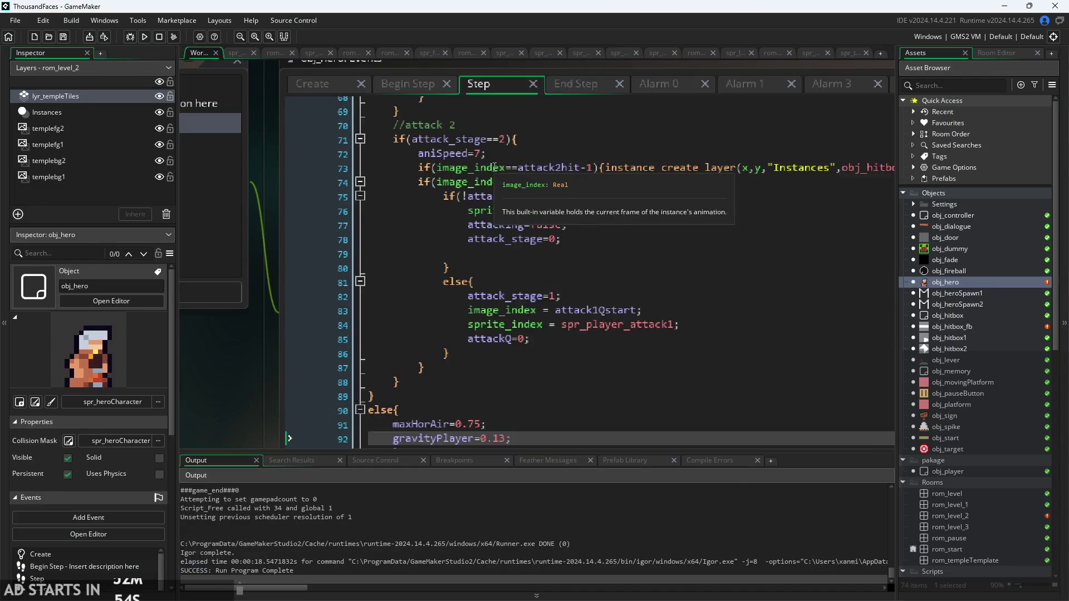
# Lower the attack air speed cap to 0.25 and check Create's gravity and maxVert defaults
pyautogui.scroll(8, 479, 186)
pyautogui.click(475, 312)
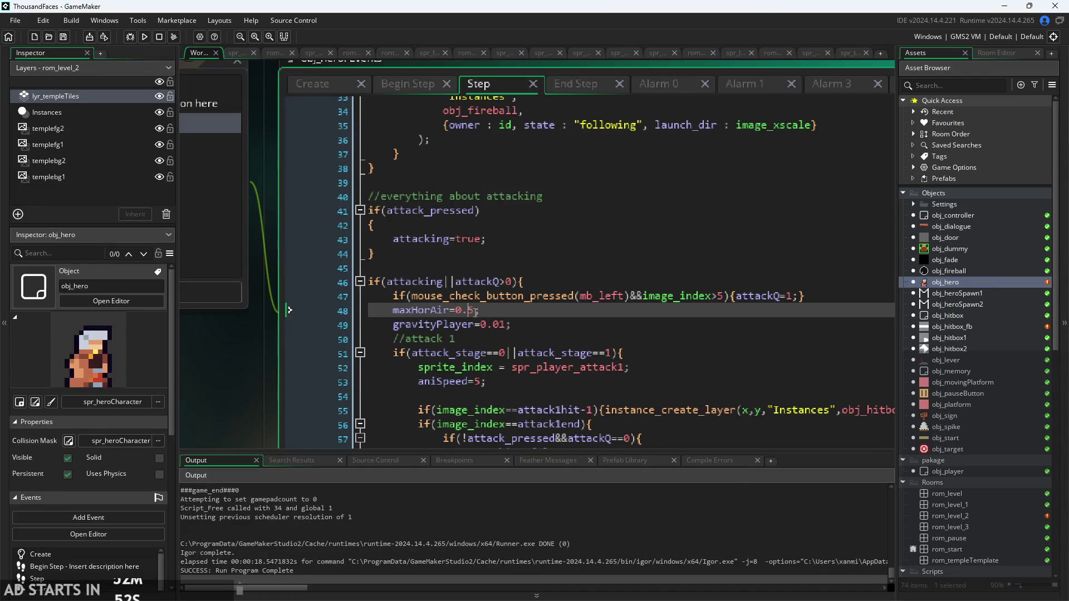
pyautogui.press('BackSpace')
pyautogui.write('25')
pyautogui.click(506, 326)
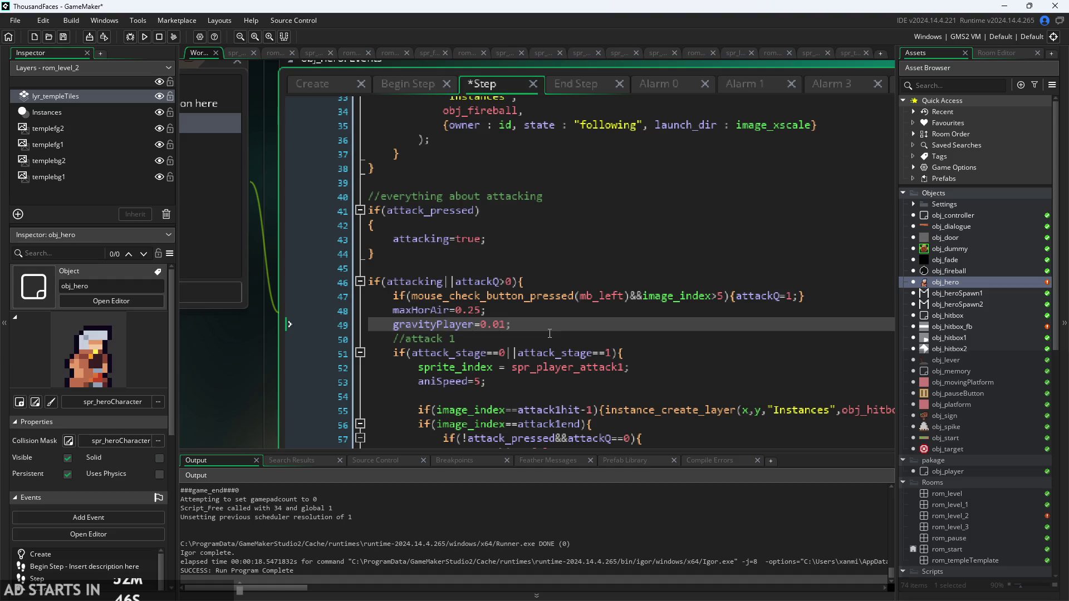
pyautogui.click(398, 89)
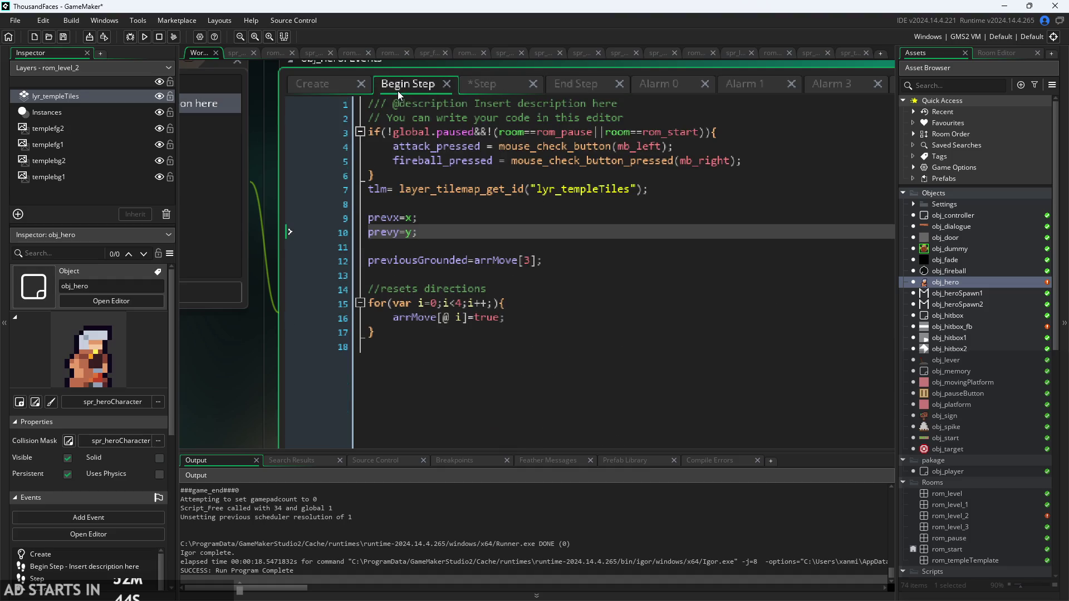
pyautogui.click(334, 87)
pyautogui.click(468, 135)
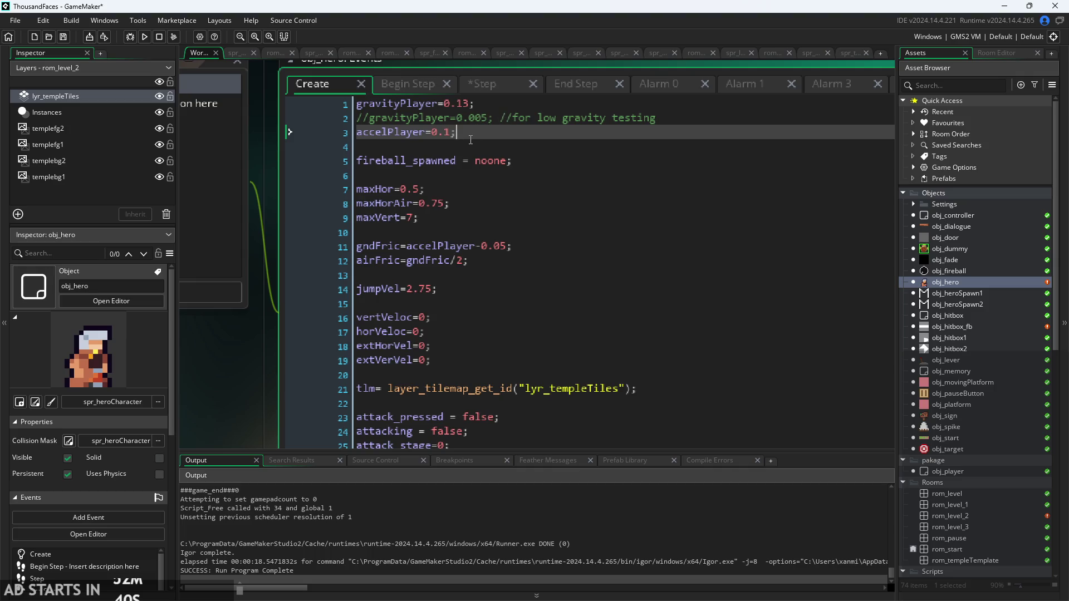
pyautogui.click(455, 217)
pyautogui.click(478, 86)
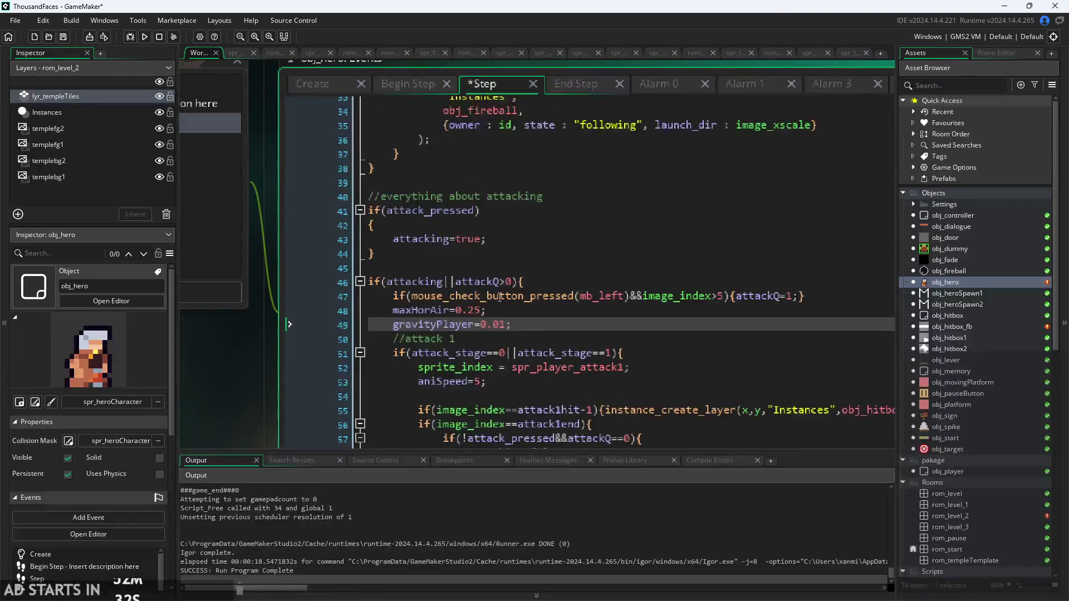
# Replace the gravity lines with maxVert=3; when attacking and maxVert=7; otherwise, save, and run
pyautogui.moveTo(525, 329); pyautogui.dragTo(438, 329)
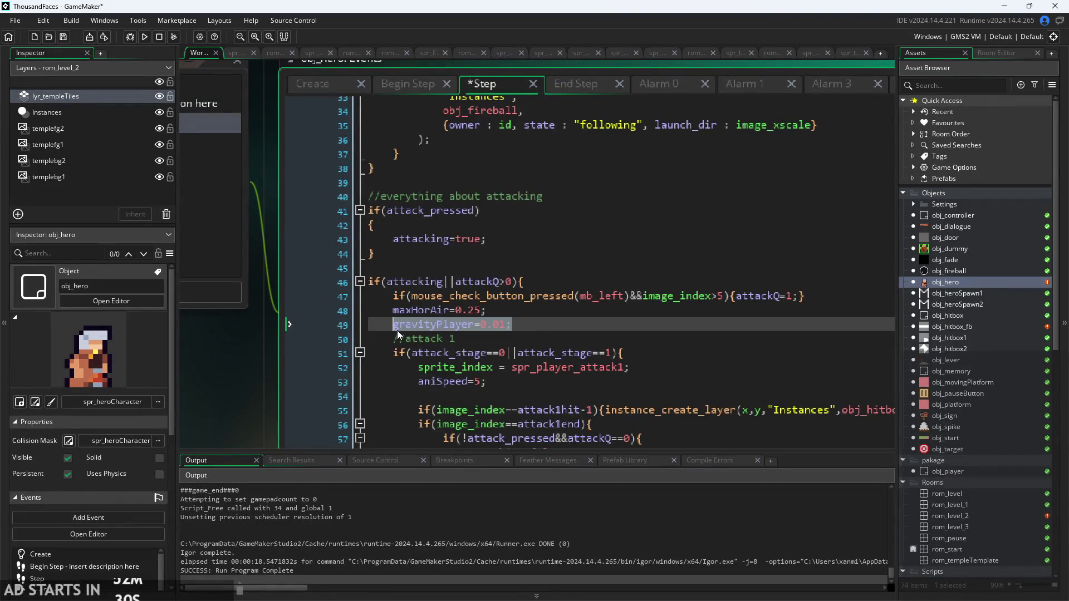
pyautogui.write('maxVert')
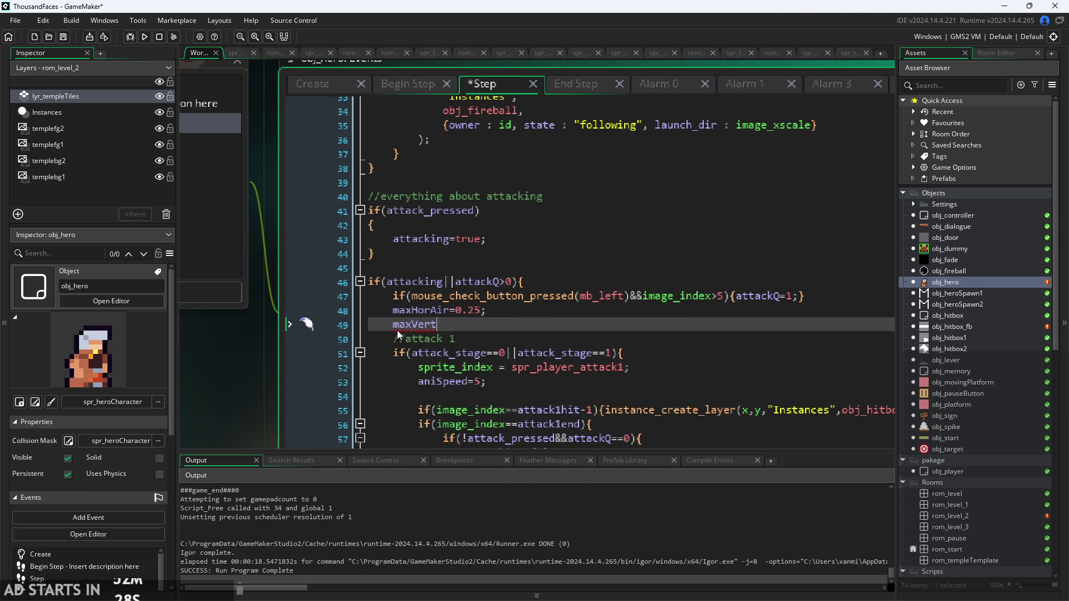
pyautogui.write('=')
pyautogui.write('3;')
pyautogui.moveTo(457, 326); pyautogui.dragTo(410, 330)
pyautogui.scroll(-13, 420, 322)
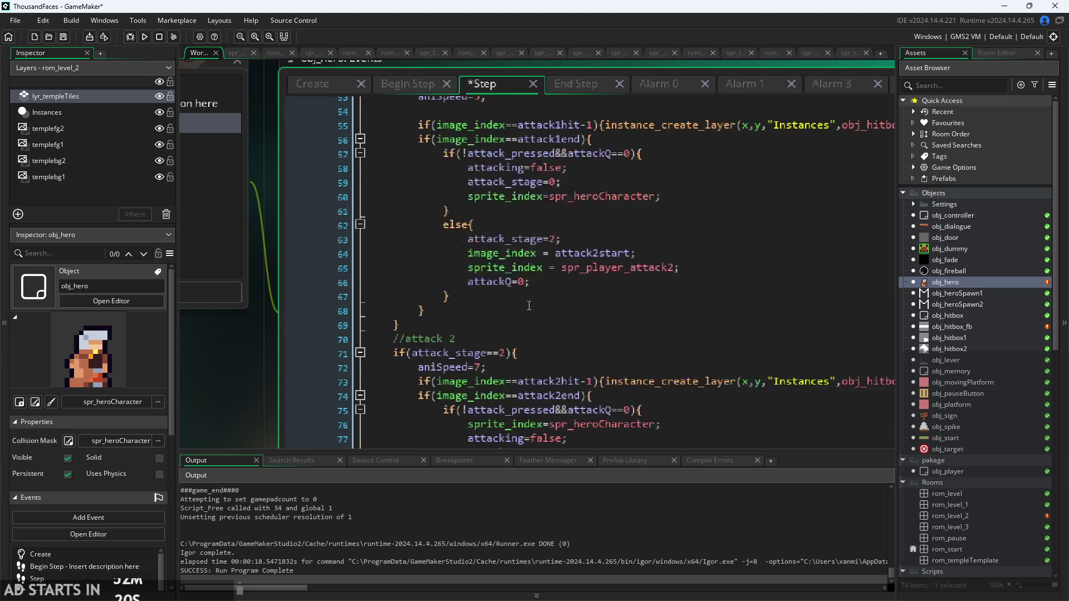
pyautogui.moveTo(511, 368); pyautogui.dragTo(393, 368)
pyautogui.write('maxHorAir=0.75;')
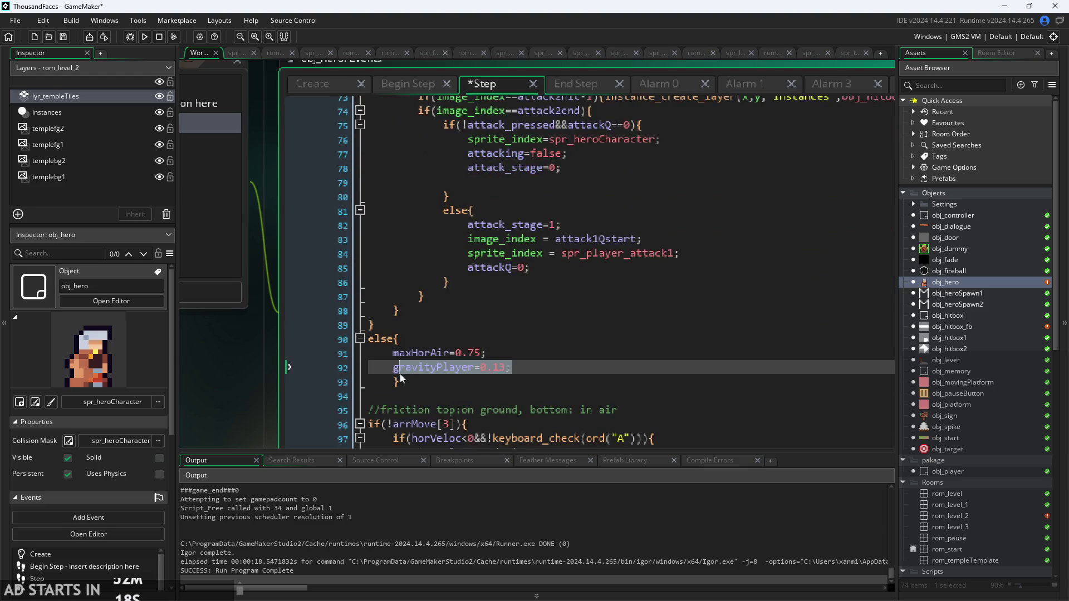
pyautogui.write('maxVert=3;')
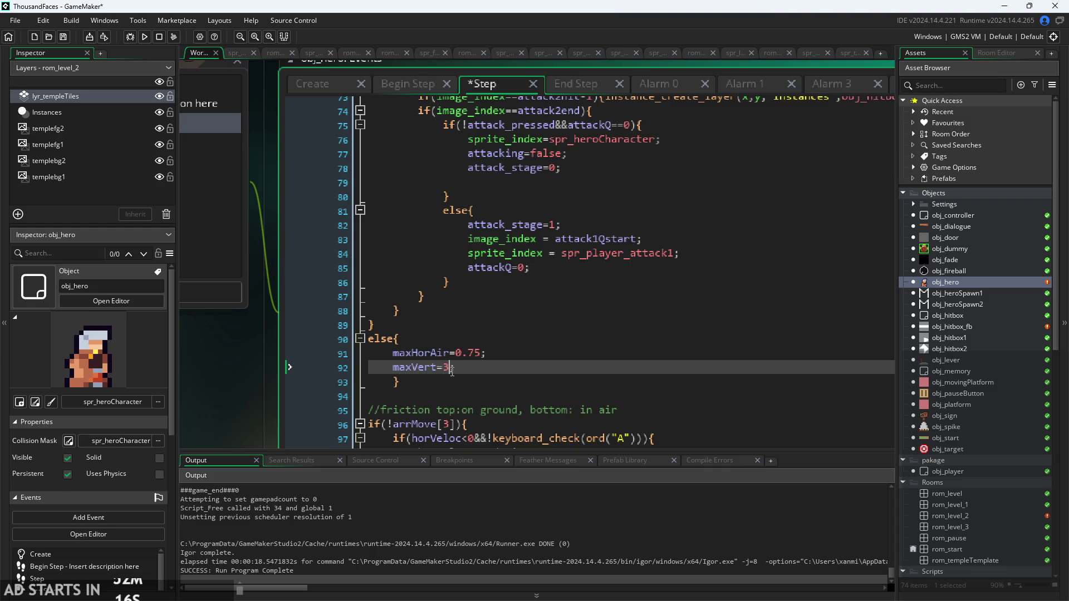
pyautogui.hotkey('ctrl', 's')
pyautogui.click(329, 89)
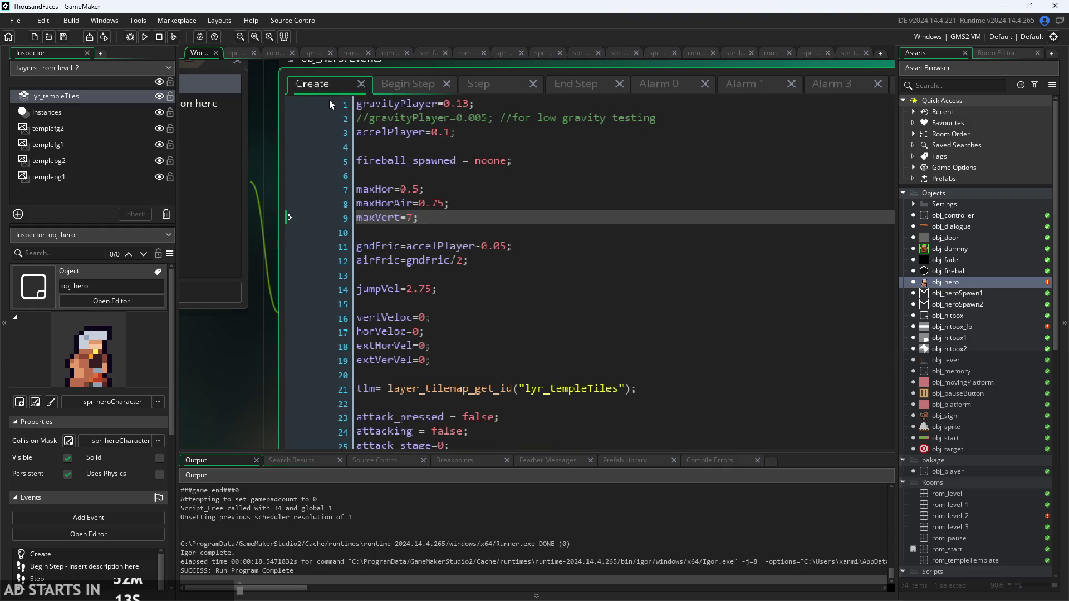
pyautogui.click(146, 35)
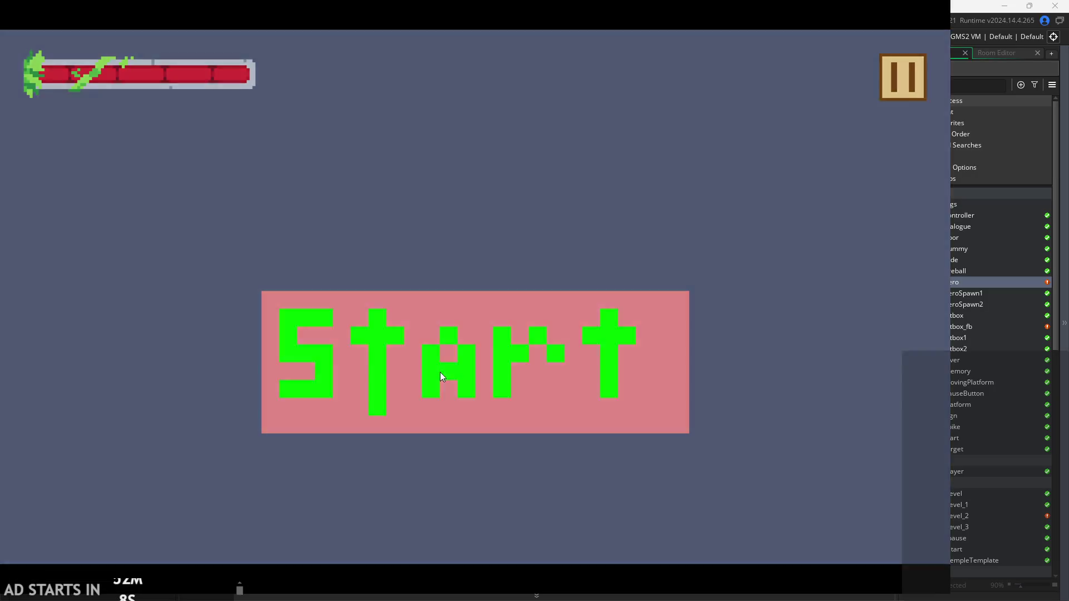
# Play-test the current build by running and jumping the hero right, then close the game
pyautogui.click(441, 373)
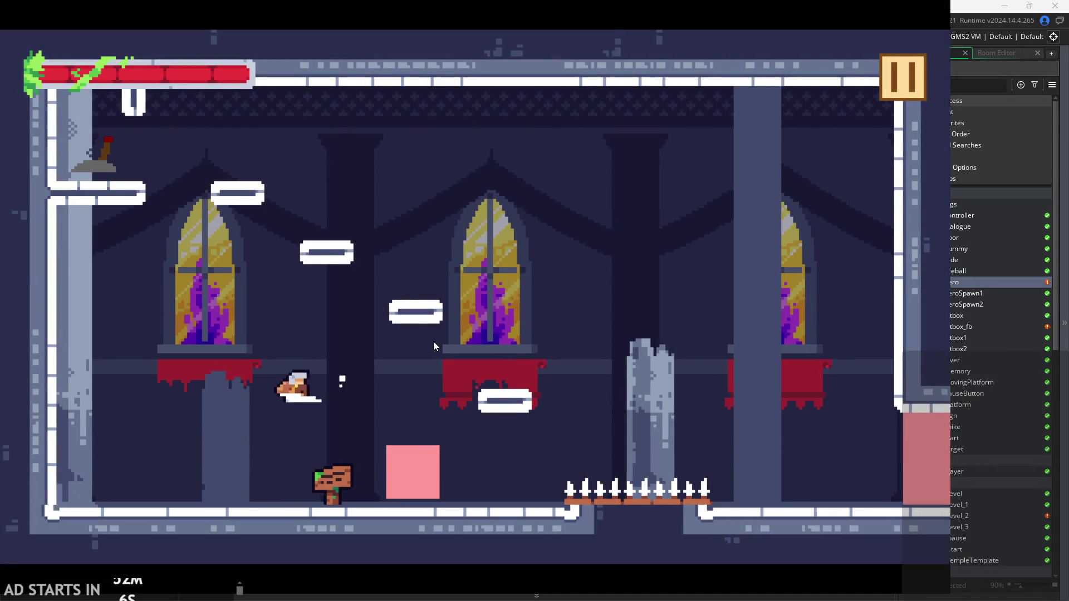
pyautogui.press('Right')
pyautogui.press('space')
pyautogui.press('Right')
pyautogui.press('space')
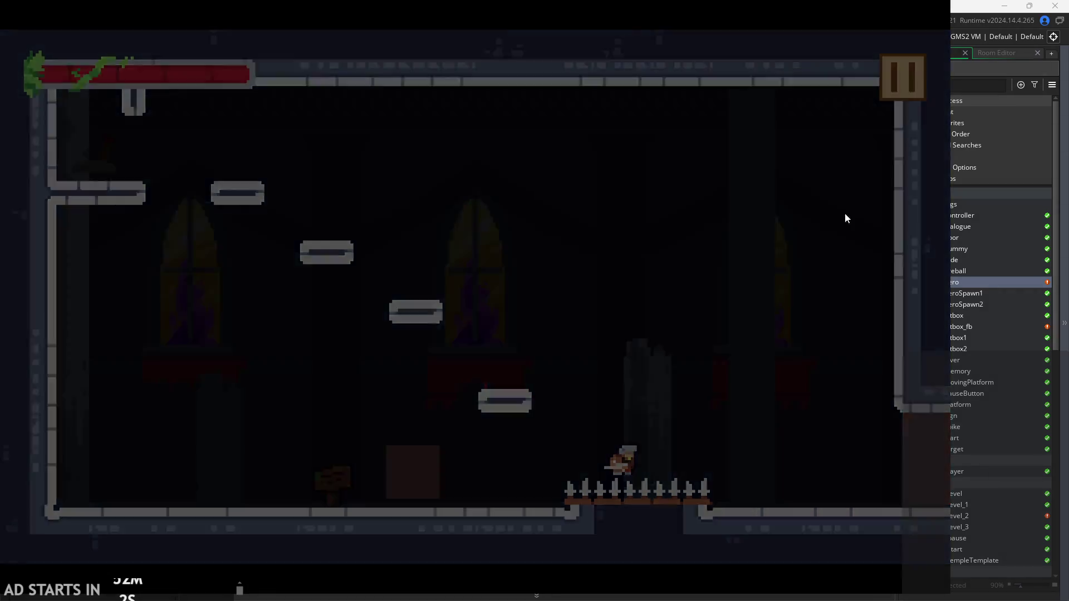
pyautogui.click(419, 84)
# Change the attack block's maxVert cap to 1 and rebuild the game with F5
pyautogui.click(483, 84)
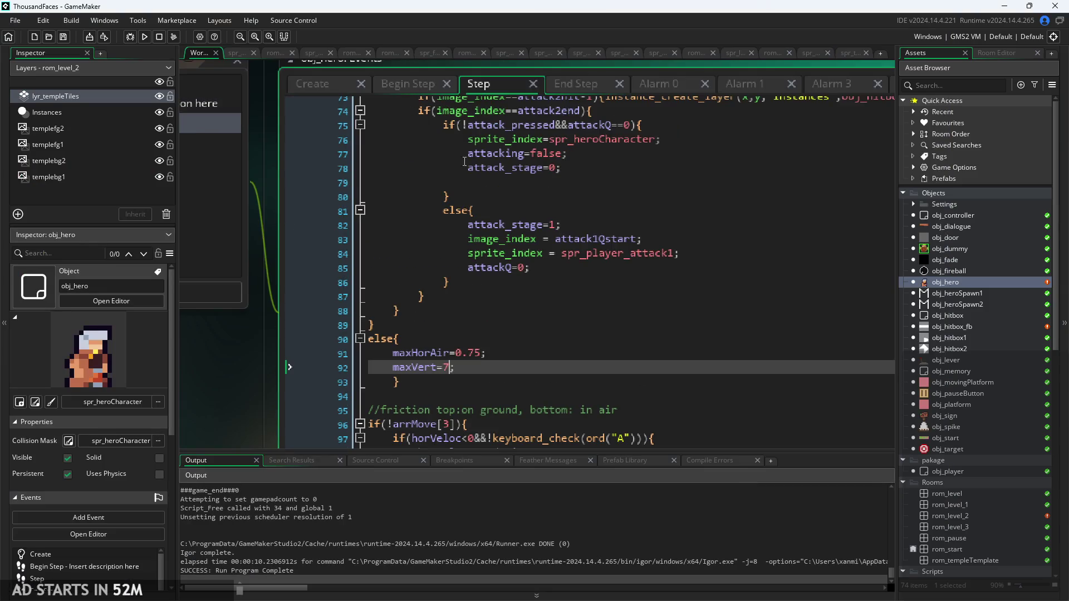
pyautogui.scroll(10, 464, 161)
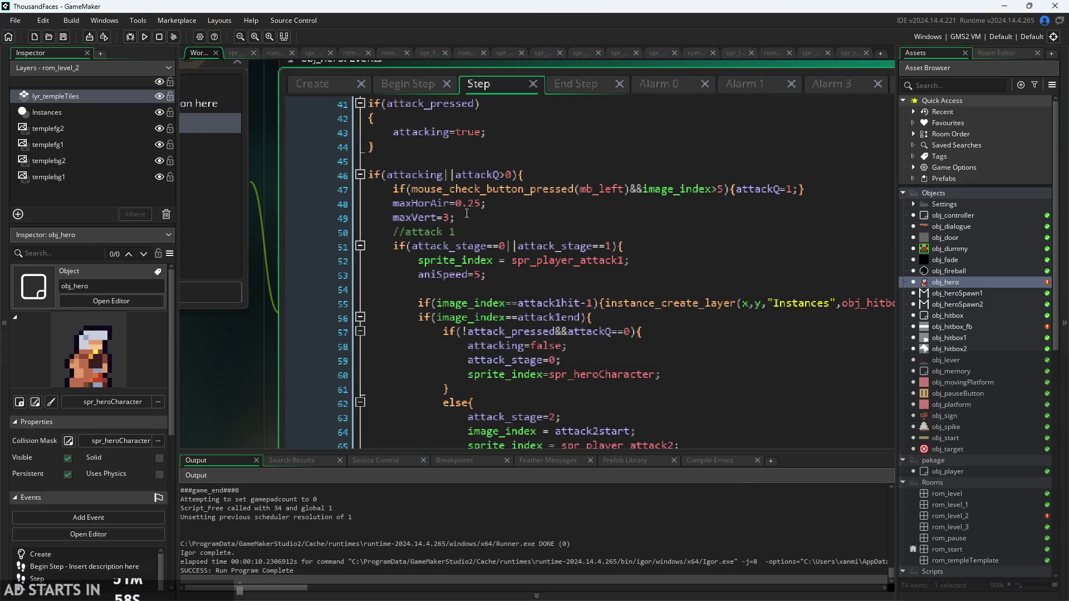
pyautogui.click(451, 218)
pyautogui.press('BackSpace')
pyautogui.write('1')
pyautogui.press('F5')
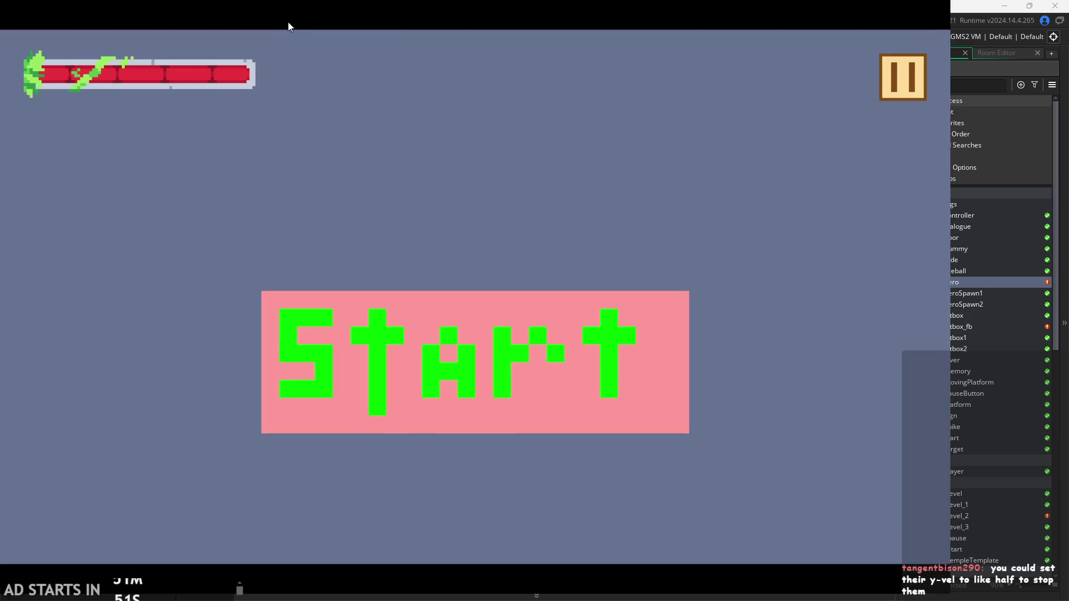
# Test the maxVert=1 change with jumps and a midair attack by the pillar, then exit
pyautogui.click(440, 339)
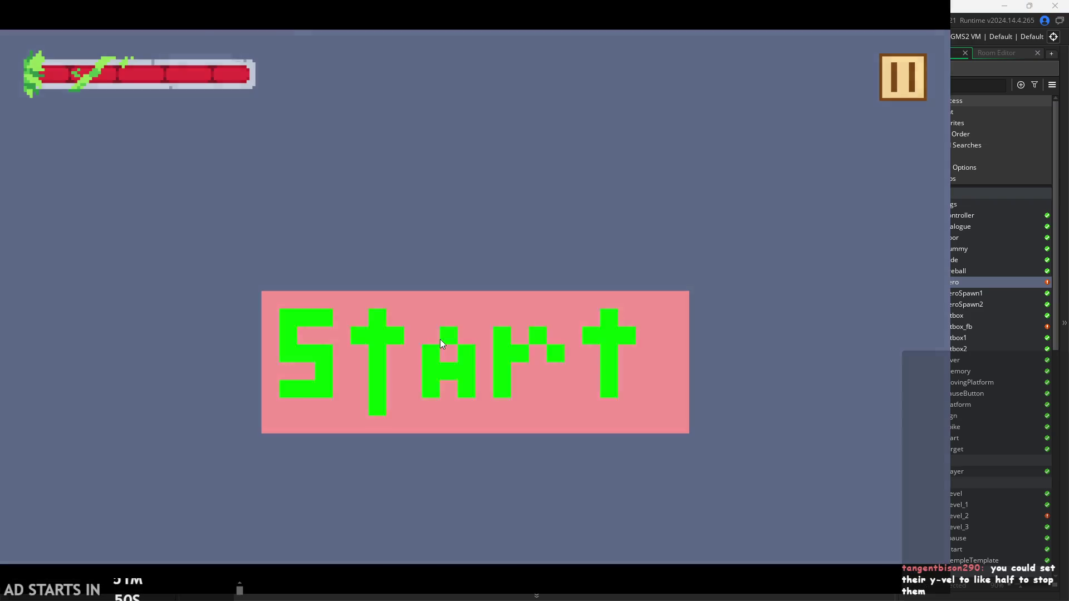
pyautogui.press('Right')
pyautogui.press('space')
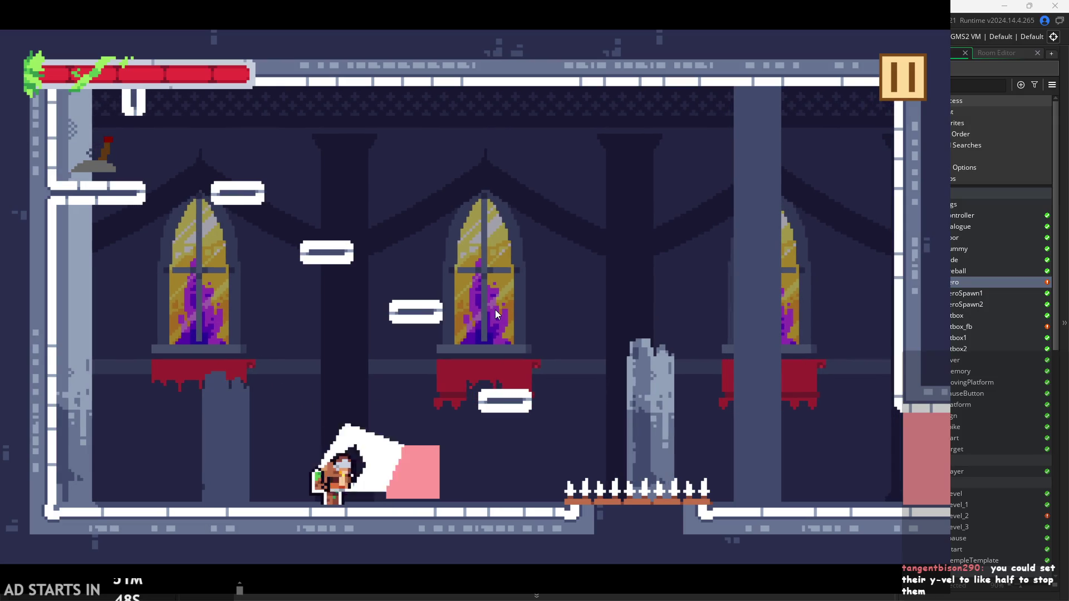
pyautogui.press('Right')
pyautogui.press('shift')
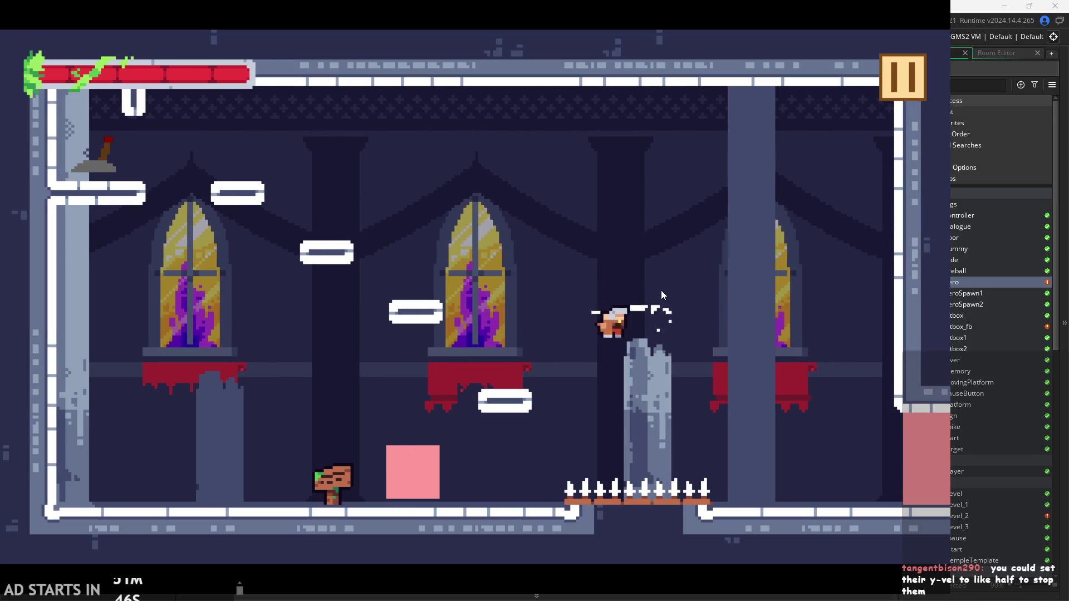
pyautogui.press('space')
pyautogui.press('Left')
pyautogui.press('Right')
pyautogui.press('Right')
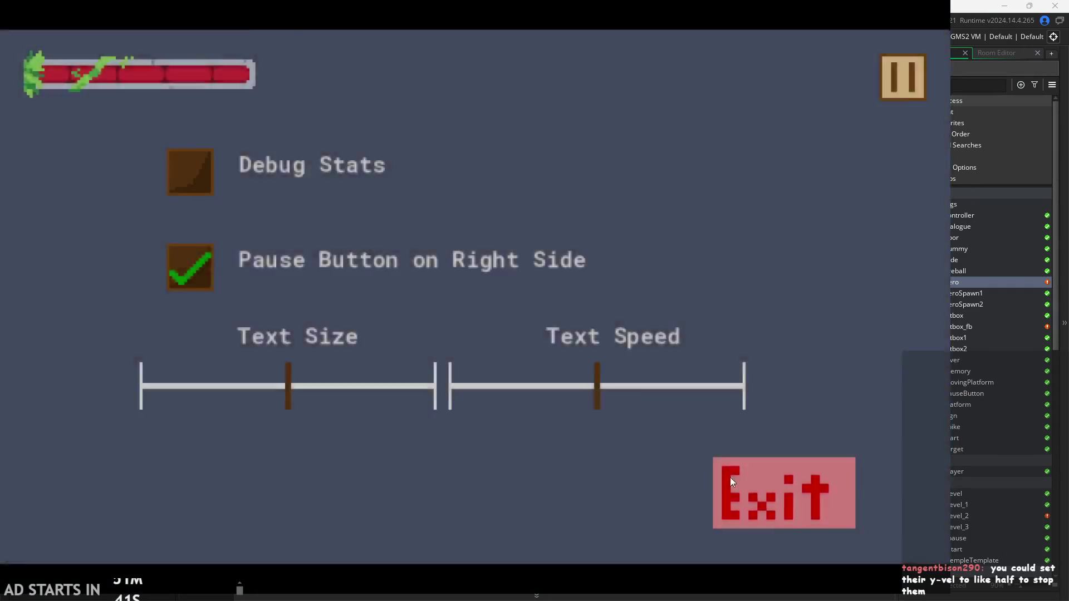
pyautogui.click(729, 477)
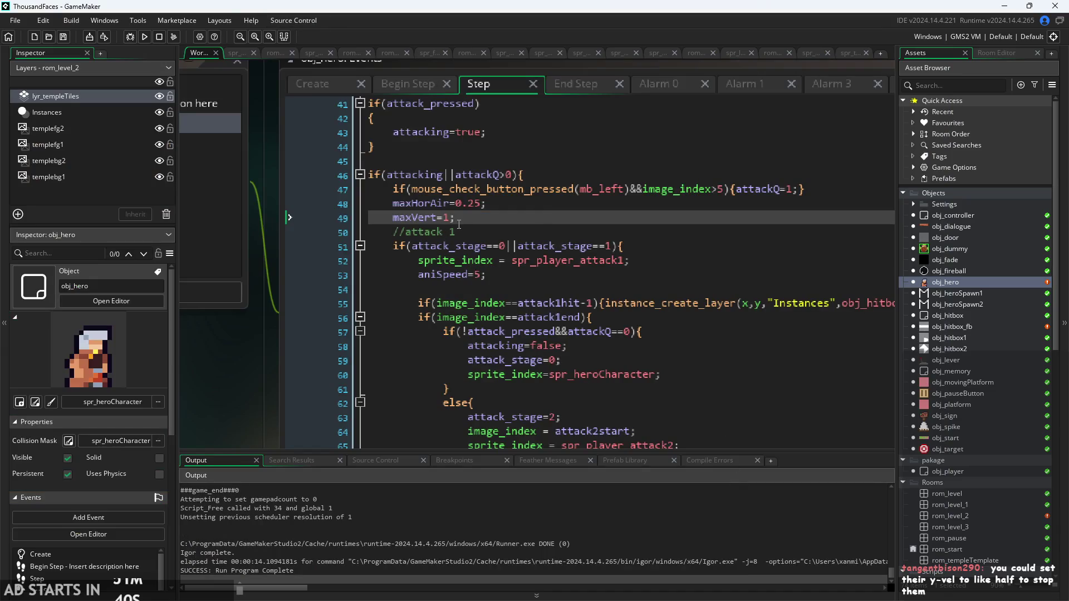
# Replace maxVert=1; on line 49 with vertVeloc*=0.5; and save
pyautogui.moveTo(458, 222); pyautogui.dragTo(397, 221)
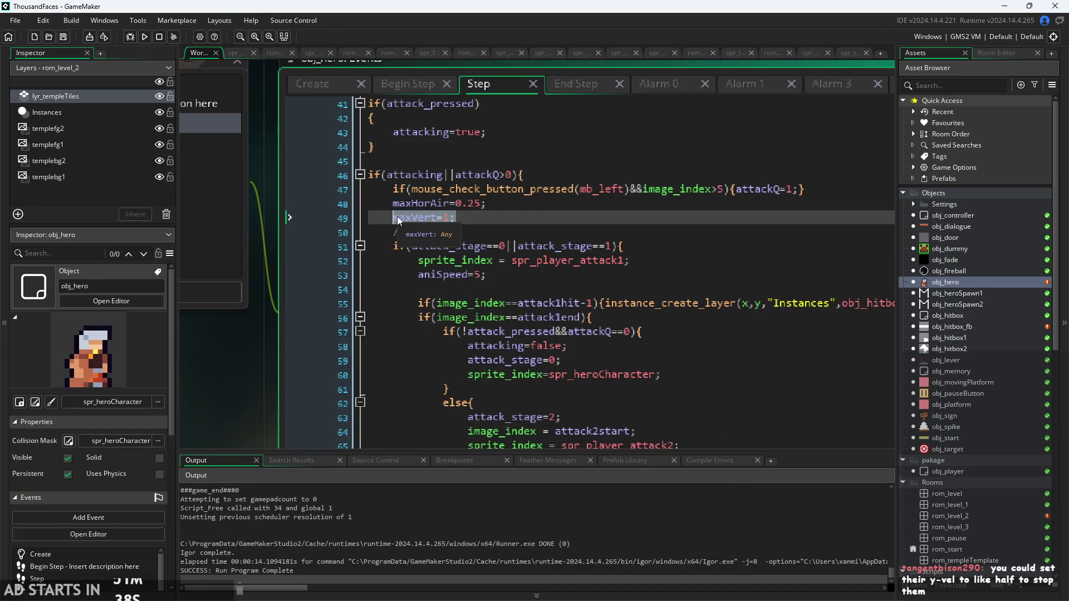
pyautogui.press('BackSpace')
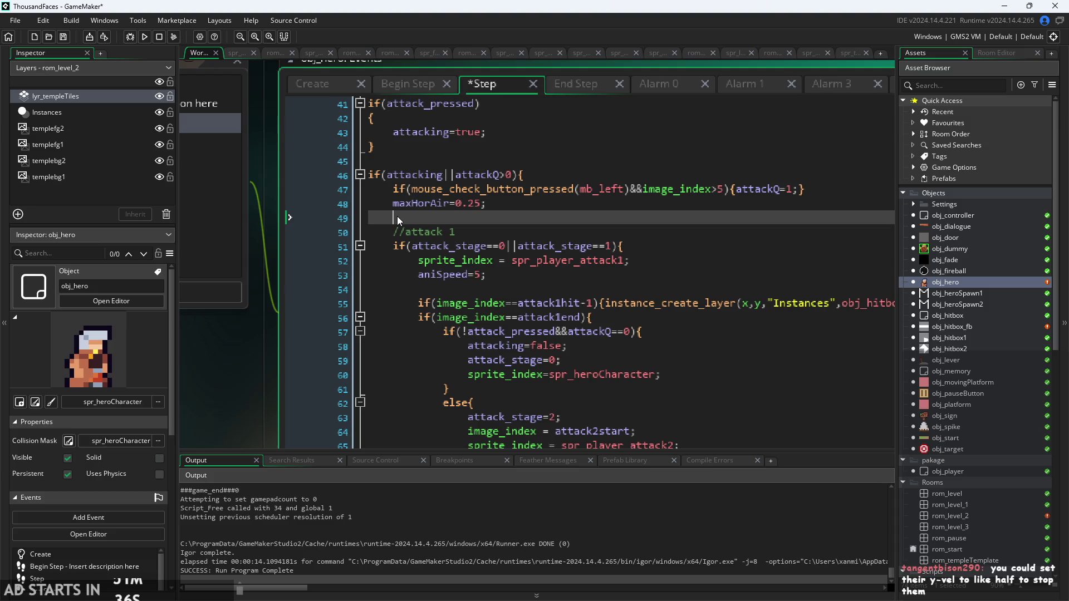
pyautogui.write('vertVeloc')
pyautogui.write('*=0.5')
pyautogui.write(';')
pyautogui.hotkey('ctrl', 's')
# Try a 0.9 vertVeloc multiplier instead, save, and run the game
pyautogui.press('Left')
pyautogui.press('BackSpace')
pyautogui.hotkey('ctrl', 's')
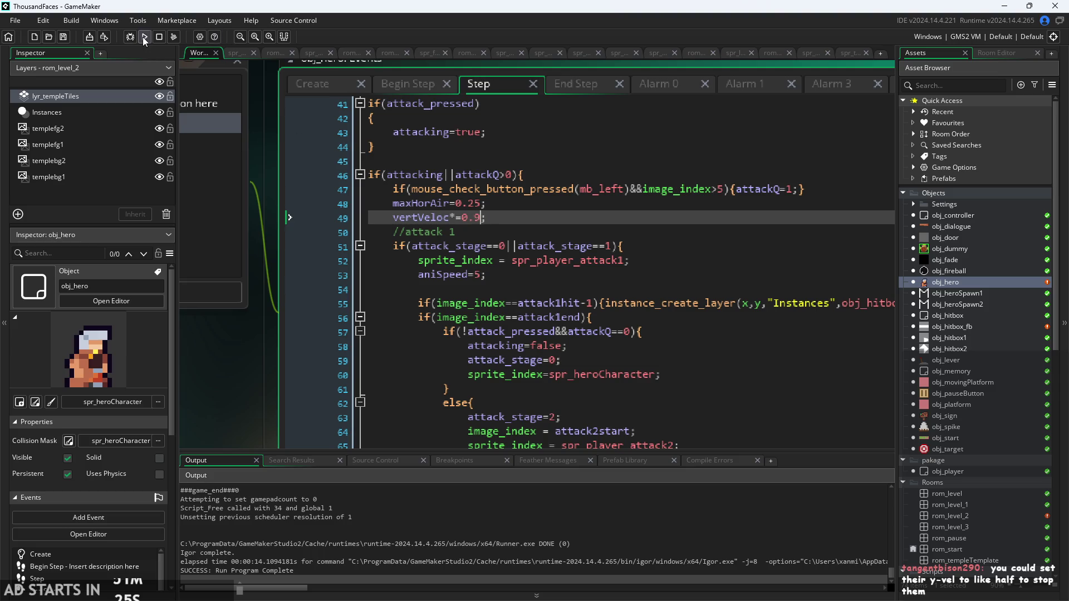
pyautogui.click(143, 37)
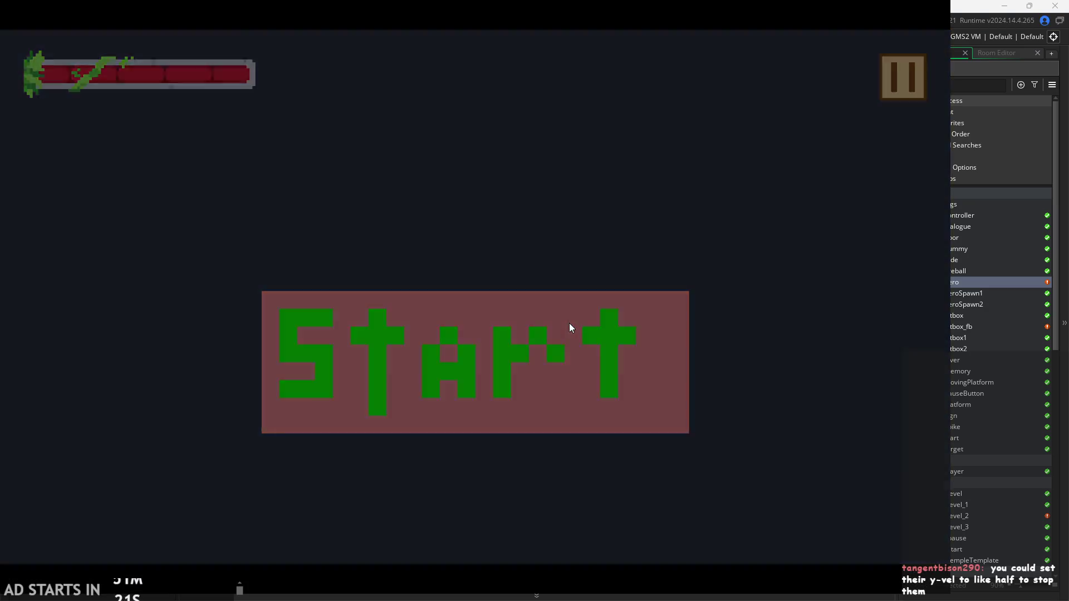
# Play-test jumping and dashing air attacks near the stone pillar, then exit to the editor
pyautogui.click(569, 323)
pyautogui.press('space')
pyautogui.press('Right')
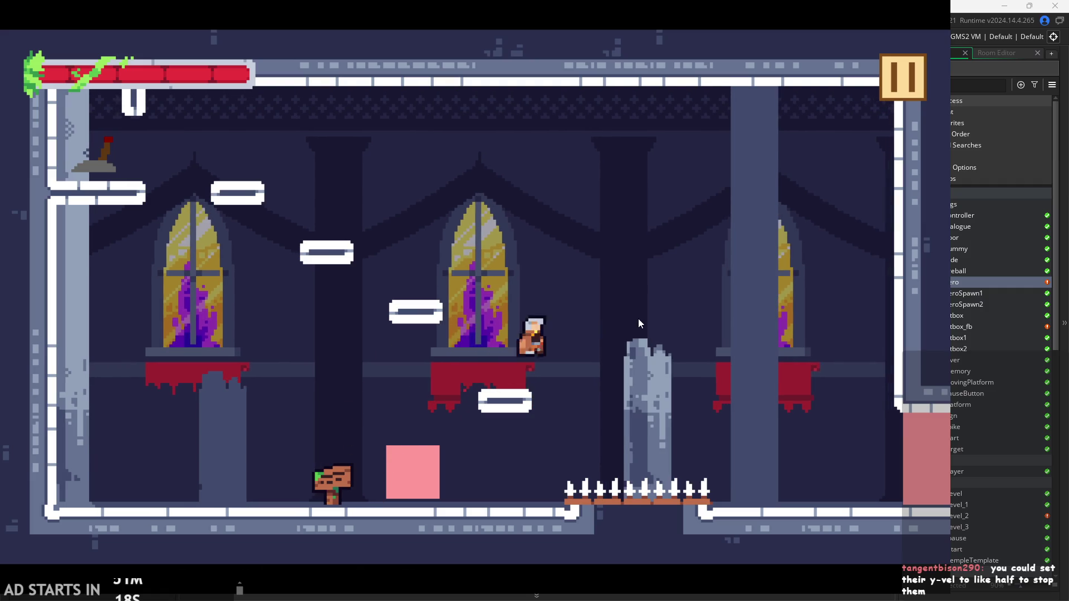
pyautogui.press('space')
pyautogui.press('Right')
pyautogui.press('Left')
pyautogui.press('space')
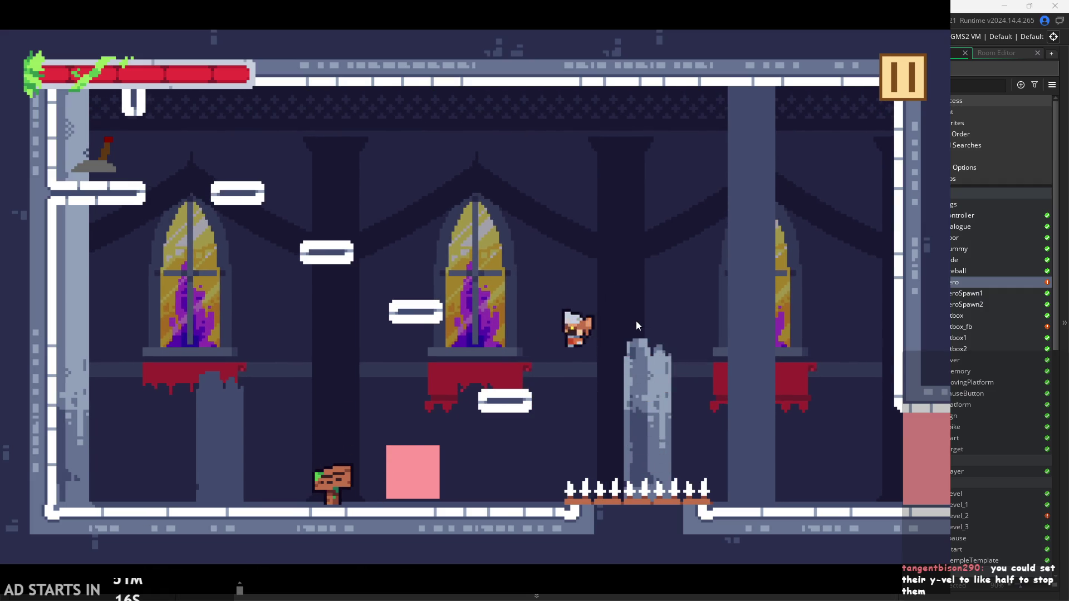
pyautogui.press('Right')
pyautogui.press('Left')
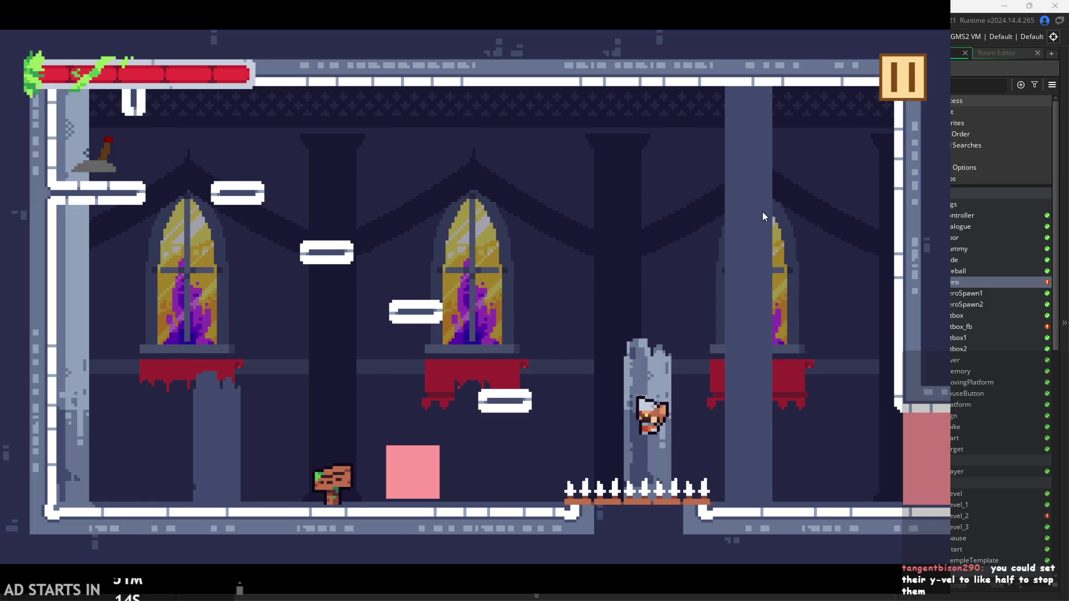
pyautogui.click(898, 92)
pyautogui.click(725, 497)
# Restore the 0.5 multiplier, rebuild with F5, and start a new test run
pyautogui.click(483, 219)
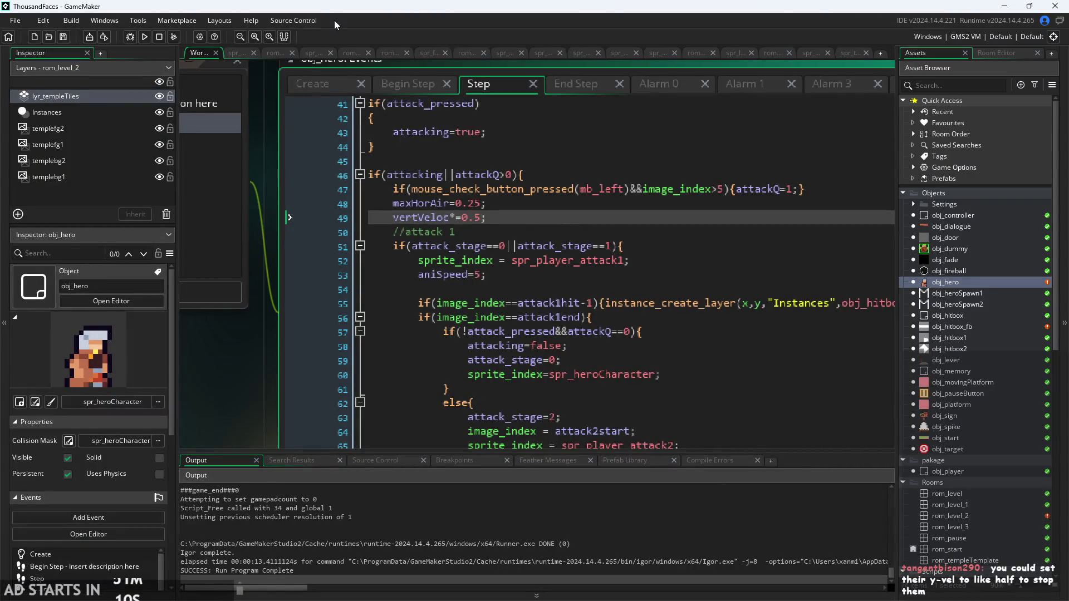
pyautogui.press('F5')
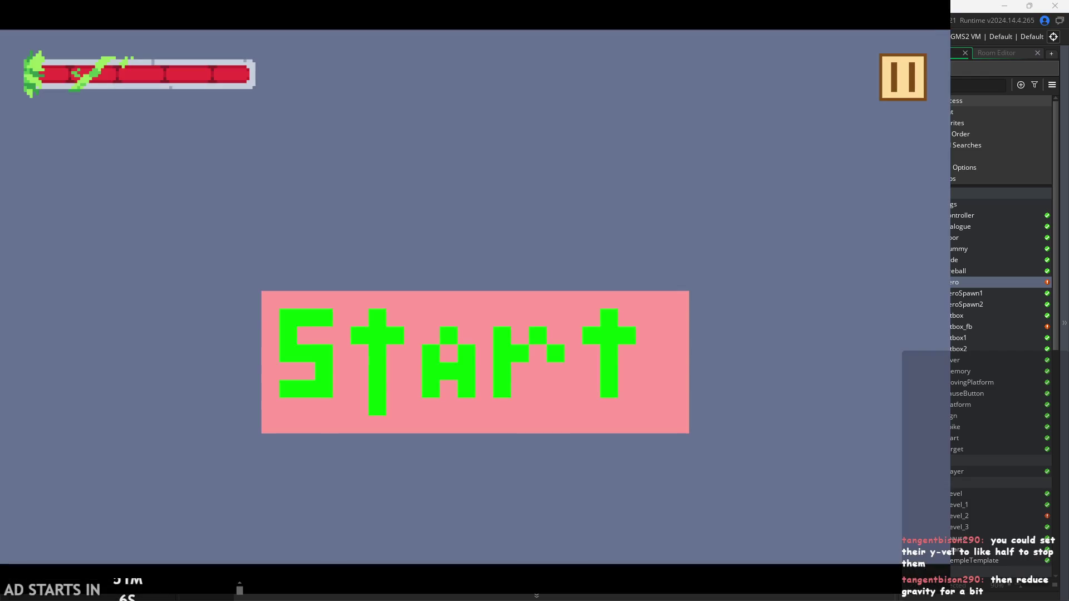
pyautogui.click(601, 372)
pyautogui.press('Right')
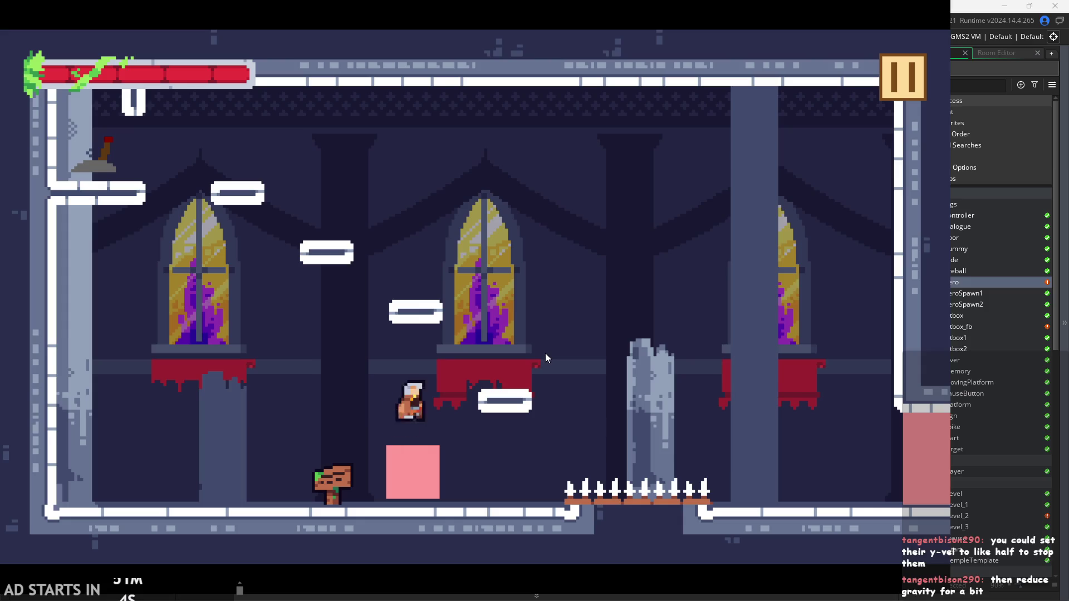
pyautogui.press('space')
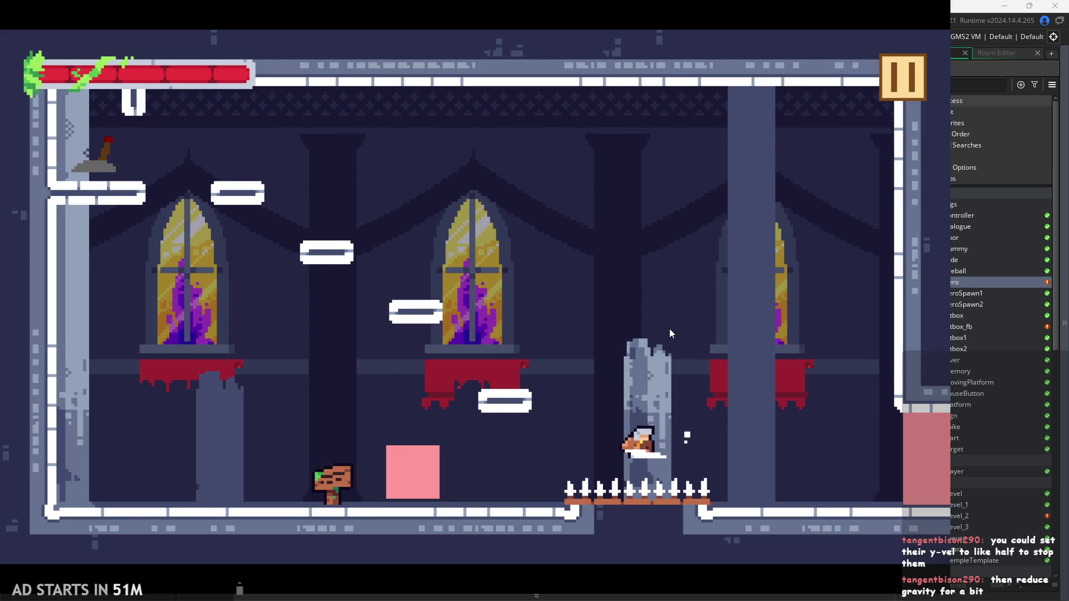
pyautogui.press('space')
pyautogui.press('Left')
# Test the slowed fall during midair attacks beside the pillar, then quit with Escape
pyautogui.press('Right')
pyautogui.press('space')
pyautogui.press('Left')
pyautogui.press('Right')
pyautogui.press('Left')
pyautogui.press('space')
pyautogui.press('Left')
pyautogui.press('Right')
pyautogui.press('Left')
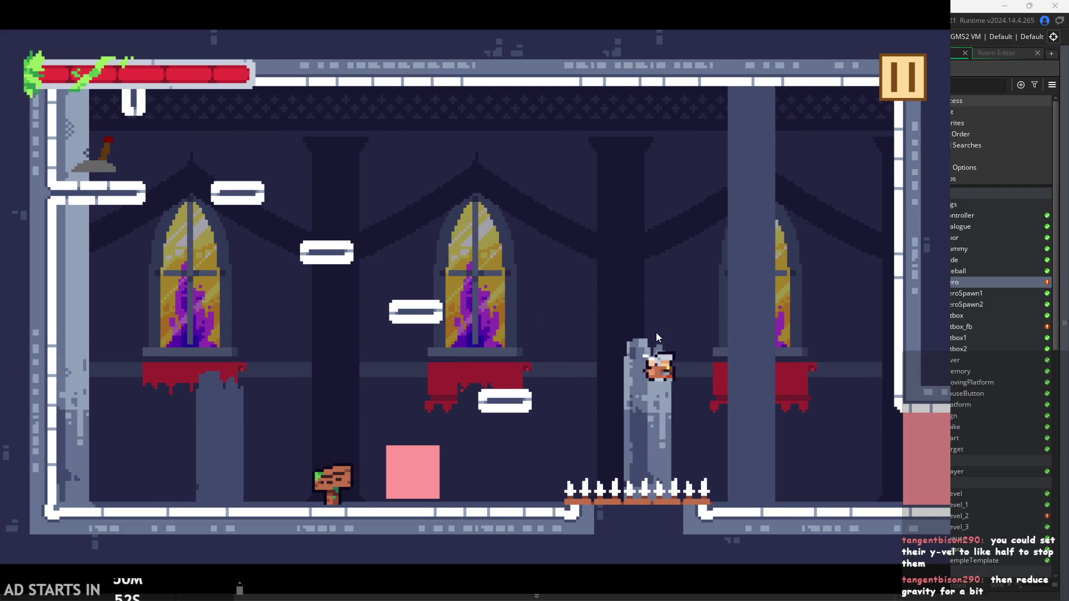
pyautogui.press('Right')
pyautogui.press('Escape')
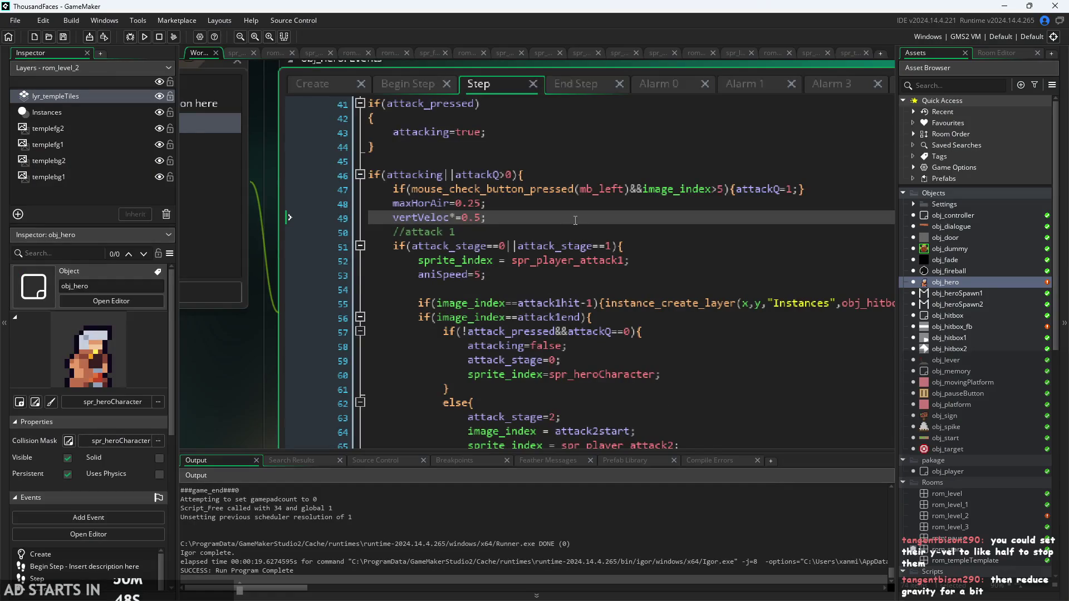
# Break the attack 1 and attack 2 hitbox if-lines into separate braced lines
pyautogui.press('Down')
pyautogui.press('Down')
pyautogui.press('Down')
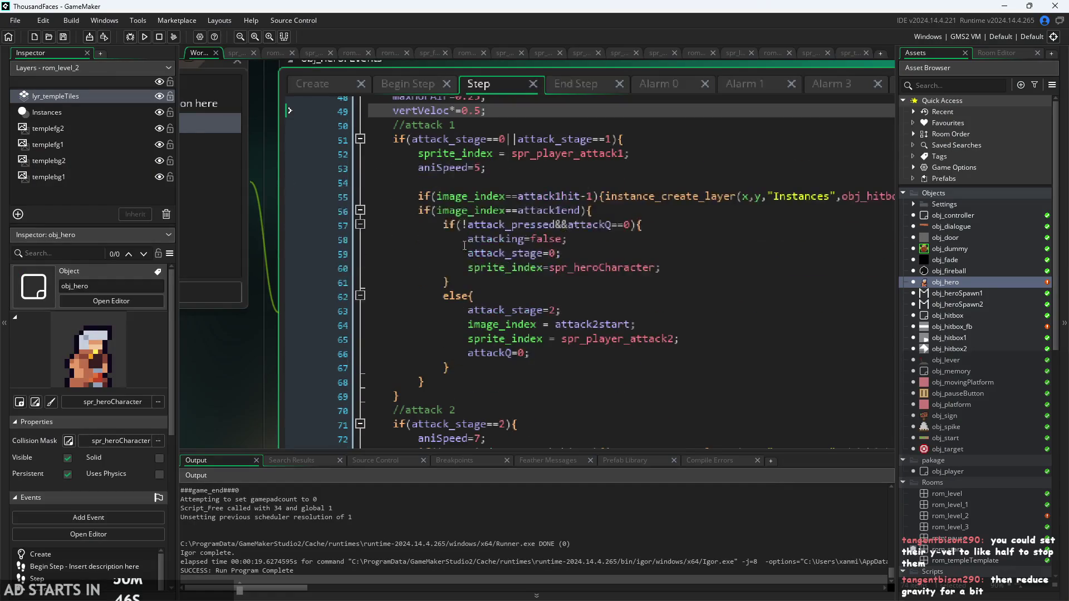
pyautogui.click(498, 194)
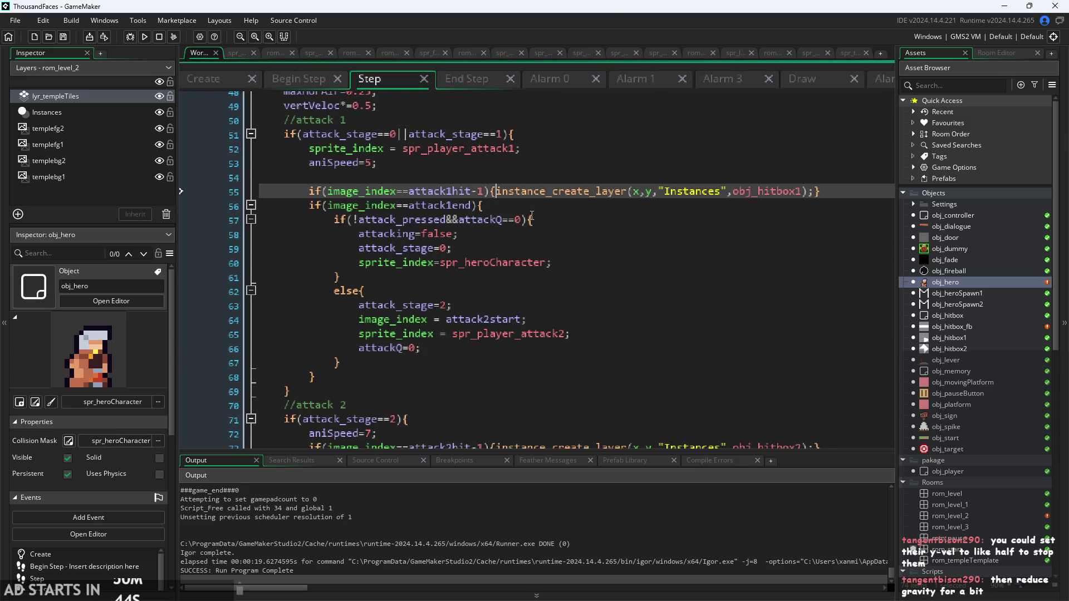
pyautogui.press('Return')
pyautogui.press('Return')
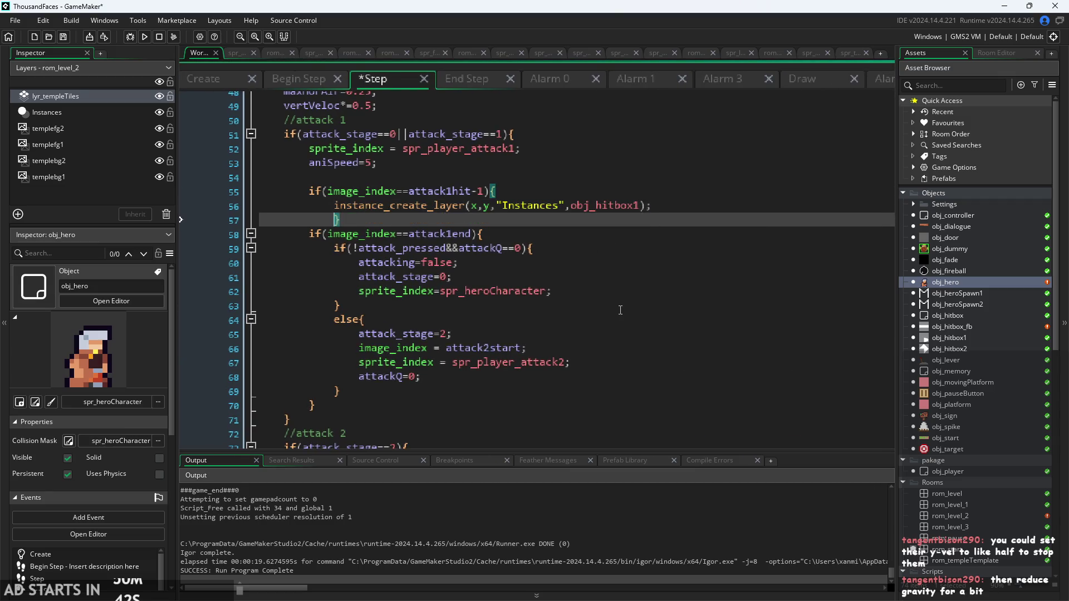
pyautogui.scroll(-4, 512, 300)
pyautogui.click(493, 298)
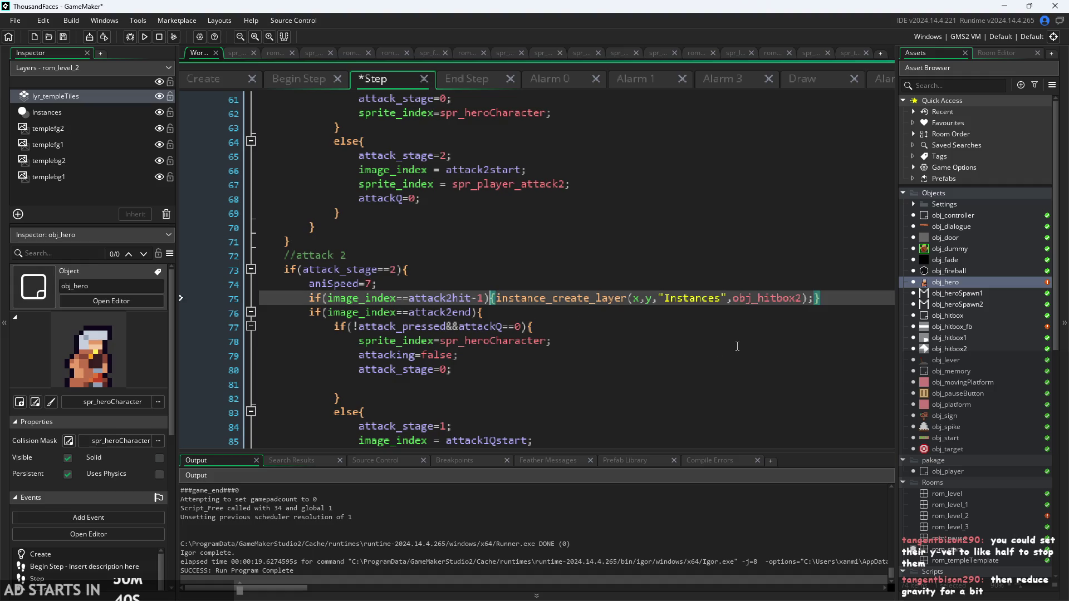
pyautogui.press('Return')
pyautogui.press('BackSpace')
pyautogui.press('BackSpace')
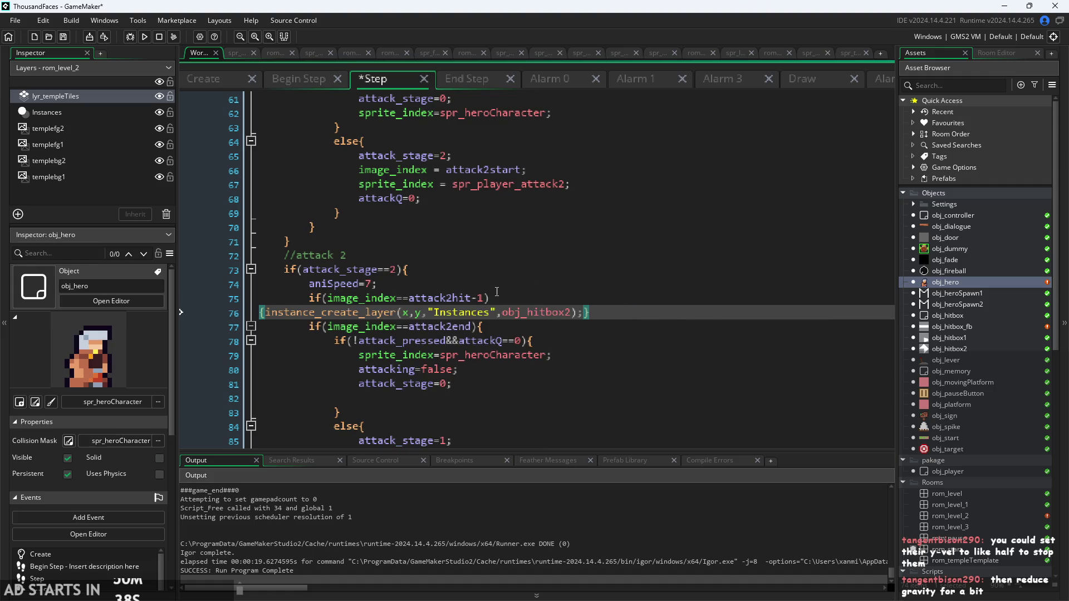
pyautogui.press('BackSpace')
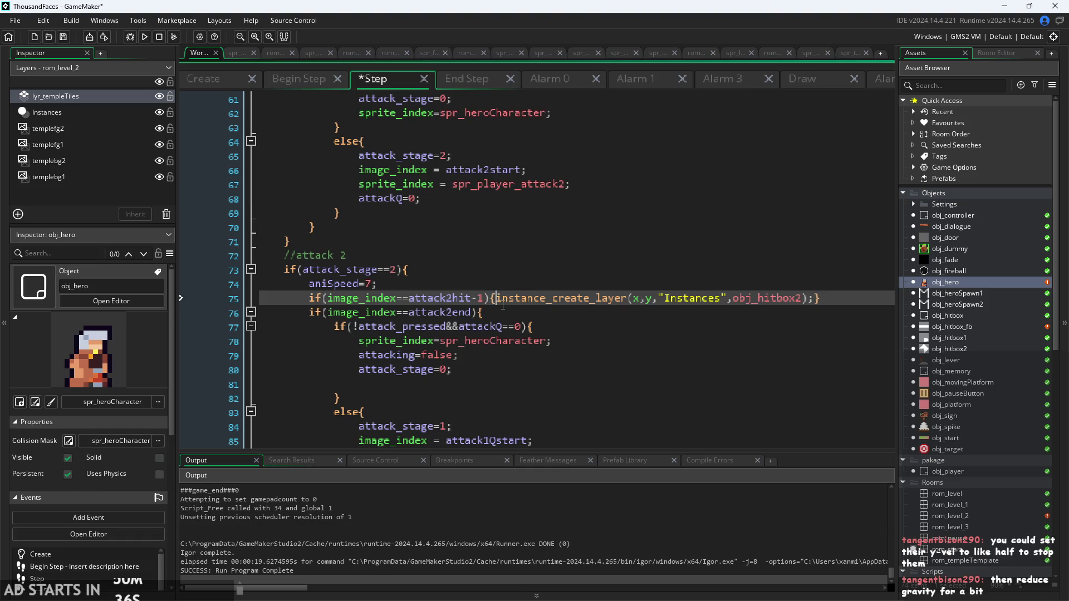
pyautogui.press('Return')
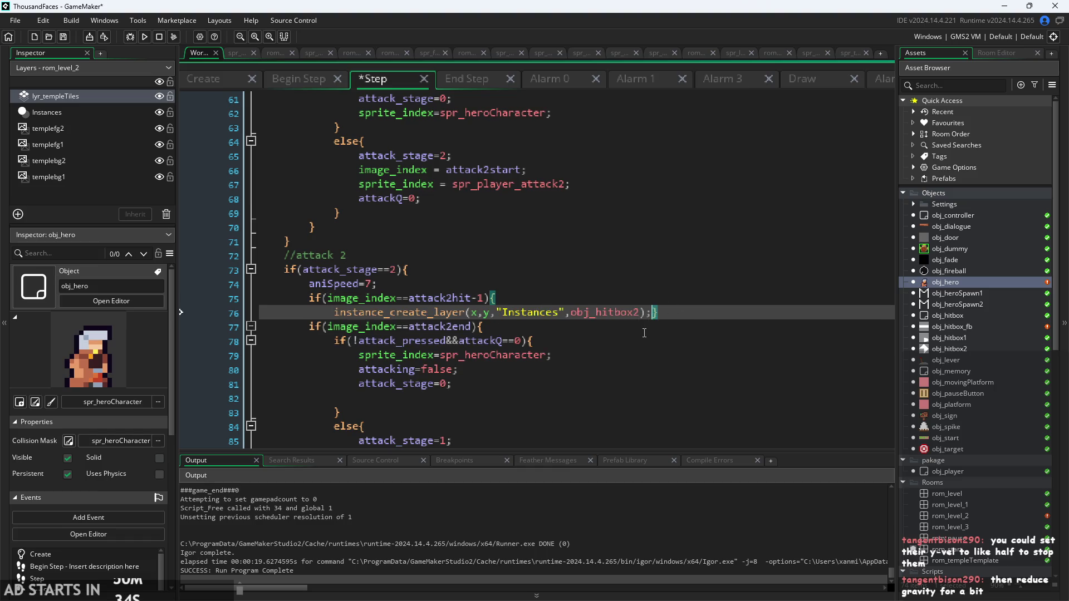
pyautogui.press('Return')
pyautogui.press('Return')
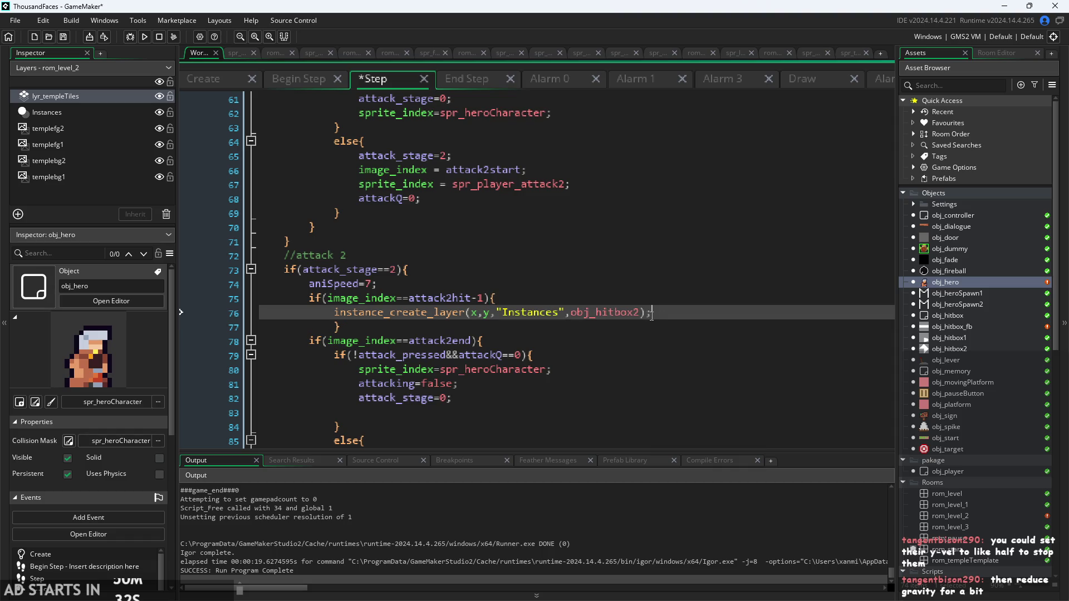
# Add horVeloc*=1.5; inside the attack 2 hitbox block
pyautogui.write('v')
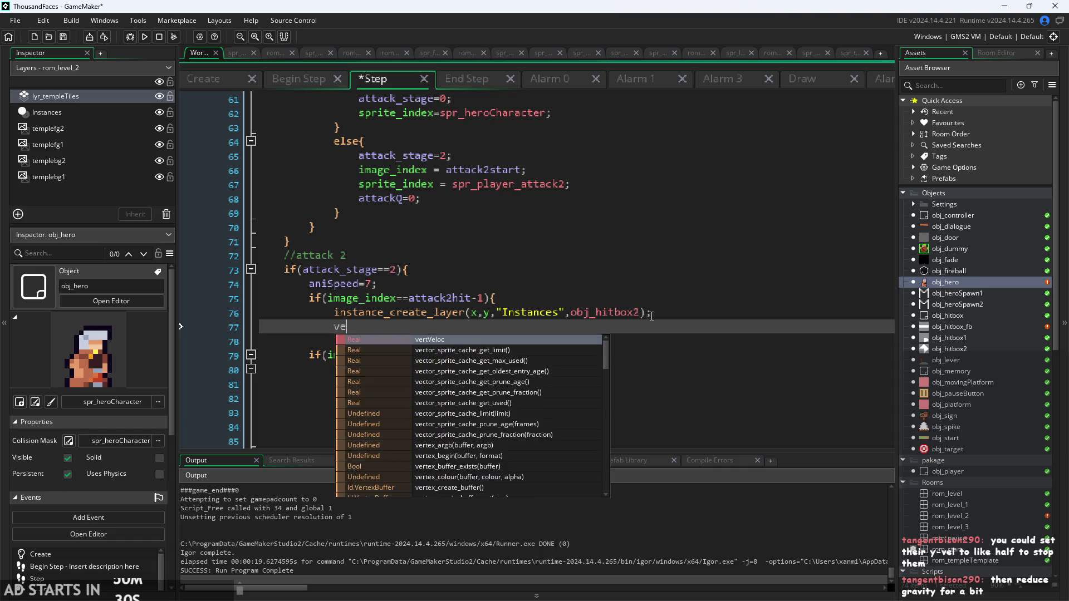
pyautogui.press('BackSpace')
pyautogui.write('hor')
pyautogui.press('Return')
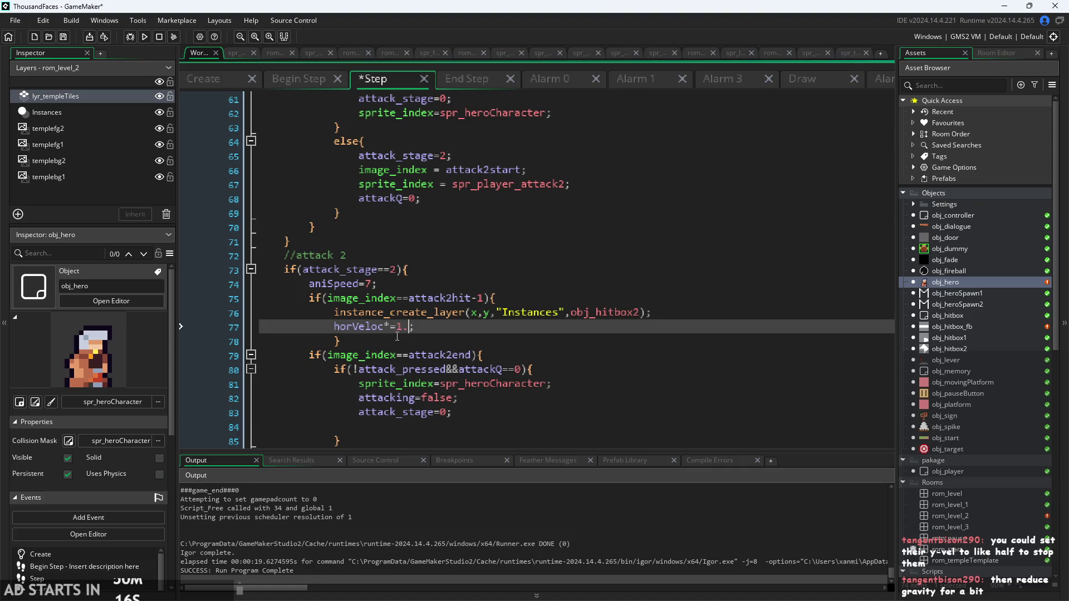
# Copy the horVeloc*=1.5; line into the attack 1 block and run the game
pyautogui.moveTo(334, 327)
pyautogui.mouseDown()
pyautogui.moveTo(334, 312)
pyautogui.moveTo(430, 312)
pyautogui.moveTo(382, 327)
pyautogui.moveTo(421, 327)
pyautogui.mouseUp()
pyautogui.hotkey('ctrl', 'c')
pyautogui.scroll(7, 467, 293)
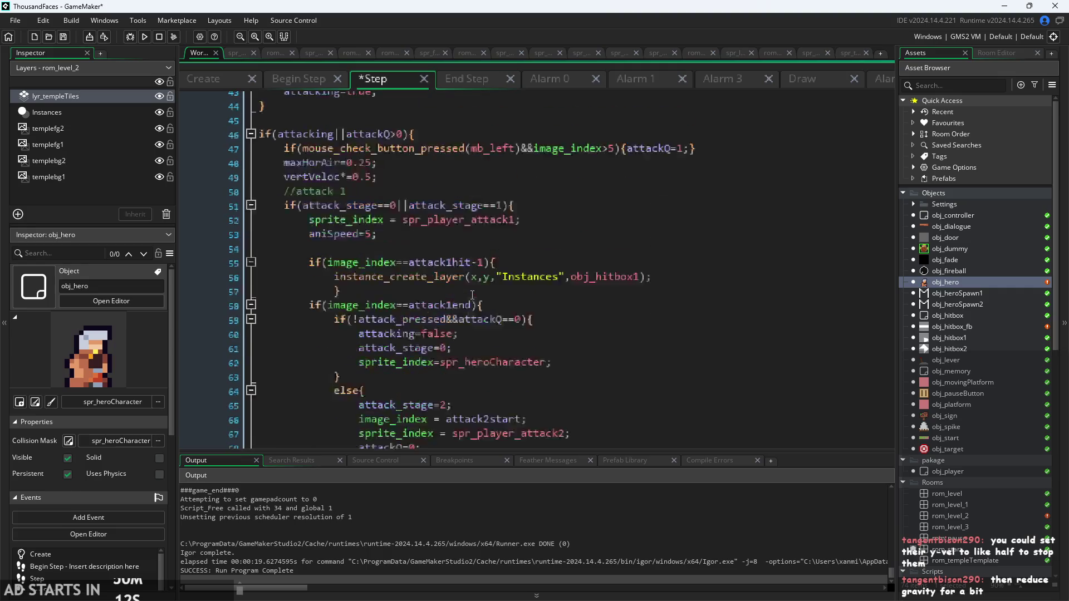
pyautogui.click(660, 310)
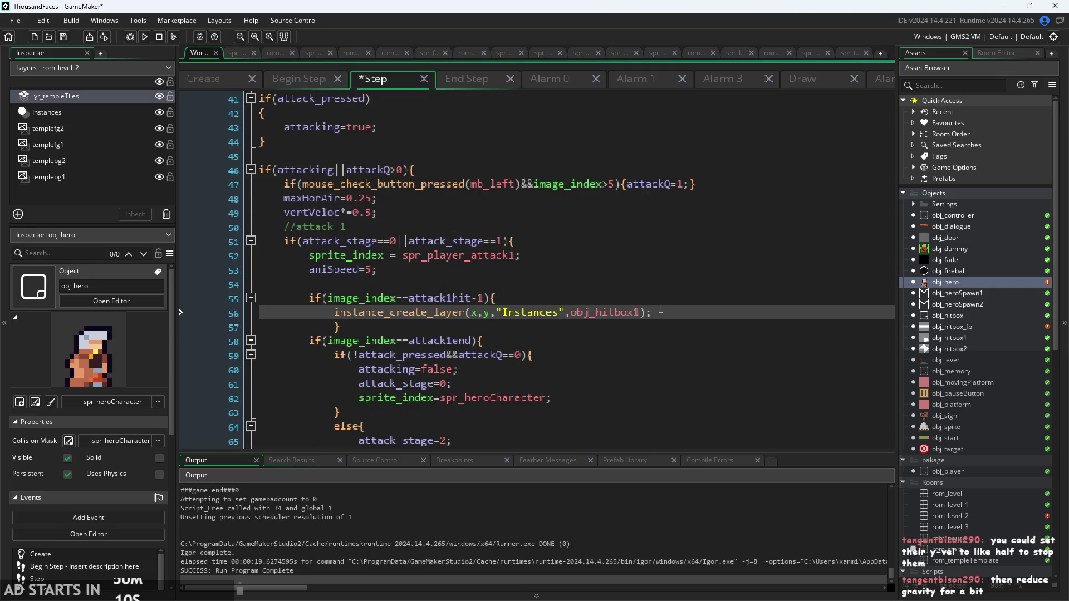
pyautogui.press('Return')
pyautogui.hotkey('ctrl', 'v')
pyautogui.press('Escape')
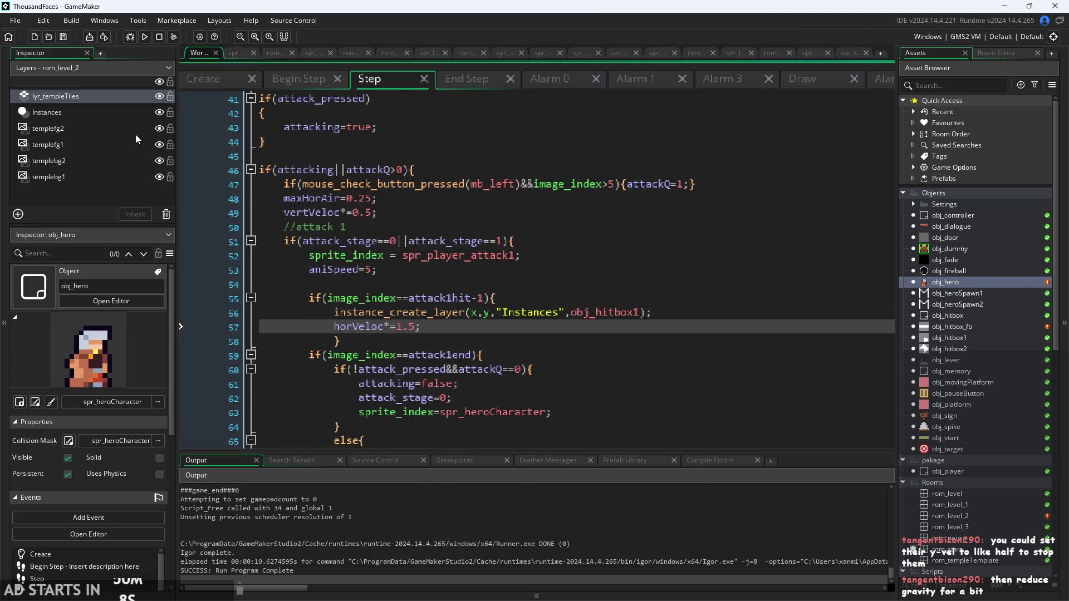
pyautogui.click(146, 41)
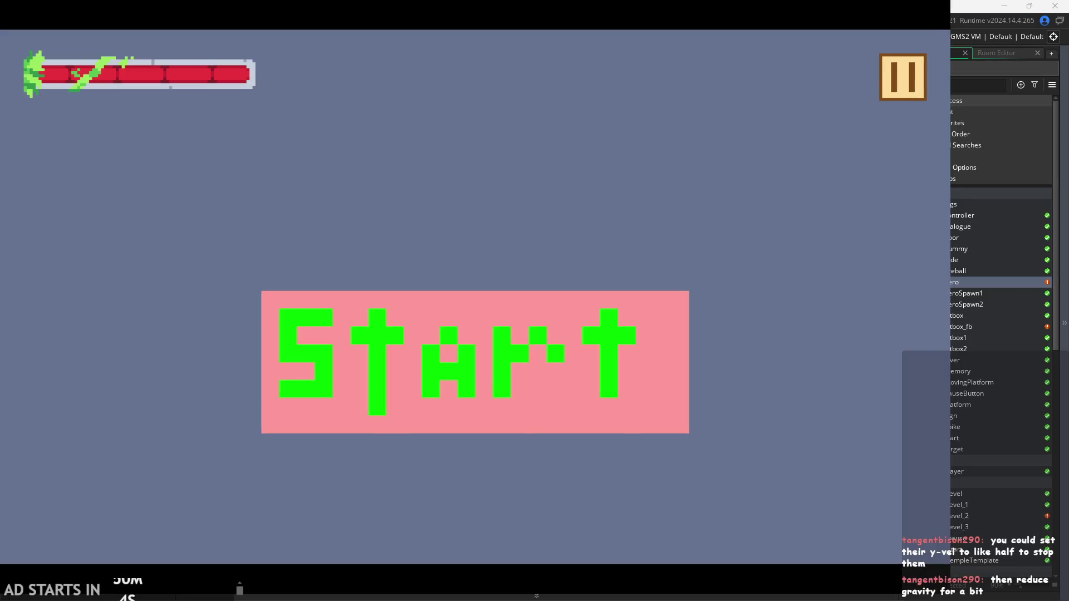
# Start the game, jump the hero to the far pillar, test the rightward lunging air attack, then exit
pyautogui.click(573, 375)
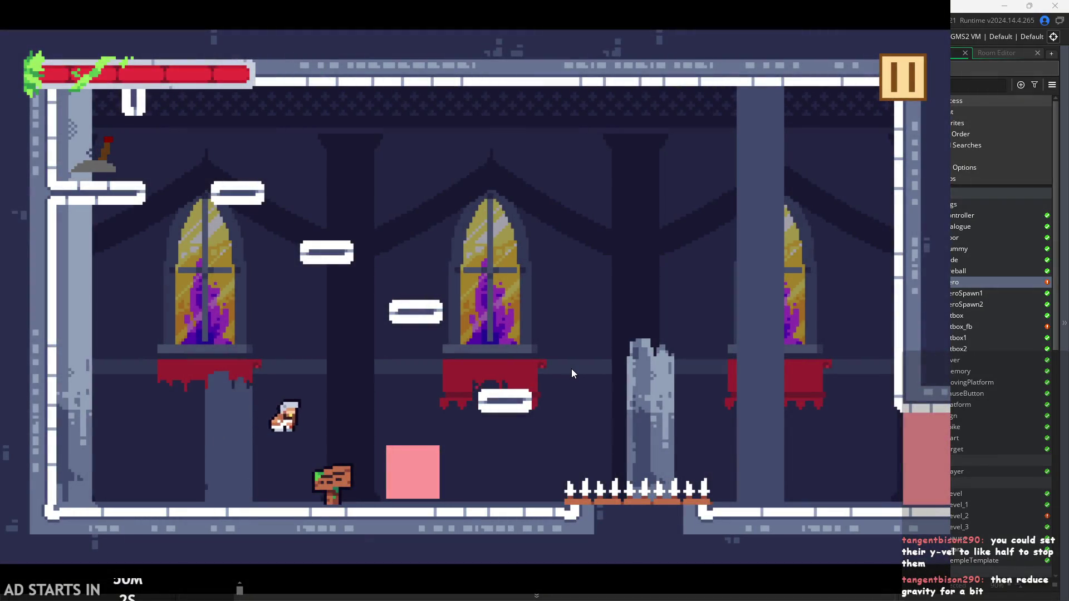
pyautogui.press('Right')
pyautogui.press('space')
pyautogui.press('Right')
pyautogui.press('space')
pyautogui.press('Left')
pyautogui.press('Right')
pyautogui.click(871, 93)
pyautogui.click(779, 466)
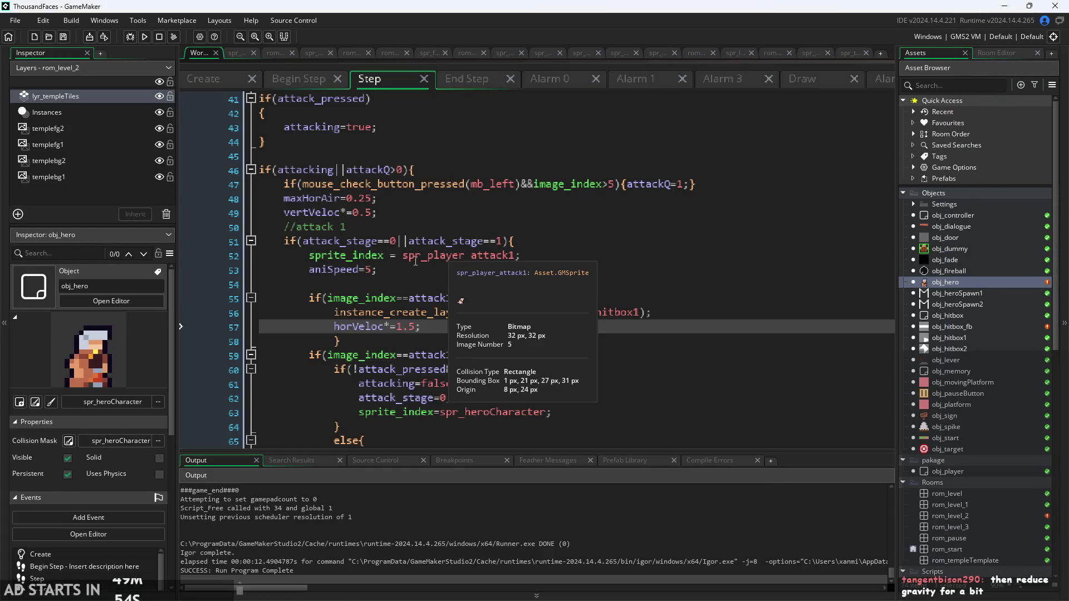
# In the attack 1 block, add maxHorAir=5; and change the line to horVeloc=5*image_xscale;
pyautogui.click(418, 326)
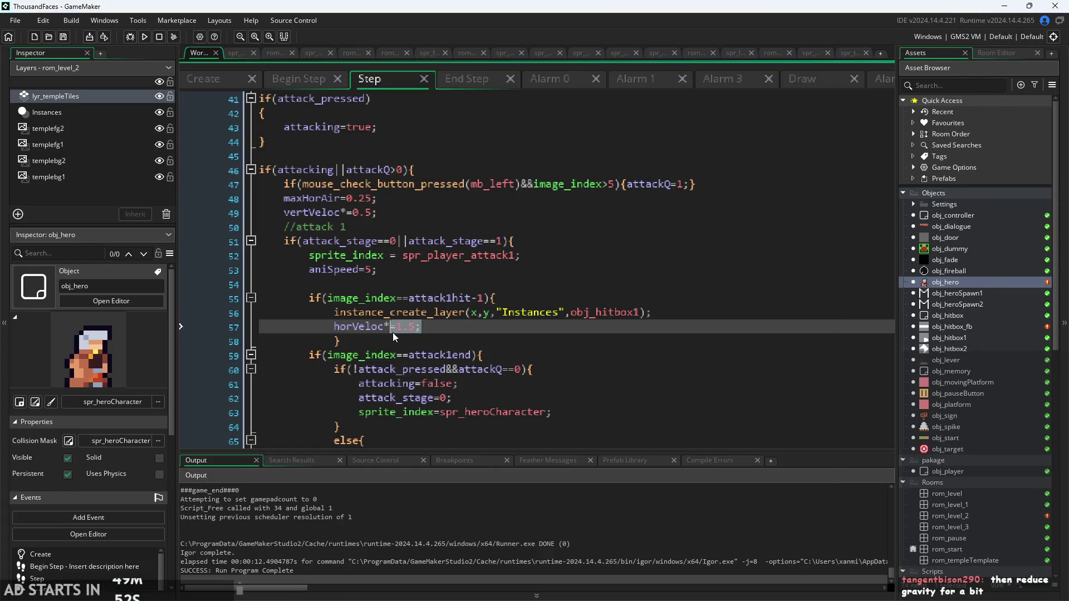
pyautogui.write('=5')
pyautogui.doubleClick(372, 198)
pyautogui.hotkey('shift', 'End')
pyautogui.hotkey('ctrl', 'c')
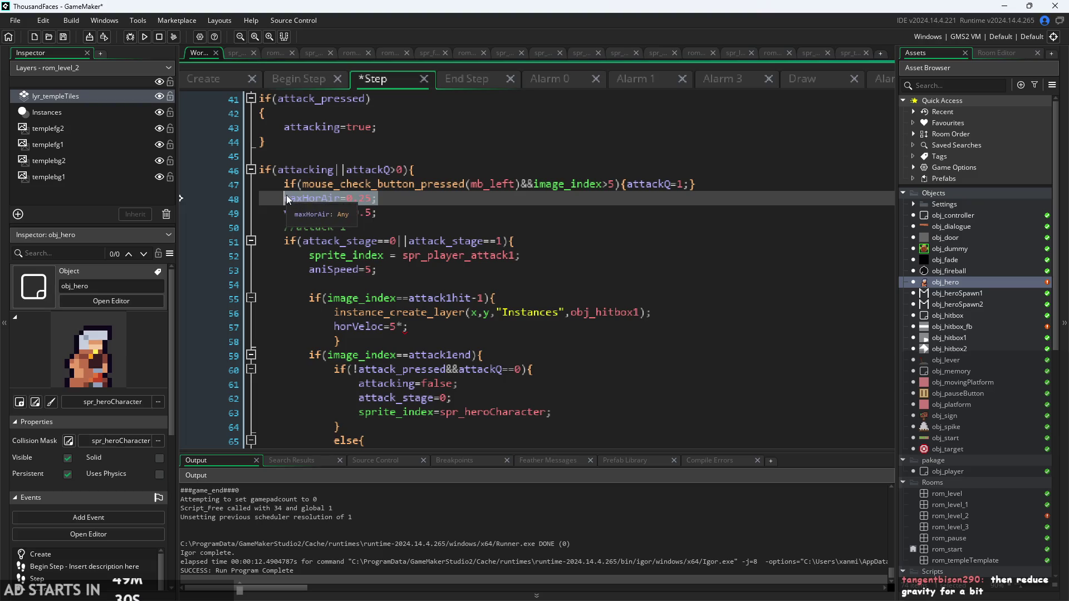
pyautogui.click(673, 312)
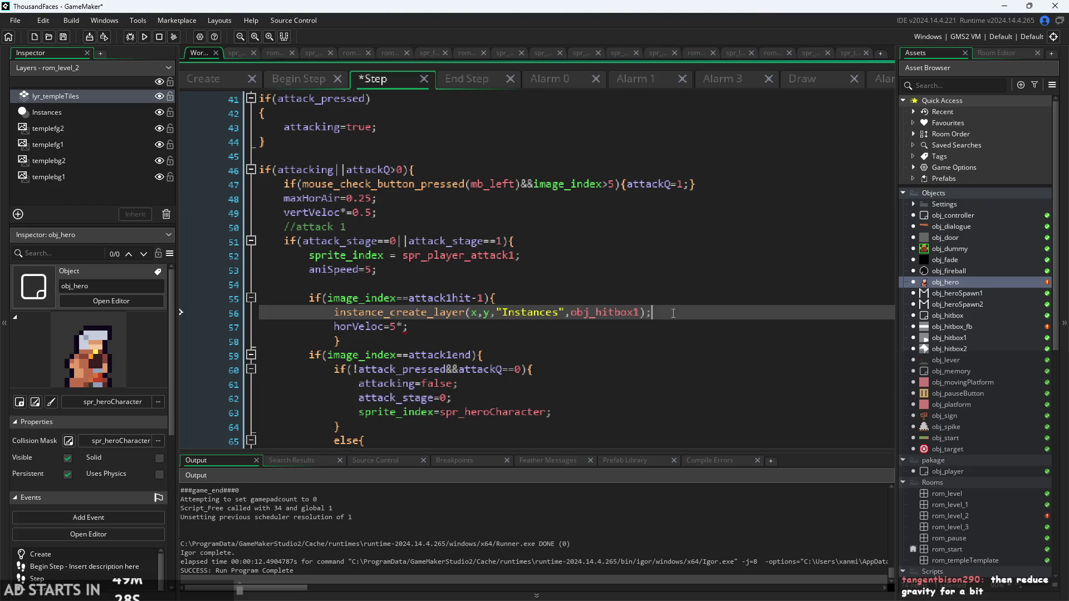
pyautogui.press('Return')
pyautogui.hotkey('ctrl', 'v')
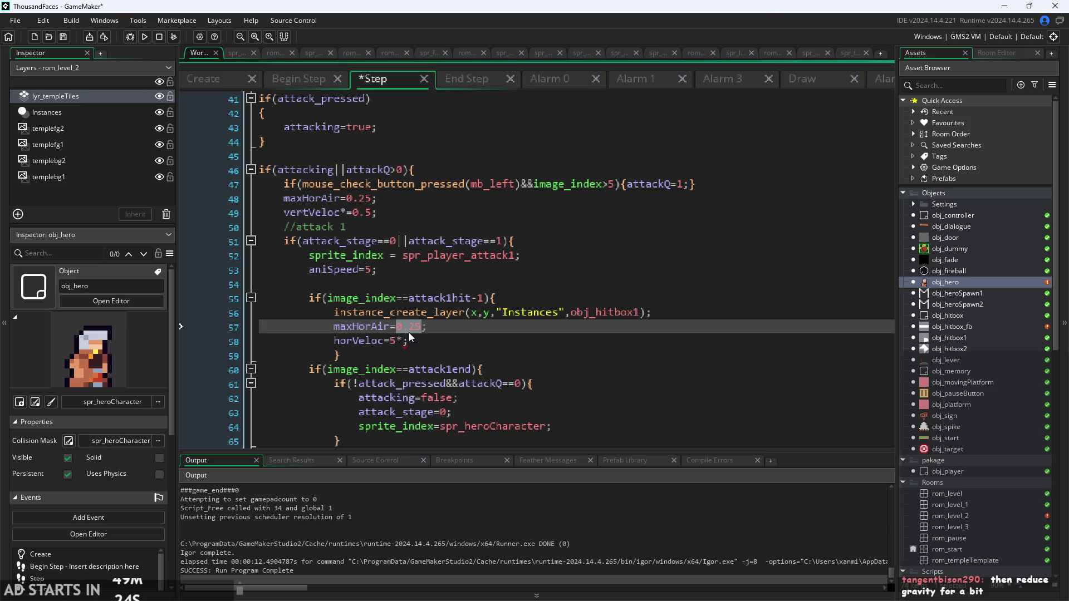
pyautogui.write('5')
pyautogui.press('Down')
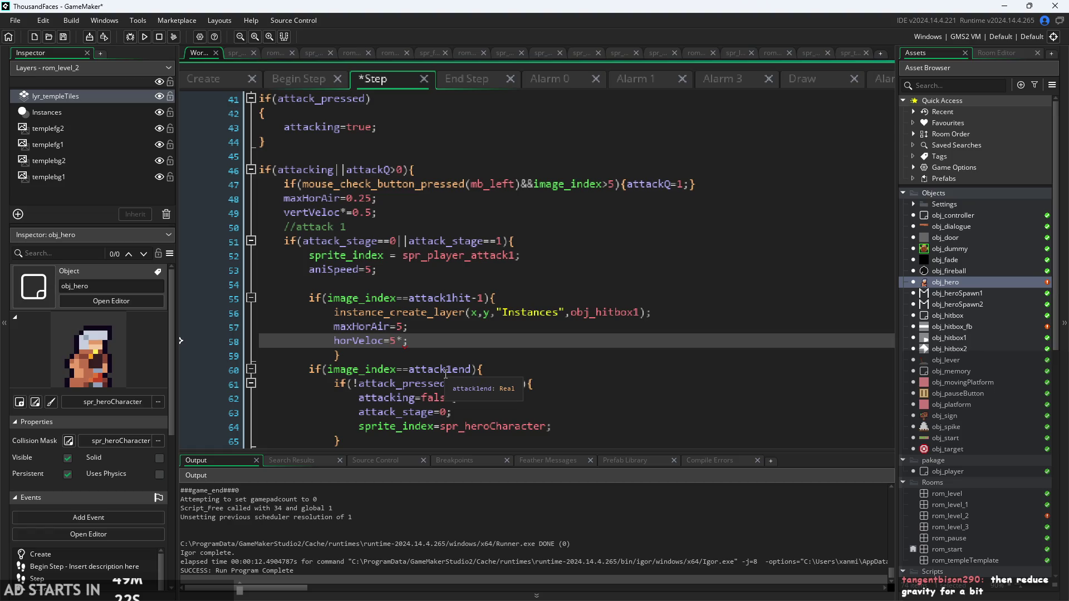
pyautogui.write('image_')
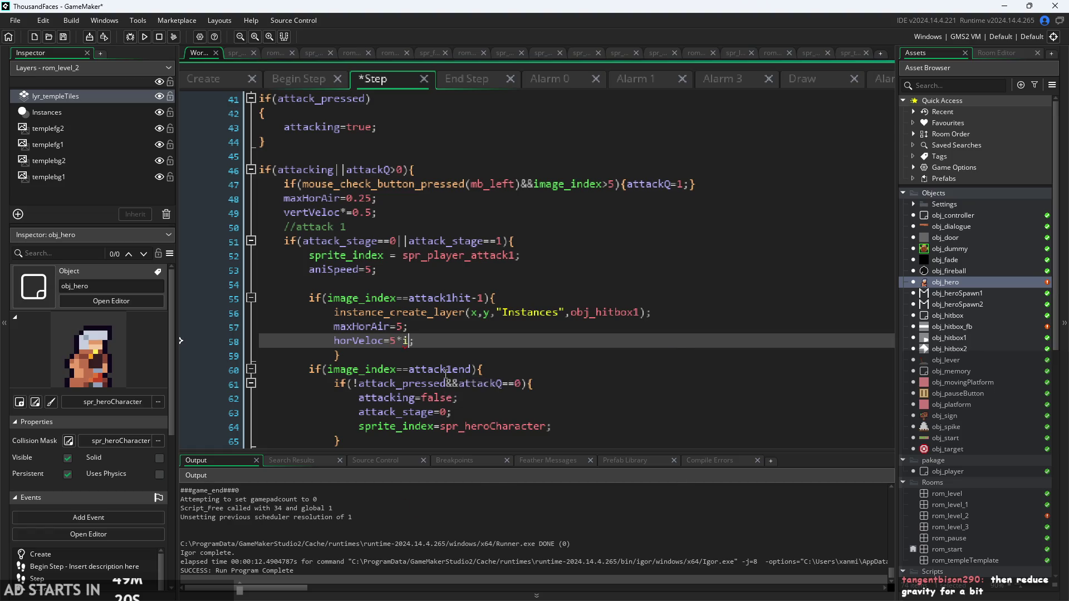
pyautogui.write('x')
pyautogui.press('Return')
# Paste both new lines over horVeloc*=1.5 in attack 2, save, and run the game
pyautogui.moveTo(499, 340); pyautogui.dragTo(342, 319)
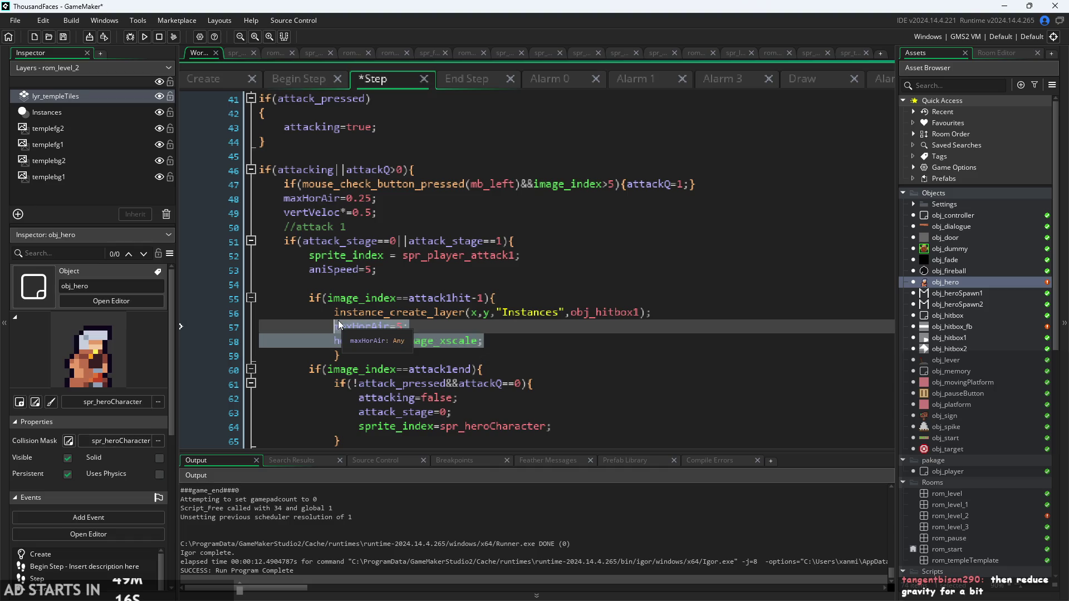
pyautogui.press('BackSpace')
pyautogui.hotkey('ctrl', 'z')
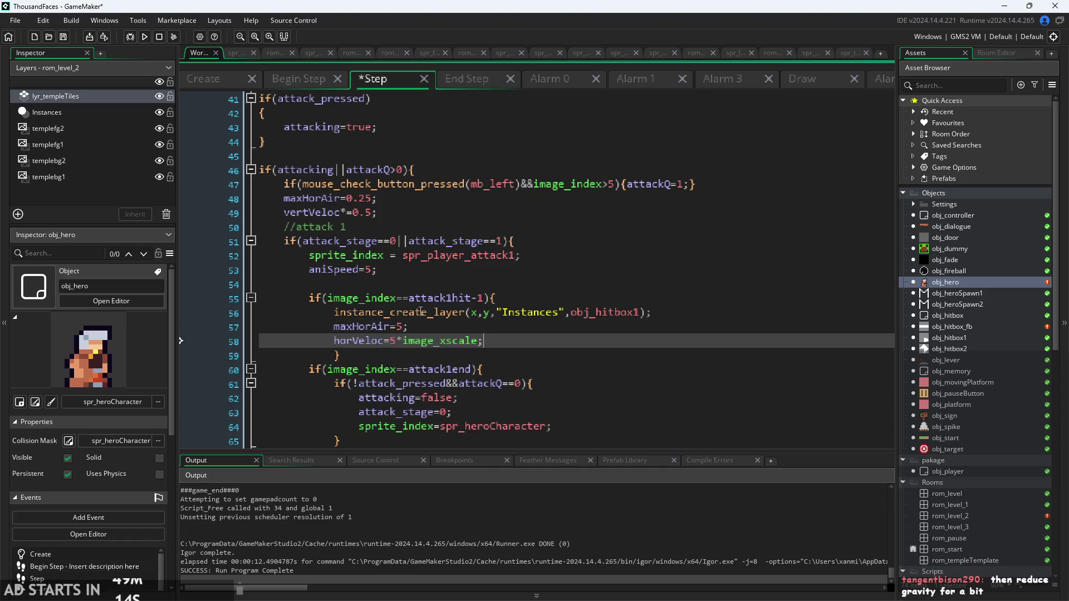
pyautogui.scroll(-13, 495, 322)
pyautogui.scroll(-1, 495, 321)
pyautogui.scroll(6, 567, 294)
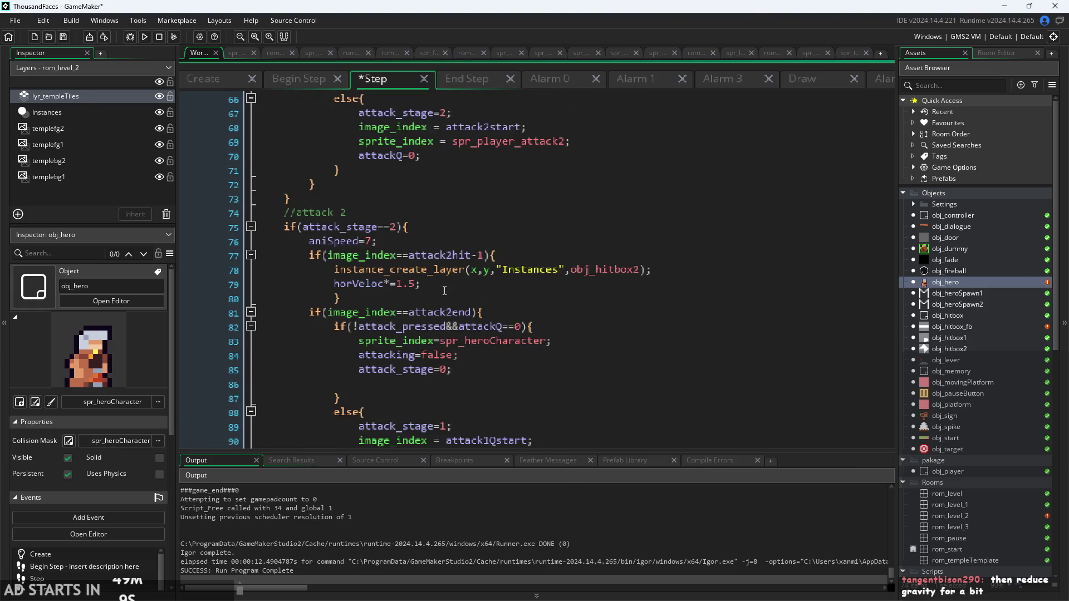
pyautogui.moveTo(444, 290); pyautogui.dragTo(335, 291)
pyautogui.write('maxHorAir=5; horVeloc=5*image_xscale;')
pyautogui.hotkey('ctrl', 's')
pyautogui.click(149, 35)
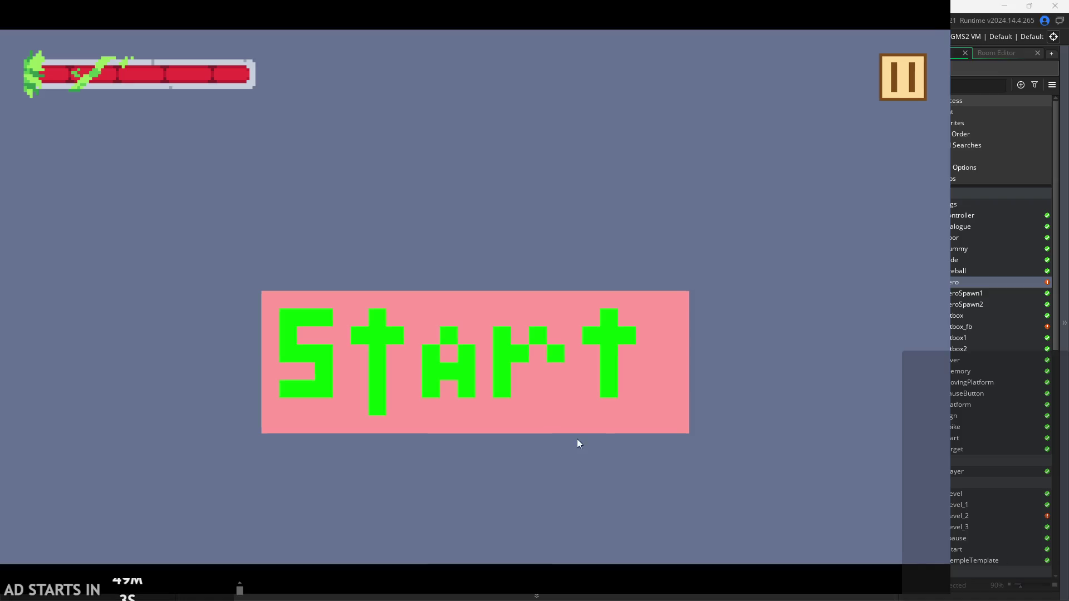
# Start the game and run, jump and swing attacks across the castle platforms and spikes
pyautogui.click(509, 334)
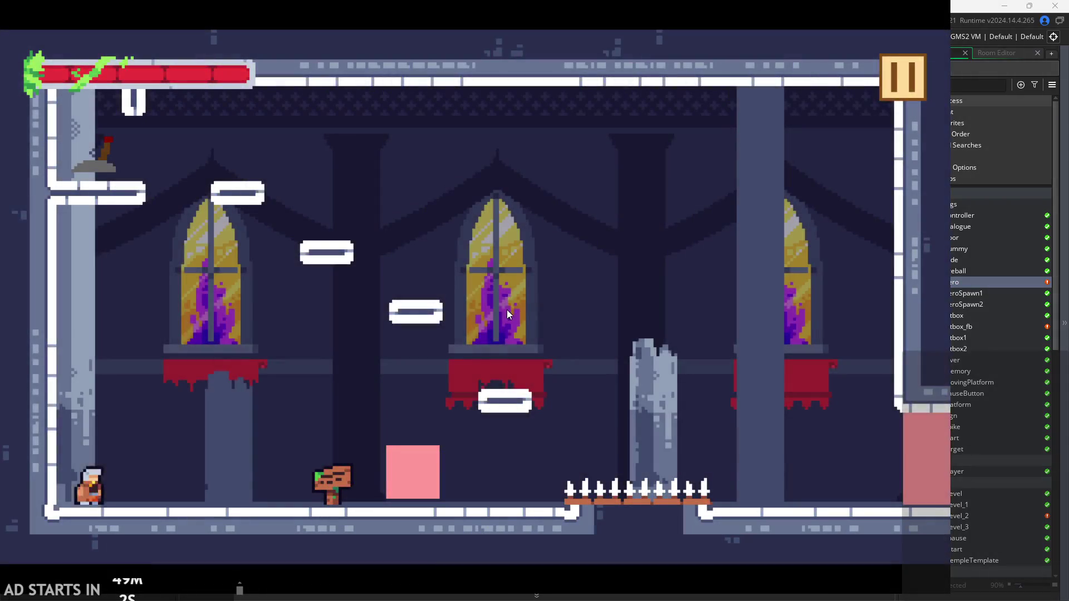
pyautogui.press('Right')
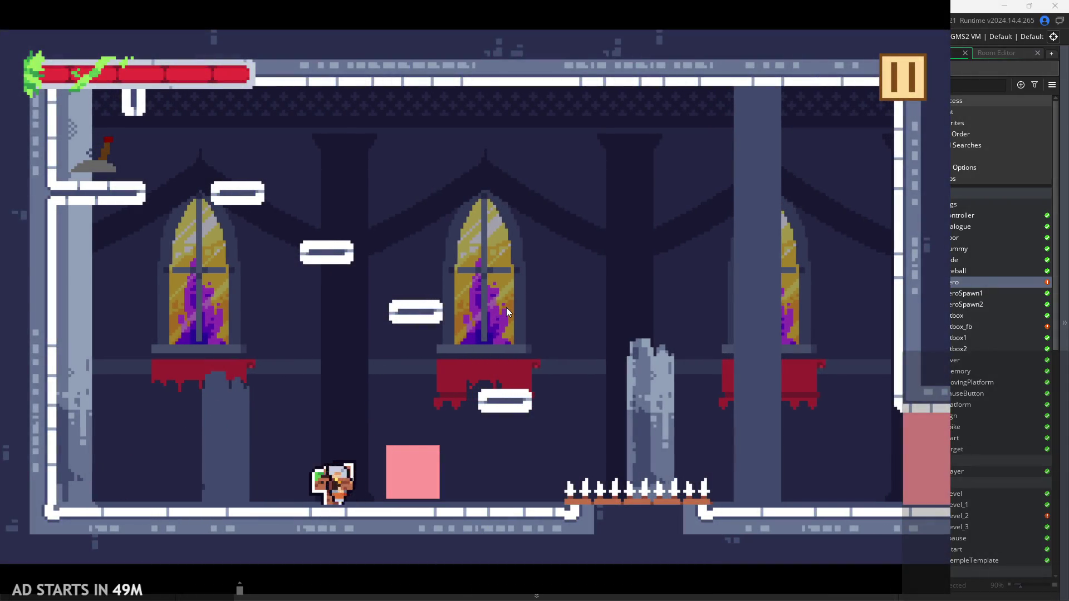
pyautogui.press('space')
pyautogui.press('Right')
pyautogui.press('space')
pyautogui.press('space')
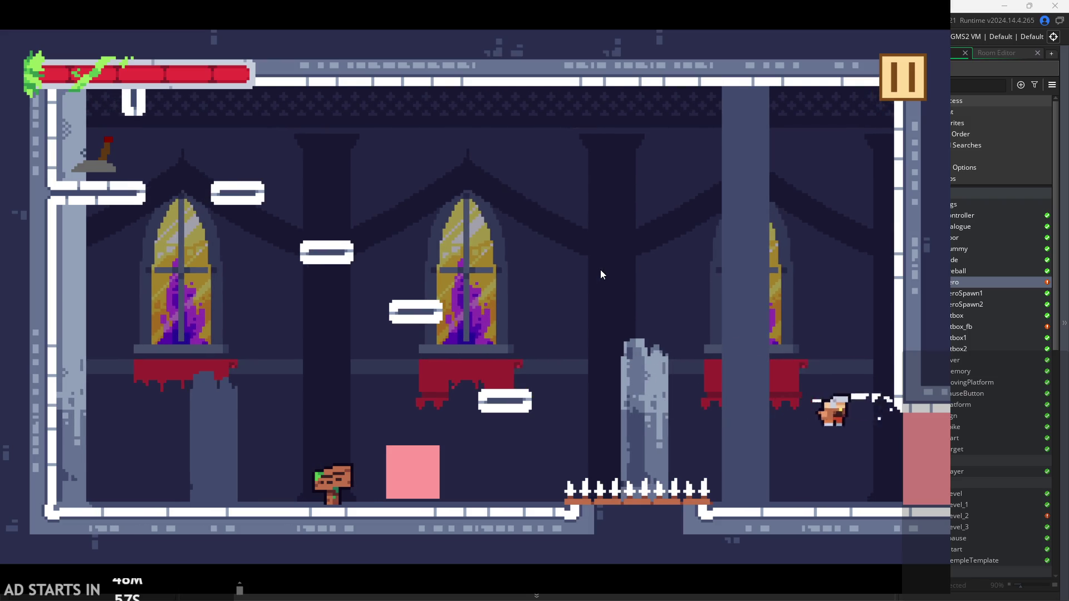
pyautogui.press('Left')
pyautogui.press('Right')
pyautogui.press('Left')
pyautogui.press('space')
pyautogui.press('Left')
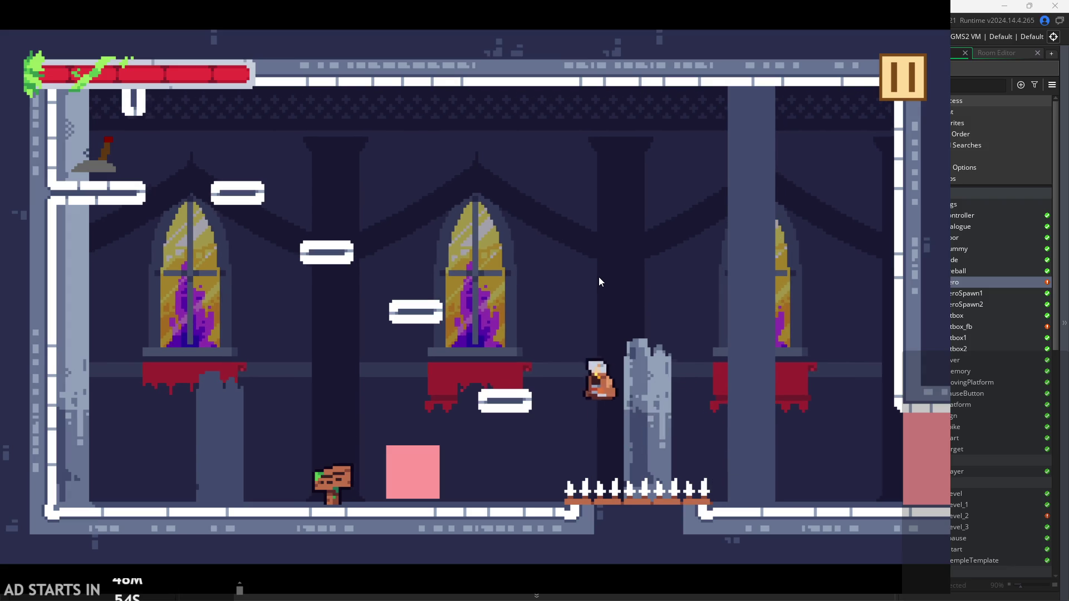
pyautogui.press('space')
pyautogui.press('Right')
pyautogui.press('Left')
pyautogui.press('x')
pyautogui.press('Right')
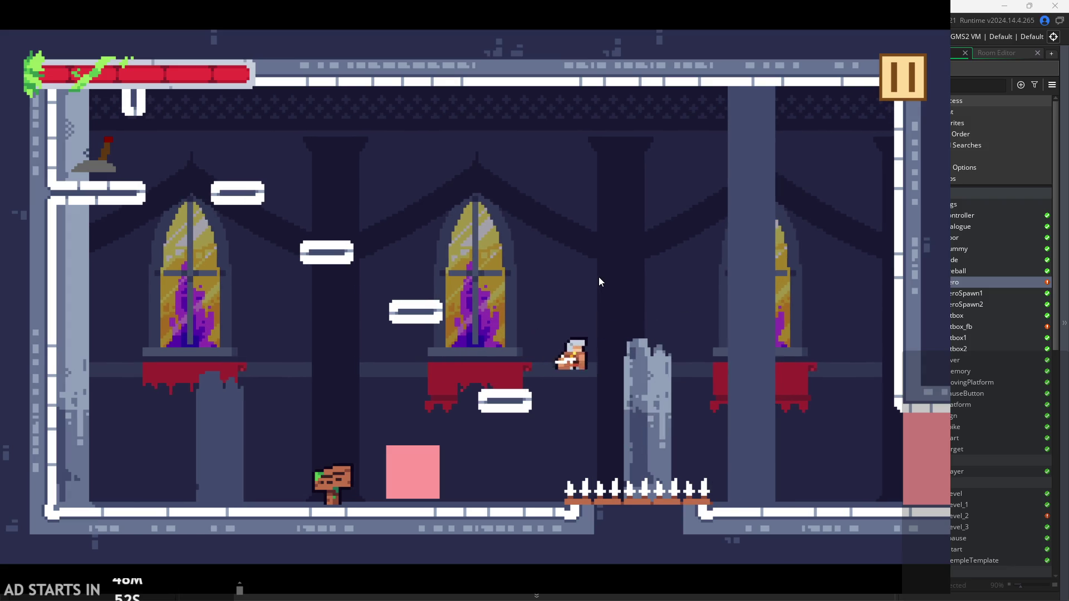
pyautogui.press('Right')
pyautogui.press('Left')
pyautogui.press('Right')
pyautogui.press('Left')
pyautogui.press('x')
pyautogui.press('Right')
pyautogui.press('Left')
pyautogui.press('space')
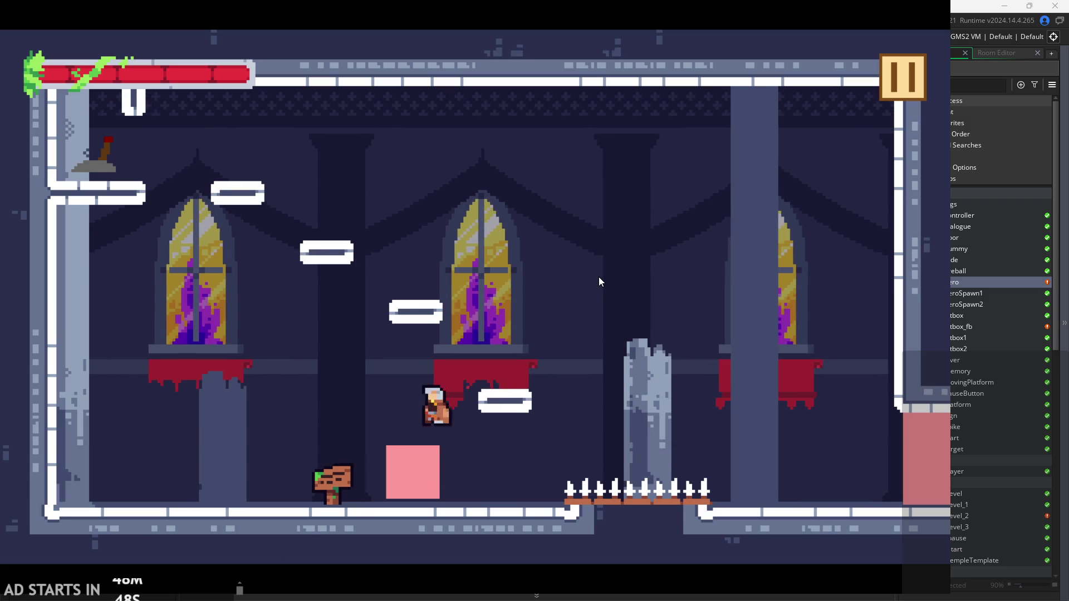
pyautogui.press('Right')
pyautogui.press('space')
pyautogui.press('Left')
pyautogui.press('Right')
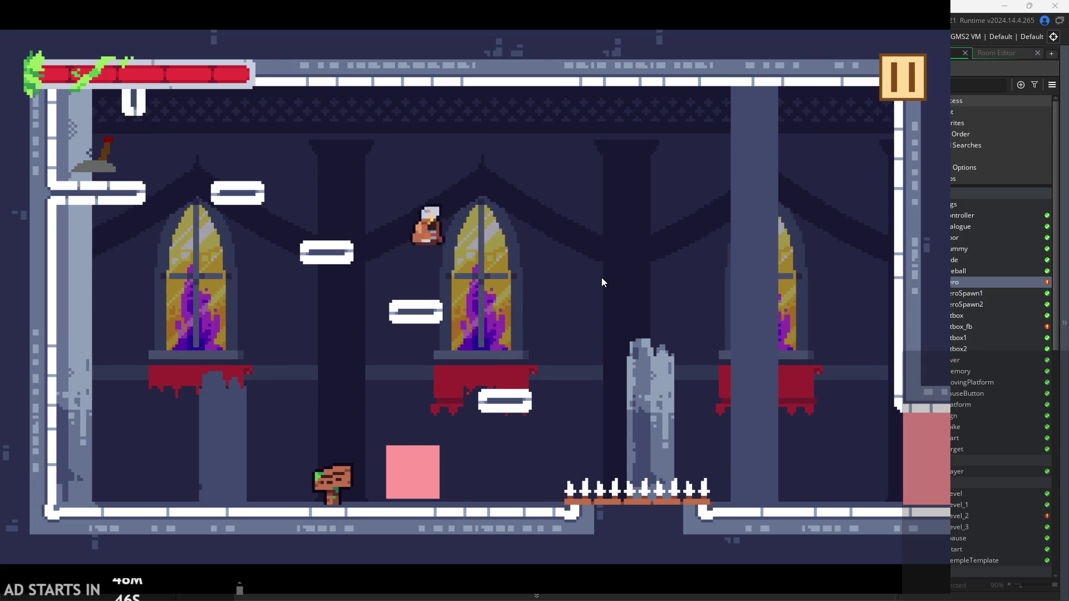
pyautogui.press('Right')
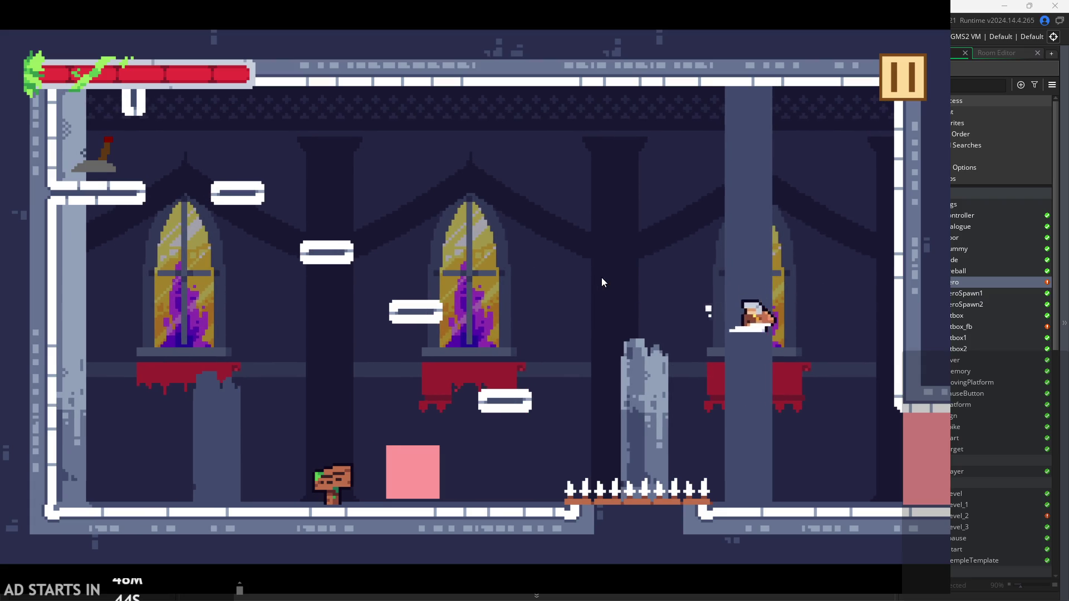
# Test the hero's maxHorAir=5 lunging air attacks, then quit back to the Step code
pyautogui.press('x')
pyautogui.press('Left')
pyautogui.press('Right')
pyautogui.press('x')
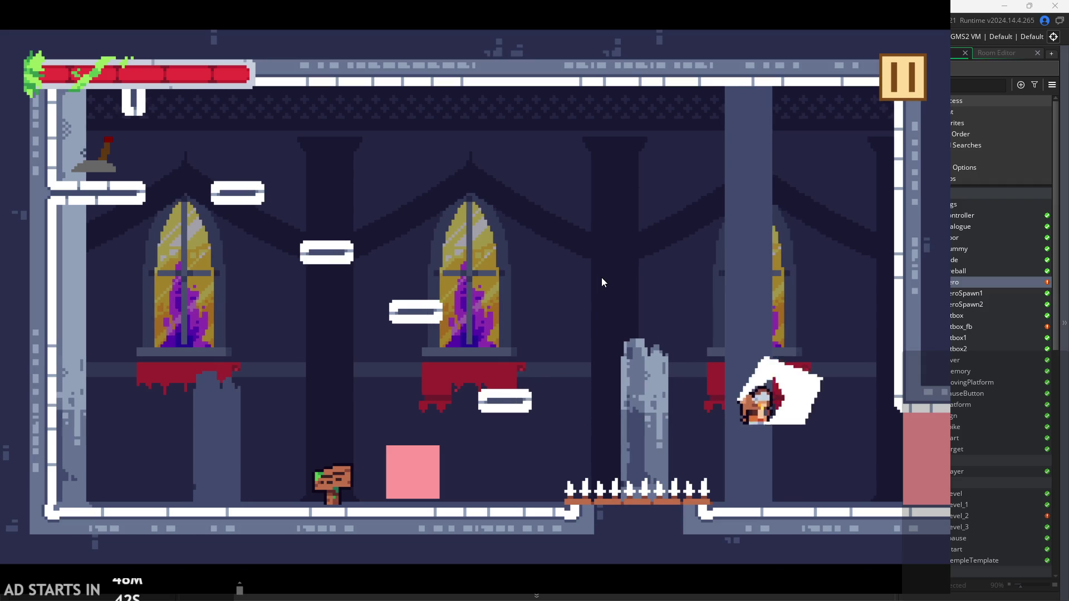
pyautogui.press('Left')
pyautogui.press('Right')
pyautogui.press('space')
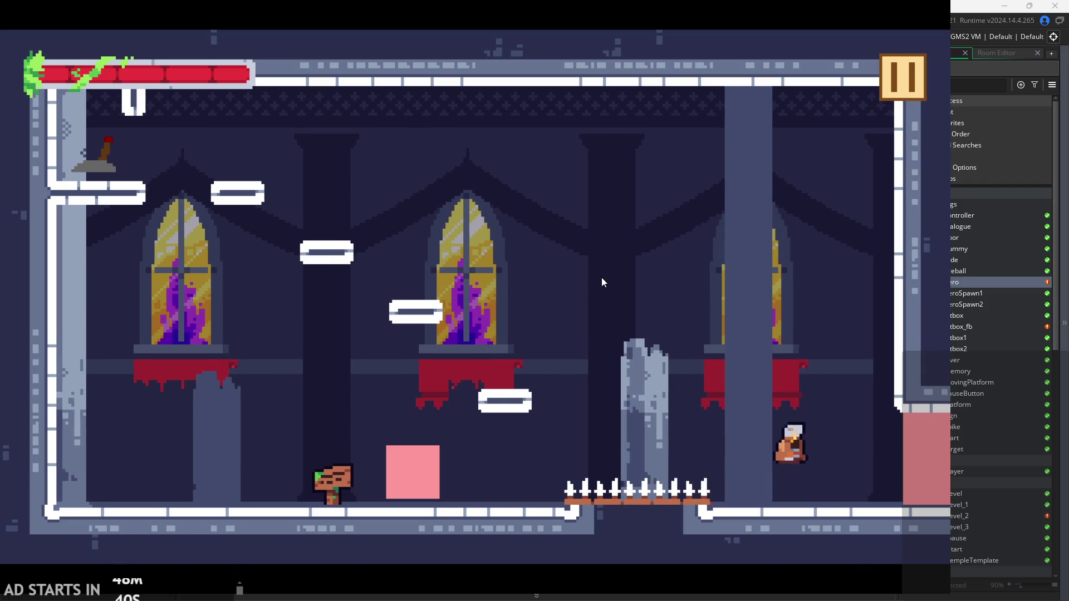
pyautogui.press('Left')
pyautogui.press('Left')
pyautogui.press('space')
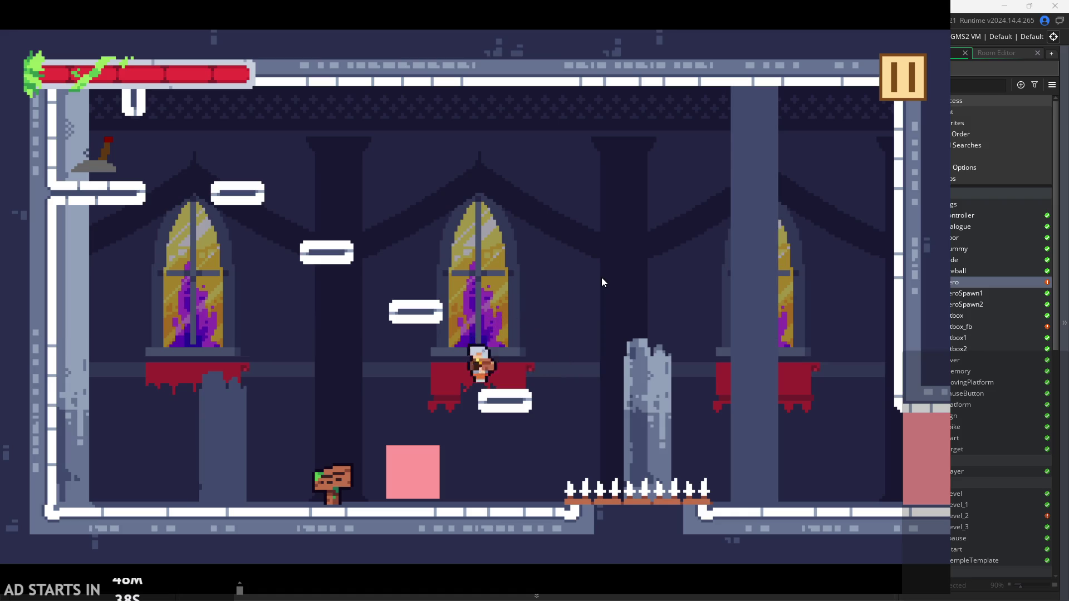
pyautogui.press('space')
pyautogui.press('Left')
pyautogui.press('space')
pyautogui.press('Right')
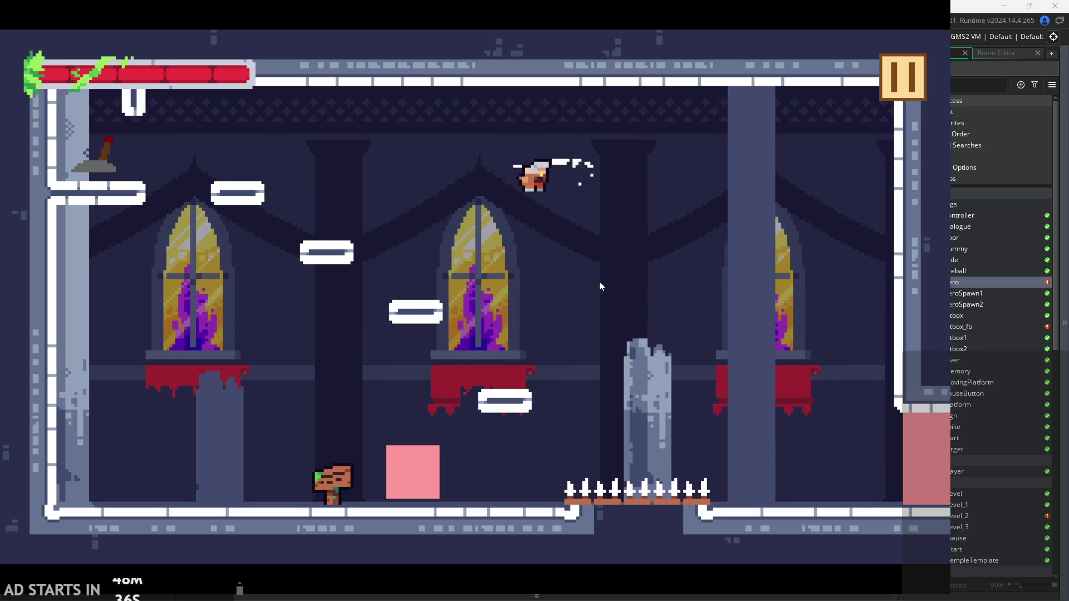
pyautogui.press('Left')
pyautogui.press('Right')
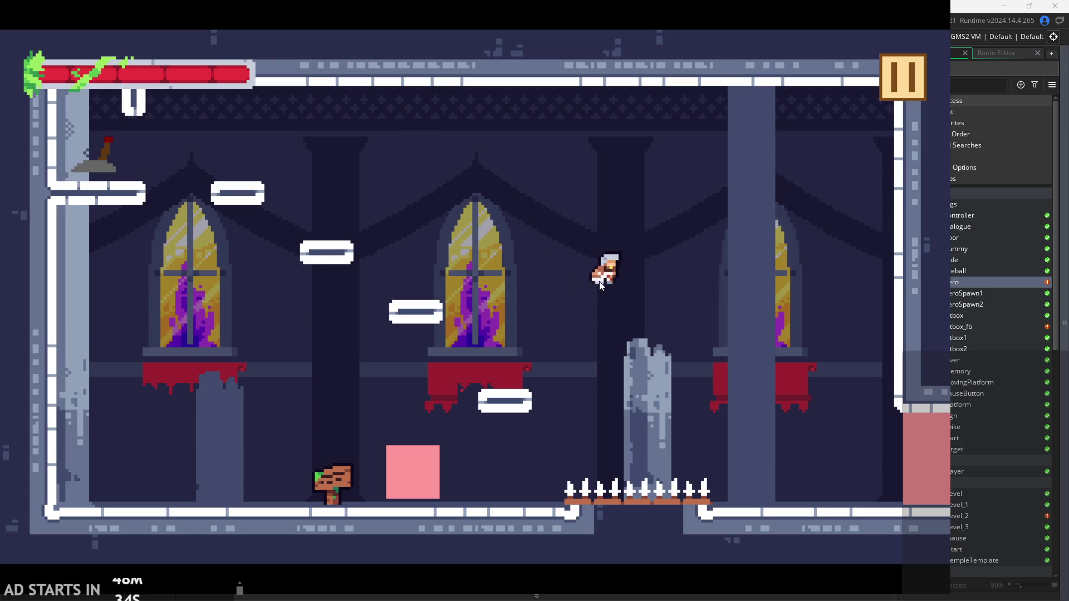
pyautogui.press('Left')
pyautogui.press('Right')
pyautogui.press('Left')
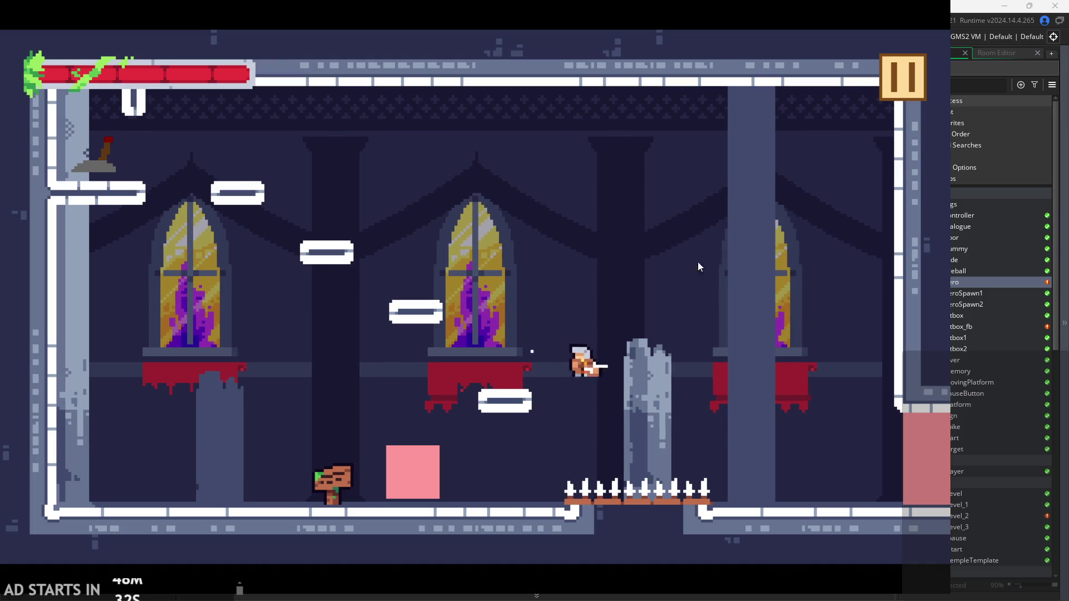
pyautogui.press('Escape')
pyautogui.click(492, 297)
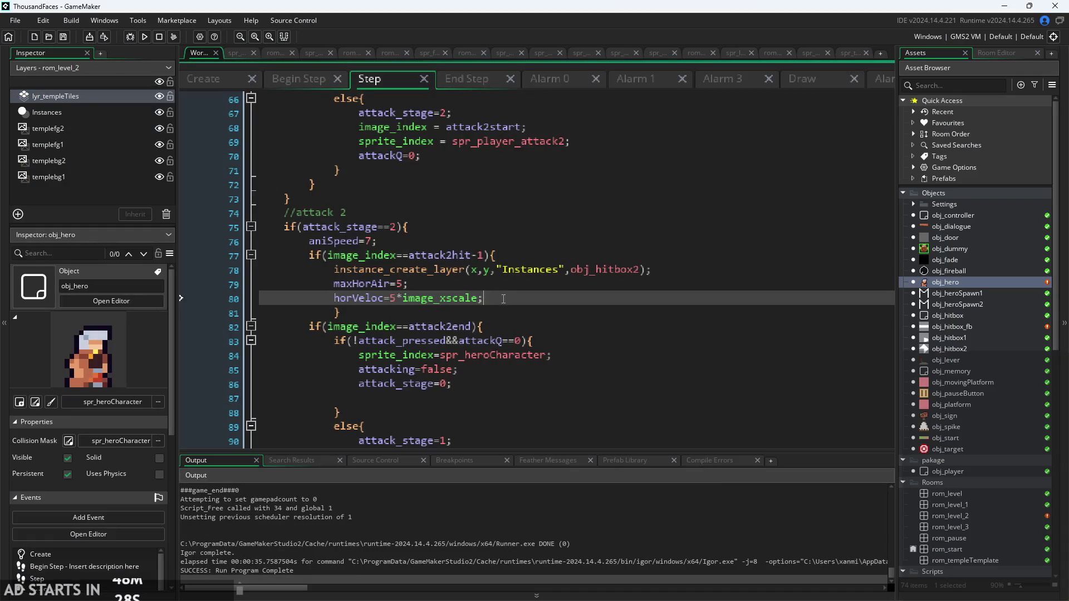
# Select the existing vertVeloc*=0.5 line in obj_hero's Step code
pyautogui.scroll(3, 503, 299)
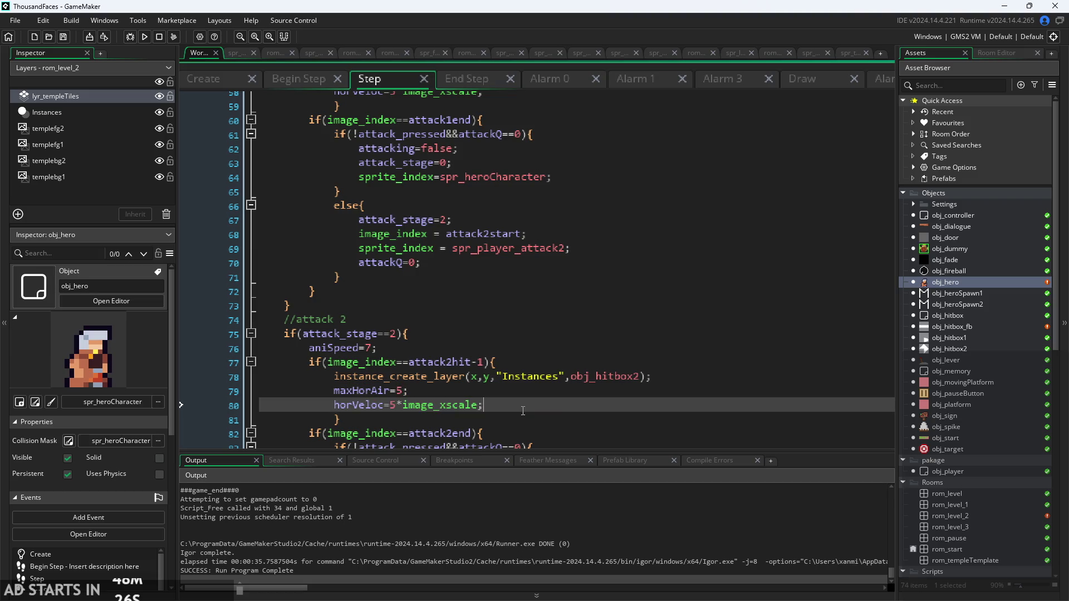
pyautogui.scroll(6, 523, 411)
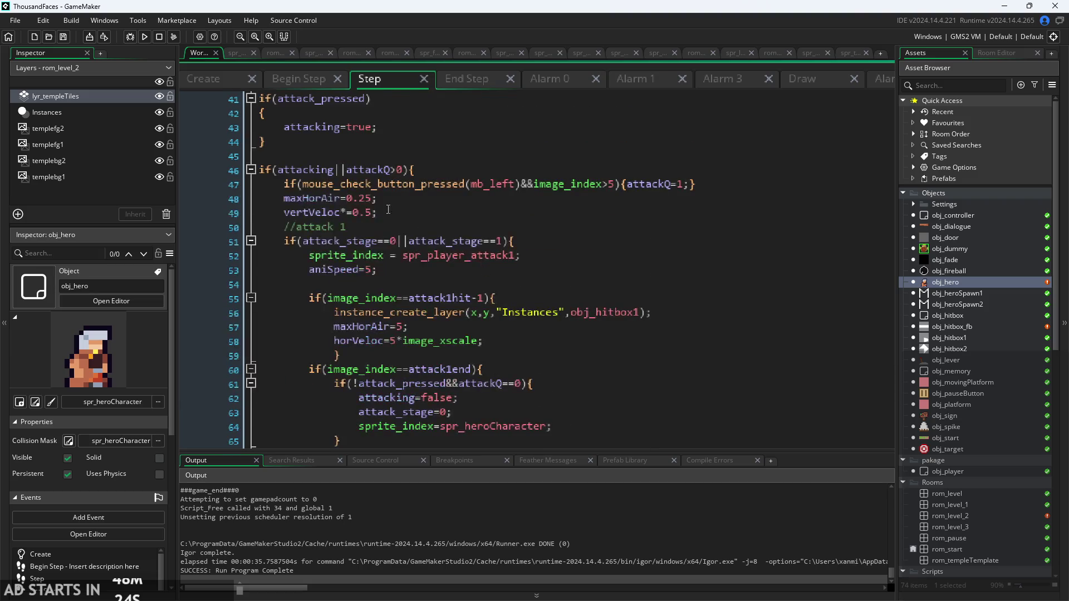
pyautogui.moveTo(378, 212); pyautogui.dragTo(285, 216)
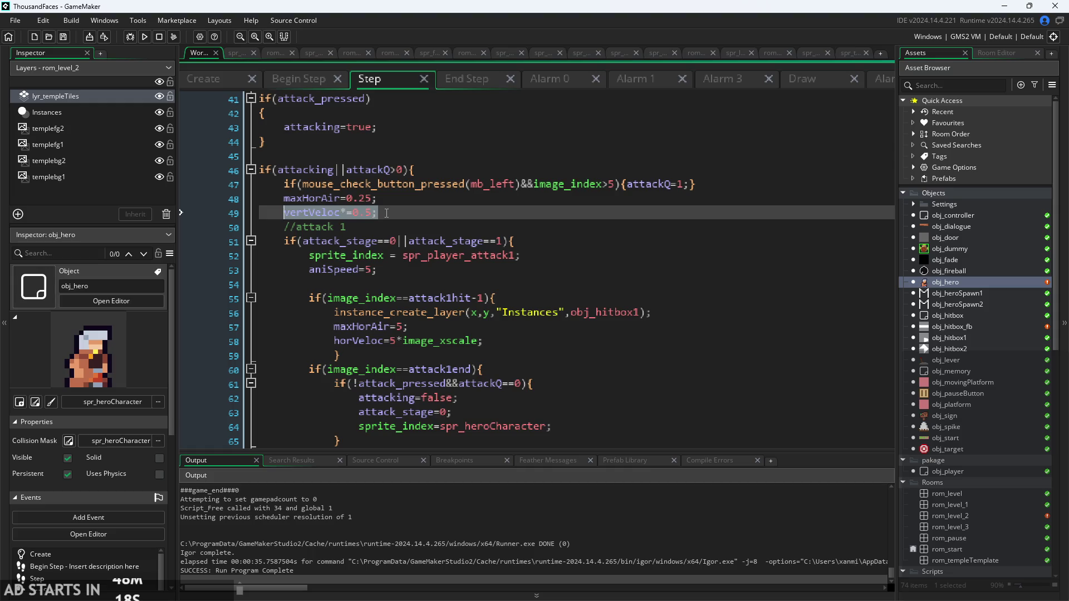
pyautogui.click(361, 212)
pyautogui.hotkey('ctrl', 'd')
pyautogui.scroll(-5, 374, 212)
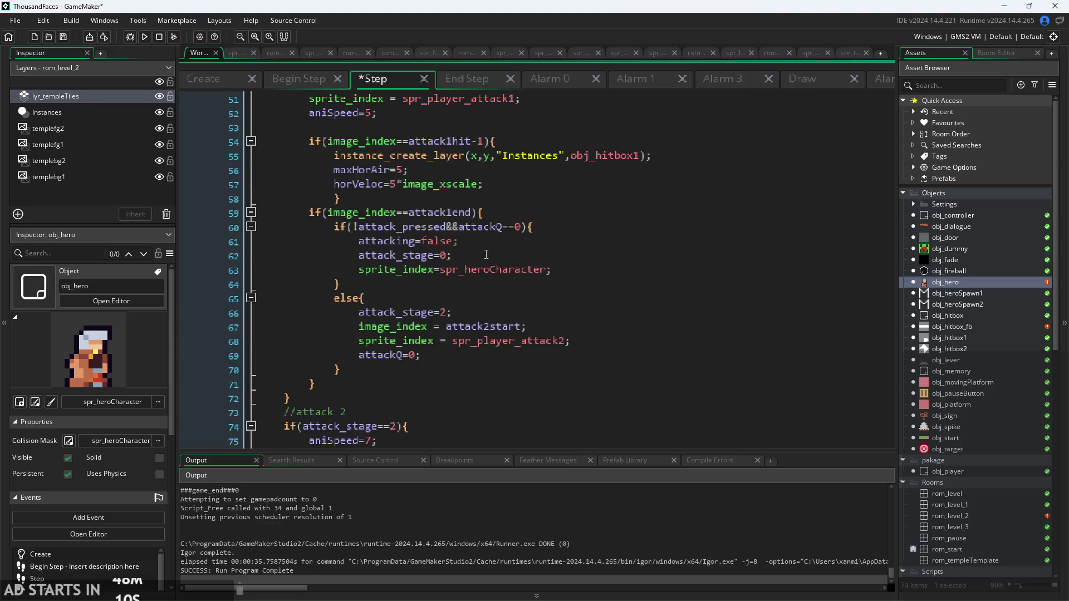
# Insert vertVeloc*=0.5; after the horVeloc line 57 in attack 1
pyautogui.click(460, 333)
pyautogui.click(460, 318)
pyautogui.scroll(-2, 460, 318)
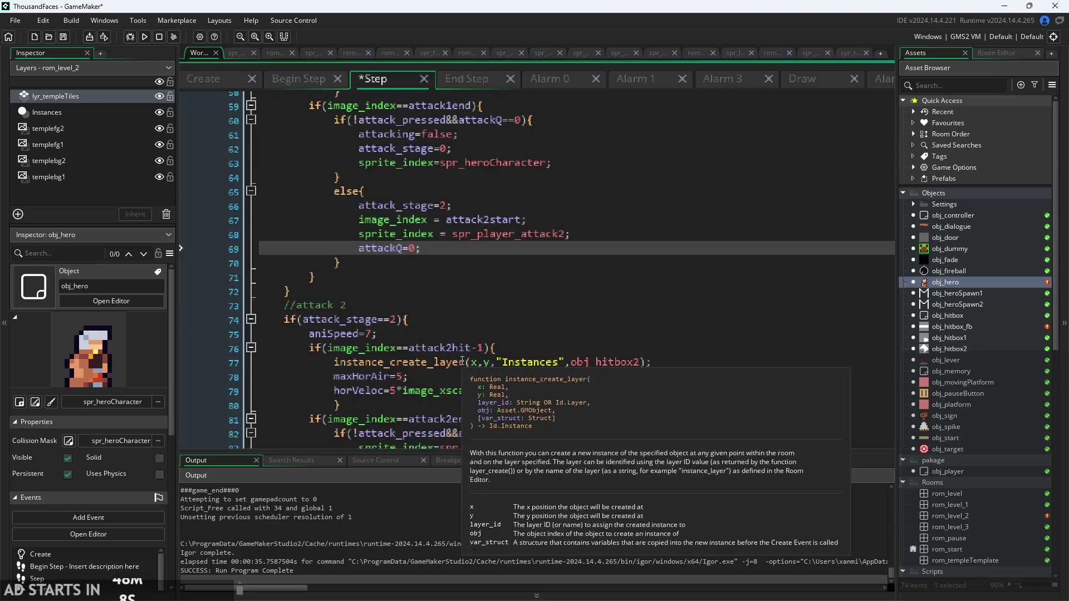
pyautogui.scroll(4, 493, 321)
pyautogui.scroll(1, 556, 294)
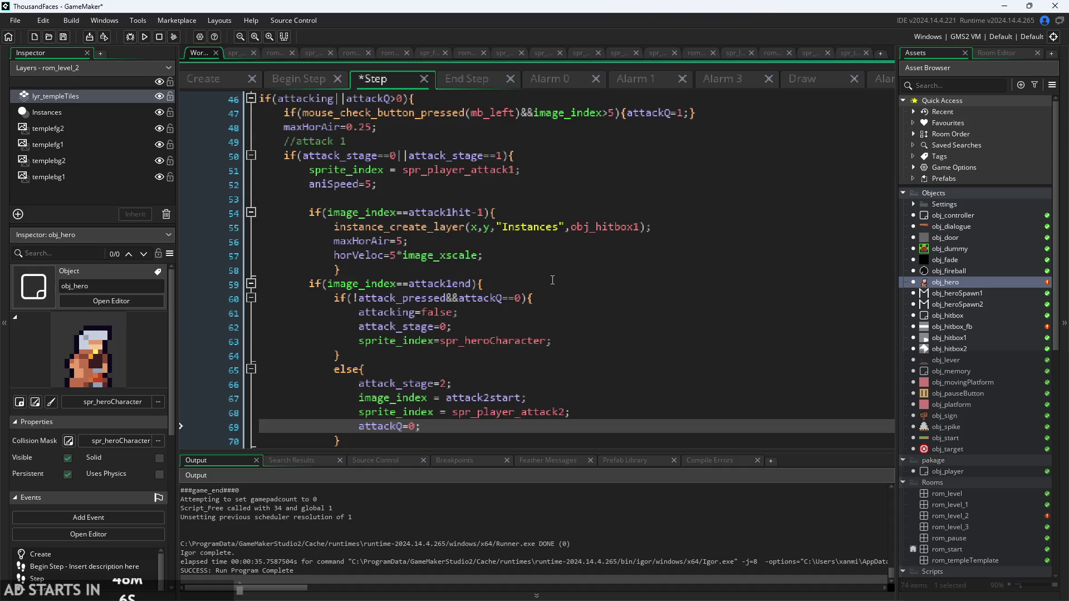
pyautogui.click(514, 256)
pyautogui.press('Return')
pyautogui.write('vertVeloc*=0.5;')
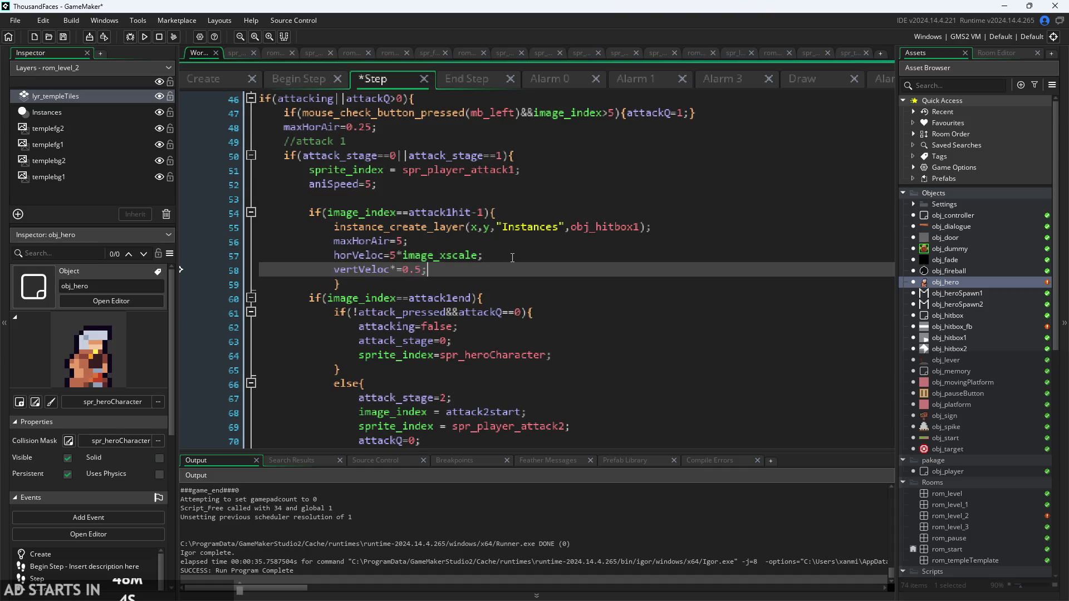
pyautogui.moveTo(428, 270); pyautogui.dragTo(337, 275)
pyautogui.hotkey('ctrl', 'c')
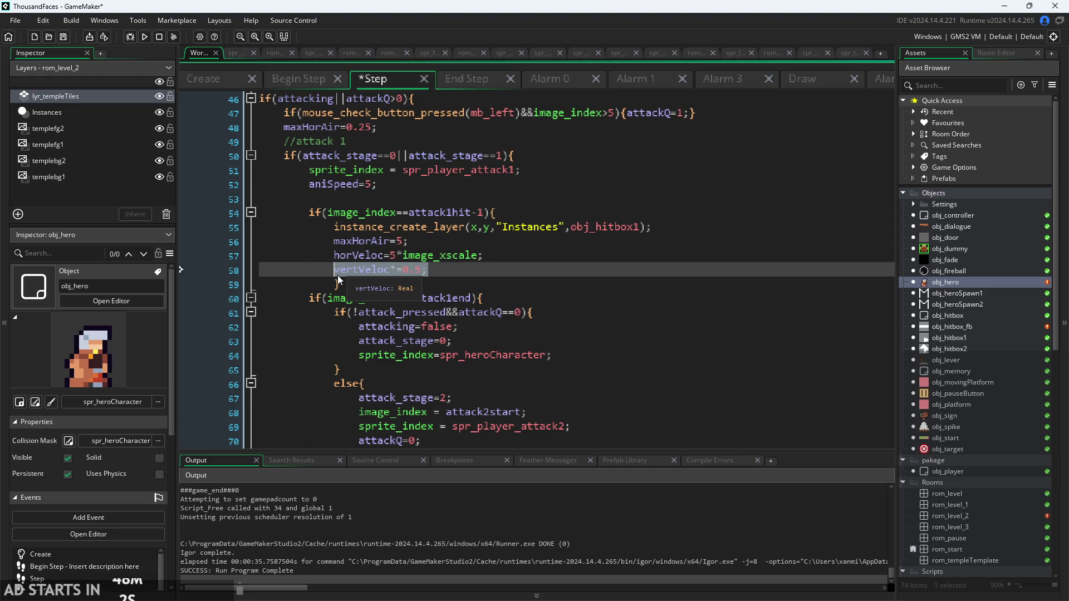
# Paste vertVeloc*=0.5; after line 80 in attack 2 and run the game
pyautogui.scroll(-3, 469, 321)
pyautogui.scroll(-8, 469, 321)
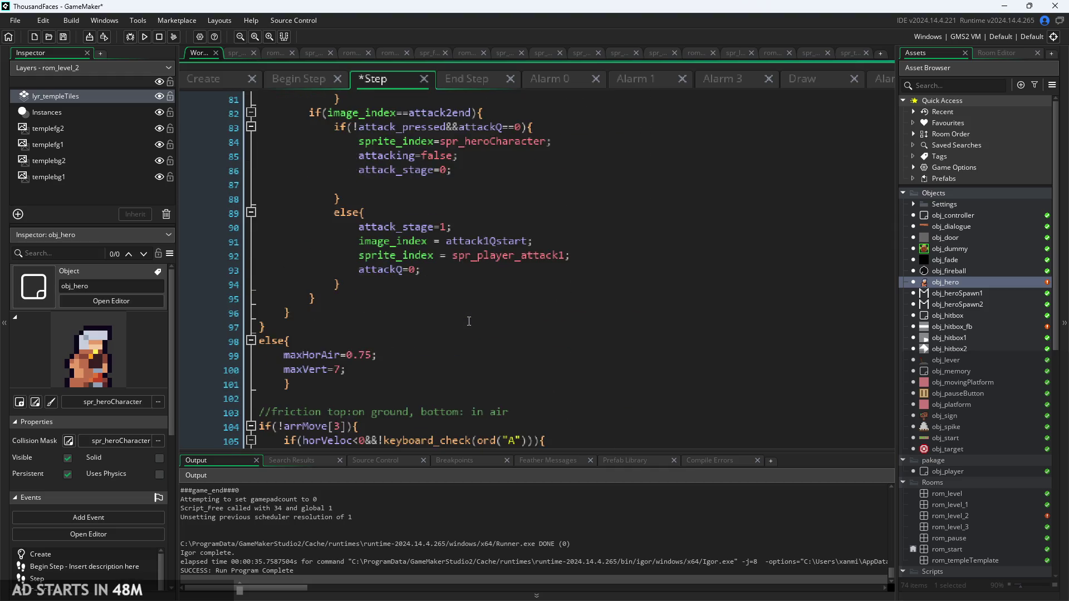
pyautogui.scroll(3, 504, 190)
pyautogui.click(504, 190)
pyautogui.press('Return')
pyautogui.hotkey('ctrl', 'v')
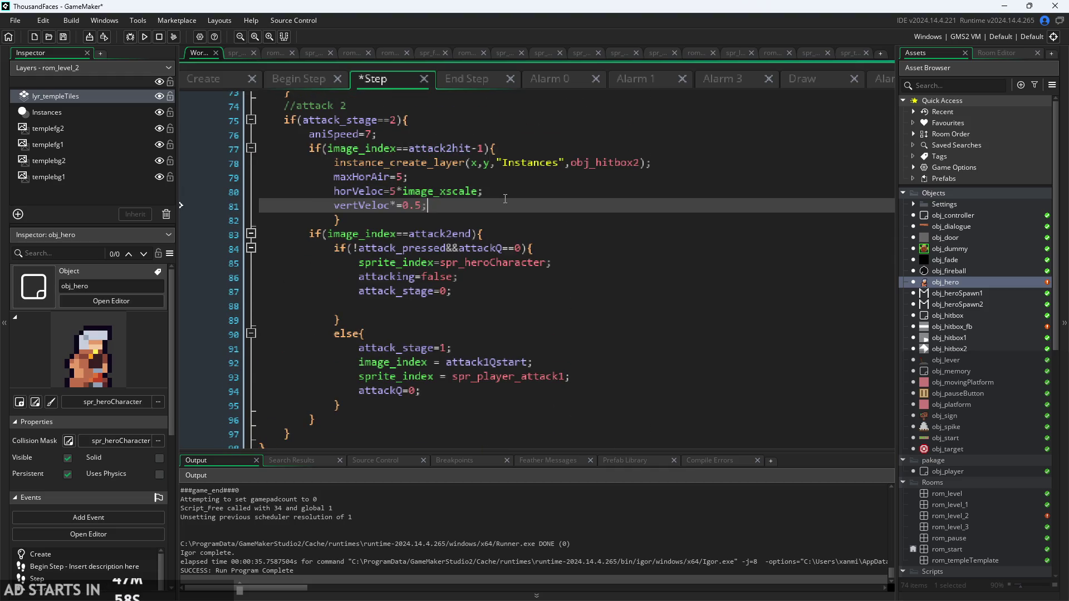
pyautogui.click(145, 37)
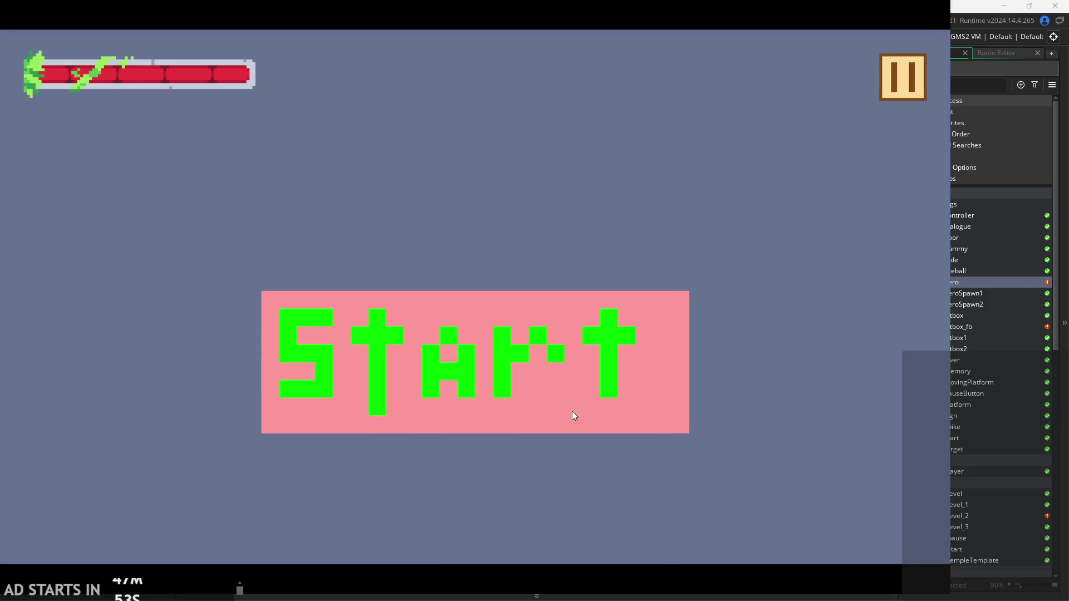
# Start the game and test the hero's jumping and dashing around the first room
pyautogui.click(572, 412)
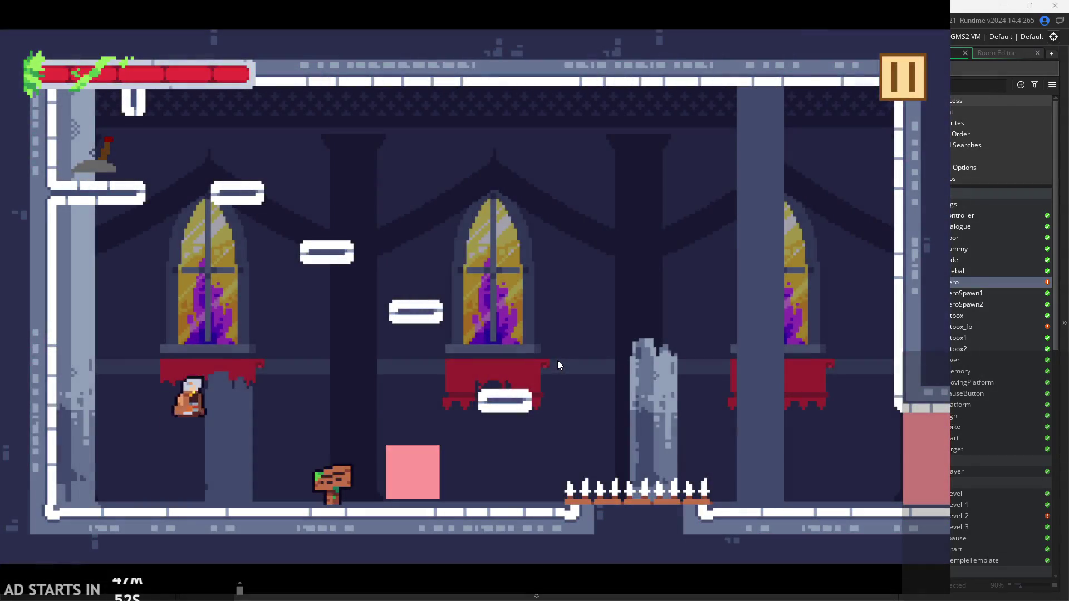
pyautogui.press('Right')
pyautogui.press('space')
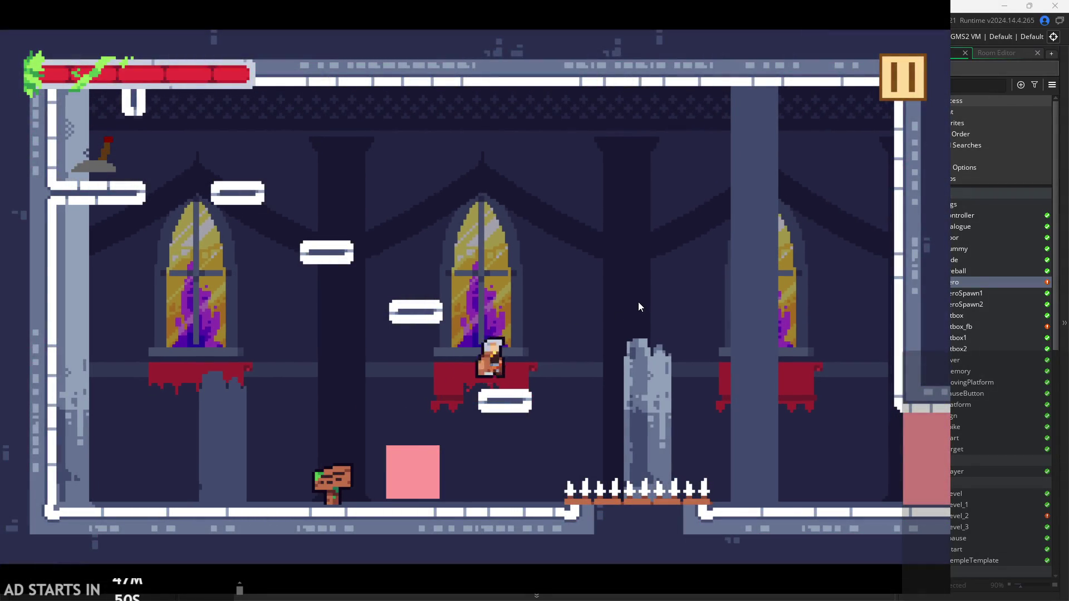
pyautogui.press('space')
pyautogui.press('Left')
pyautogui.press('space')
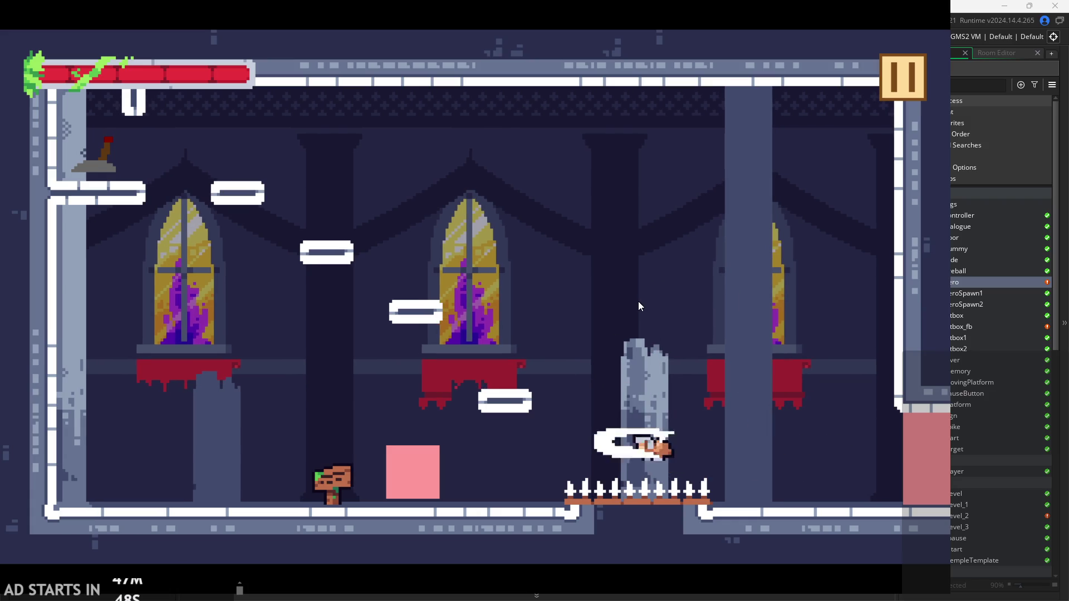
pyautogui.press('space')
pyautogui.press('Right')
pyautogui.press('space')
pyautogui.press('Left')
pyautogui.press('space')
pyautogui.press('Right')
pyautogui.press('space')
pyautogui.press('space')
pyautogui.press('space')
pyautogui.press('Left')
pyautogui.press('Right')
pyautogui.press('space')
pyautogui.press('Left')
pyautogui.press('Right')
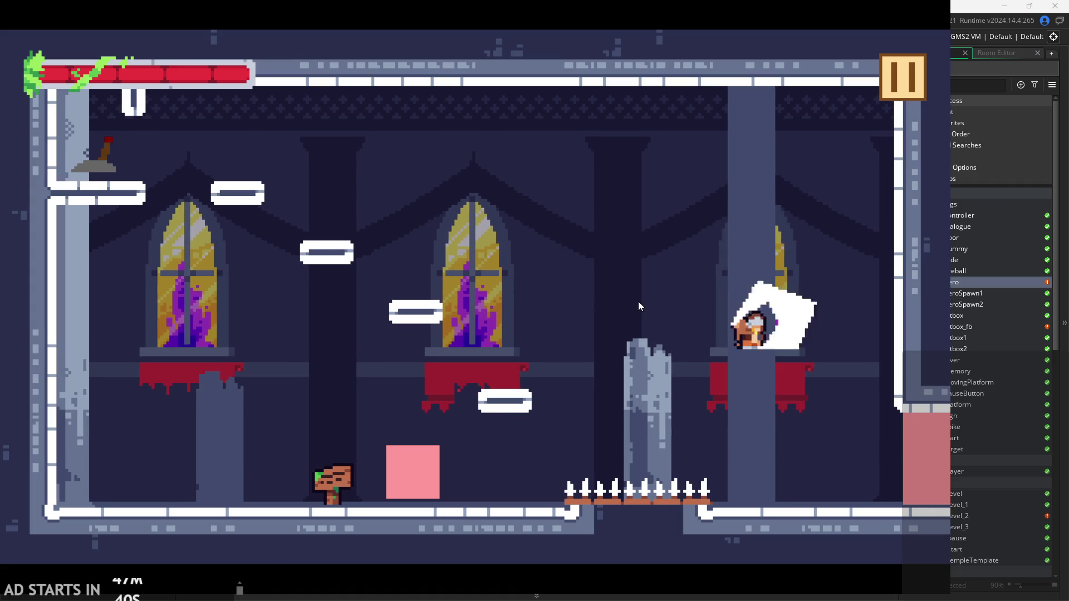
pyautogui.press('space')
pyautogui.press('Left')
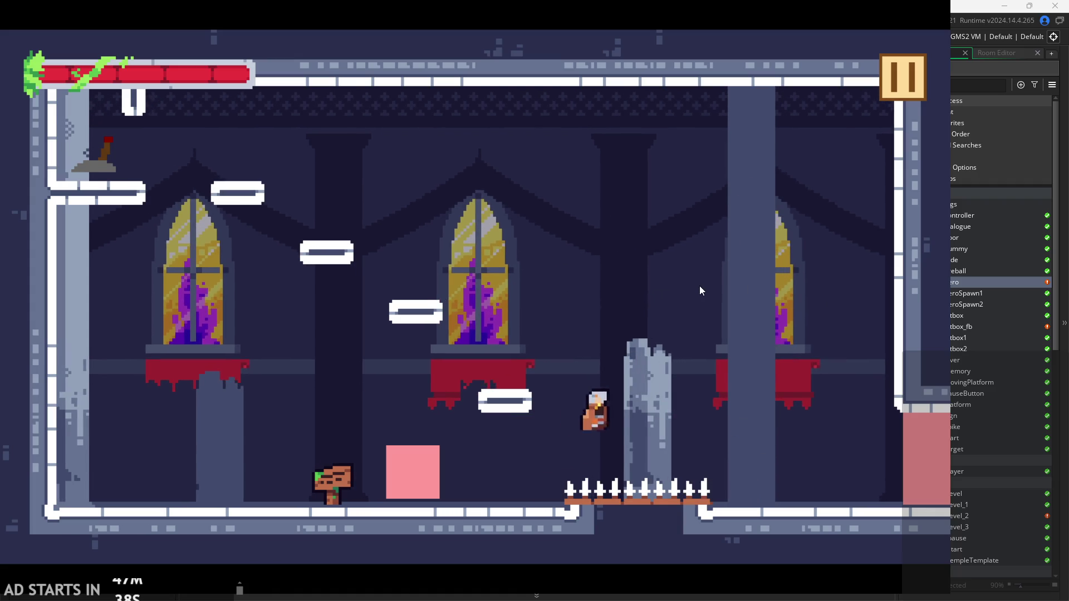
# Pause the game, turn on the Debug Stats overlay, and resume play
pyautogui.click(902, 78)
pyautogui.click(201, 185)
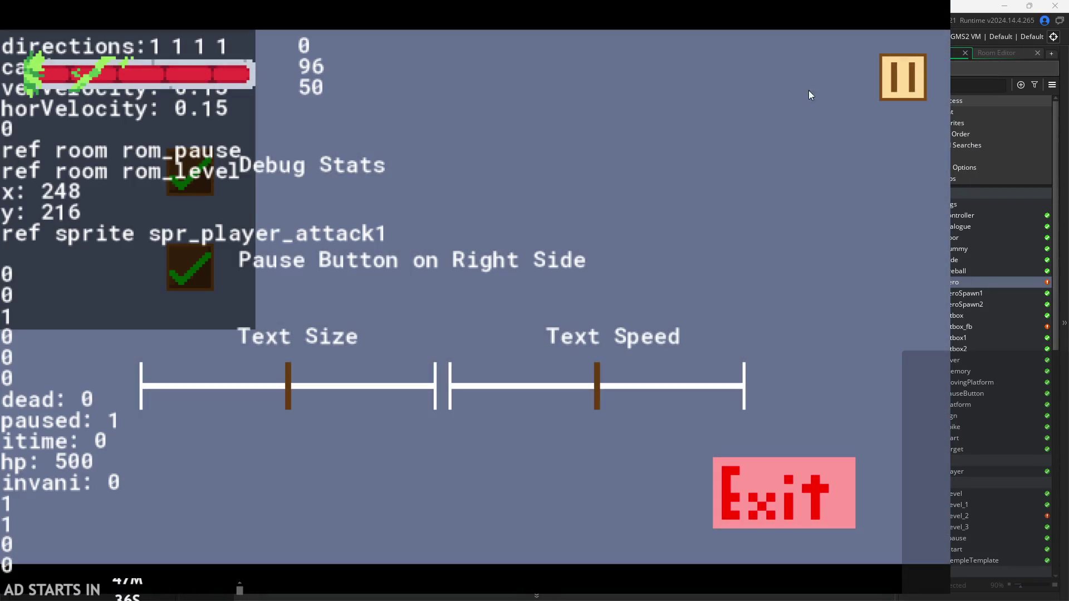
pyautogui.press('Escape')
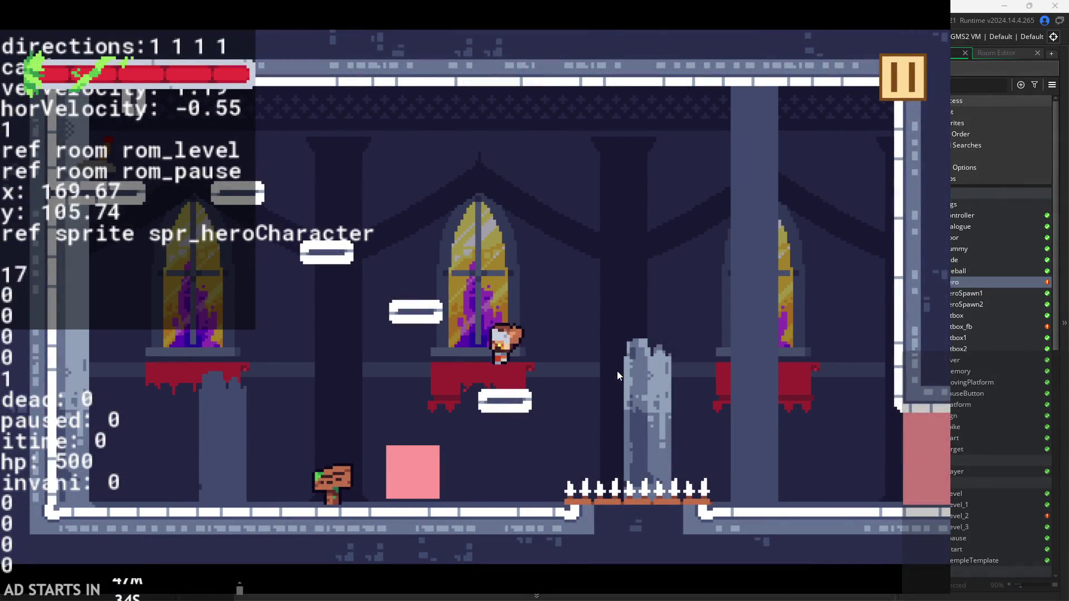
# Test chained mid-air attacks while jumping over the spikes and the pink block
pyautogui.press('x')
pyautogui.press('x')
pyautogui.press('space')
pyautogui.press('x')
pyautogui.press('x')
pyautogui.press('space')
pyautogui.press('x')
pyautogui.press('x')
pyautogui.press('space')
pyautogui.press('x')
pyautogui.press('x')
pyautogui.press('Left')
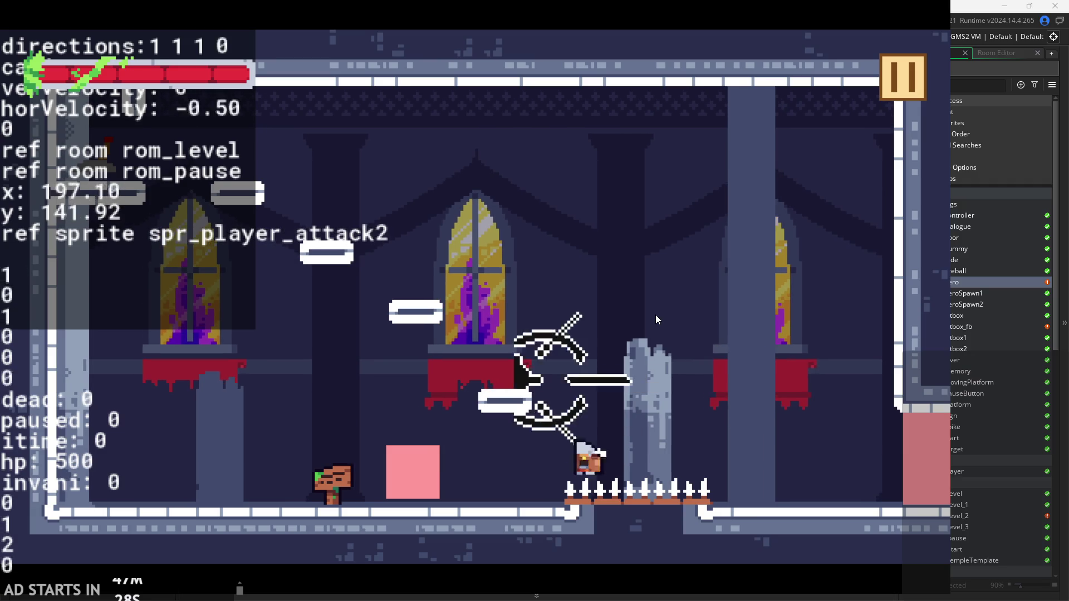
pyautogui.press('space')
pyautogui.press('space')
pyautogui.press('Right')
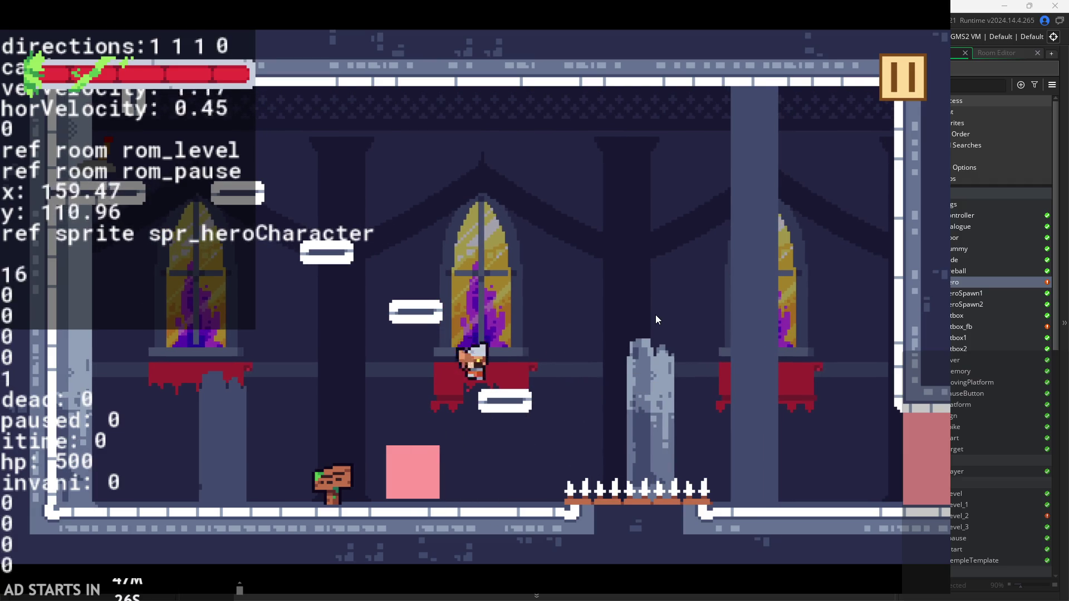
pyautogui.press('x')
pyautogui.press('x')
pyautogui.press('space')
pyautogui.press('Left')
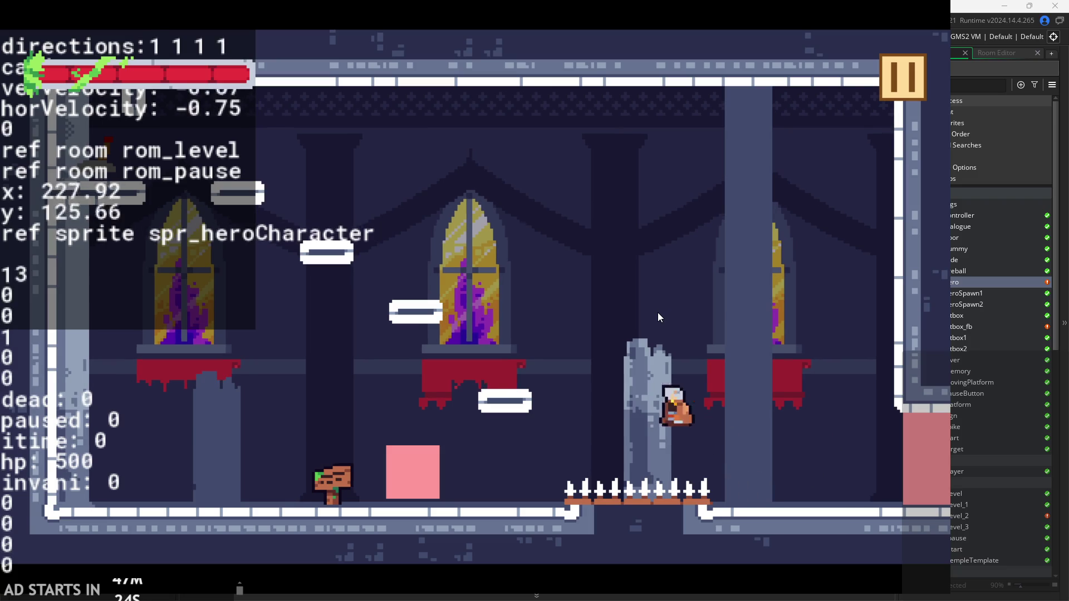
pyautogui.press('Right')
pyautogui.press('space')
pyautogui.press('Left')
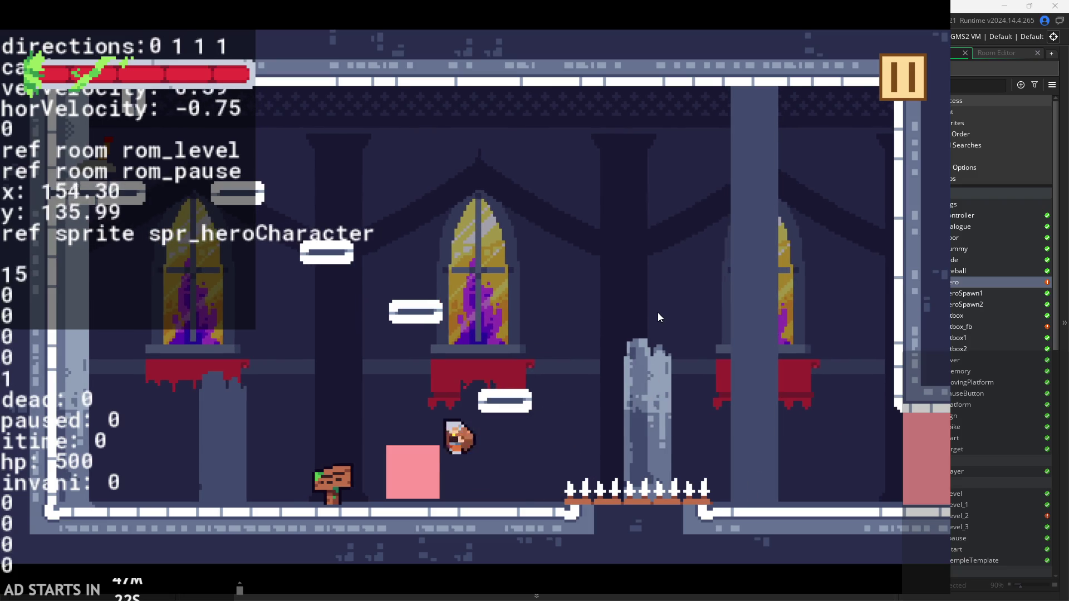
pyautogui.press('space')
pyautogui.press('Right')
pyautogui.press('space')
pyautogui.press('Left')
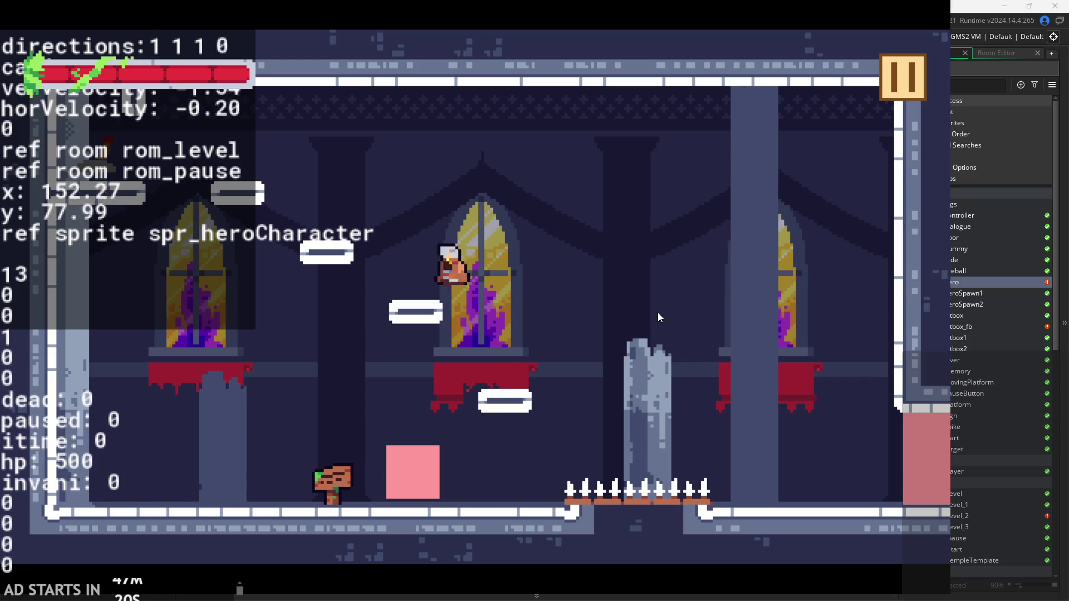
pyautogui.press('space')
pyautogui.press('Right')
pyautogui.press('x')
pyautogui.press('x')
pyautogui.press('Left')
pyautogui.press('space')
# Keep chaining air lunges across the platforms, then exit right into the next room
pyautogui.press('space')
pyautogui.press('Right')
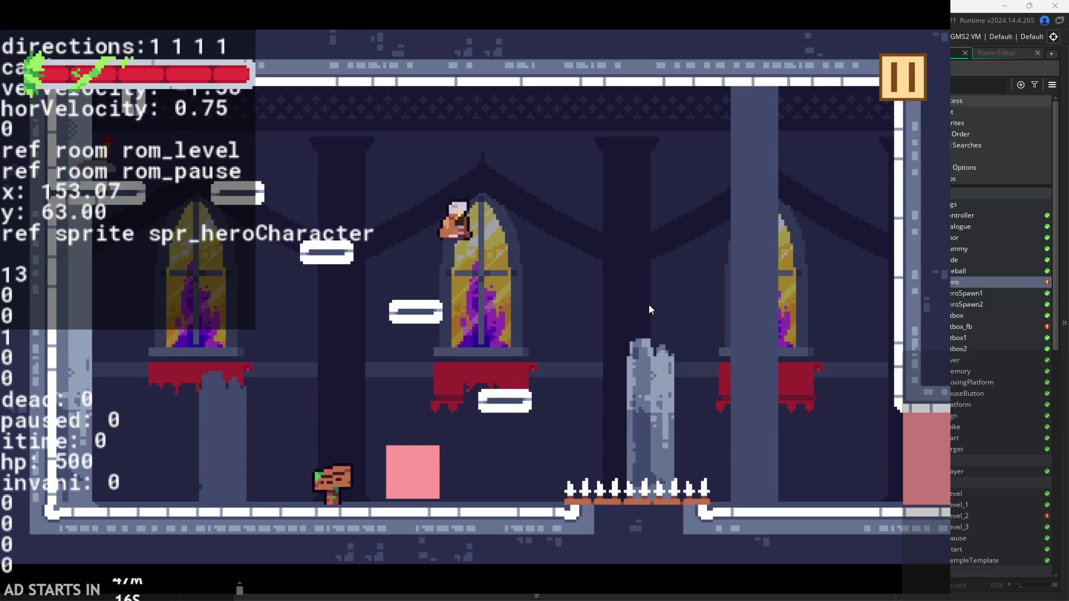
pyautogui.press('x')
pyautogui.press('Left')
pyautogui.press('x')
pyautogui.press('Right')
pyautogui.press('x')
pyautogui.press('Left')
pyautogui.press('x')
pyautogui.press('space')
pyautogui.press('x')
pyautogui.press('x')
pyautogui.press('space')
pyautogui.press('x')
pyautogui.press('Right')
pyautogui.press('Left')
pyautogui.press('space')
pyautogui.press('space')
pyautogui.press('space')
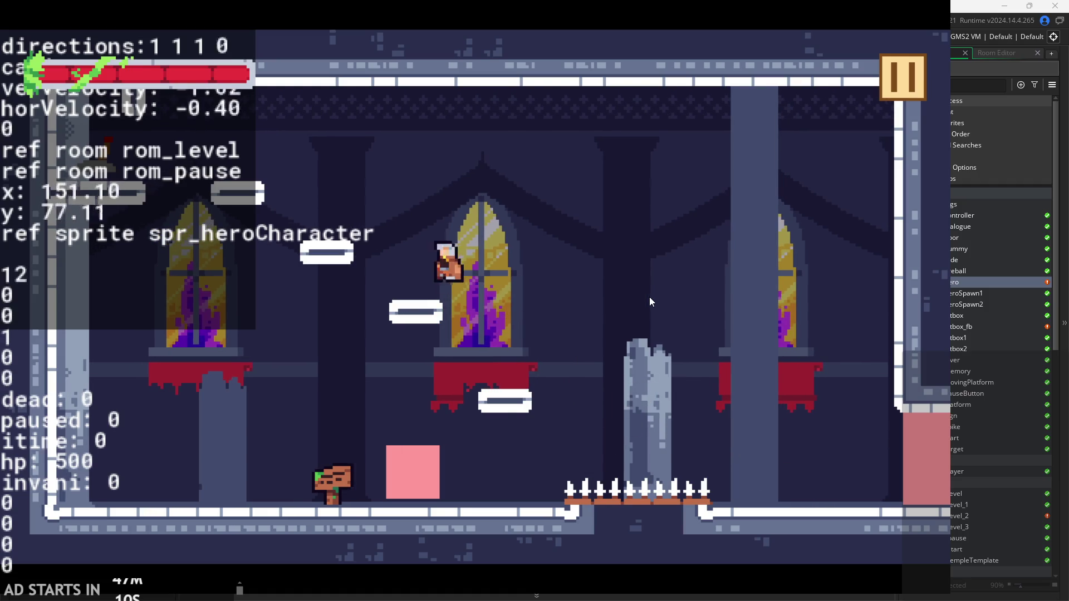
pyautogui.press('Left')
pyautogui.press('space')
pyautogui.press('Right')
pyautogui.press('space')
pyautogui.press('x')
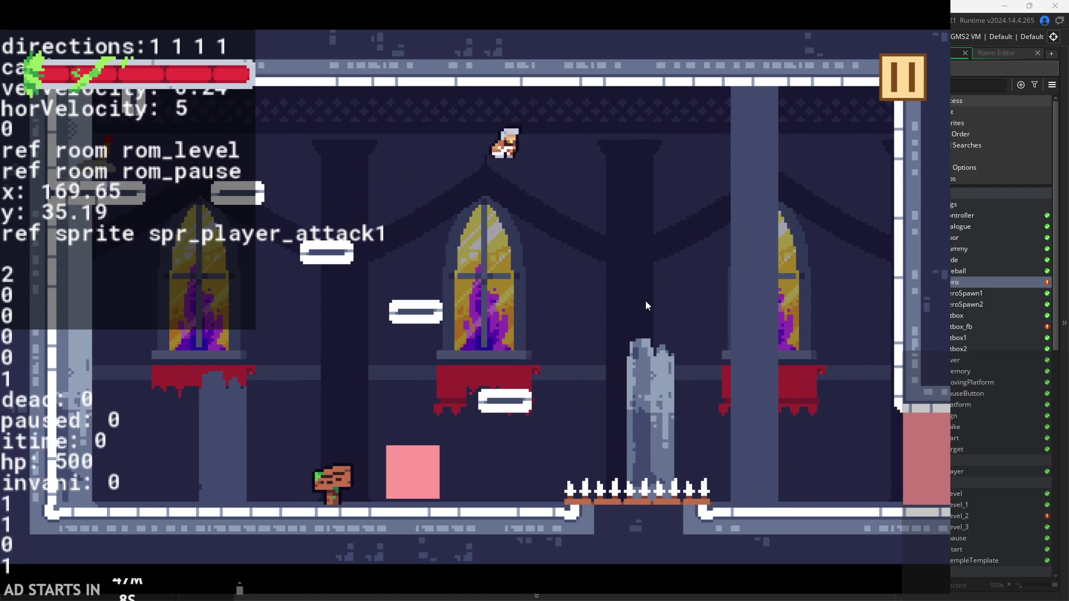
pyautogui.press('x')
pyautogui.press('Left')
pyautogui.press('x')
pyautogui.press('space')
pyautogui.press('x')
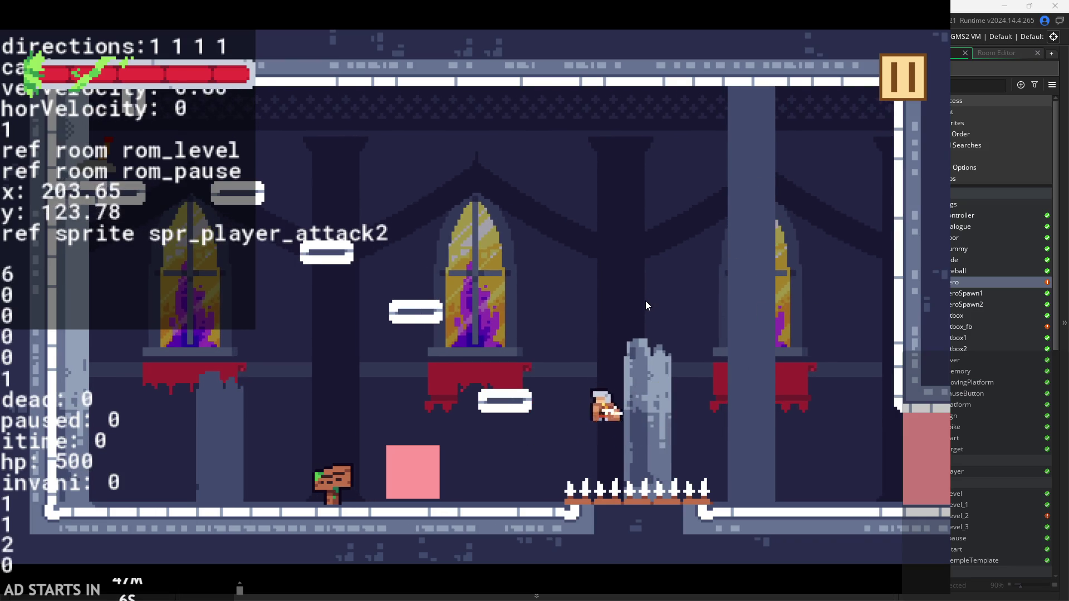
pyautogui.press('space')
pyautogui.press('Left')
pyautogui.press('space')
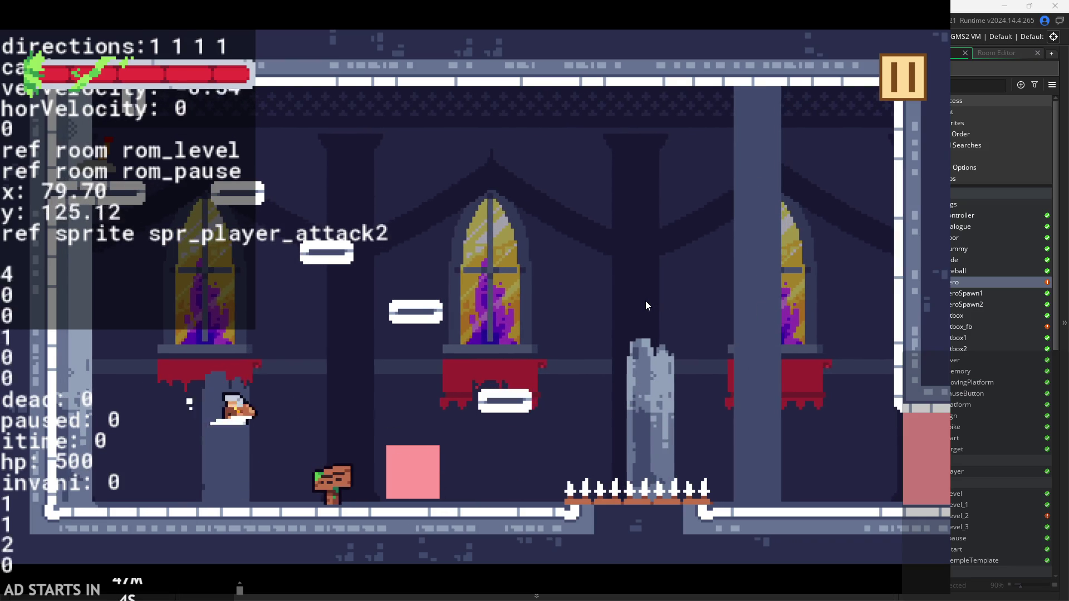
pyautogui.press('Right')
pyautogui.press('x')
pyautogui.press('x')
pyautogui.press('x')
pyautogui.press('Left')
pyautogui.press('x')
pyautogui.press('space')
pyautogui.press('Right')
pyautogui.press('Left')
pyautogui.press('space')
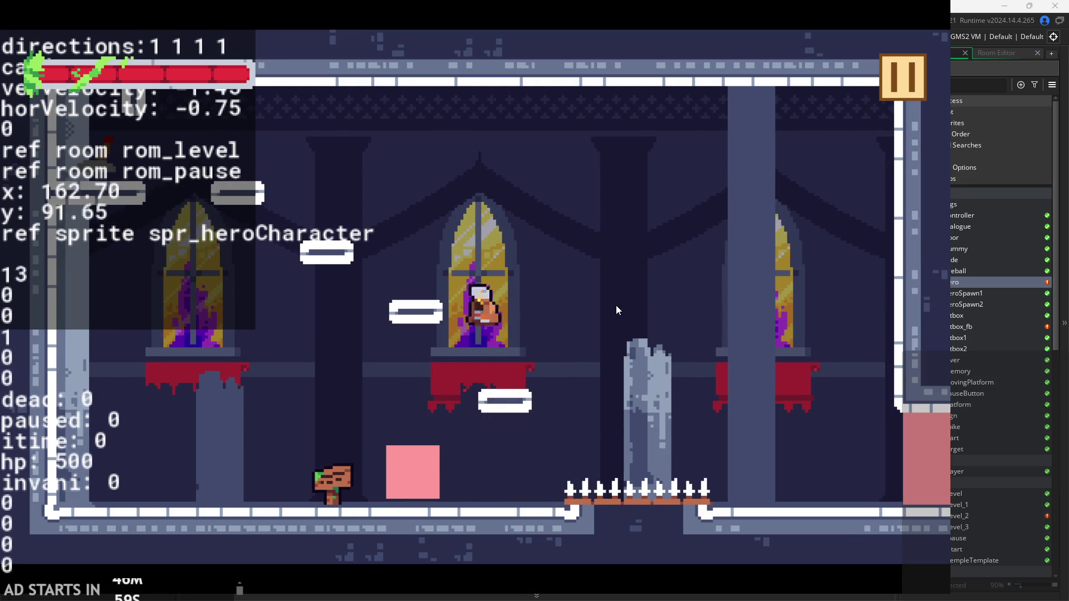
pyautogui.press('Left')
pyautogui.press('space')
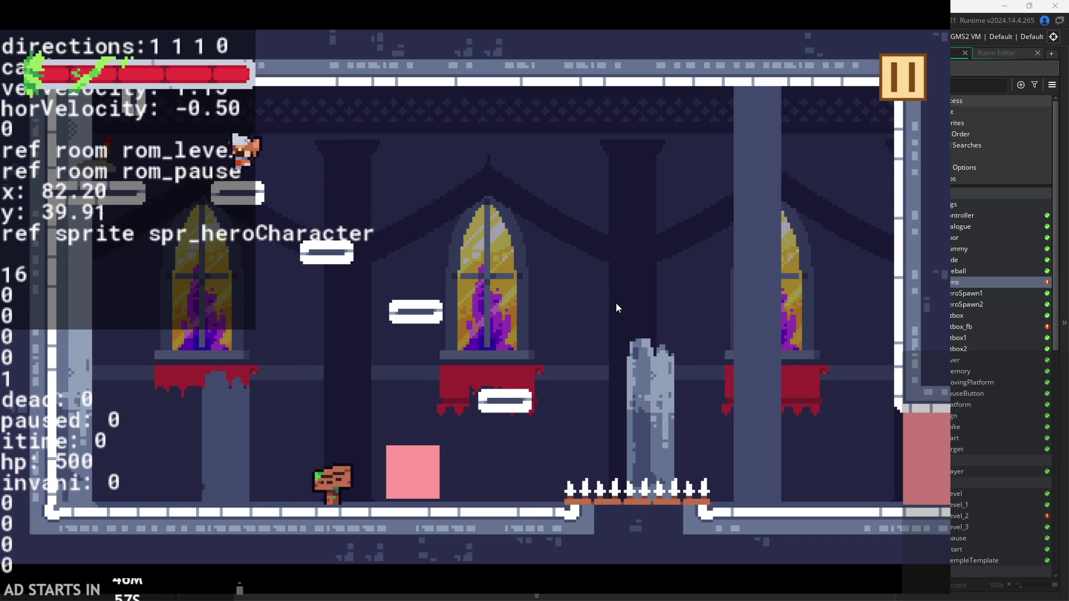
pyautogui.press('Right')
pyautogui.press('Right')
pyautogui.press('x')
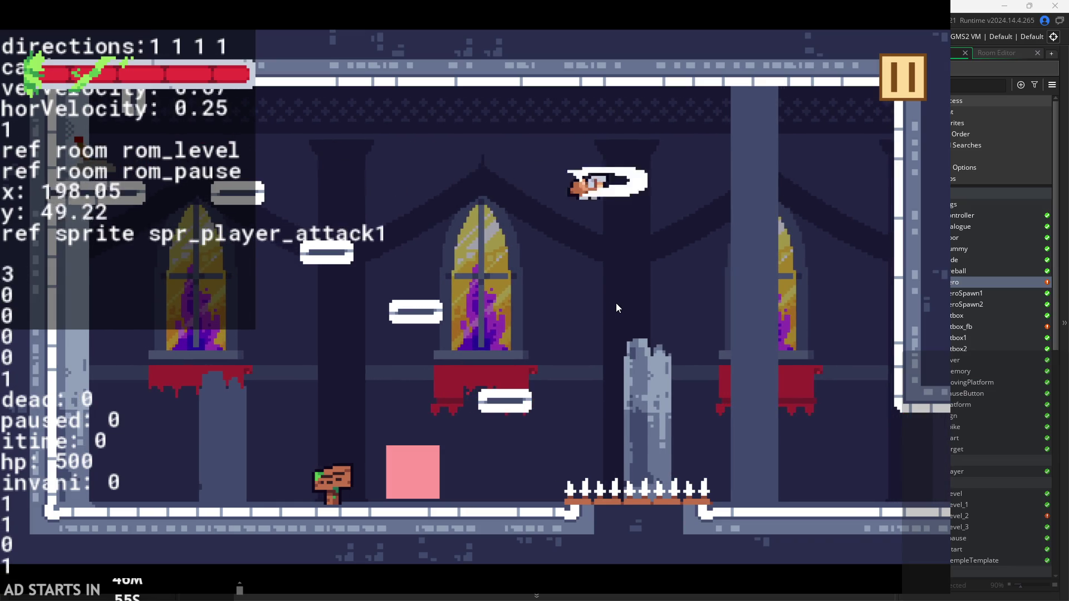
pyautogui.press('x')
pyautogui.press('x')
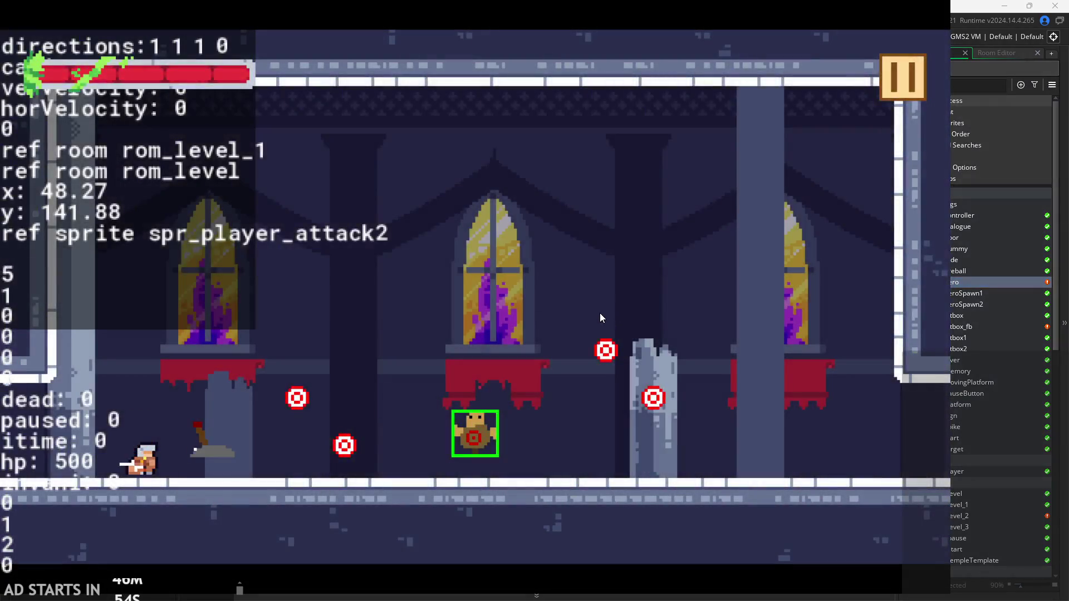
# Play-test ground attack combos and lunges while running the hero left and right
pyautogui.press('Left')
pyautogui.press('x')
pyautogui.press('Right')
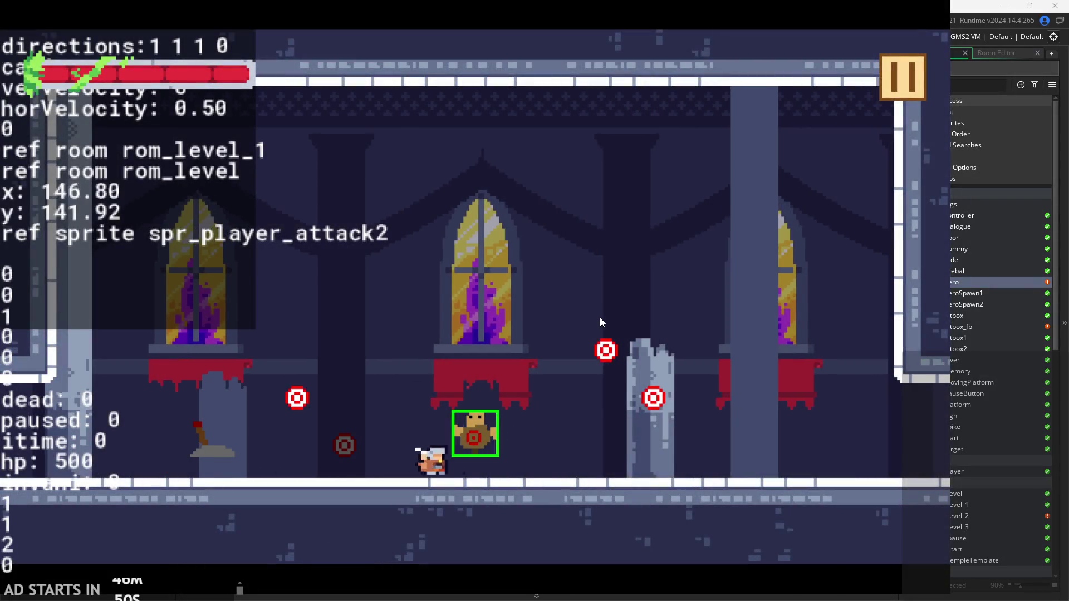
pyautogui.press('z')
pyautogui.press('Left')
pyautogui.press('Right')
pyautogui.press('x')
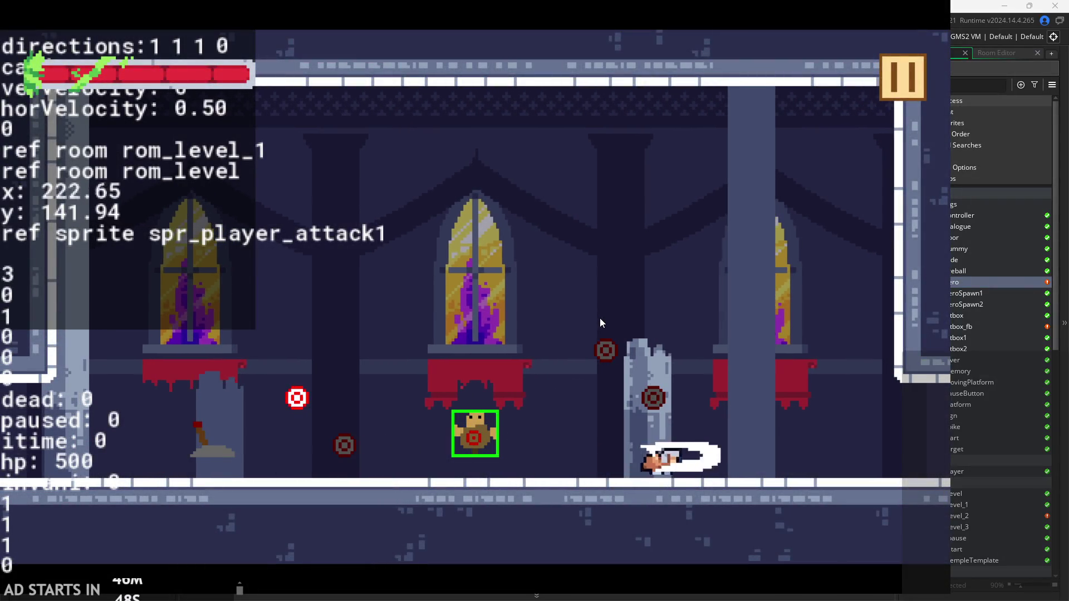
pyautogui.press('Left')
pyautogui.press('x')
pyautogui.press('Right')
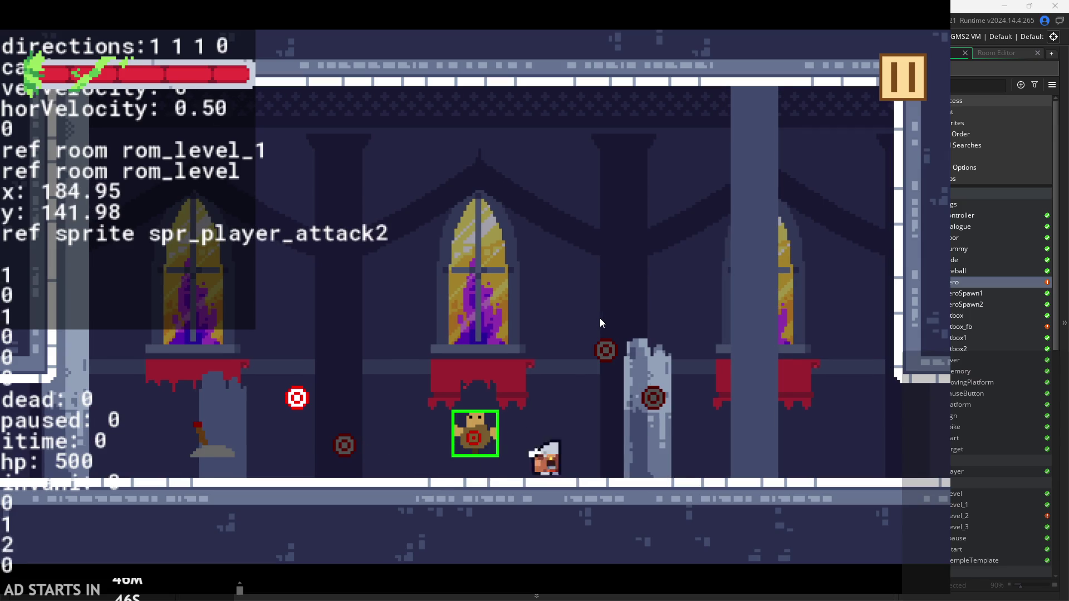
pyautogui.press('Left')
pyautogui.press('Left')
pyautogui.press('x')
pyautogui.press('Right')
pyautogui.press('x')
pyautogui.press('Left')
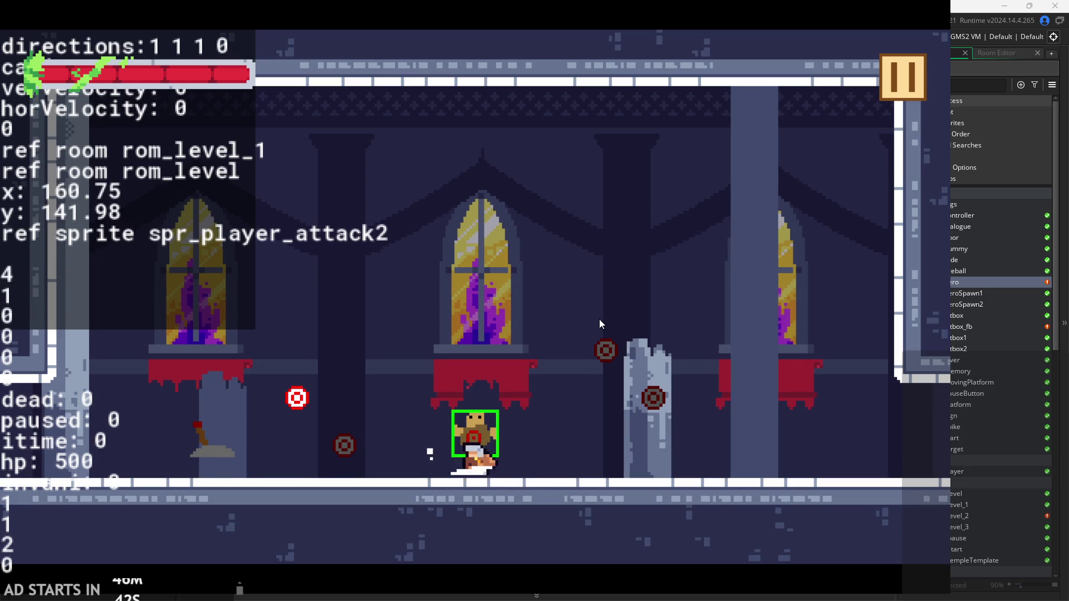
pyautogui.press('Right')
pyautogui.press('x')
pyautogui.press('Left')
pyautogui.press('x')
pyautogui.press('x')
pyautogui.press('Right')
pyautogui.press('x')
pyautogui.press('Left')
pyautogui.press('x')
pyautogui.press('Right')
pyautogui.press('x')
pyautogui.press('Left')
pyautogui.press('x')
pyautogui.press('Left')
pyautogui.press('Right')
pyautogui.press('Left')
pyautogui.press('Right')
pyautogui.press('x')
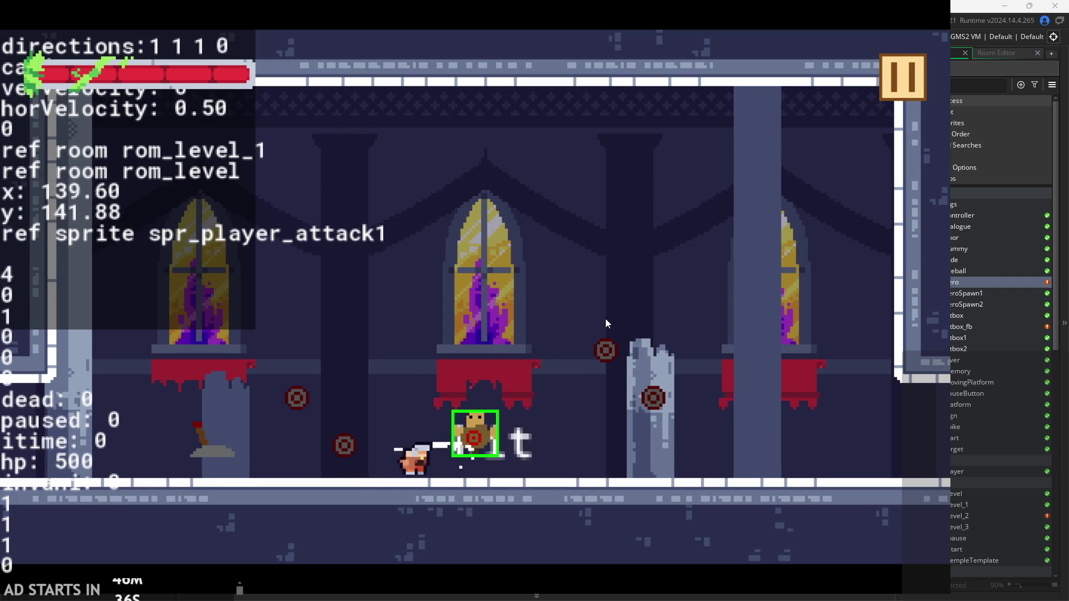
pyautogui.press('Left')
pyautogui.press('x')
pyautogui.press('Right')
pyautogui.press('x')
pyautogui.press('x')
pyautogui.press('Left')
pyautogui.press('x')
pyautogui.press('Right')
# Test jumping air attacks to check the air lunge and damped fall
pyautogui.press('x')
pyautogui.press('Left')
pyautogui.press('Right')
pyautogui.press('Left')
pyautogui.press('Right')
pyautogui.press('Left')
pyautogui.press('x')
pyautogui.press('Right')
pyautogui.press('space')
pyautogui.press('Left')
pyautogui.press('x')
pyautogui.press('Right')
pyautogui.press('x')
pyautogui.press('Left')
pyautogui.press('x')
pyautogui.press('x')
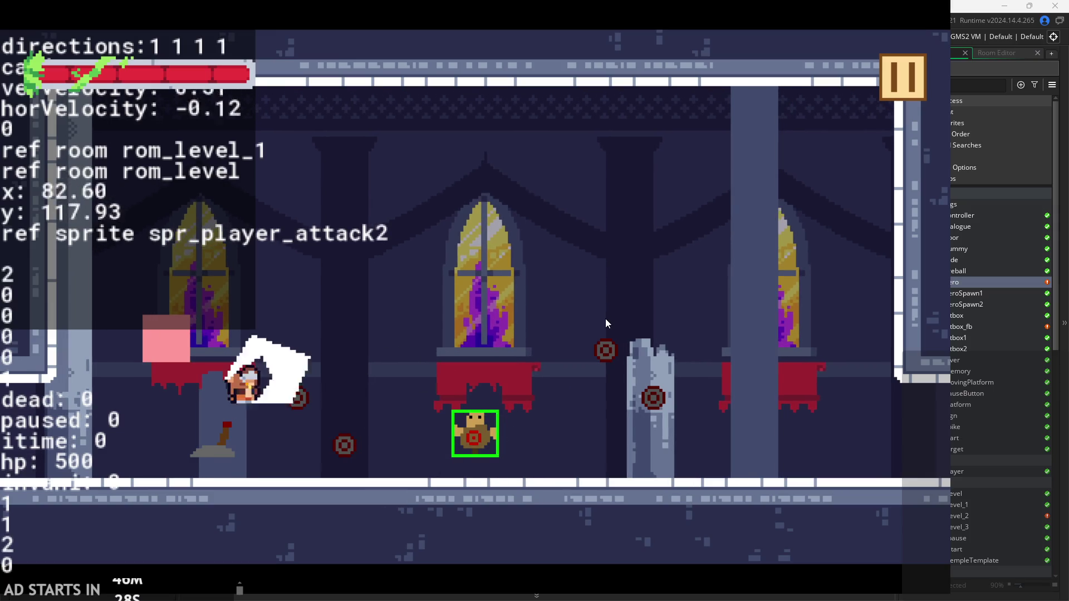
pyautogui.press('Right')
pyautogui.press('space')
pyautogui.press('Left')
pyautogui.press('Right')
pyautogui.press('Left')
pyautogui.press('x')
pyautogui.press('Right')
pyautogui.press('x')
pyautogui.press('Left')
pyautogui.press('x')
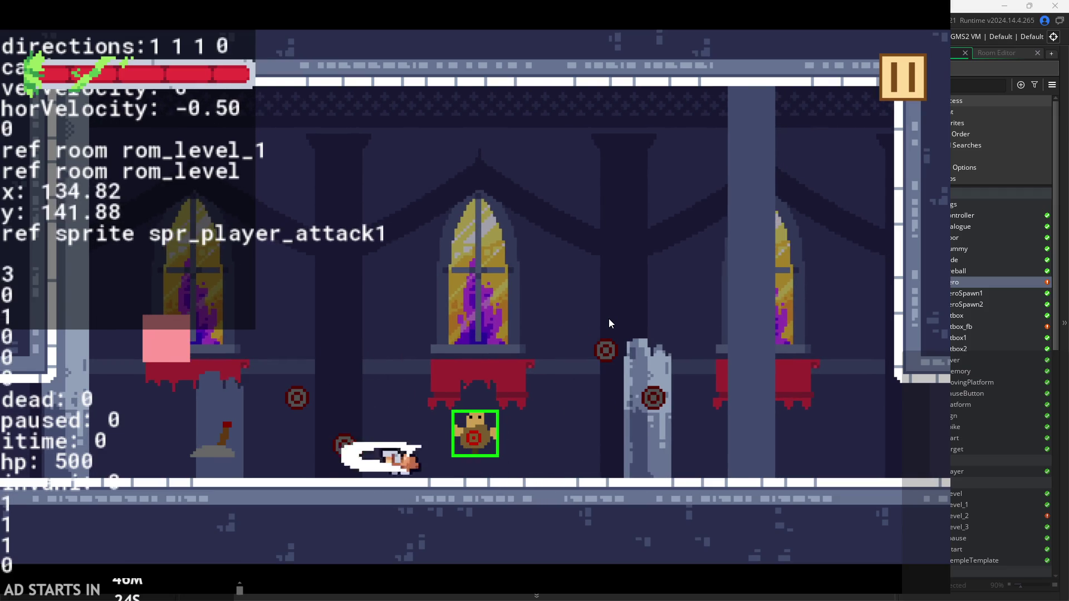
pyautogui.press('Right')
pyautogui.press('space')
pyautogui.press('Left')
pyautogui.press('x')
pyautogui.press('Right')
pyautogui.press('x')
pyautogui.press('Left')
pyautogui.press('space')
pyautogui.press('Right')
pyautogui.press('x')
pyautogui.press('Left')
pyautogui.press('Right')
pyautogui.press('x')
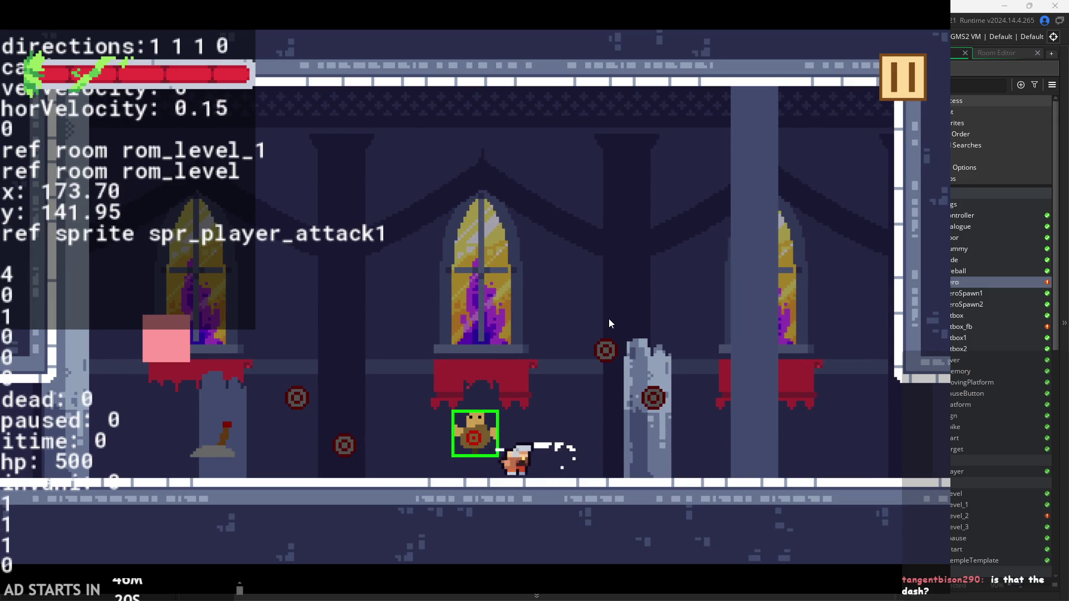
pyautogui.press('space')
pyautogui.press('x')
pyautogui.press('Left')
pyautogui.press('x')
pyautogui.press('x')
pyautogui.press('Right')
pyautogui.press('x')
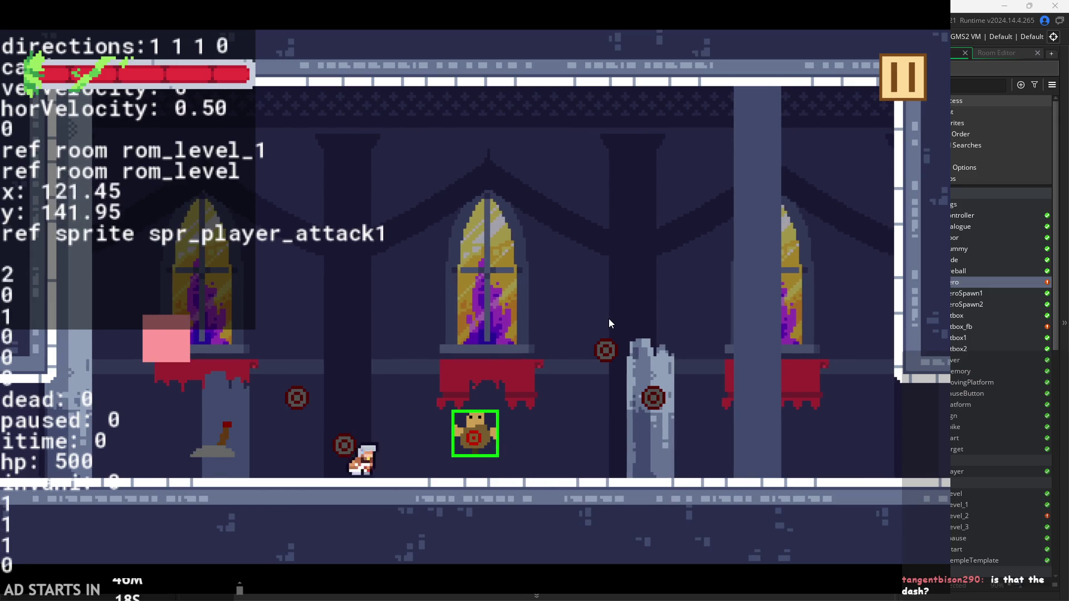
pyautogui.press('Right')
pyautogui.press('x')
pyautogui.press('Left')
pyautogui.press('Right')
pyautogui.press('x')
pyautogui.press('Left')
pyautogui.press('Right')
pyautogui.press('Left')
pyautogui.press('x')
pyautogui.press('space')
pyautogui.press('Right')
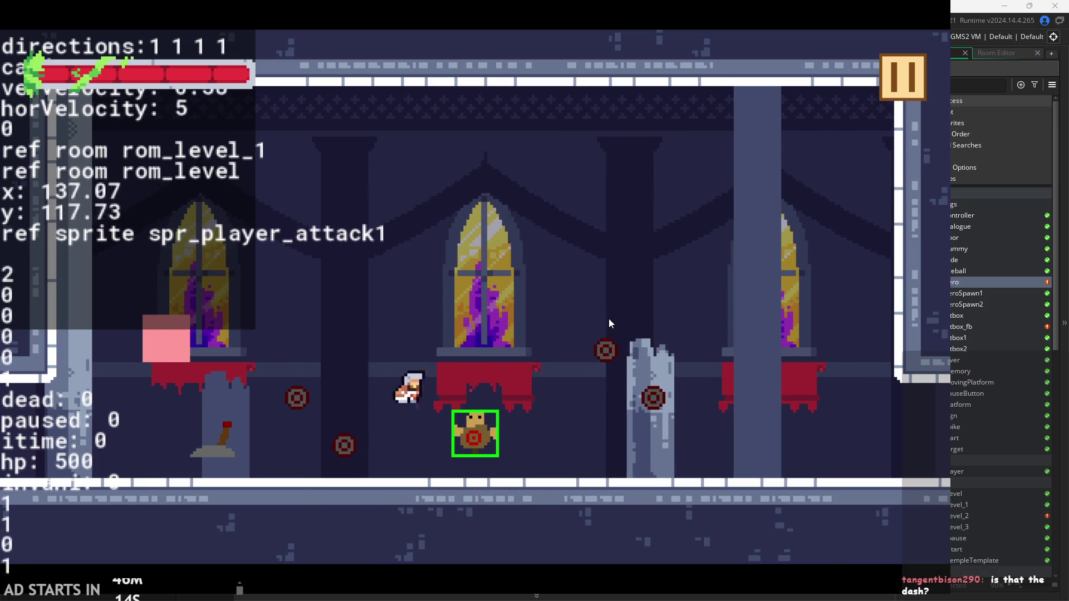
pyautogui.press('Right')
pyautogui.press('x')
pyautogui.press('space')
pyautogui.press('Left')
pyautogui.press('x')
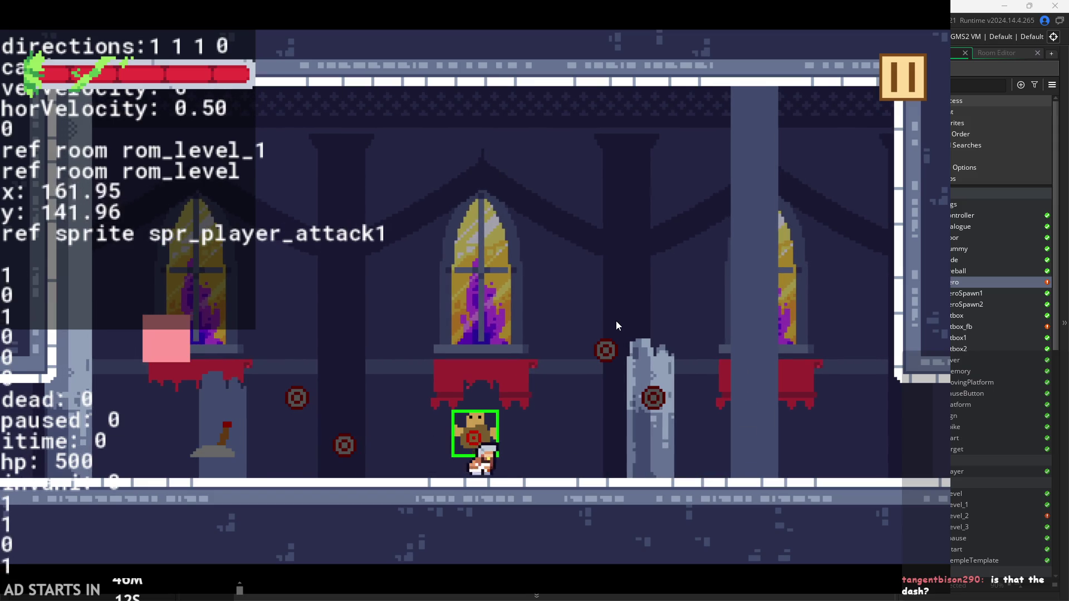
pyautogui.press('Right')
pyautogui.press('x')
pyautogui.press('space')
pyautogui.press('Left')
pyautogui.press('space')
pyautogui.press('x')
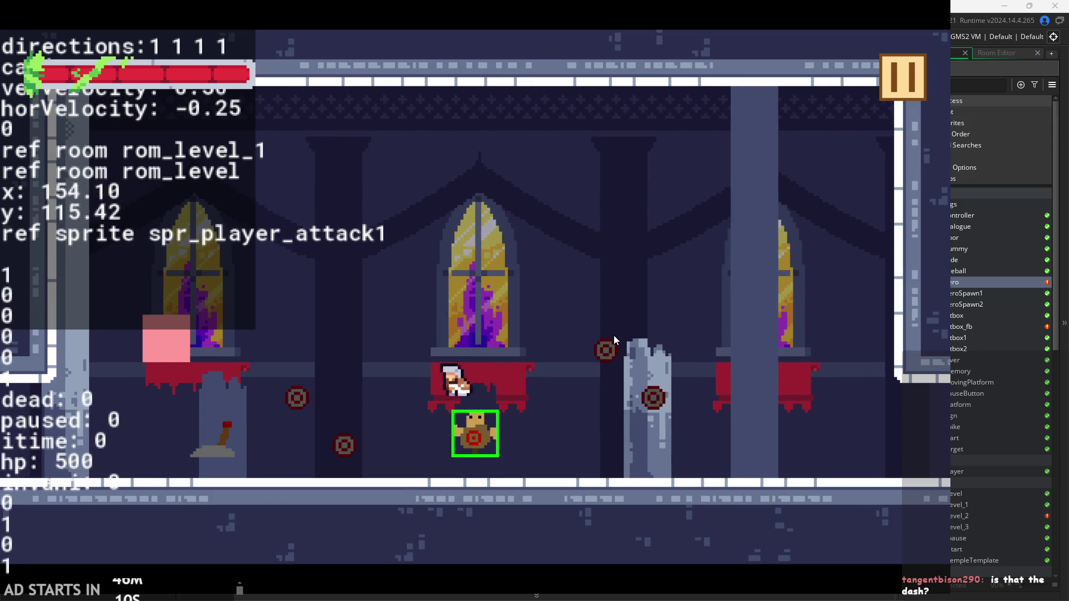
pyautogui.press('Left')
pyautogui.press('x')
pyautogui.press('Right')
pyautogui.press('space')
pyautogui.press('space')
pyautogui.press('x')
pyautogui.press('Right')
pyautogui.press('x')
pyautogui.press('Left')
pyautogui.press('x')
pyautogui.press('Right')
pyautogui.press('x')
pyautogui.press('Left')
# Try a few more jumping attacks, then pause with Esc and exit to the IDE
pyautogui.press('x')
pyautogui.press('x')
pyautogui.press('Right')
pyautogui.press('Left')
pyautogui.press('Right')
pyautogui.press('Left')
pyautogui.press('space')
pyautogui.press('Right')
pyautogui.press('x')
pyautogui.press('space')
pyautogui.press('Left')
pyautogui.press('x')
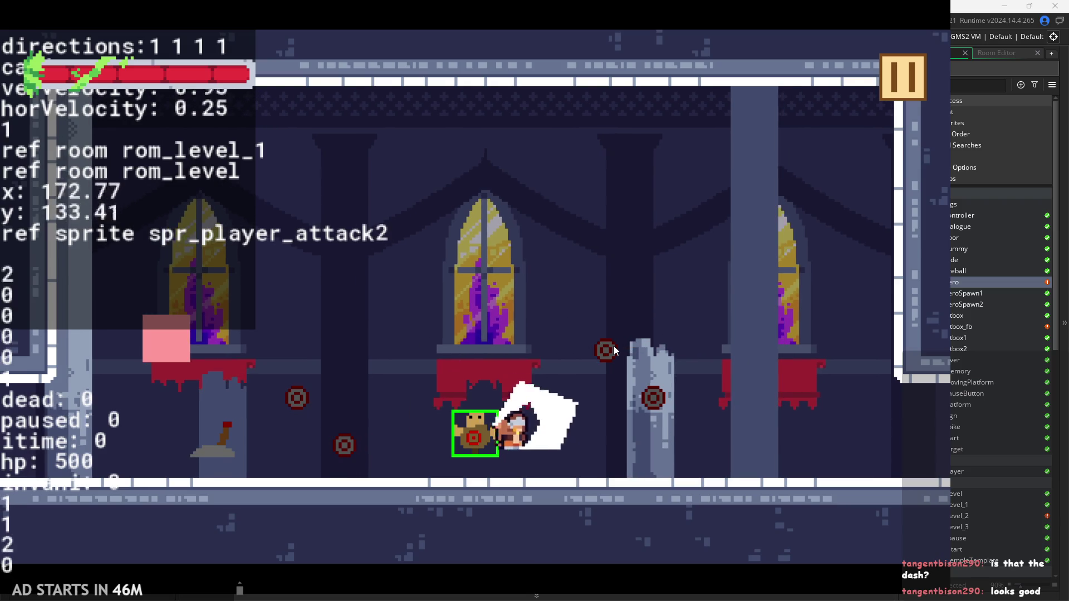
pyautogui.press('Right')
pyautogui.press('Left')
pyautogui.press('Right')
pyautogui.press('Left')
pyautogui.press('Right')
pyautogui.press('Left')
pyautogui.press('space')
pyautogui.press('Right')
pyautogui.press('x')
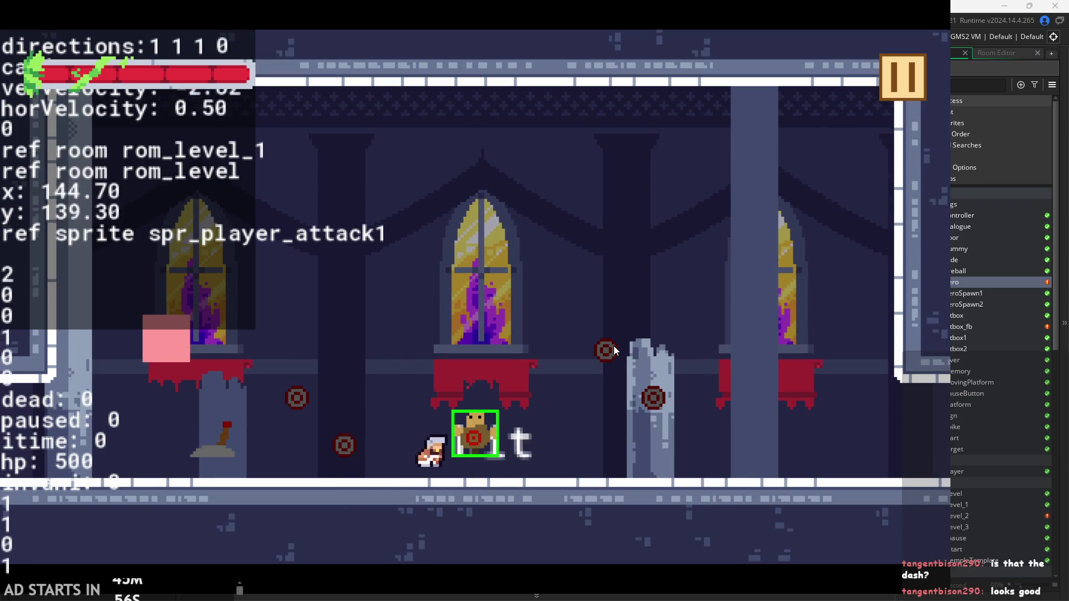
pyautogui.press('Right')
pyautogui.press('x')
pyautogui.press('Left')
pyautogui.press('Right')
pyautogui.press('Left')
pyautogui.press('Right')
pyautogui.press('Left')
pyautogui.press('space')
pyautogui.press('x')
pyautogui.press('Right')
pyautogui.press('space')
pyautogui.press('Left')
pyautogui.press('x')
pyautogui.press('x')
pyautogui.press('Right')
pyautogui.press('space')
pyautogui.press('x')
pyautogui.press('x')
pyautogui.press('Escape')
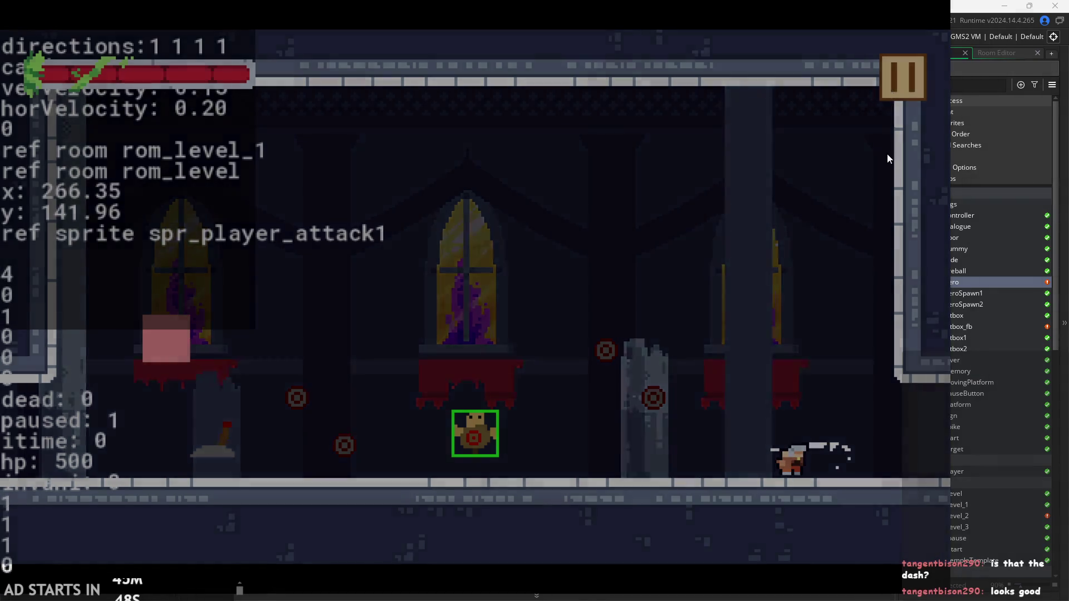
pyautogui.click(794, 495)
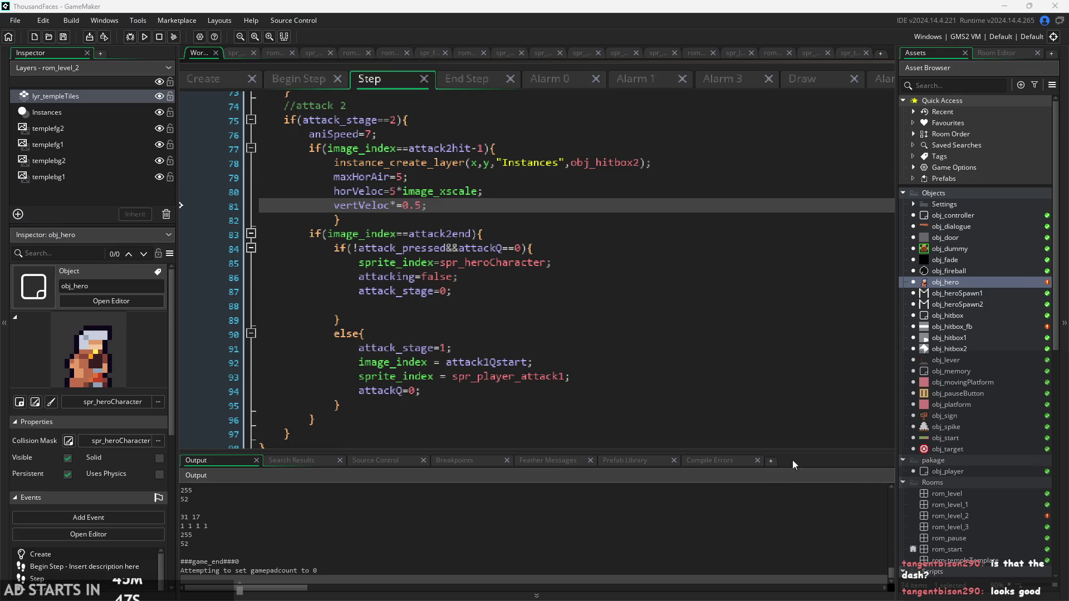
# Open obj_fireball and bring up its Step event code
pyautogui.doubleClick(955, 271)
pyautogui.click(280, 212)
pyautogui.click(278, 206)
pyautogui.click(272, 195)
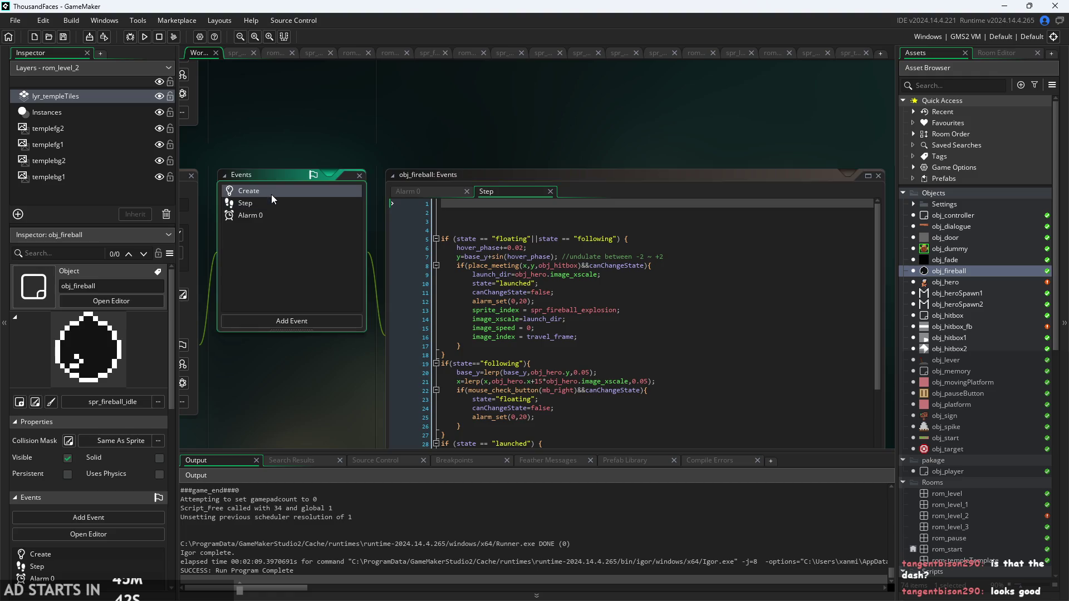
pyautogui.click(298, 204)
pyautogui.keyDown('ctrl'); pyautogui.scroll(3, 339, 383); pyautogui.keyUp('ctrl')
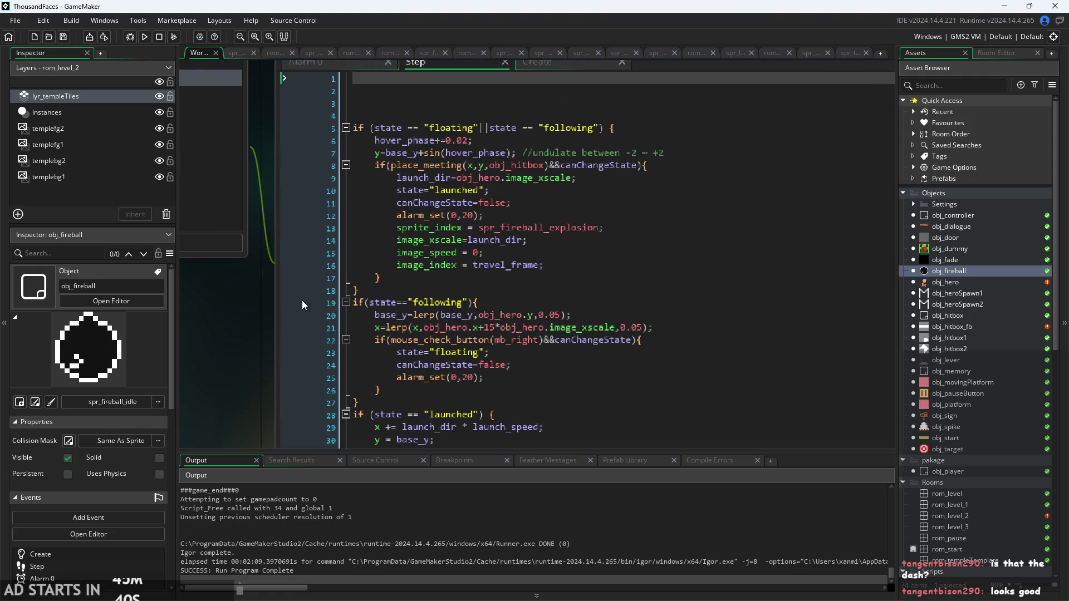
pyautogui.scroll(-5, 565, 217)
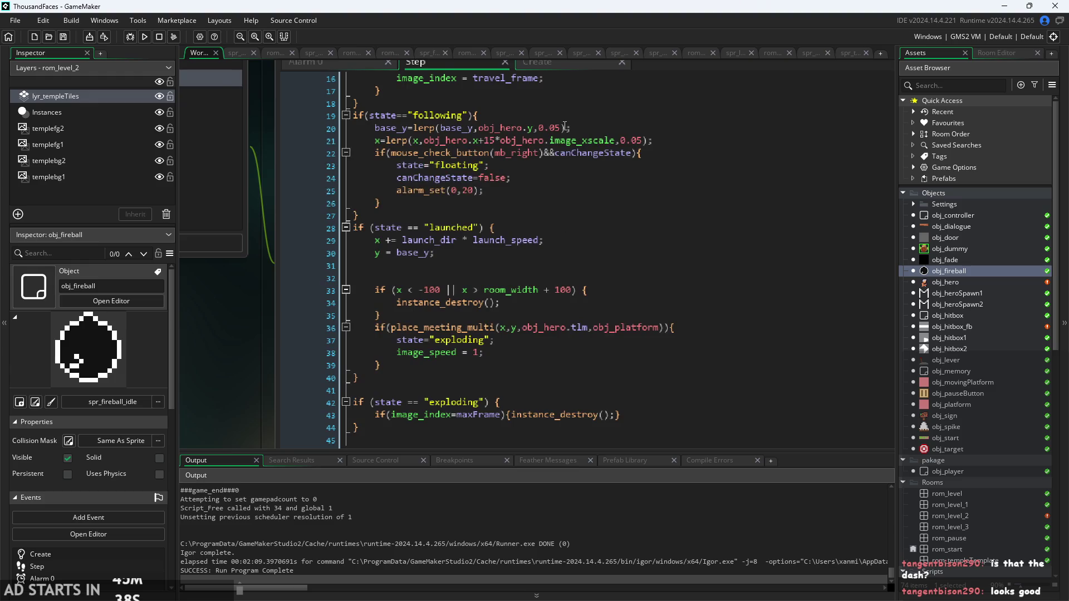
pyautogui.keyDown('ctrl'); pyautogui.scroll(1, 564, 126); pyautogui.keyUp('ctrl')
# Change both follow lerp factors on lines 20–21 from 0.05 to 0.1, then relaunch the game
pyautogui.click(563, 128)
pyautogui.write('1')
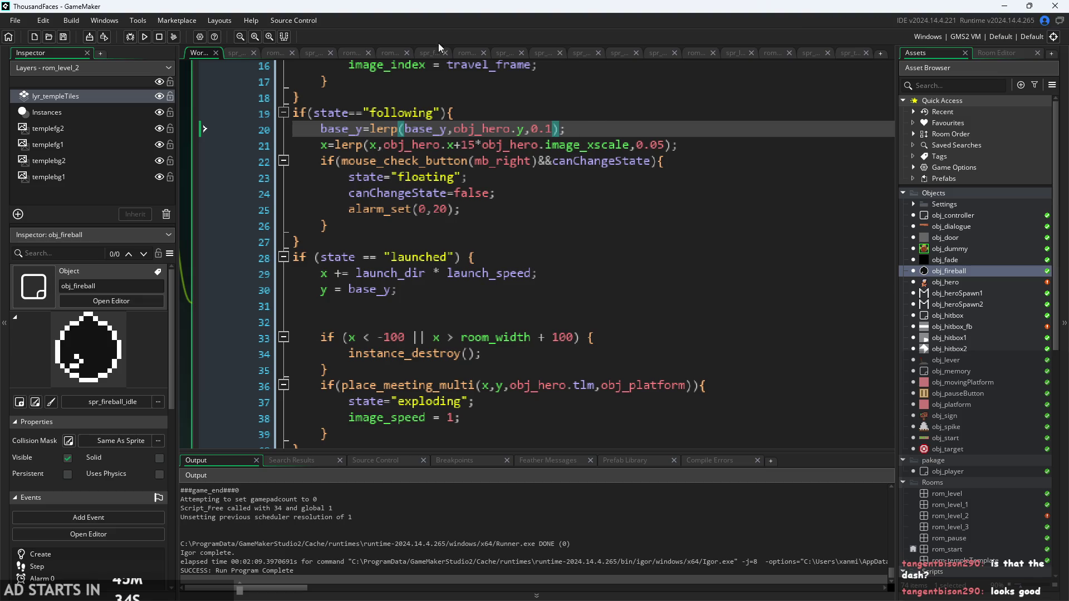
pyautogui.click(144, 37)
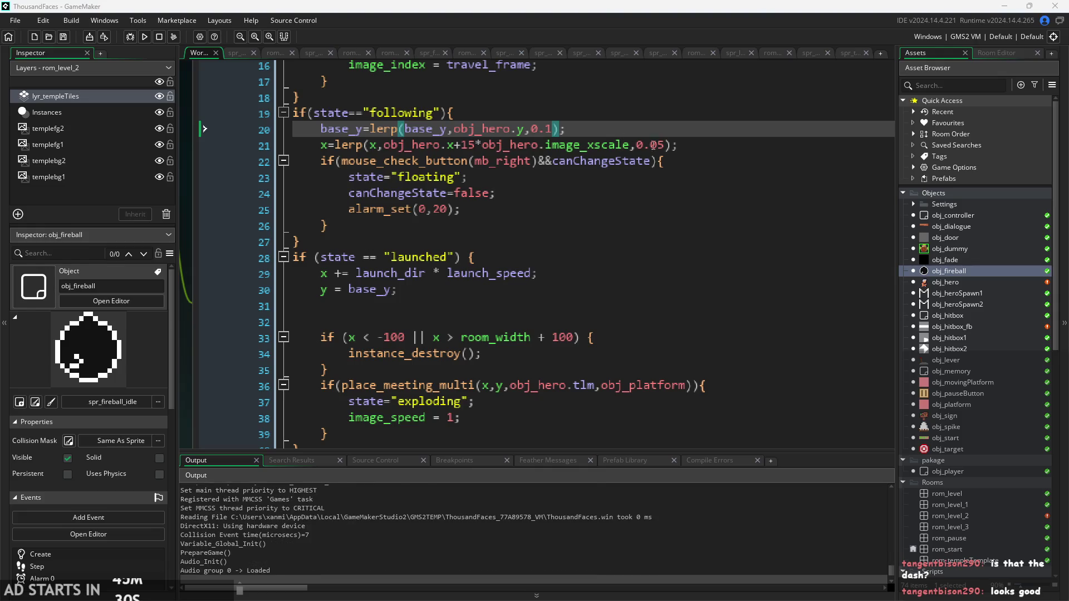
pyautogui.click(662, 145)
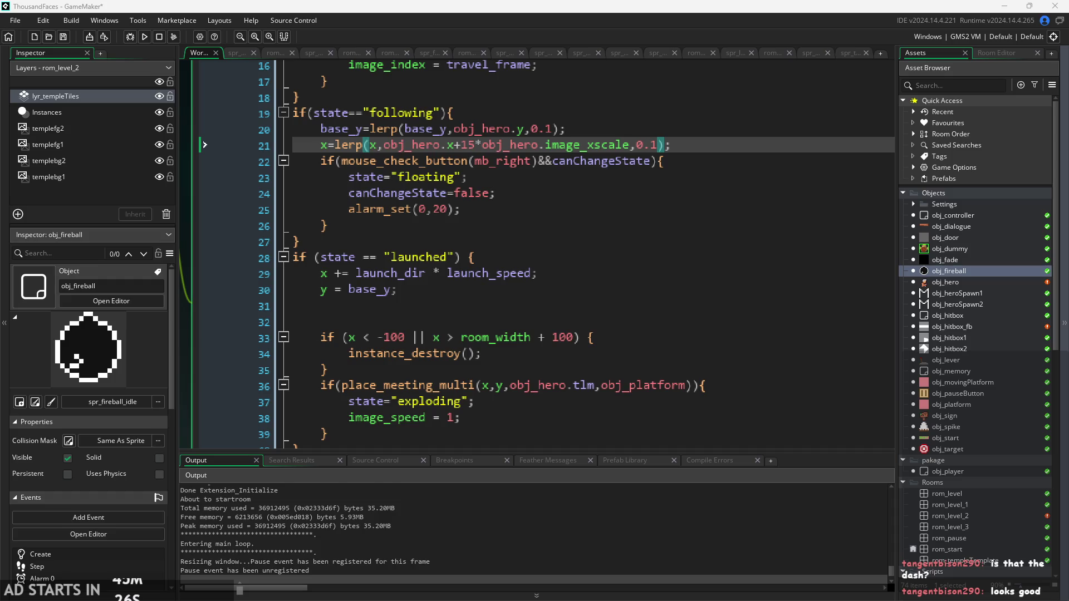
pyautogui.click(507, 305)
pyautogui.click(145, 36)
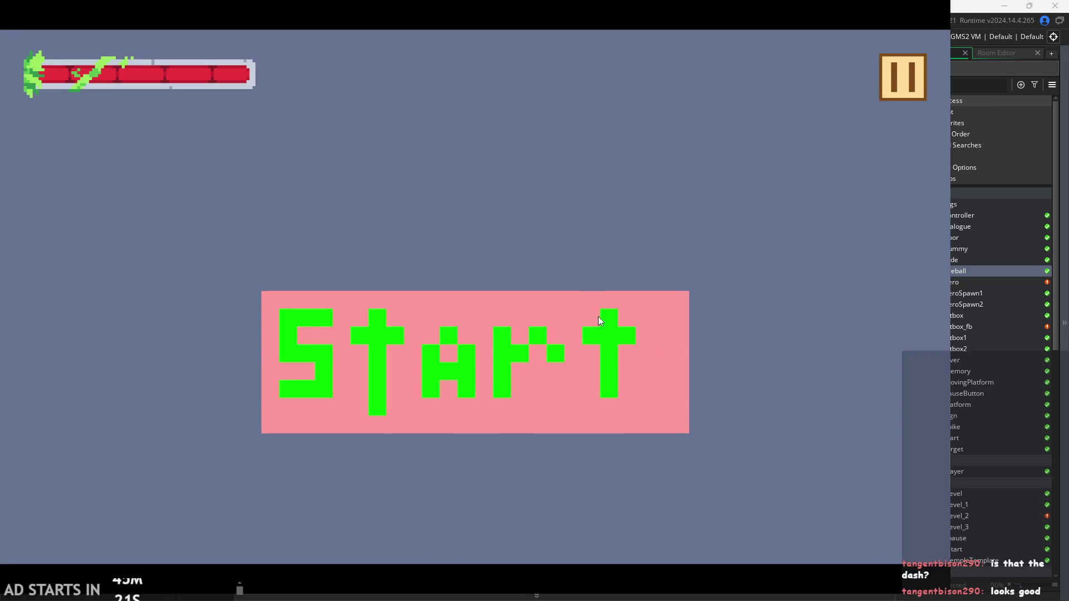
pyautogui.click(599, 317)
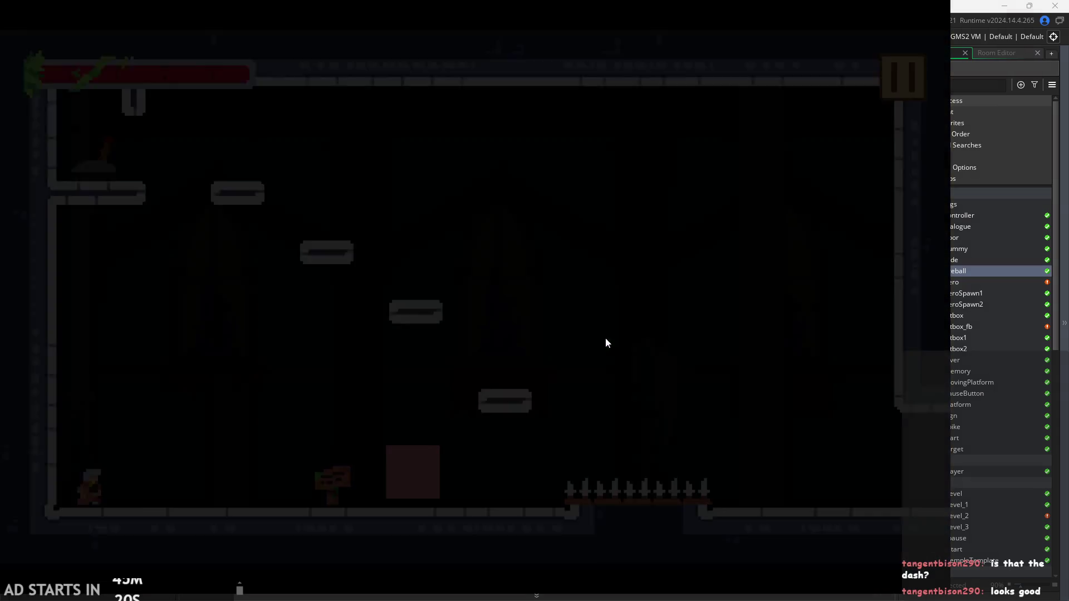
# Jump and dash around the pink block and pillar, checking the fireball keeps up
pyautogui.press('space')
pyautogui.press('Left')
pyautogui.press('Right')
pyautogui.press('space')
pyautogui.press('shift')
pyautogui.press('Right')
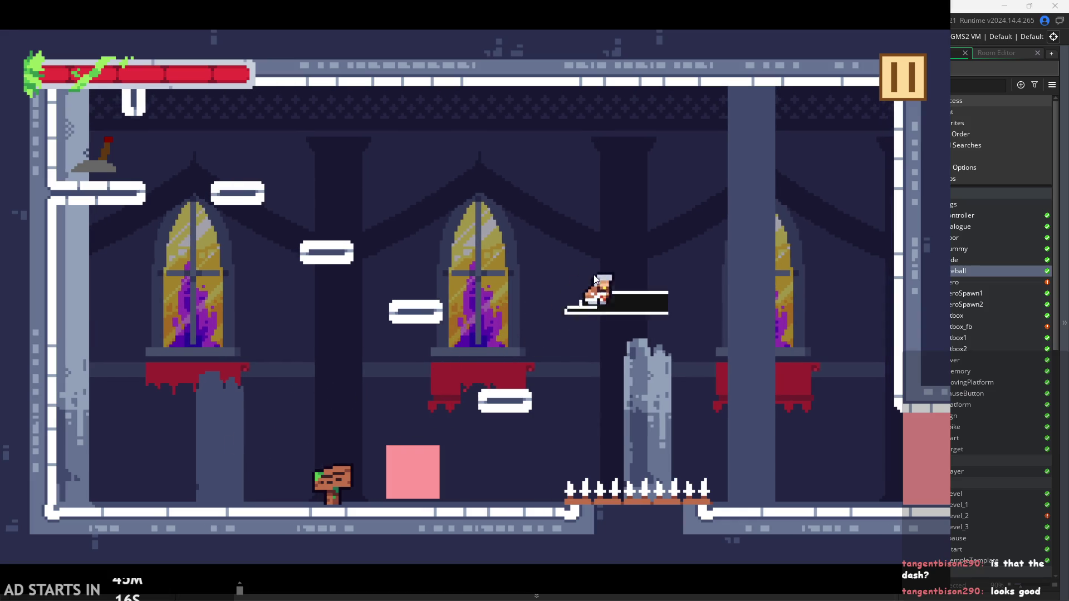
pyautogui.press('Left')
pyautogui.press('shift')
pyautogui.press('Left')
pyautogui.press('shift')
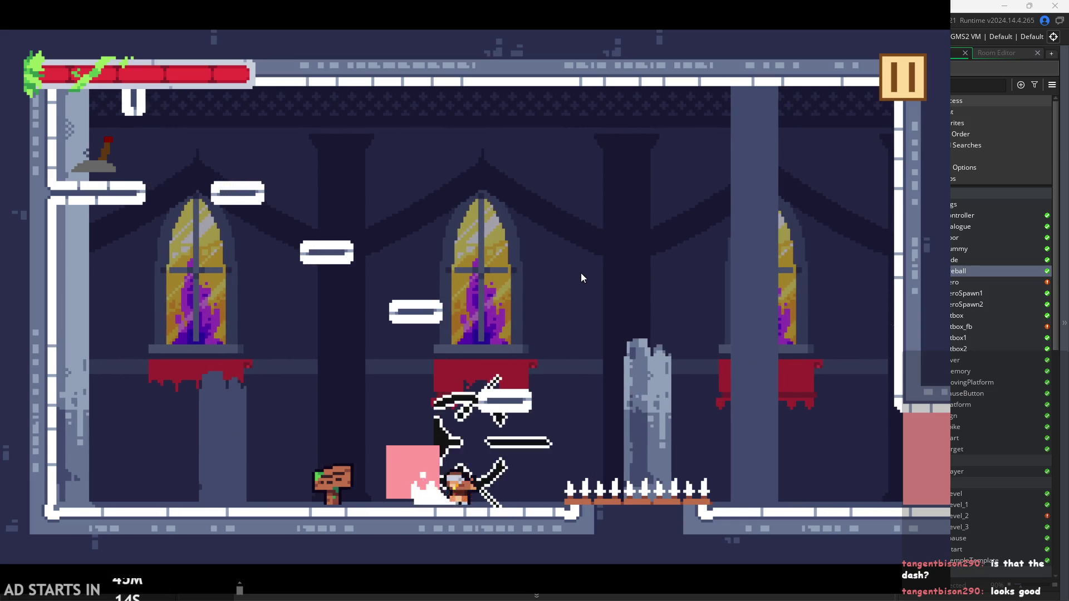
pyautogui.press('space')
pyautogui.press('Right')
# Dash off the ledges, launch the fireball and jump past the pink block
pyautogui.press('Right')
pyautogui.press('shift')
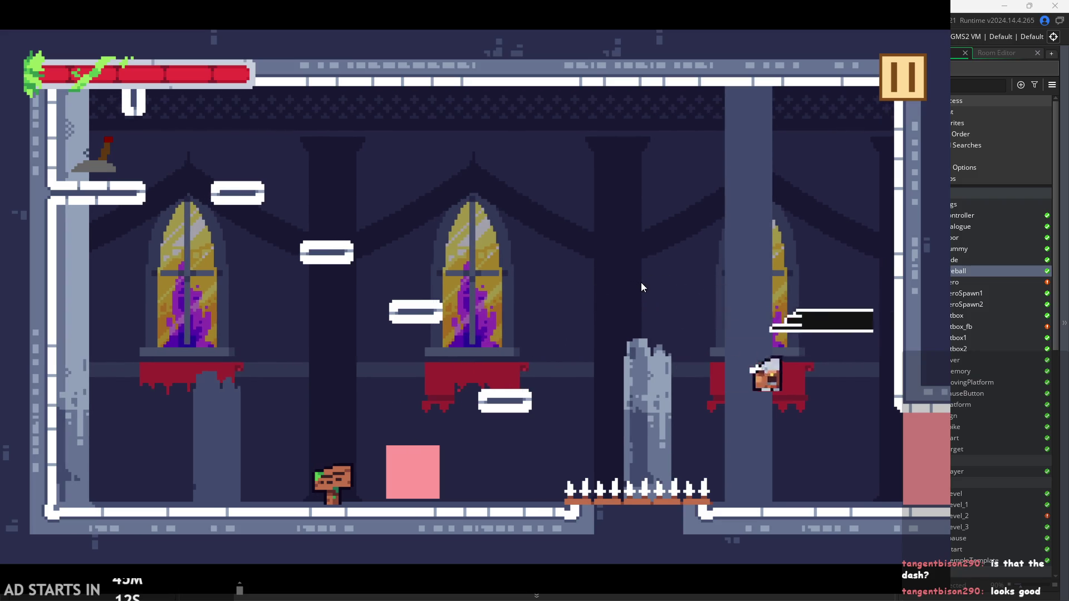
pyautogui.press('Left')
pyautogui.press('space')
pyautogui.press('Left')
pyautogui.press('space')
pyautogui.press('Right')
pyautogui.press('Right')
pyautogui.press('shift')
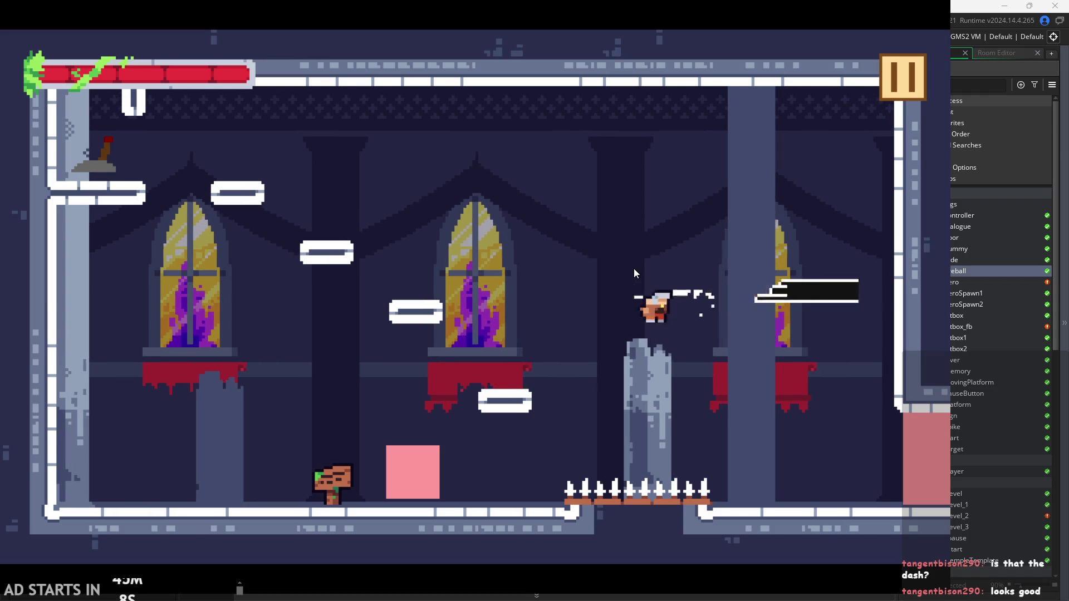
pyautogui.press('Left')
pyautogui.press('space')
pyautogui.press('Right')
pyautogui.press('shift')
pyautogui.press('Left')
pyautogui.press('Left')
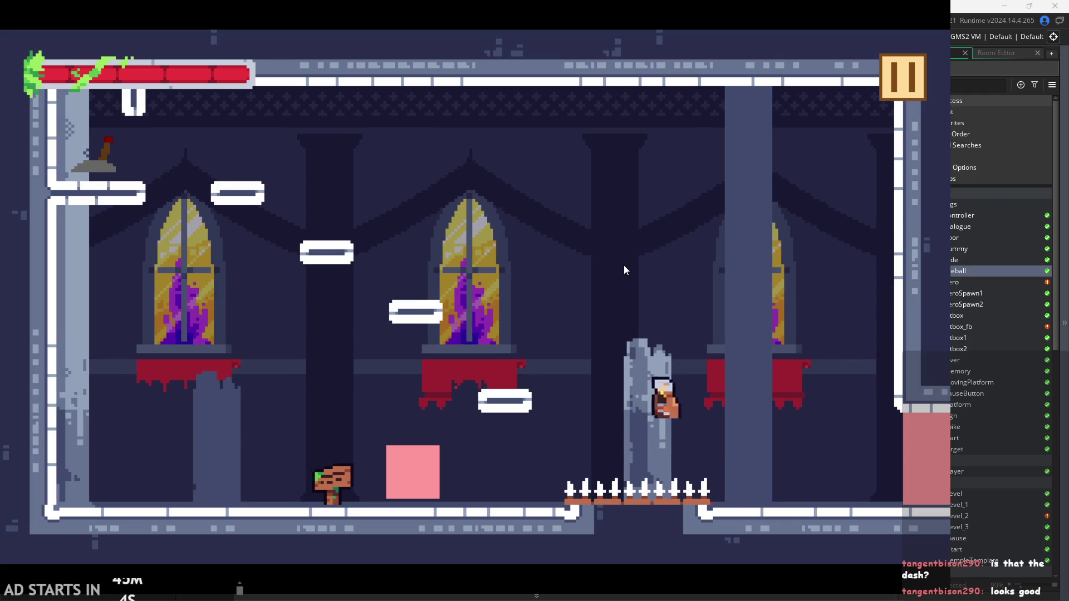
pyautogui.press('space')
pyautogui.press('Left')
pyautogui.press('Right')
pyautogui.press('space')
pyautogui.press('shift')
# Jump across the mid platforms and spikes, then fly left and dash to the right wall
pyautogui.press('Left')
pyautogui.press('shift')
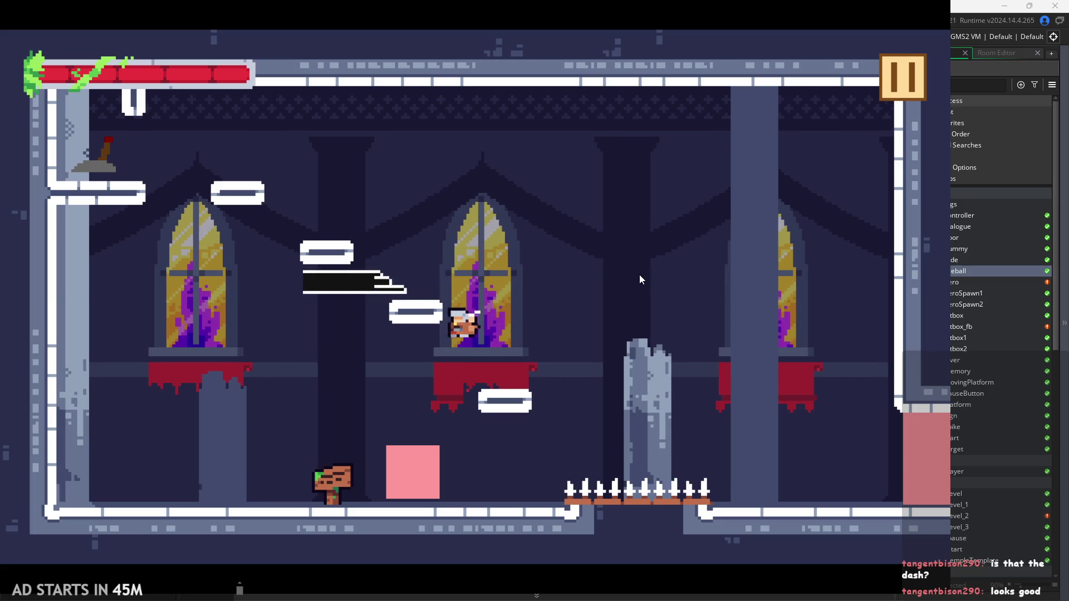
pyautogui.press('Right')
pyautogui.press('space')
pyautogui.press('Right')
pyautogui.press('Left')
pyautogui.press('Right')
pyautogui.press('space')
pyautogui.press('Right')
pyautogui.press('shift')
pyautogui.press('Right')
pyautogui.press('space')
pyautogui.press('Left')
pyautogui.press('space')
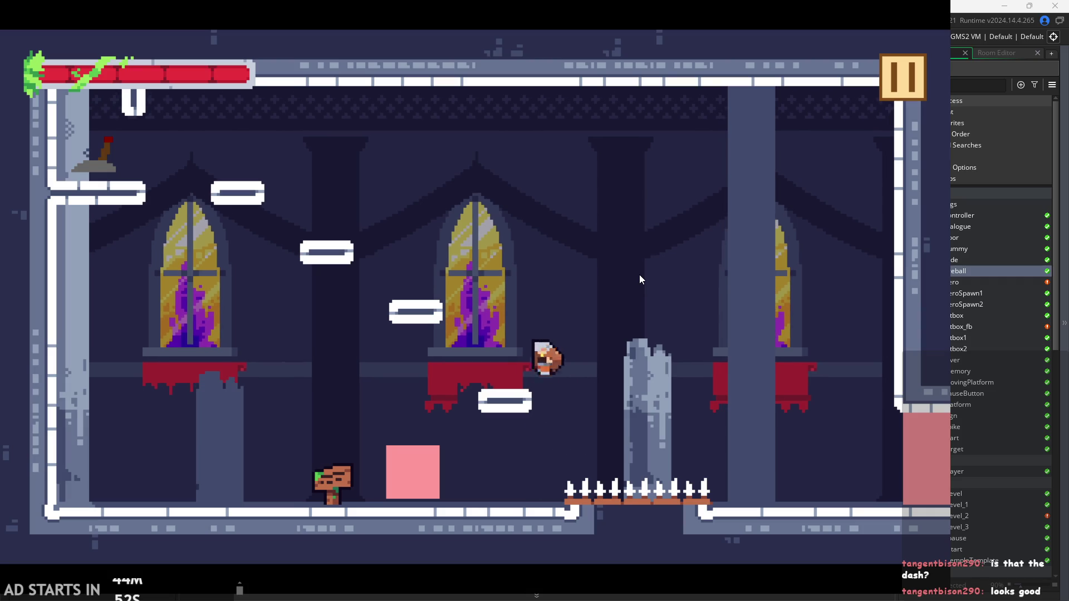
pyautogui.press('Left')
pyautogui.press('Left')
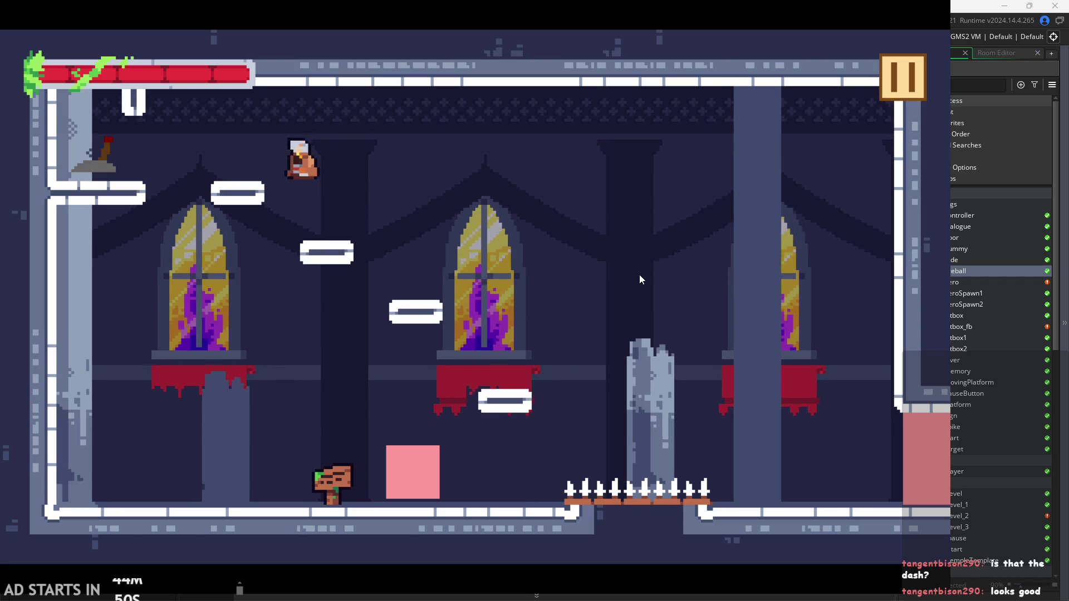
pyautogui.press('space')
pyautogui.press('Right')
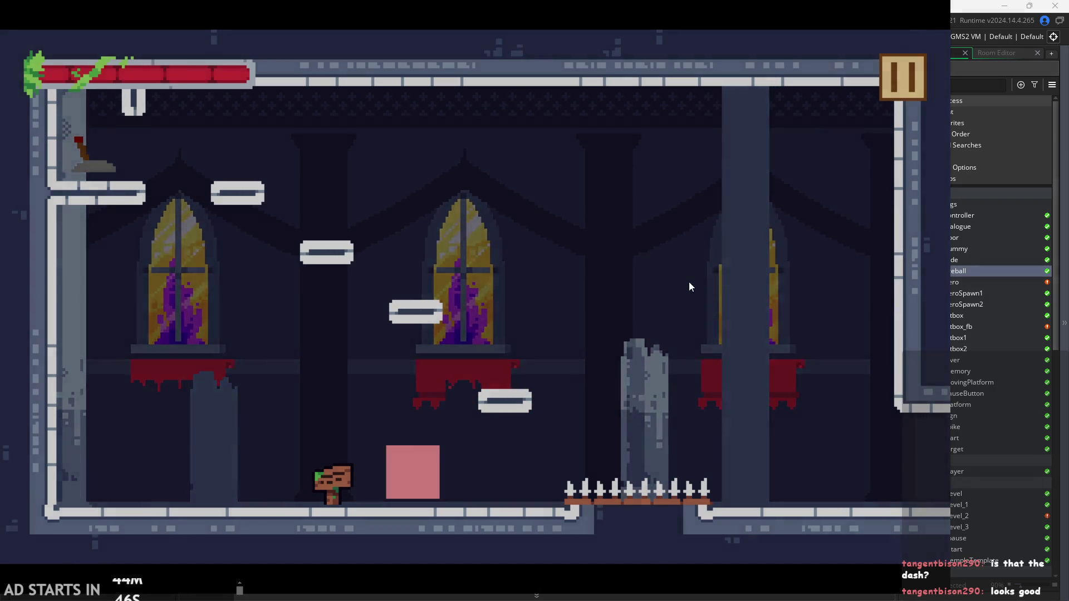
# Test the hero's air dashes and slashes on the dummy, jumping toward the pillar
pyautogui.press('Right')
pyautogui.press('space')
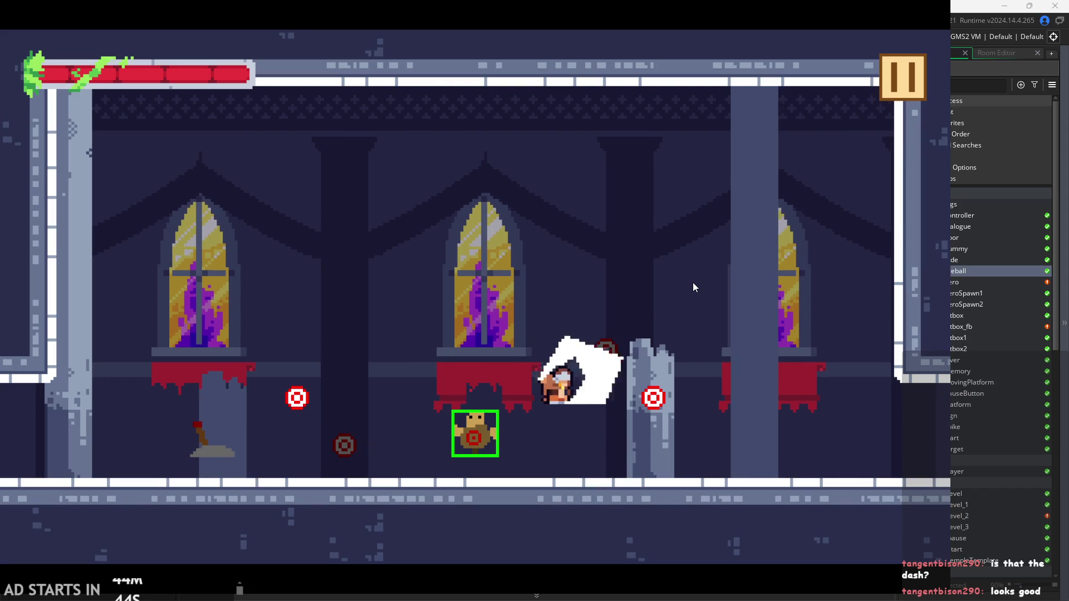
pyautogui.press('Left')
pyautogui.press('Right')
pyautogui.press('Left')
pyautogui.press('Right')
pyautogui.press('space')
pyautogui.press('Left')
pyautogui.press('Right')
pyautogui.press('space')
pyautogui.press('Left')
pyautogui.press('x')
pyautogui.press('Right')
pyautogui.press('Left')
pyautogui.press('Right')
pyautogui.press('Left')
pyautogui.press('Right')
pyautogui.press('Left')
pyautogui.press('Up')
pyautogui.press('Right')
pyautogui.press('space')
pyautogui.press('Left')
pyautogui.press('space')
pyautogui.press('Up')
pyautogui.press('Right')
pyautogui.press('space')
pyautogui.press('Left')
pyautogui.press('Left')
pyautogui.press('space')
pyautogui.press('Right')
pyautogui.press('x')
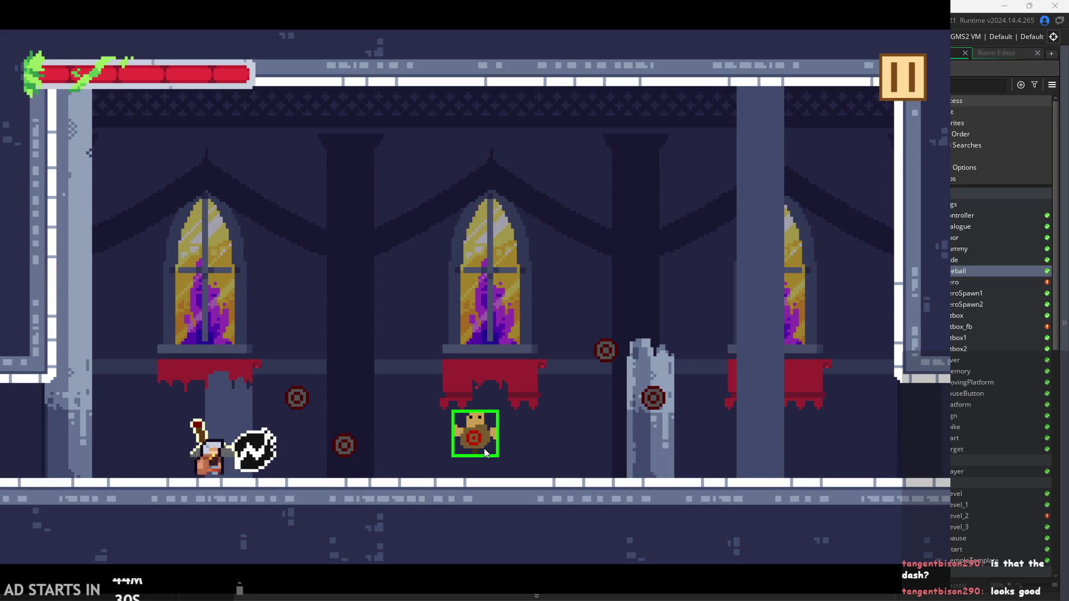
# Run, jump and slash back and forth around the dummy and pillar
pyautogui.press('Right')
pyautogui.press('space')
pyautogui.press('Left')
pyautogui.press('x')
pyautogui.press('Right')
pyautogui.press('Left')
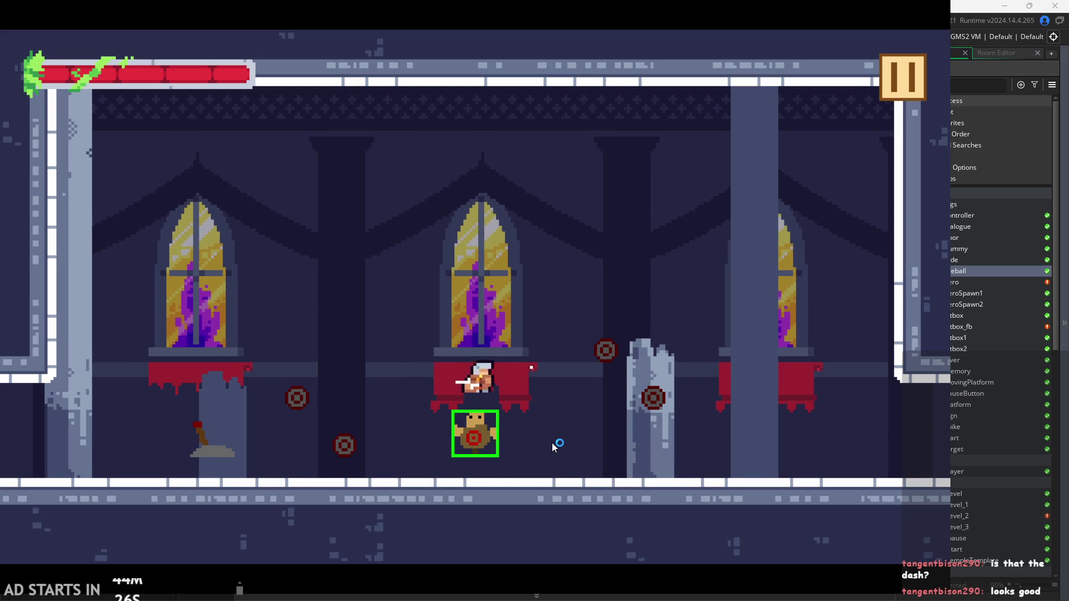
pyautogui.press('Right')
pyautogui.press('space')
pyautogui.press('Right')
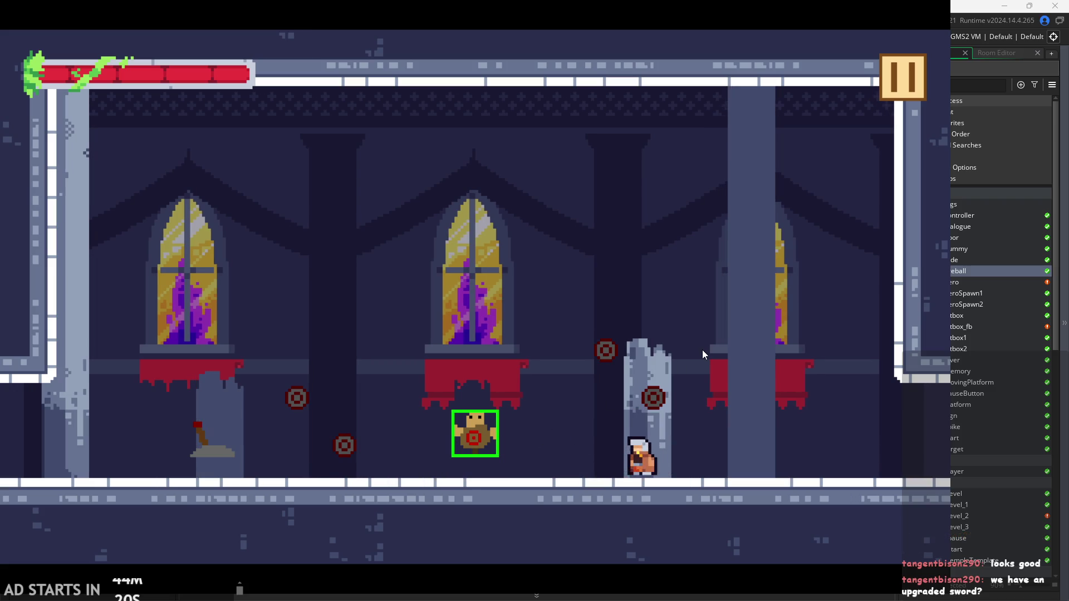
pyautogui.press('Left')
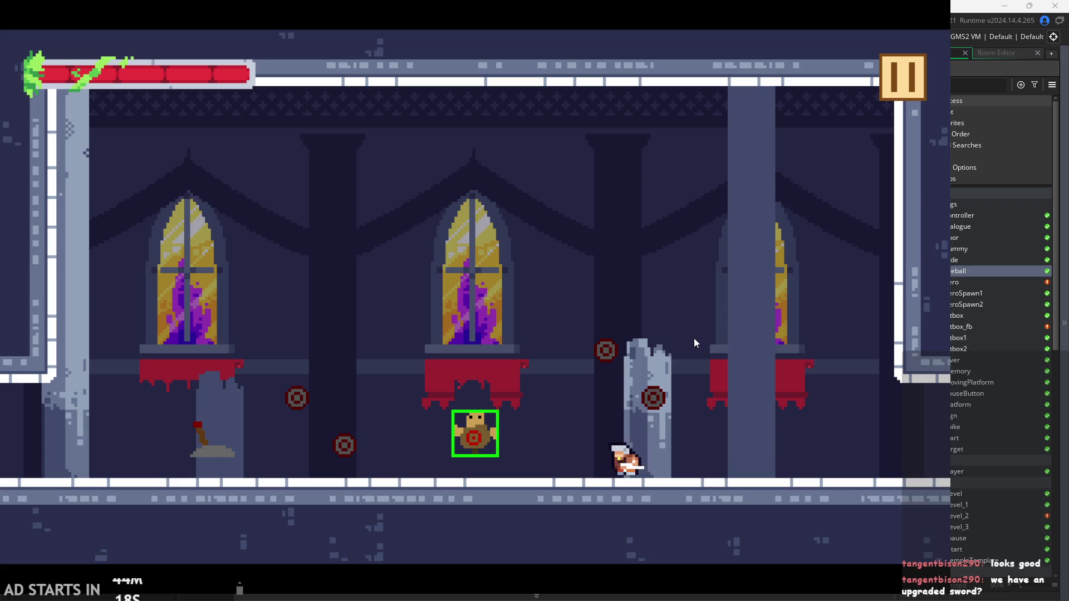
pyautogui.press('Right')
pyautogui.press('Left')
pyautogui.press('Right')
pyautogui.press('Left')
pyautogui.press('Left')
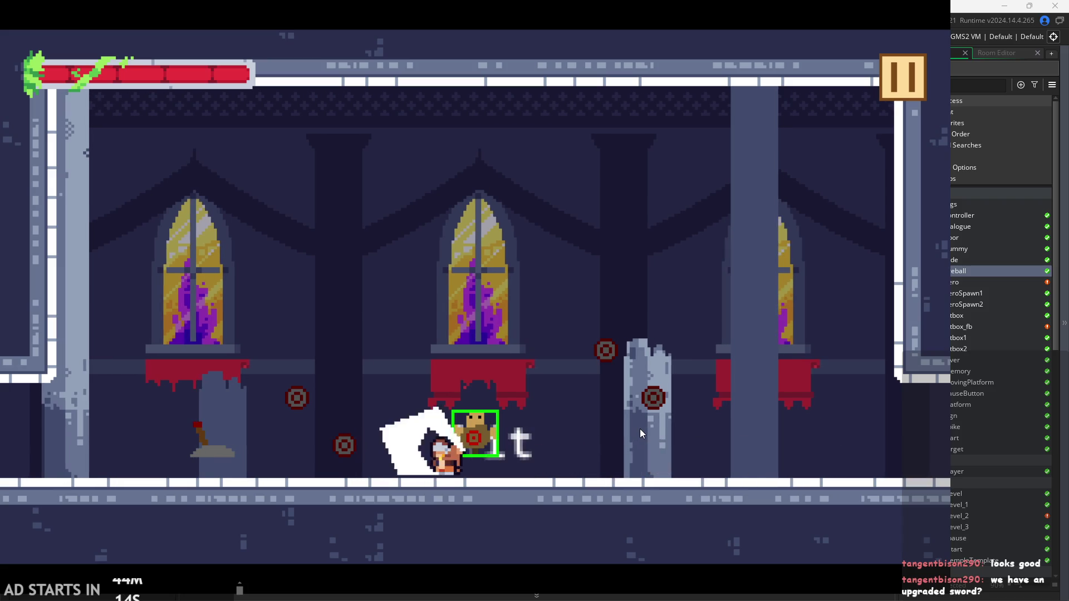
pyautogui.press('Right')
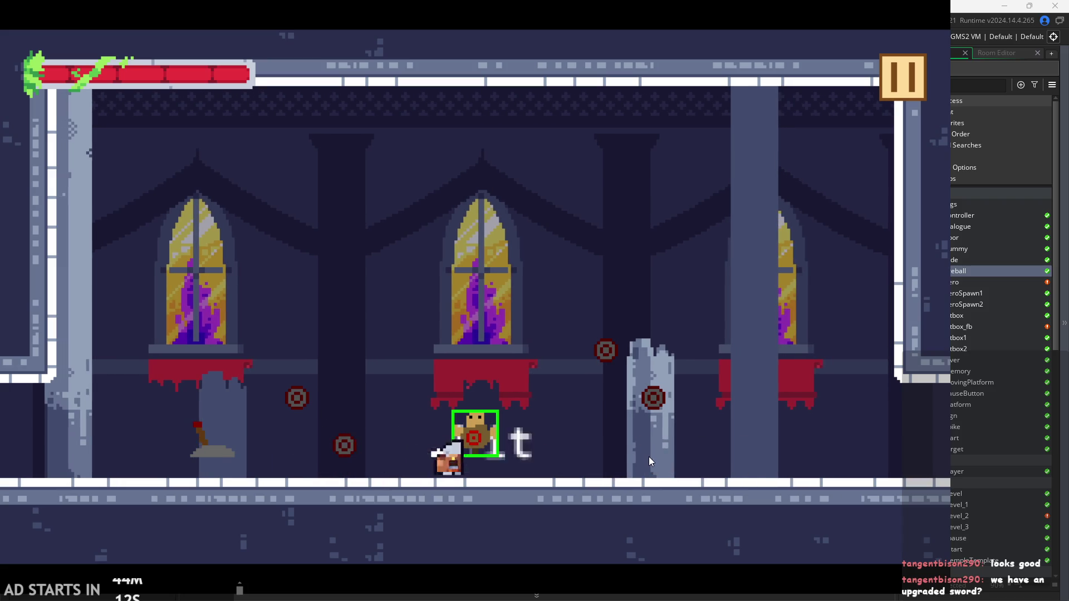
pyautogui.press('space')
pyautogui.press('Left')
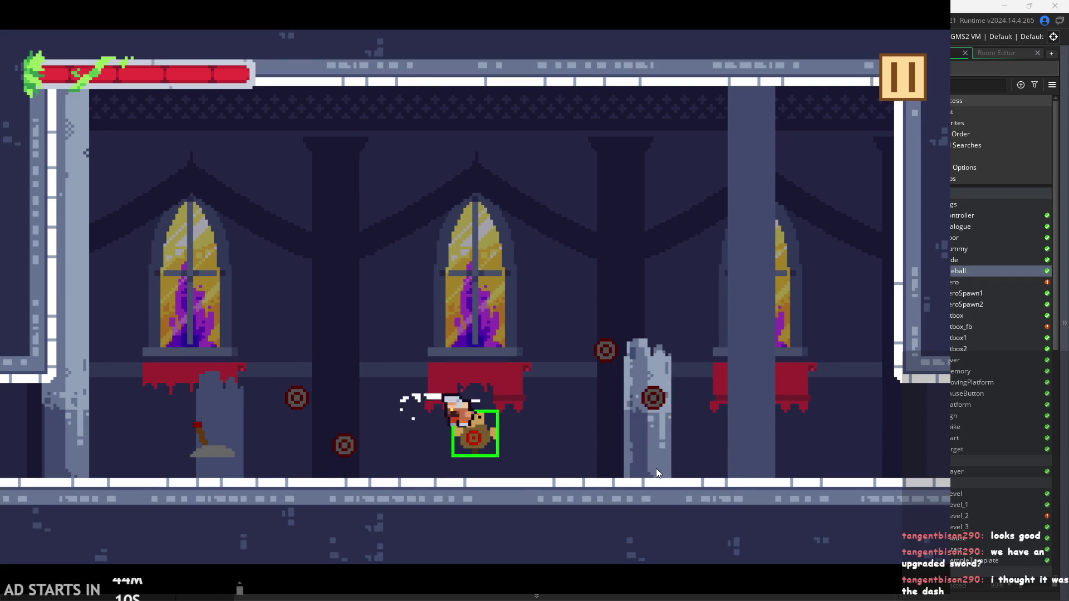
pyautogui.press('space')
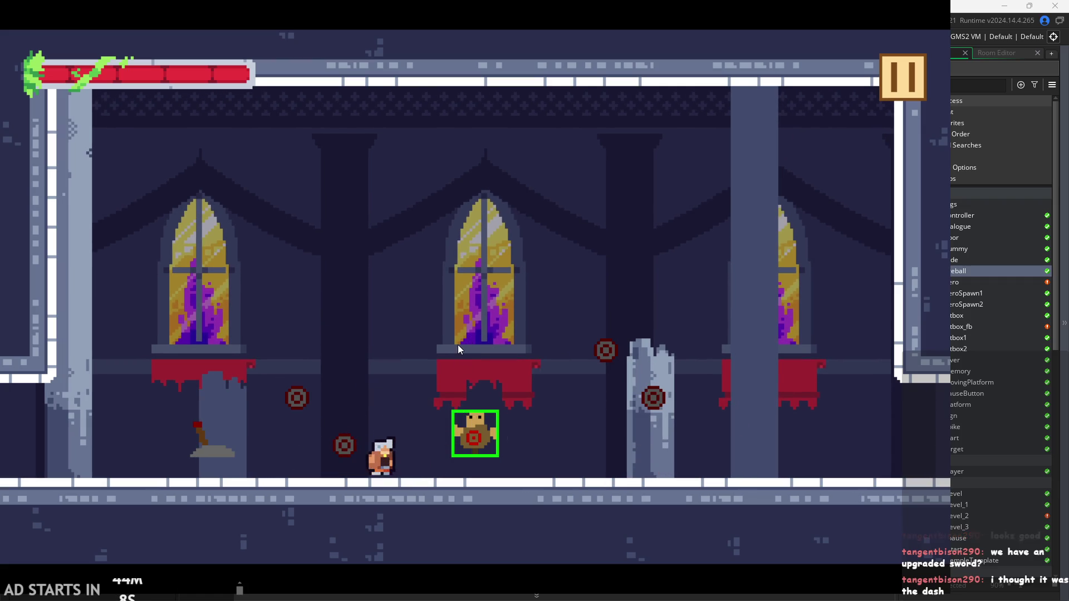
pyautogui.press('space')
pyautogui.press('Right')
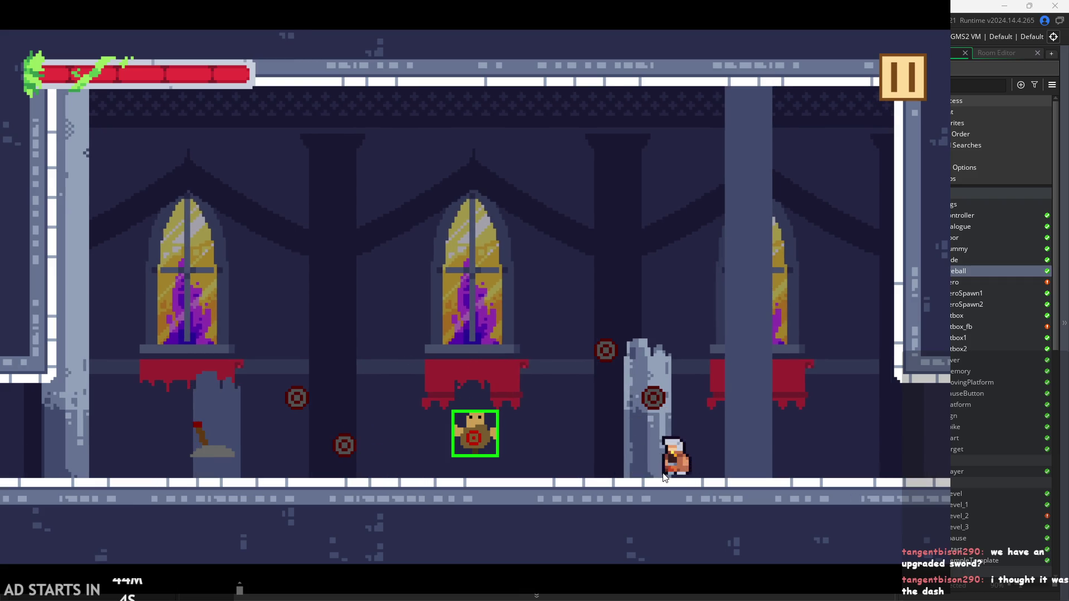
pyautogui.press('Left')
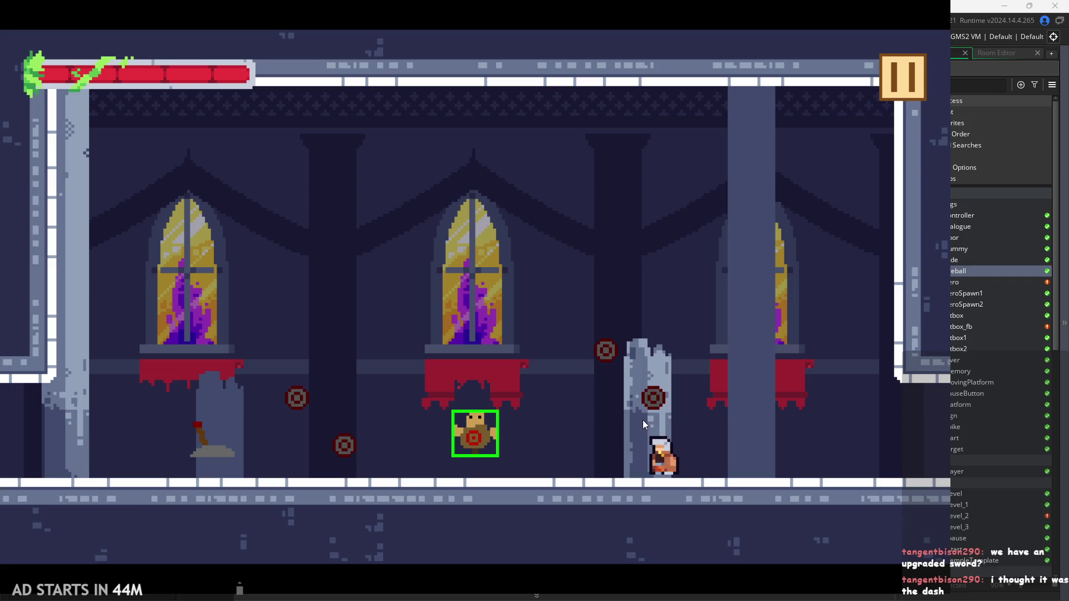
# Test Shift dashes left and right past the dummy, including jump-dashes over it
pyautogui.press('Left')
pyautogui.press('shift')
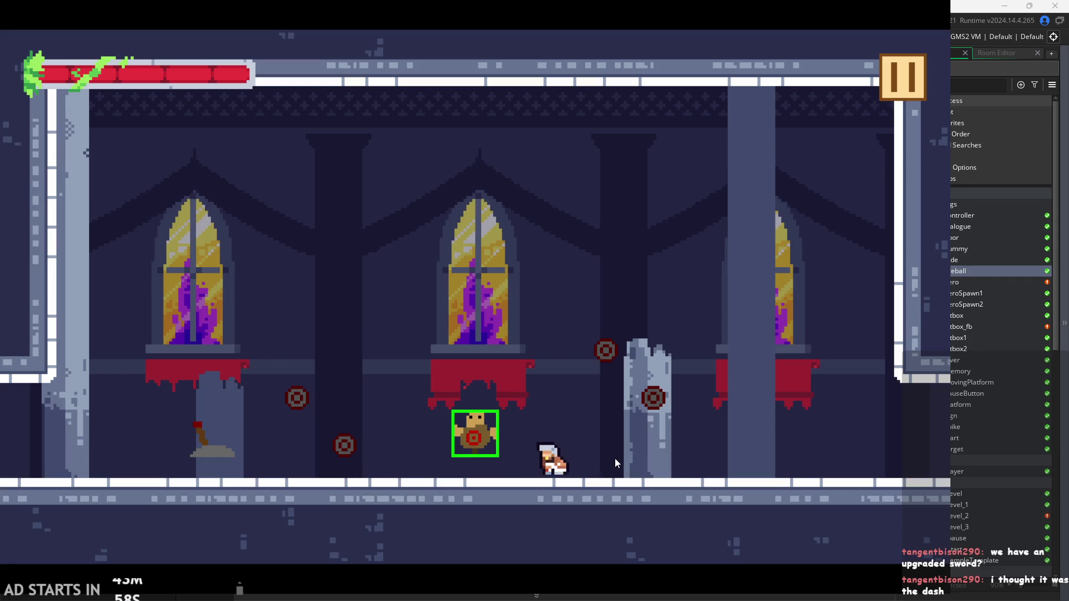
pyautogui.press('shift')
pyautogui.press('Right')
pyautogui.press('space')
pyautogui.press('shift')
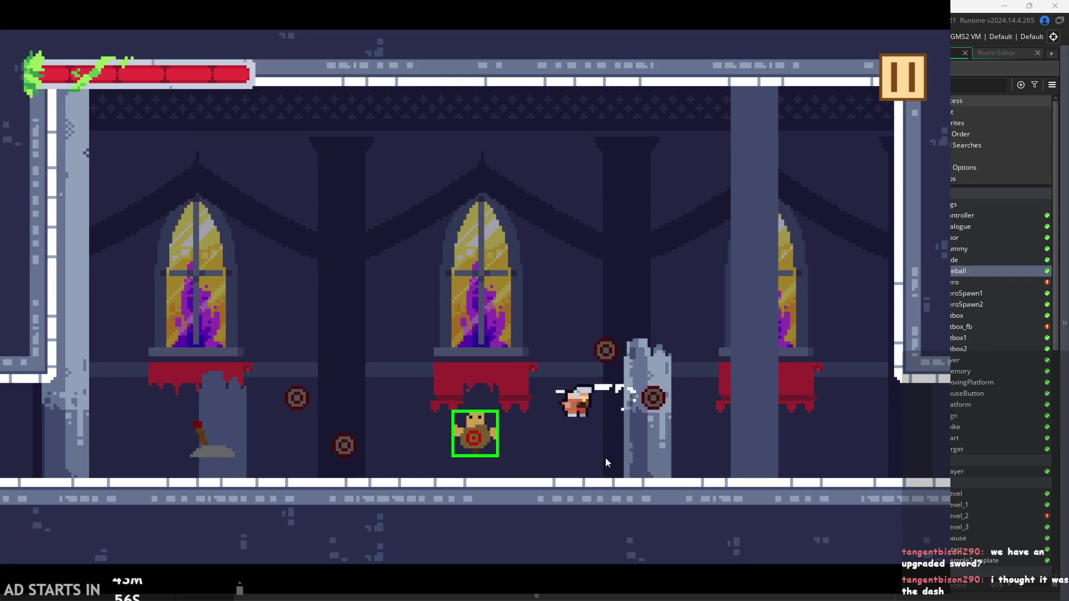
pyautogui.press('Left')
pyautogui.press('shift')
pyautogui.press('Right')
pyautogui.press('space')
pyautogui.press('Left')
pyautogui.press('Right')
pyautogui.press('Left')
pyautogui.press('shift')
pyautogui.press('Right')
pyautogui.press('shift')
pyautogui.press('Left')
pyautogui.press('shift')
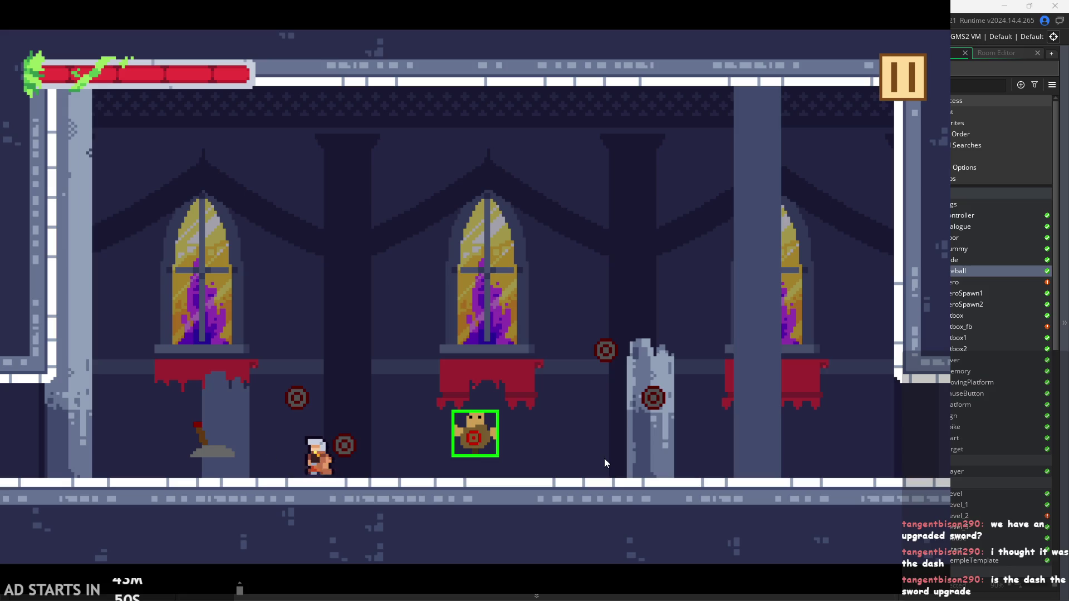
# Test jumping air slashes from the pillar and dash-slashes into the boxed dummy, then switch to Paint
pyautogui.press('Right')
pyautogui.press('space')
pyautogui.press('Left')
pyautogui.press('Right')
pyautogui.press('space')
pyautogui.press('space')
pyautogui.press('Right')
pyautogui.press('shift')
pyautogui.press('space')
pyautogui.press('Left')
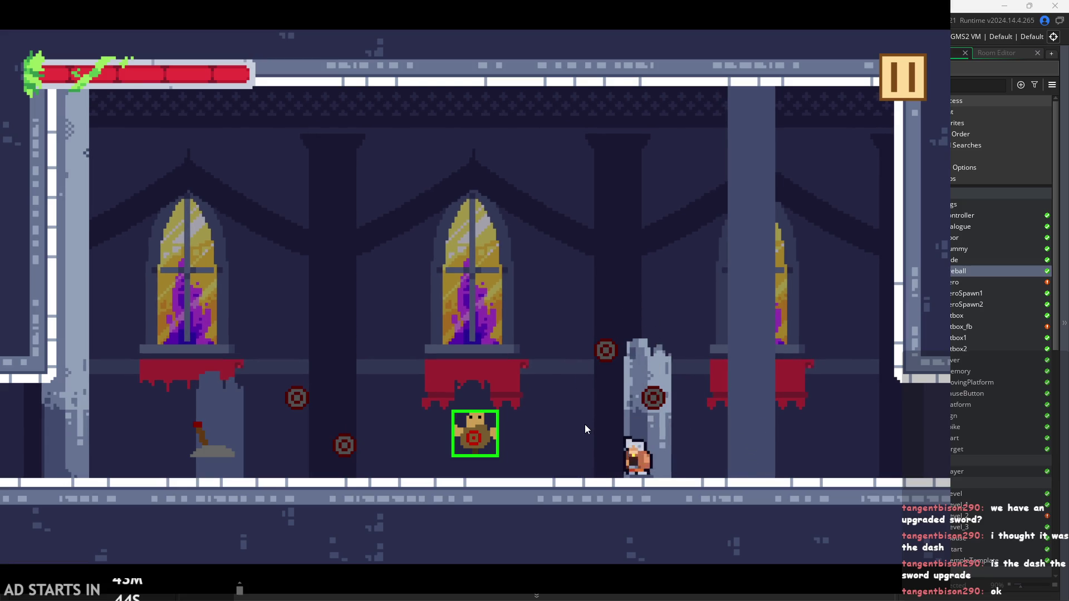
pyautogui.press('space')
pyautogui.press('Left')
pyautogui.press('shift')
pyautogui.press('Right')
pyautogui.press('space')
pyautogui.press('Left')
pyautogui.press('shift')
pyautogui.press('space')
pyautogui.press('Right')
pyautogui.press('Right')
pyautogui.press('space')
pyautogui.press('shift')
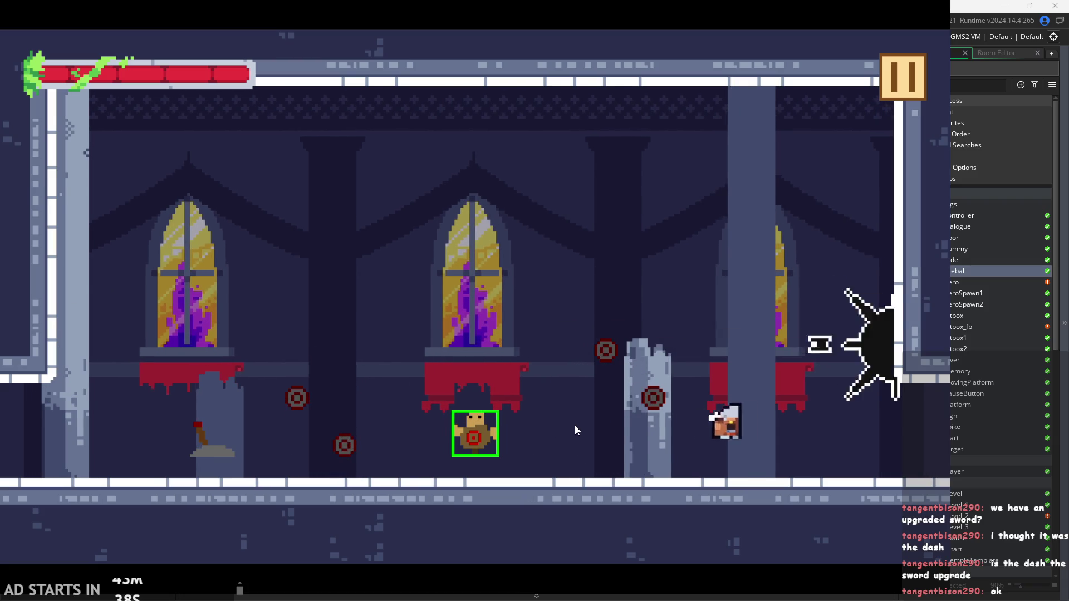
pyautogui.press('Left')
pyautogui.press('shift')
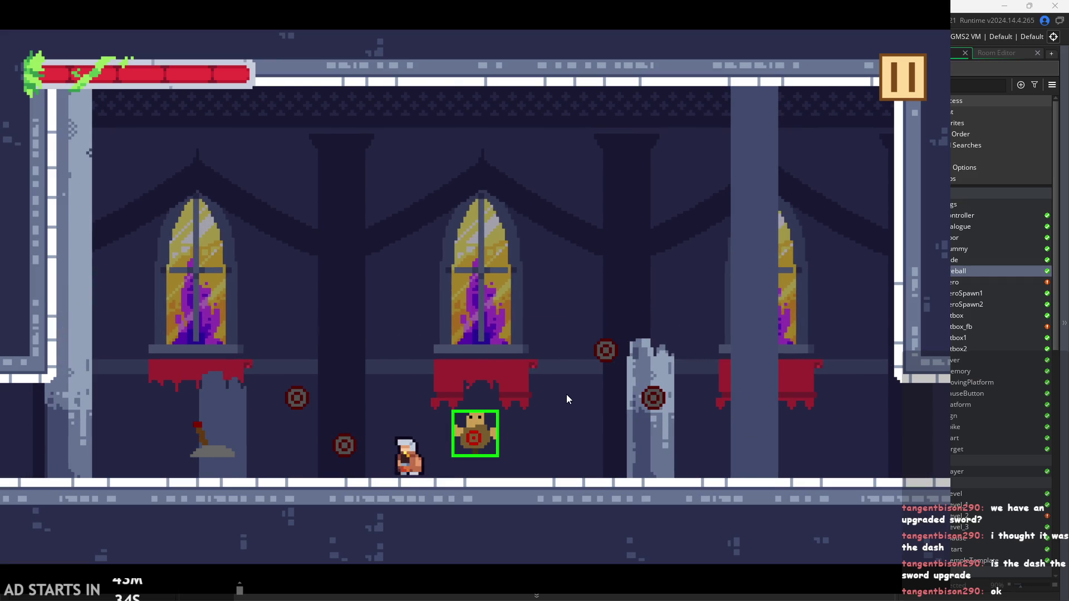
pyautogui.press('Right')
pyautogui.press('shift')
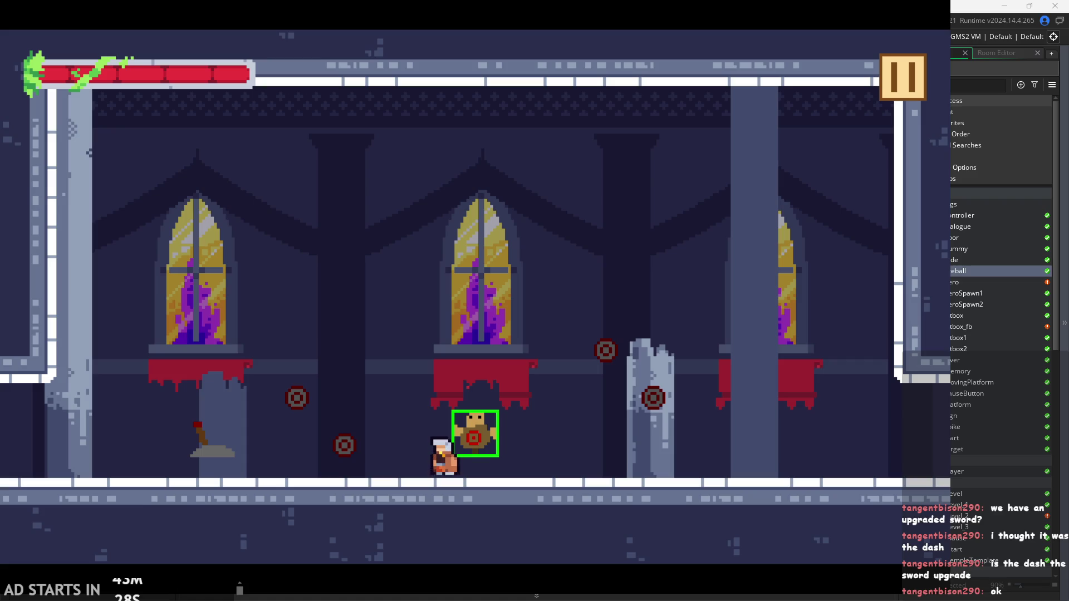
pyautogui.hotkey('alt', 'Tab')
pyautogui.scroll(-3, 356, 386)
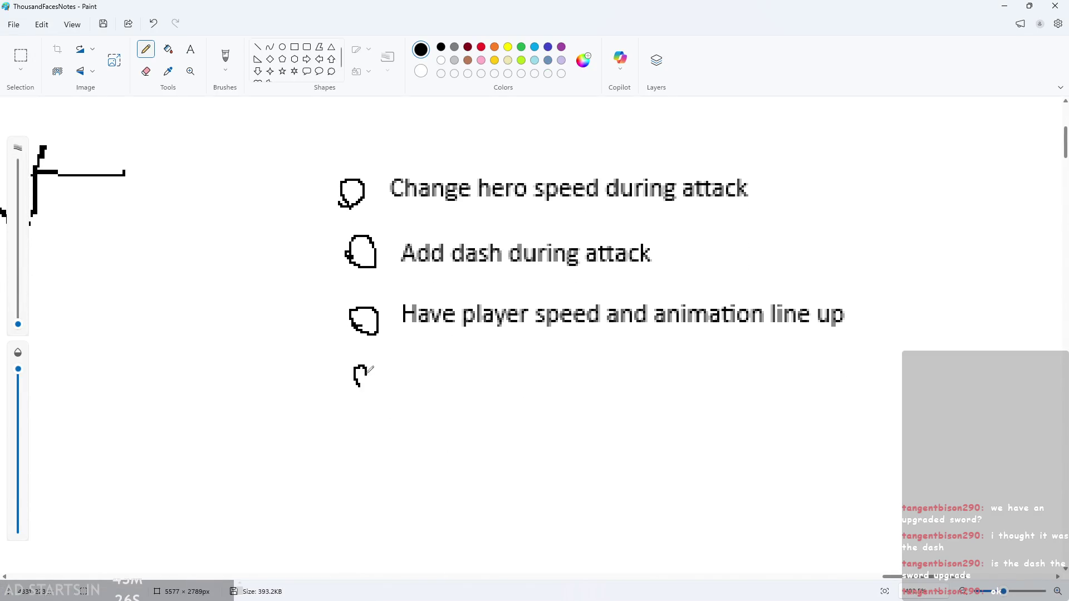
# Add the to-do item 'Put in fireball spawning animation' in a widened text box
pyautogui.click(190, 50)
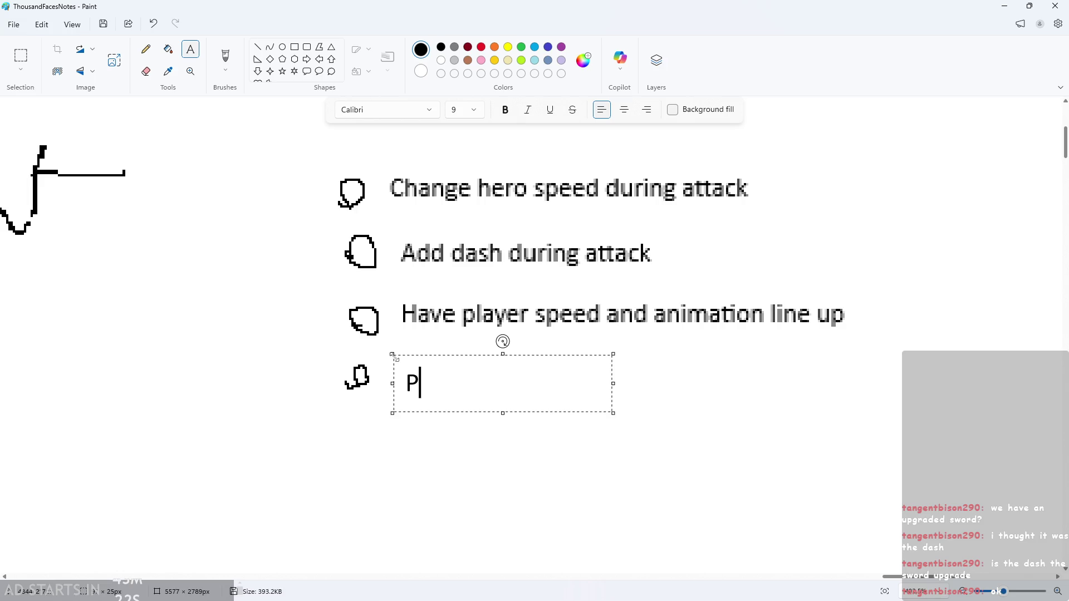
pyautogui.write('UT I')
pyautogui.press('BackSpace')
pyautogui.press('BackSpace')
pyautogui.press('BackSpace')
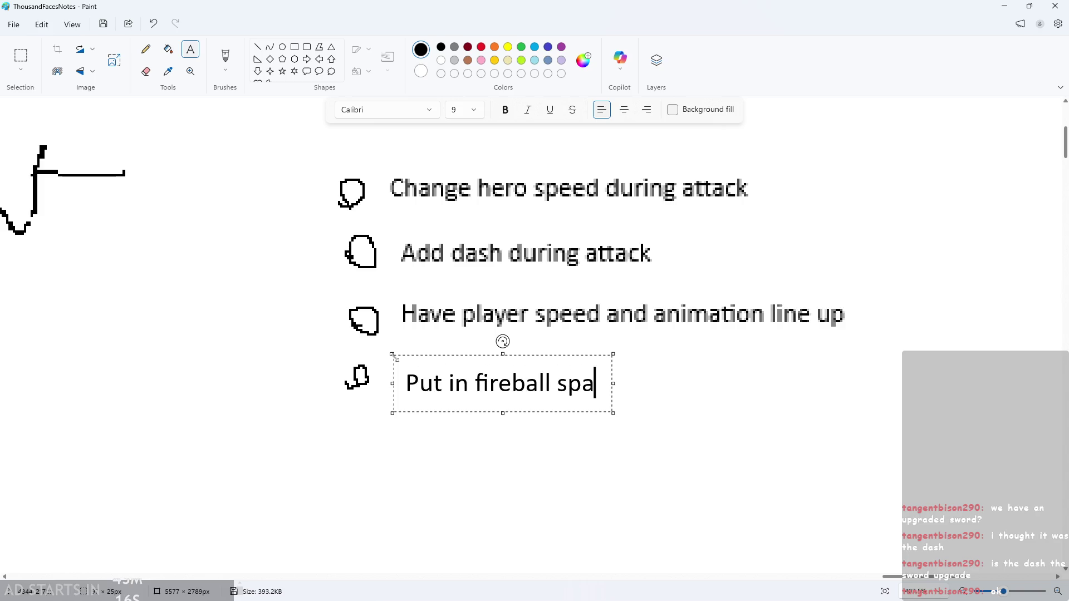
pyautogui.write('wning')
pyautogui.press('BackSpace')
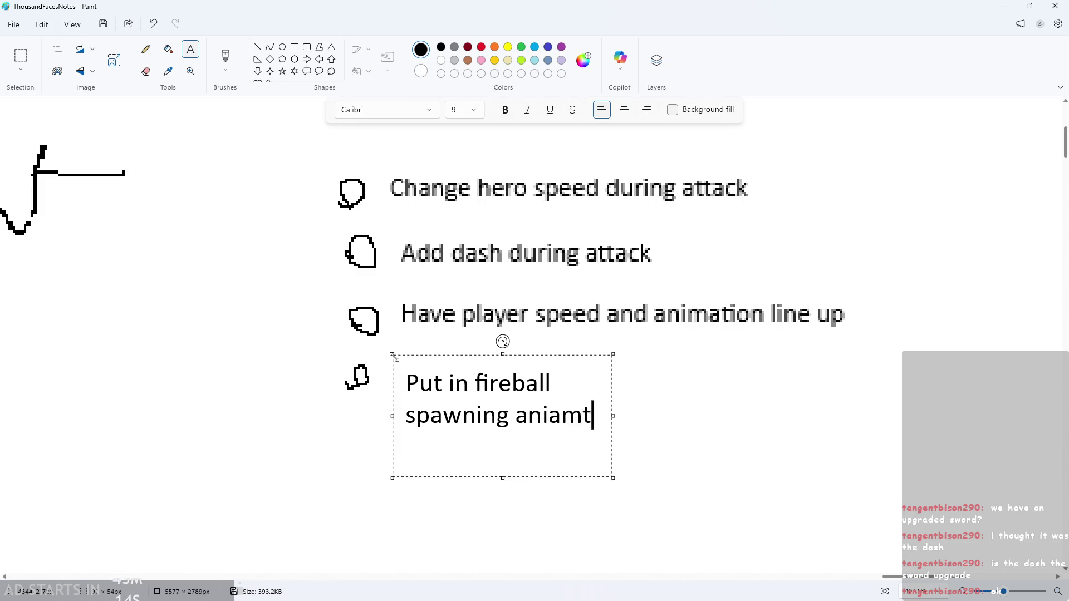
pyautogui.write('ion')
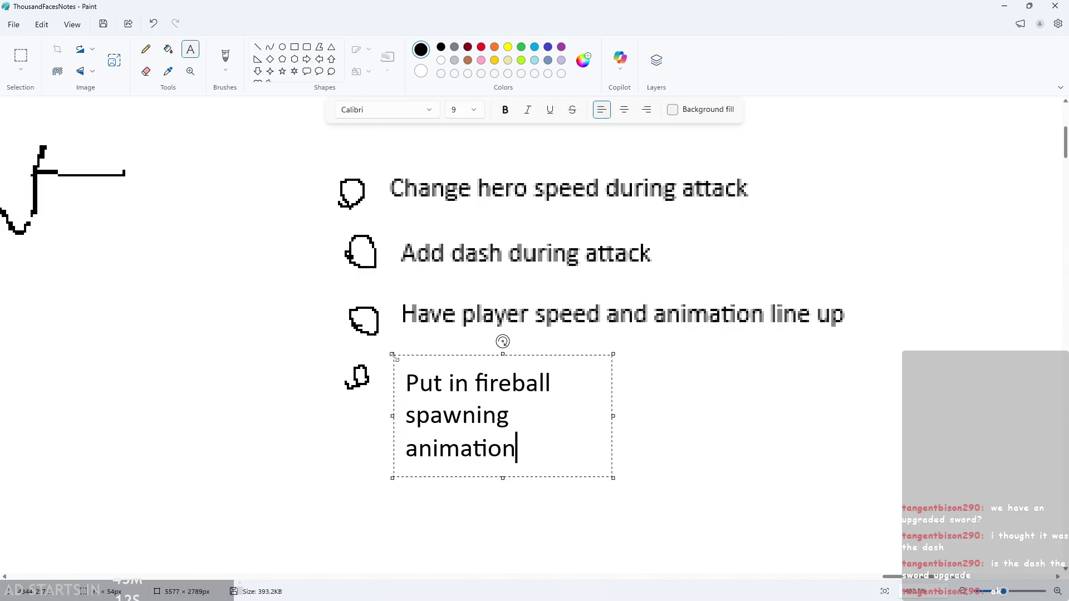
pyautogui.moveTo(619, 424)
pyautogui.mouseDown()
pyautogui.moveTo(623, 416)
pyautogui.moveTo(596, 420)
pyautogui.moveTo(847, 421)
pyautogui.mouseUp()
# Draw a green checkmark beside the 'Add dash during attack' item with the Pencil
pyautogui.click(876, 445)
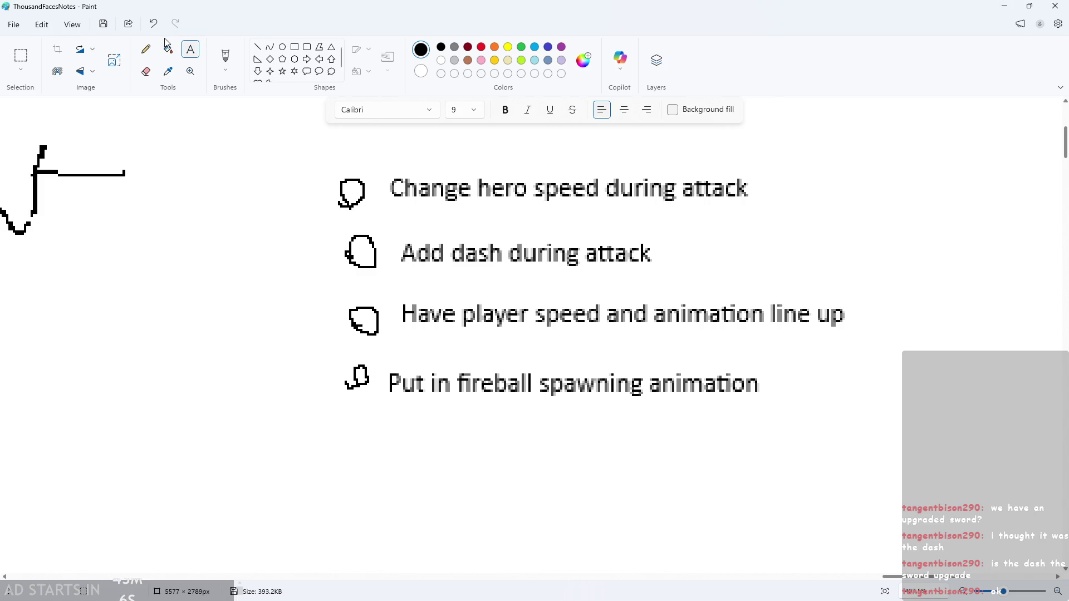
pyautogui.click(147, 49)
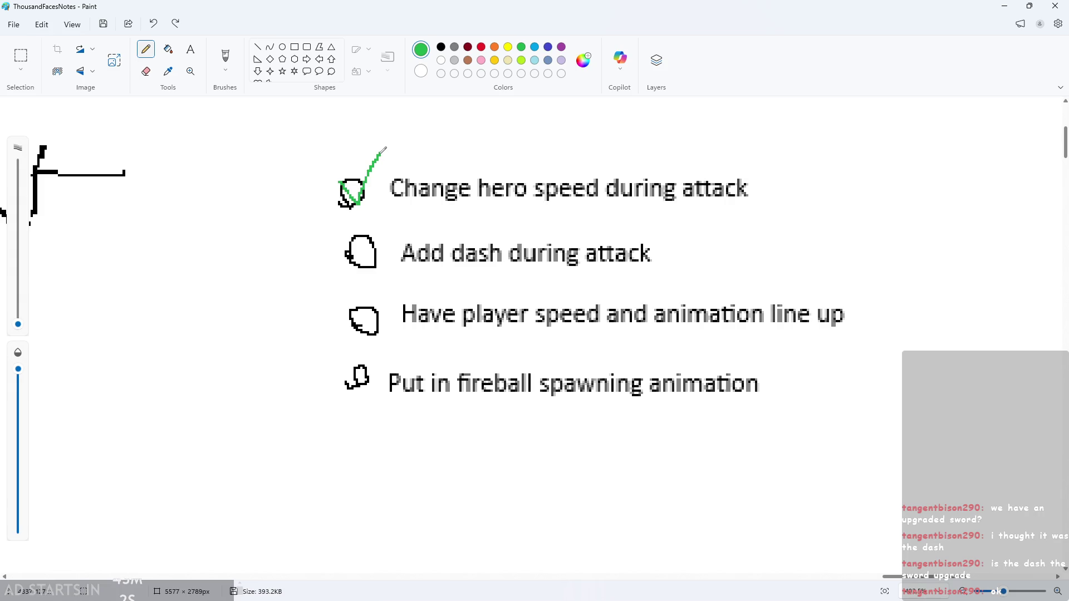
pyautogui.moveTo(349, 251); pyautogui.dragTo(398, 214)
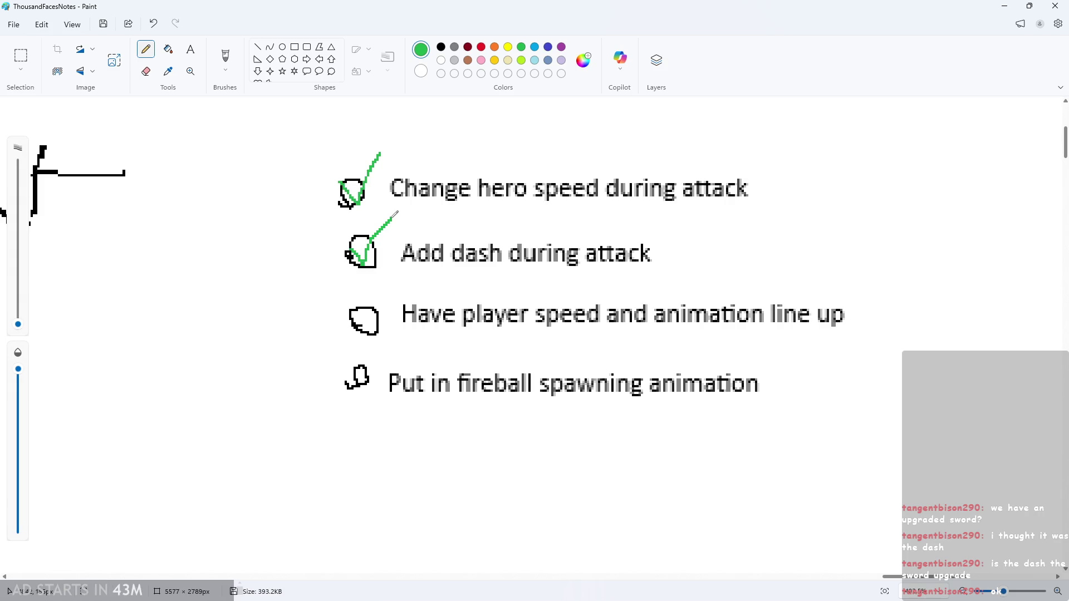
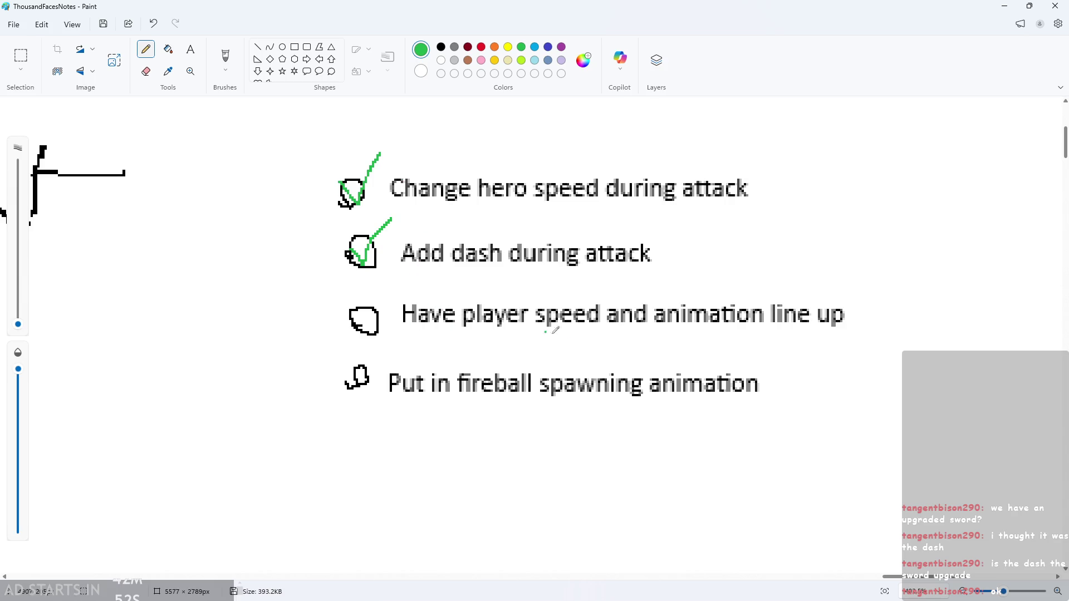
# Minimize the Paint notes window so the running game level is visible again
pyautogui.click(1005, 6)
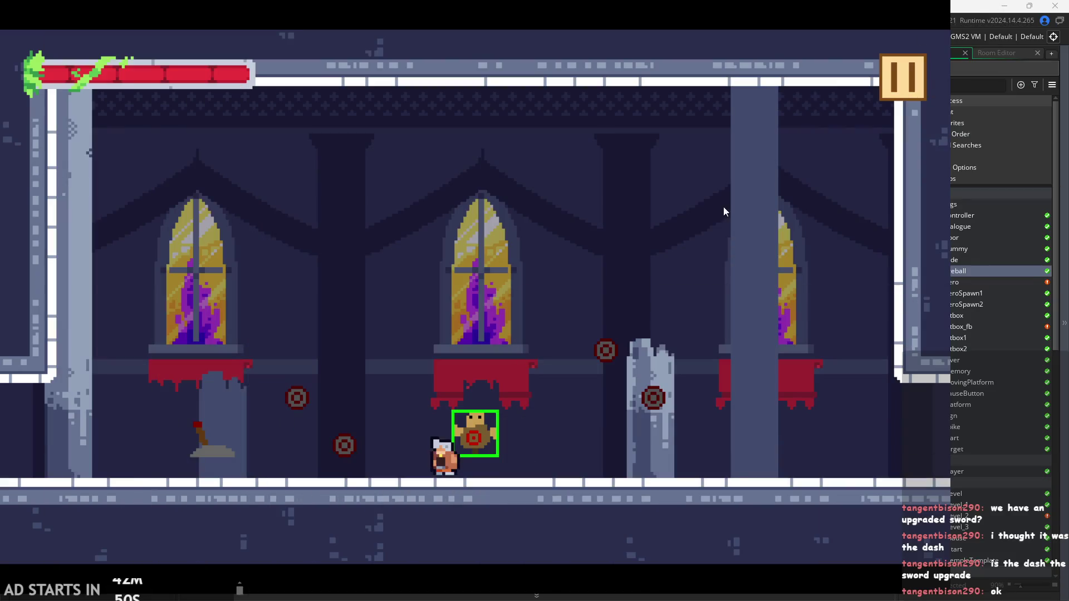
# Run the hero left and right across the floor, dashing and slashing past the dummy
pyautogui.press('Left')
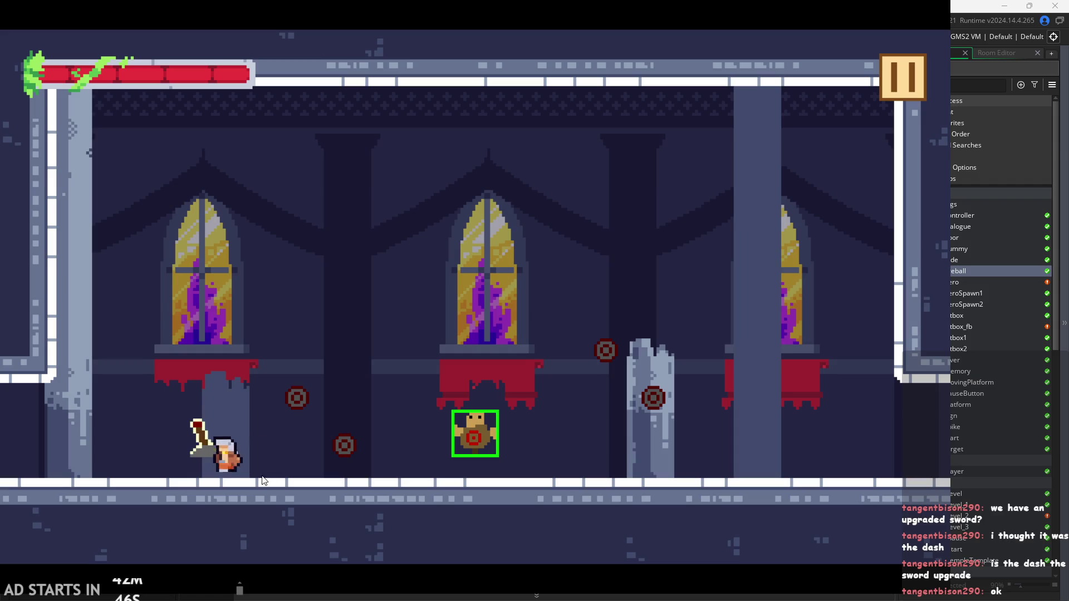
pyautogui.press('Right')
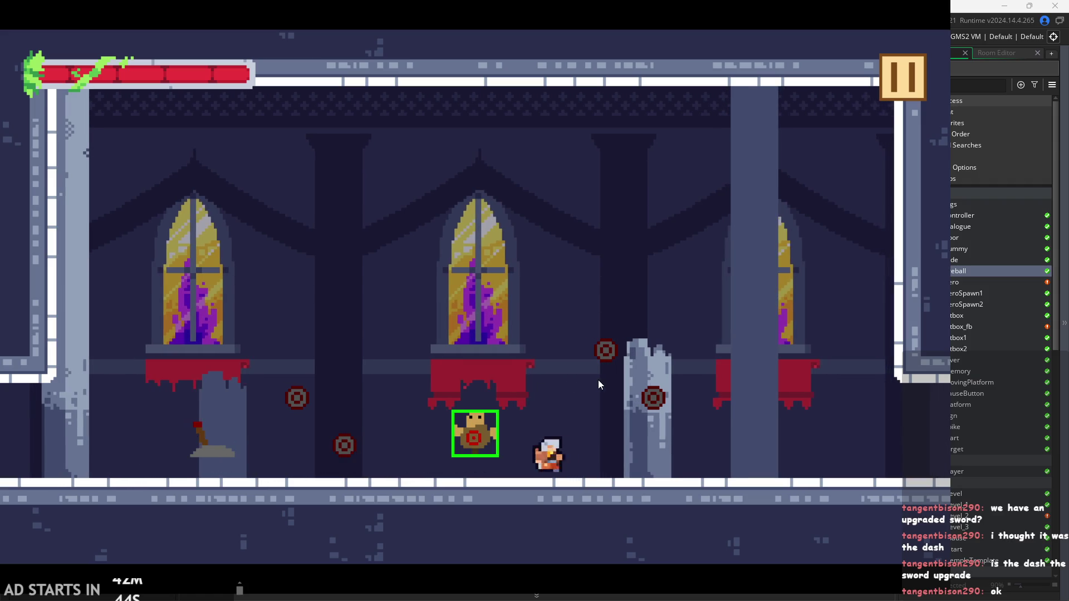
pyautogui.press('Left')
pyautogui.press('Right')
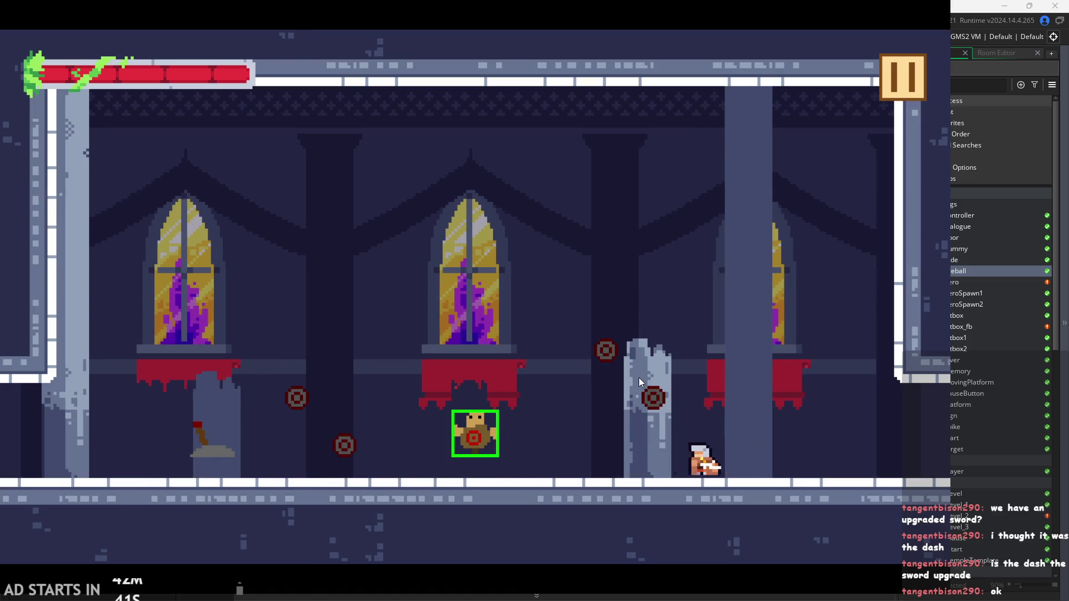
pyautogui.press('Left')
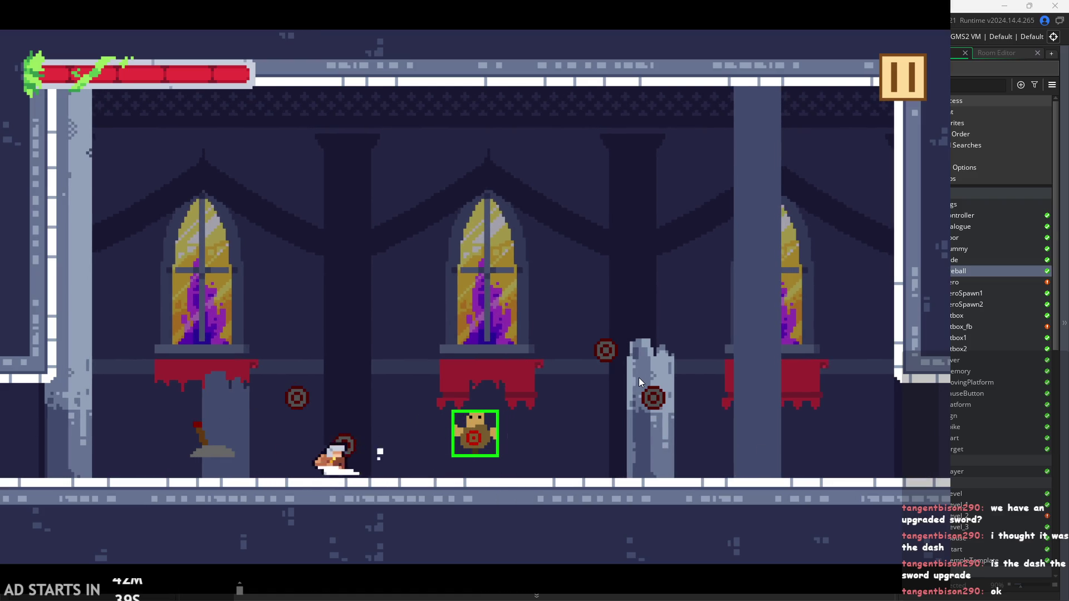
pyautogui.press('Right')
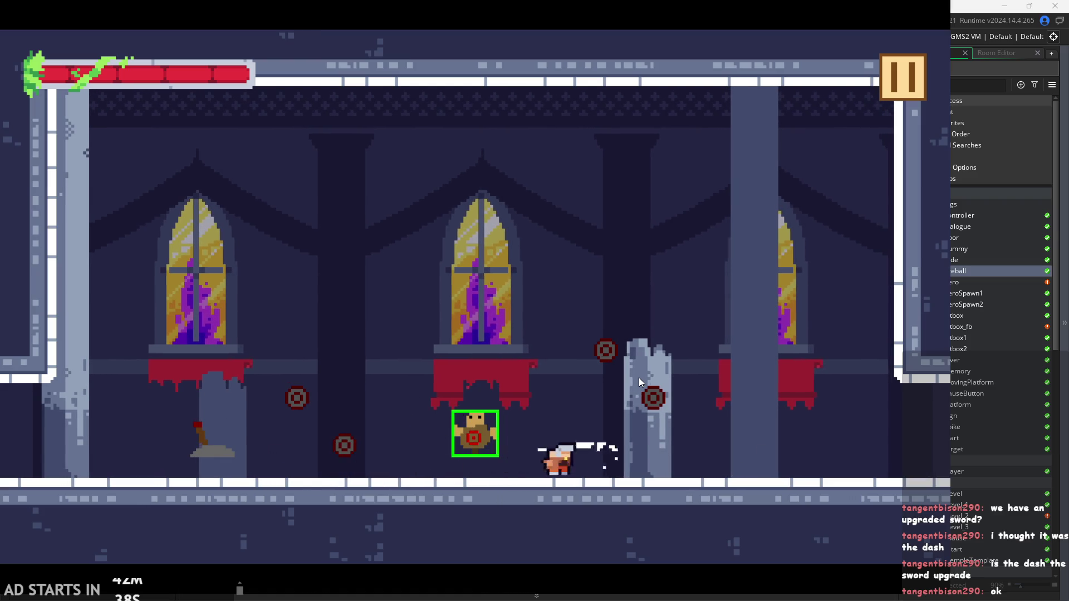
pyautogui.press('Left')
# Chain leftward dashes and jumps into sword swings across the floor
pyautogui.press('Left')
pyautogui.press('Right')
pyautogui.press('Left')
pyautogui.press('Right')
pyautogui.press('Left')
pyautogui.press('Left')
pyautogui.press('Right')
pyautogui.press('Left')
pyautogui.press('Left')
pyautogui.press('Right')
pyautogui.press('Left')
pyautogui.press('Right')
pyautogui.press('Left')
pyautogui.press('Right')
pyautogui.press('Left')
pyautogui.press('Right')
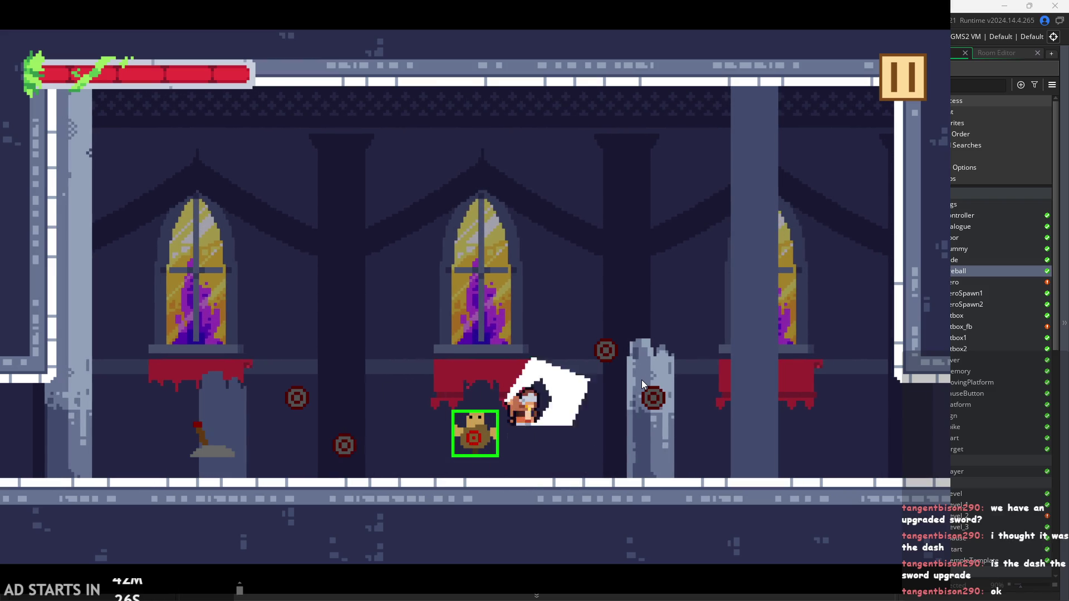
# Alternate running, leaping and mid-air slash-dashes left and right beside the target dummy
pyautogui.press('Left')
pyautogui.press('Right')
pyautogui.press('Left')
pyautogui.press('Right')
pyautogui.press('Left')
pyautogui.press('Right')
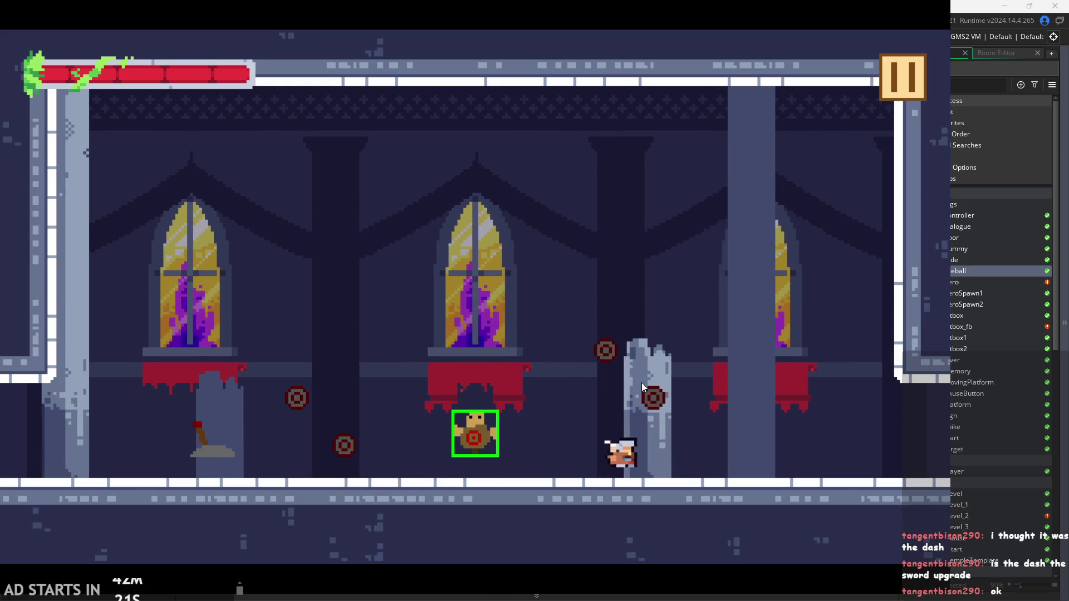
pyautogui.press('Left')
pyautogui.press('Right')
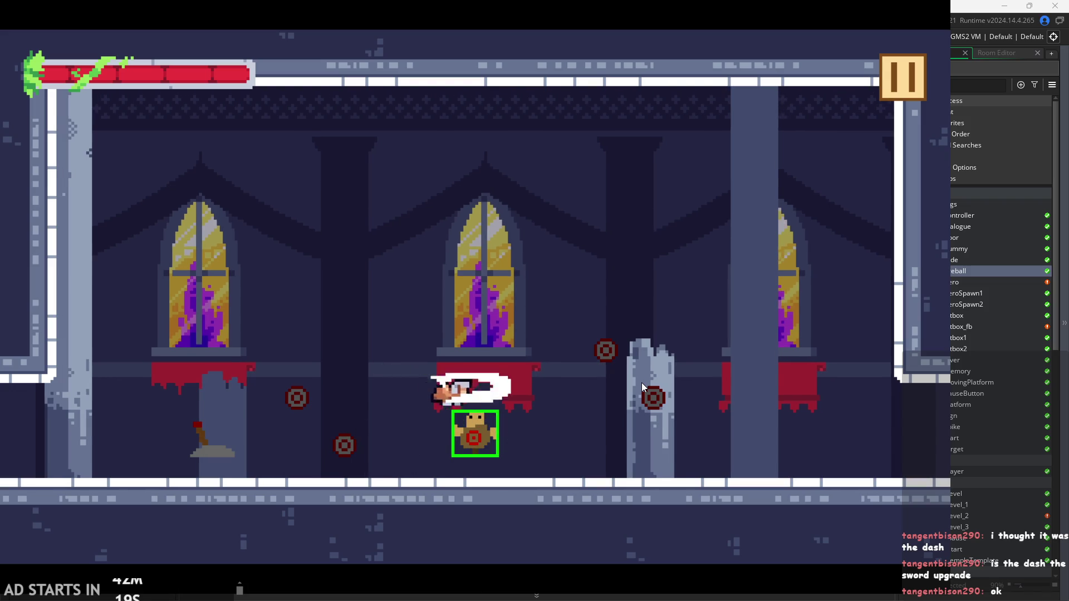
pyautogui.press('Left')
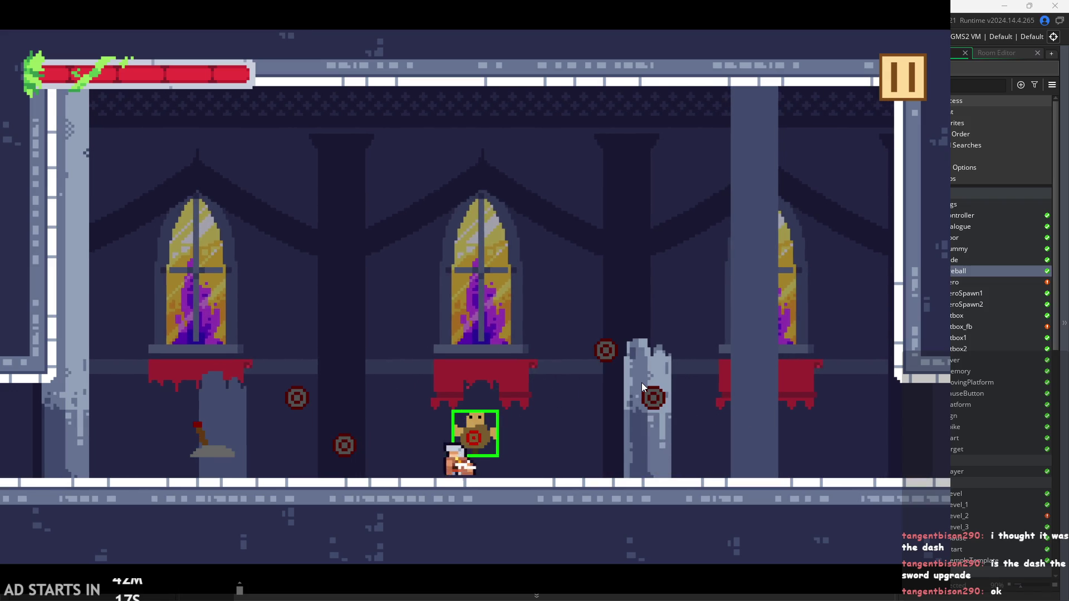
pyautogui.press('Left')
pyautogui.press('Right')
pyautogui.press('Right')
pyautogui.press('Left')
pyautogui.press('Left')
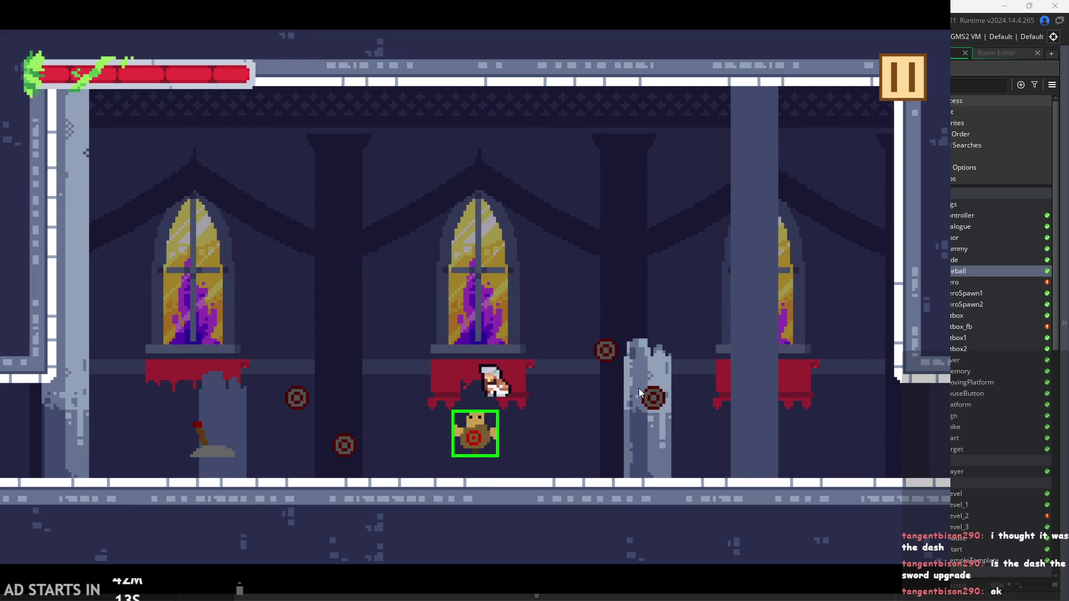
pyautogui.press('Right')
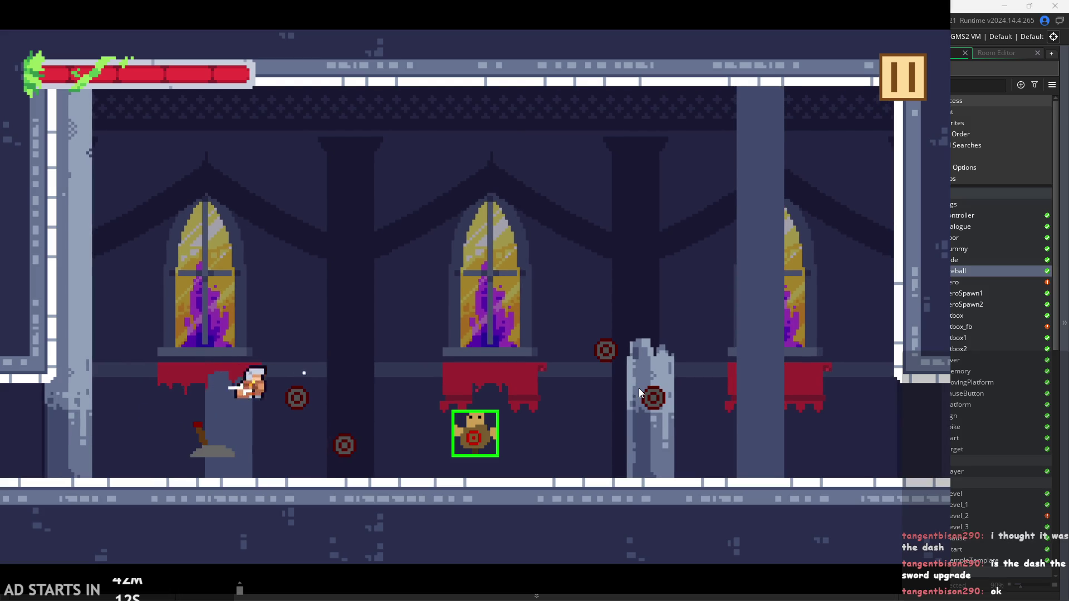
pyautogui.press('Right')
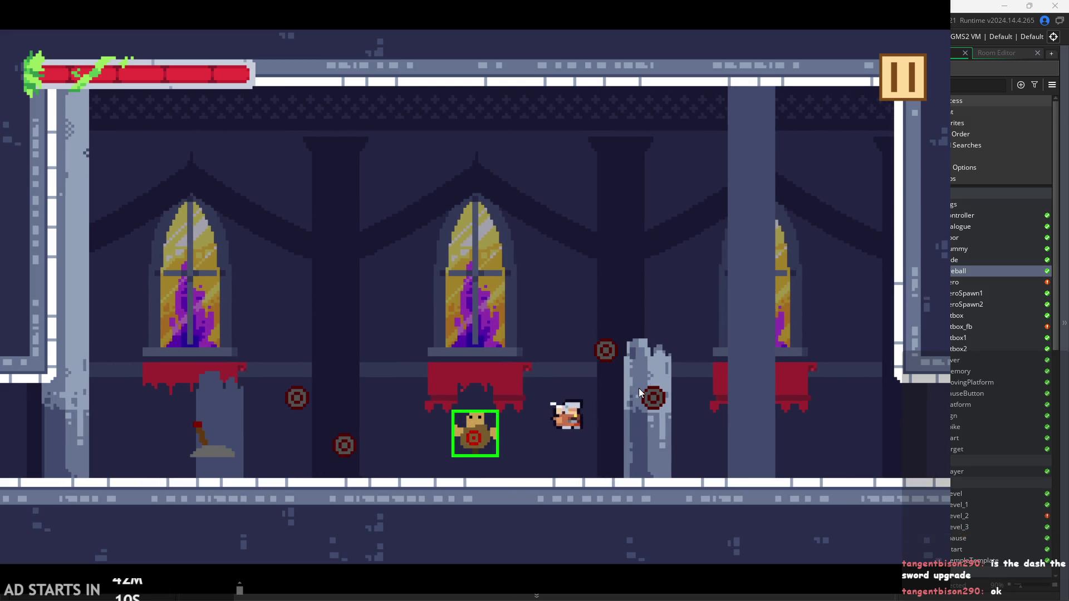
pyautogui.press('Left')
# Jump past the pillar, test a short attack swing at the dummy, and pause
pyautogui.press('space')
pyautogui.press('Right')
pyautogui.press('Left')
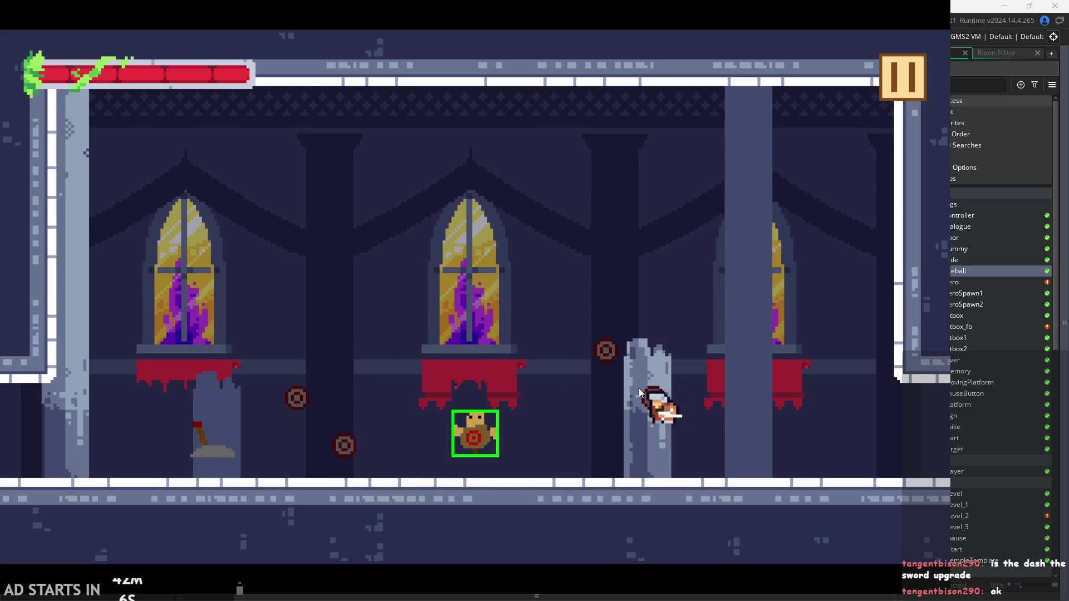
pyautogui.press('x')
pyautogui.press('Right')
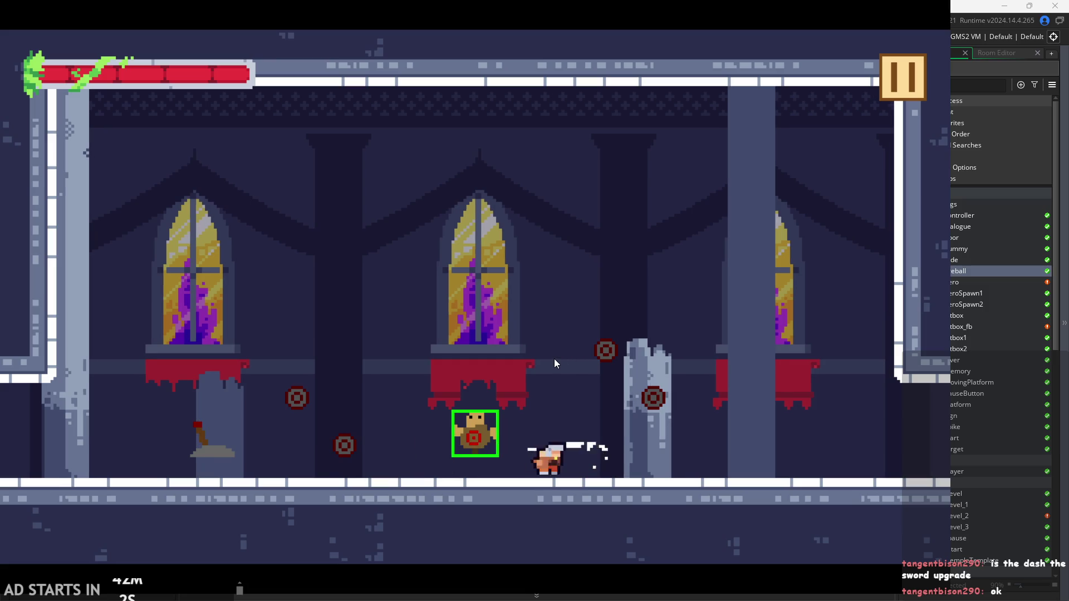
pyautogui.click(906, 73)
# Exit to the editor, open obj_hero's Step code and view the attack 2 hit settings
pyautogui.click(780, 514)
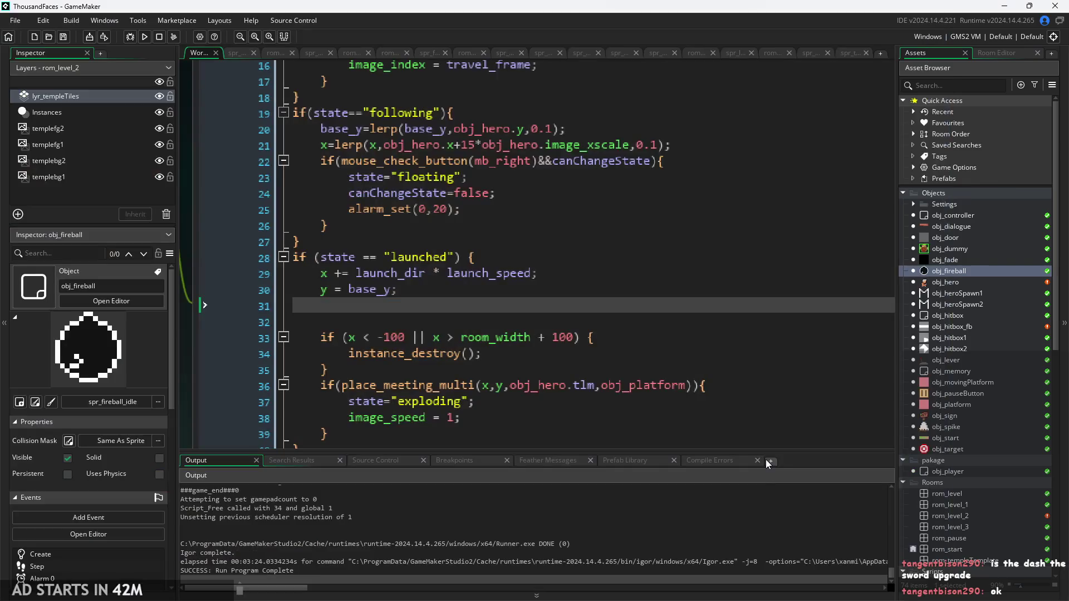
pyautogui.scroll(5, 501, 279)
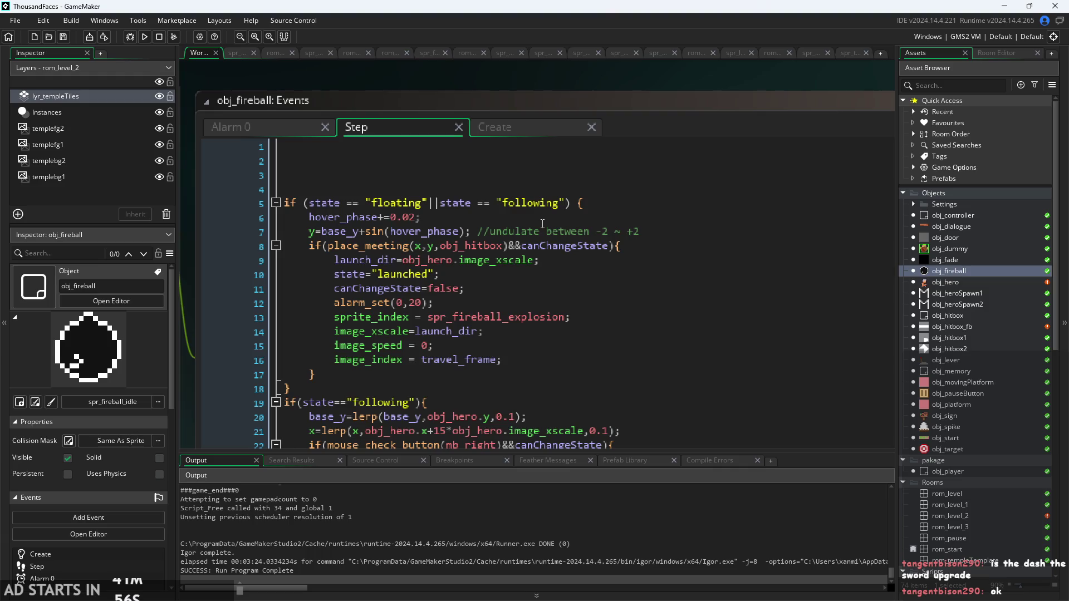
pyautogui.doubleClick(957, 280)
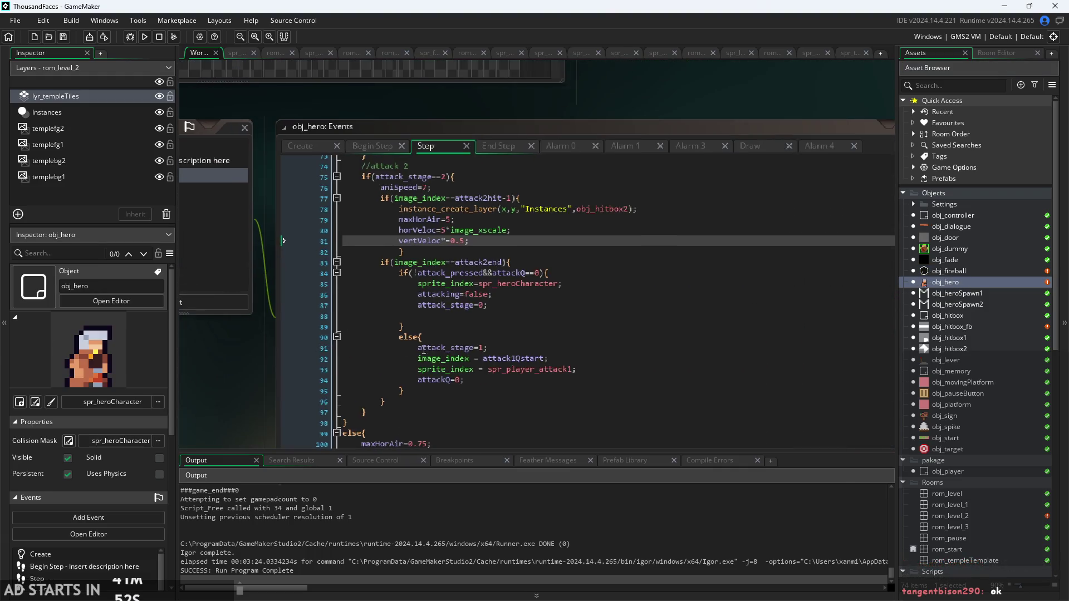
pyautogui.scroll(3, 518, 322)
pyautogui.click(518, 322)
pyautogui.scroll(2, 517, 321)
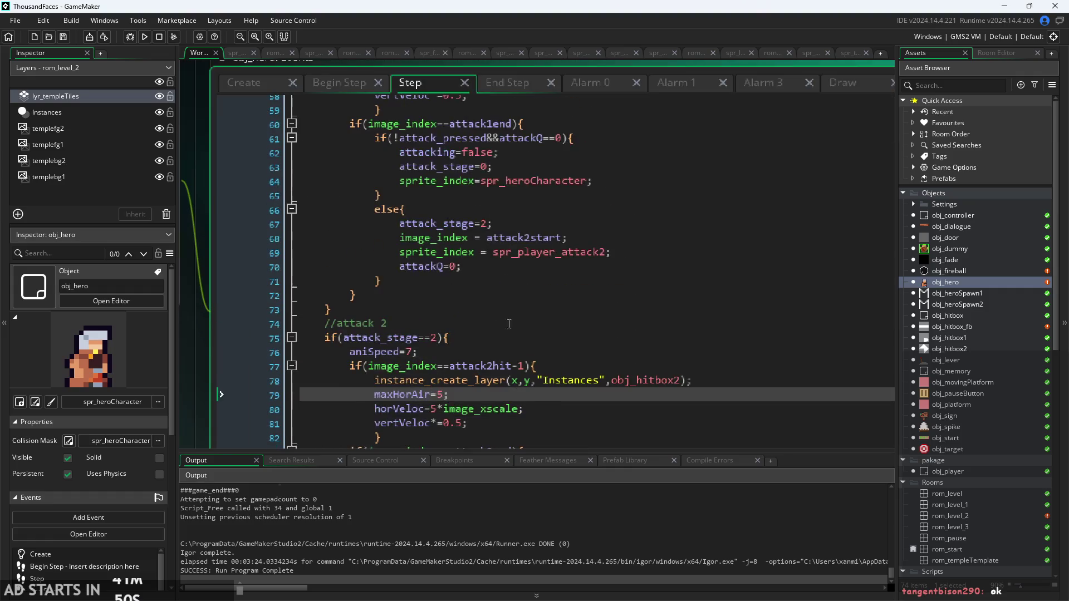
pyautogui.scroll(5, 447, 353)
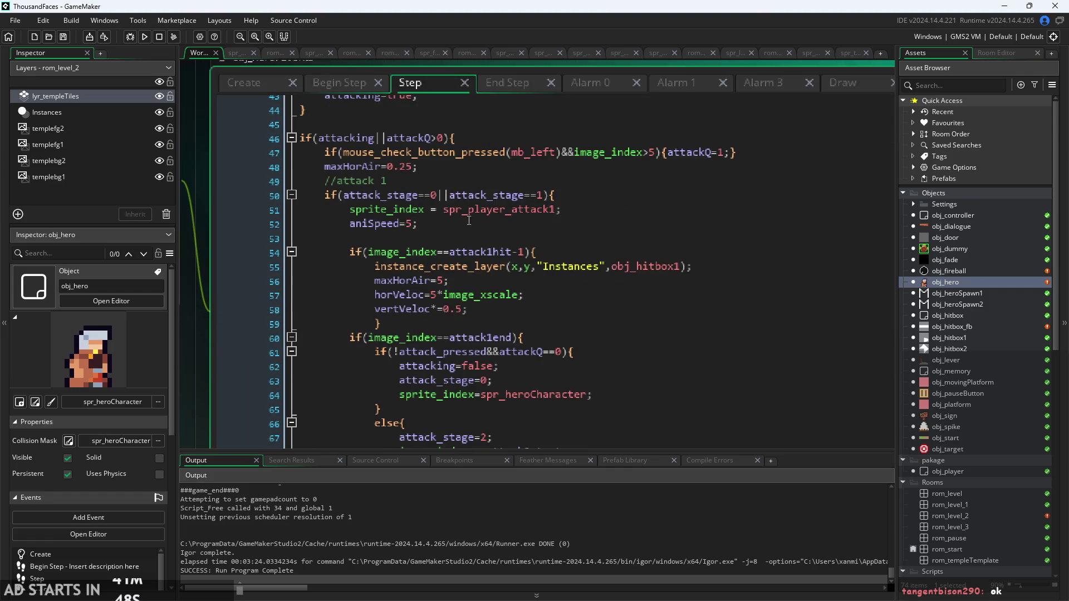
# Review the first attack's aniSpeed, the image_index queue threshold and the attacking air speed limit
pyautogui.click(439, 220)
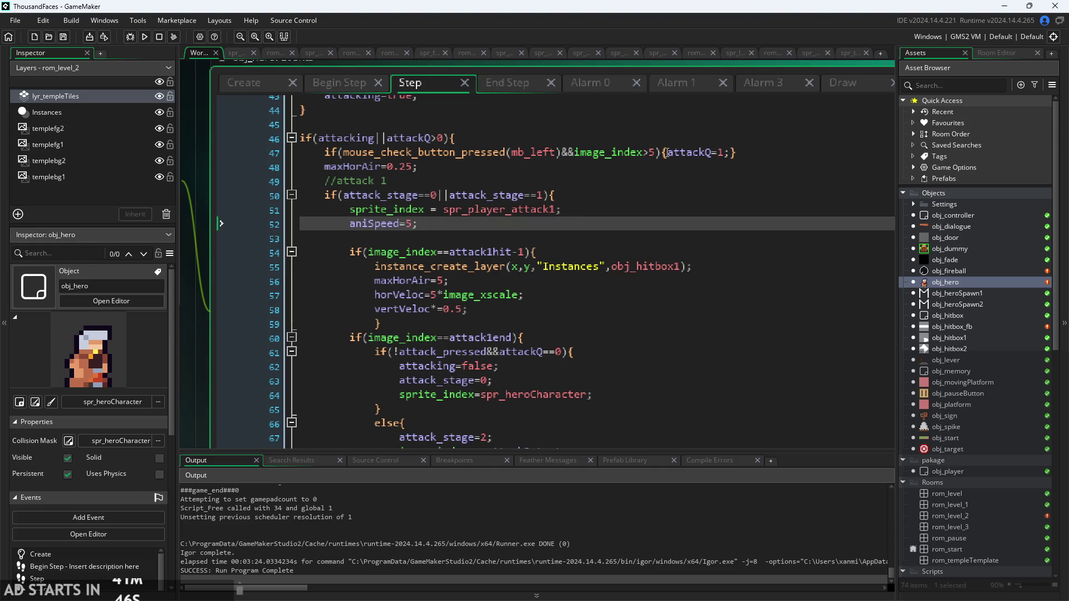
pyautogui.click(658, 156)
pyautogui.press('End')
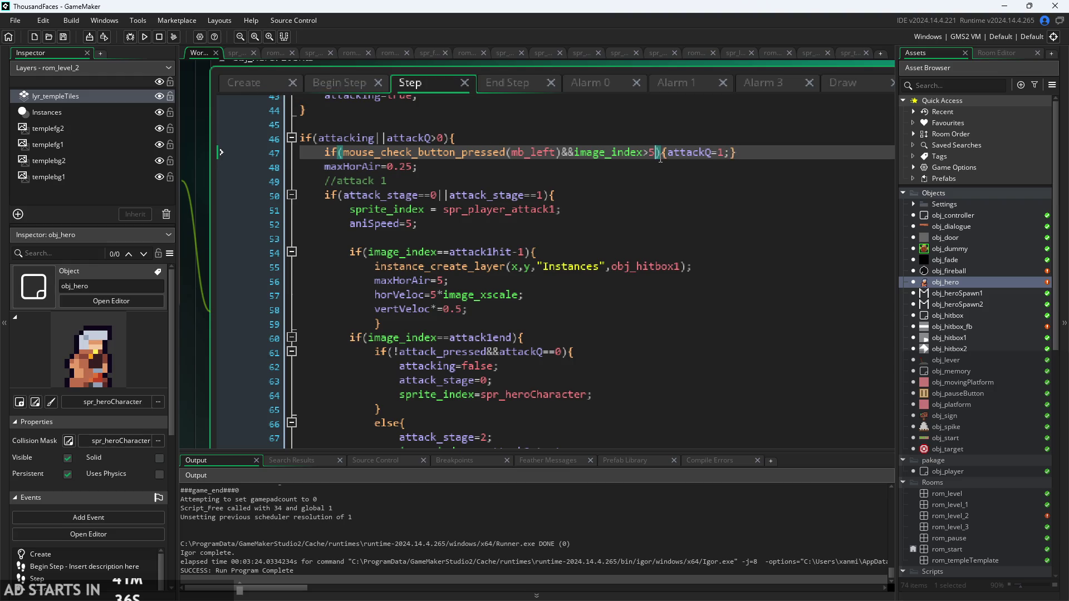
pyautogui.click(438, 163)
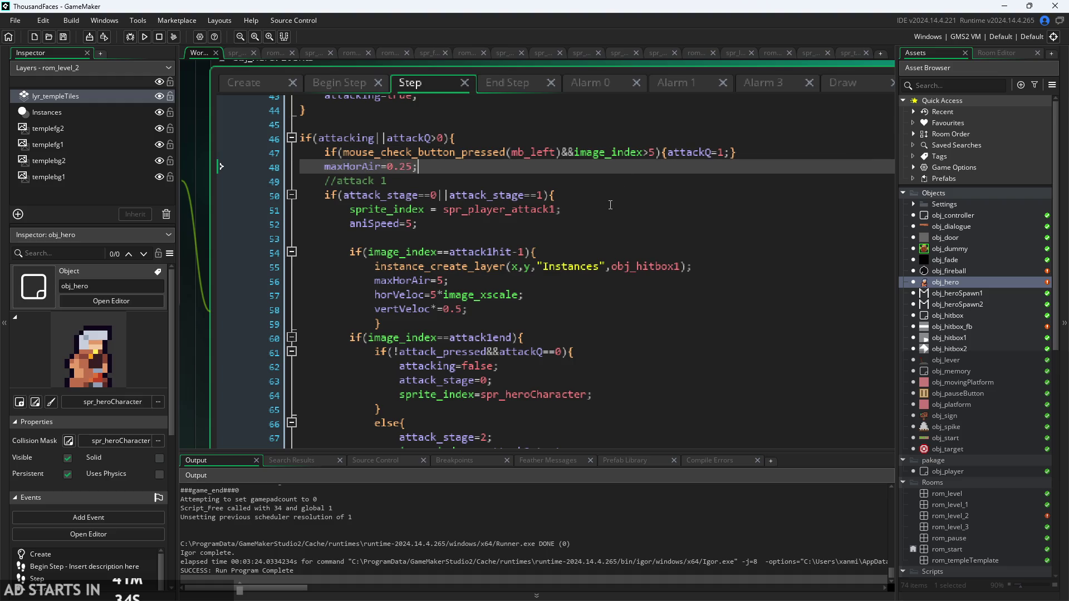
pyautogui.scroll(-8, 610, 205)
pyautogui.scroll(-2, 573, 252)
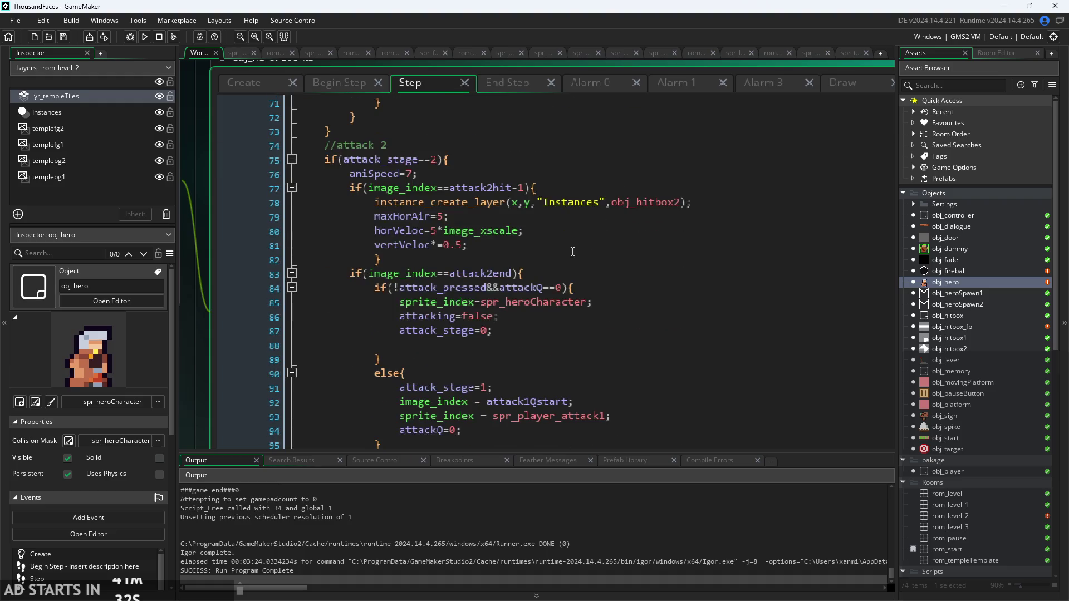
pyautogui.scroll(-4, 572, 251)
pyautogui.scroll(1, 572, 255)
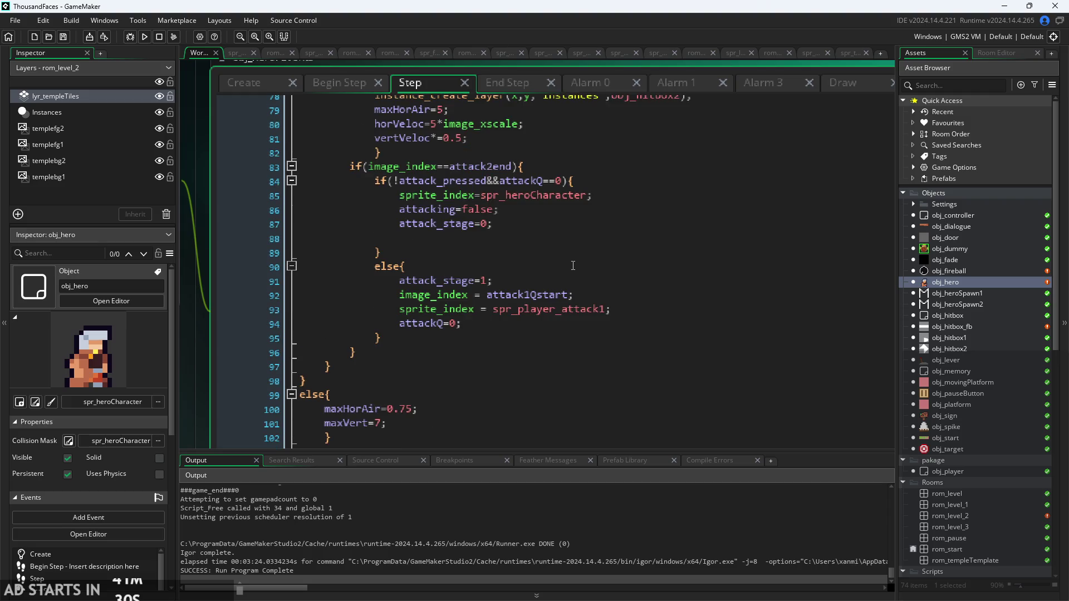
pyautogui.scroll(2, 575, 293)
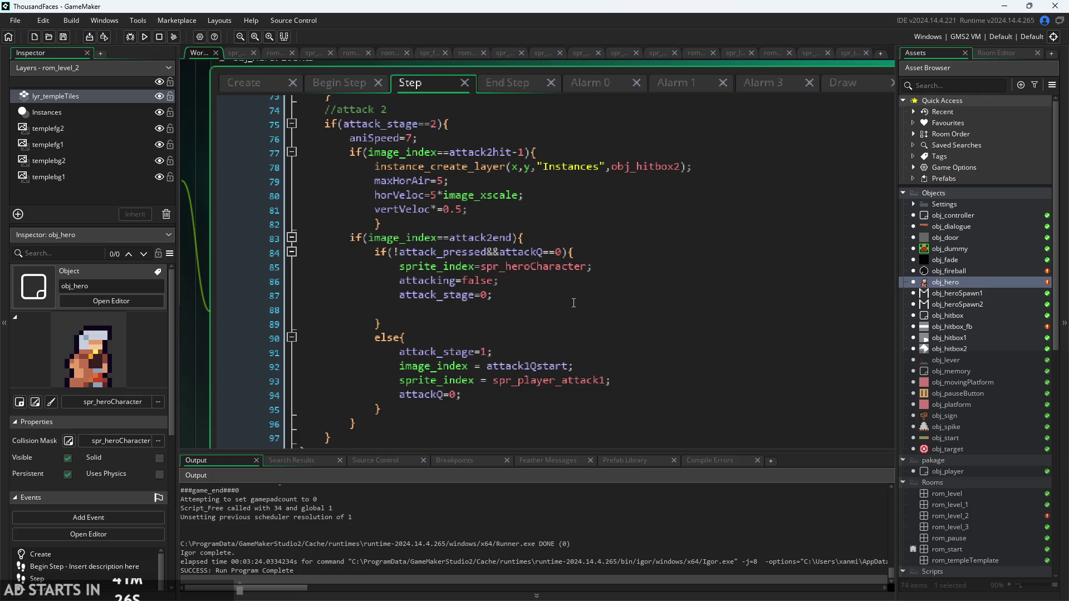
pyautogui.scroll(1, 573, 302)
# Check attack 2's end condition and aniSpeed, then relaunch the game and start the level
pyautogui.click(576, 273)
pyautogui.scroll(1, 578, 261)
pyautogui.click(578, 255)
pyautogui.click(582, 210)
pyautogui.scroll(4, 584, 216)
pyautogui.scroll(3, 584, 217)
pyautogui.click(446, 199)
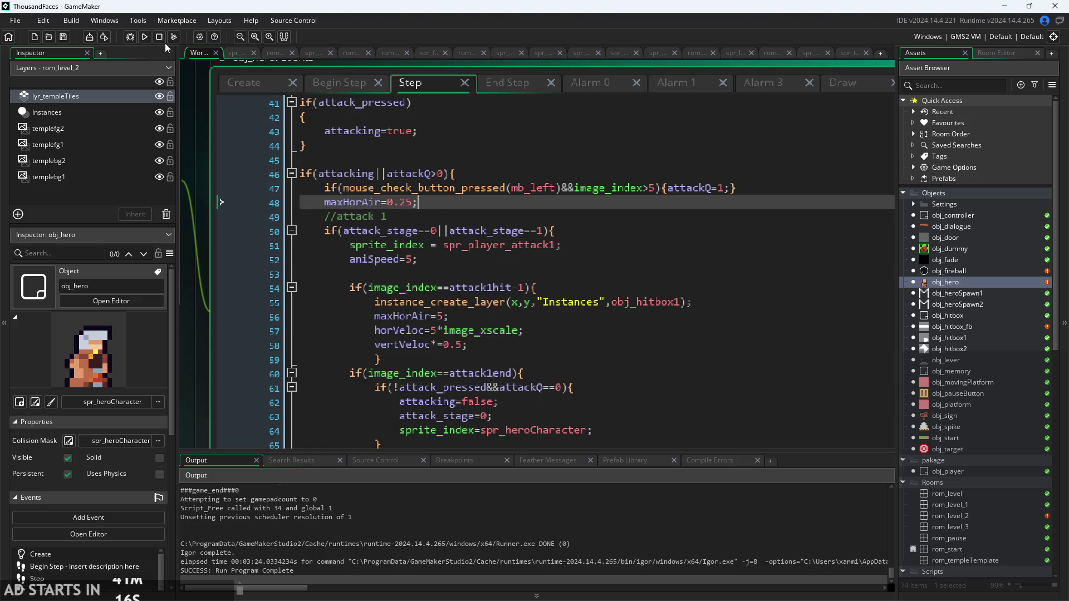
pyautogui.click(144, 38)
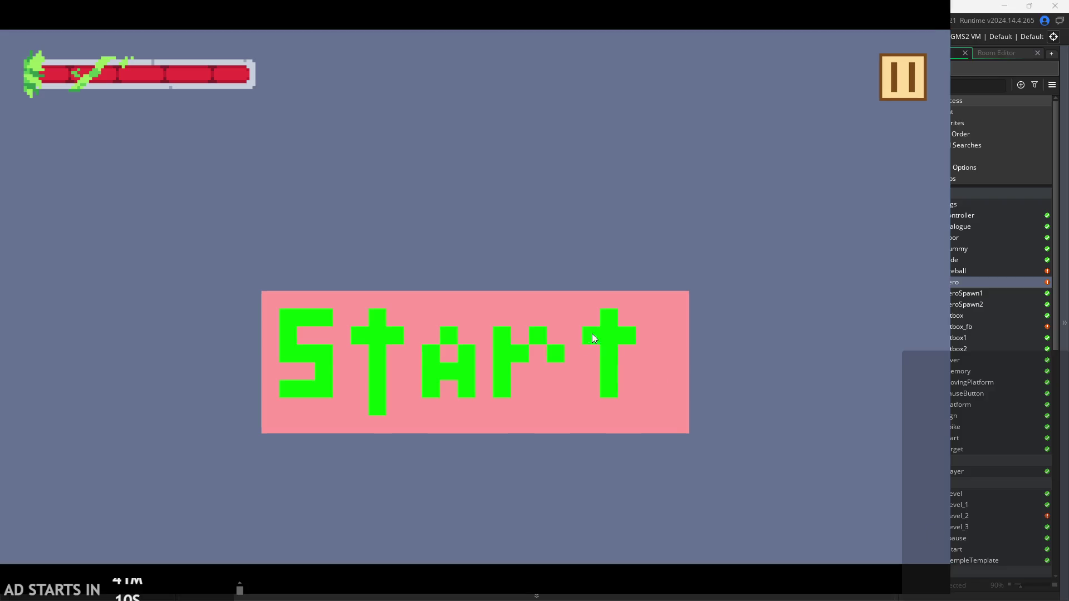
pyautogui.click(592, 334)
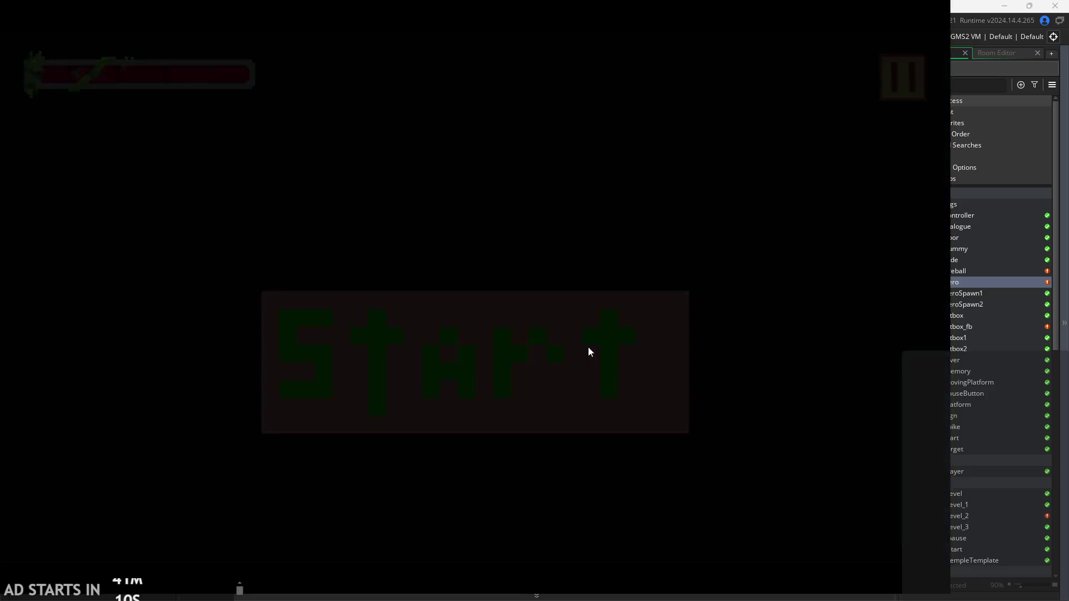
# Jump the hero over the pillar and back, then up onto the window ledge
pyautogui.press('Right')
pyautogui.press('space')
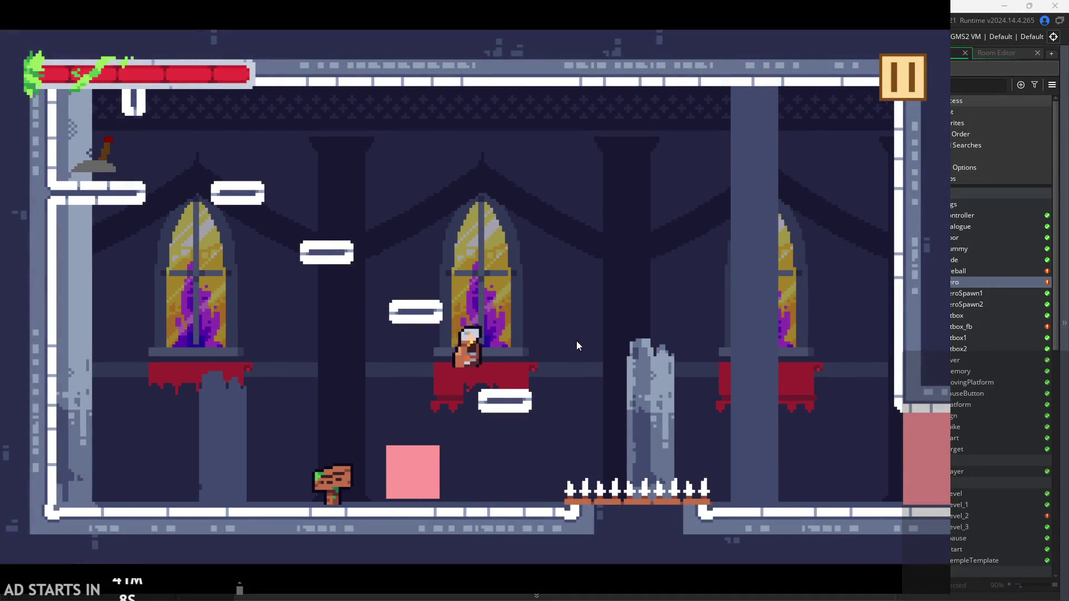
pyautogui.press('Left')
pyautogui.press('space')
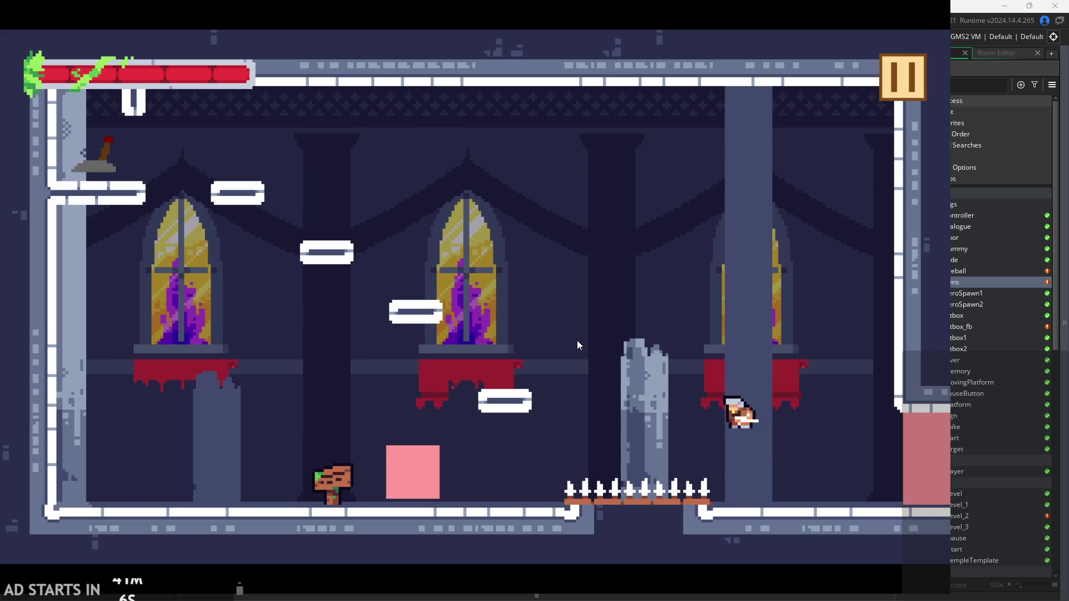
pyautogui.press('Left')
pyautogui.press('space')
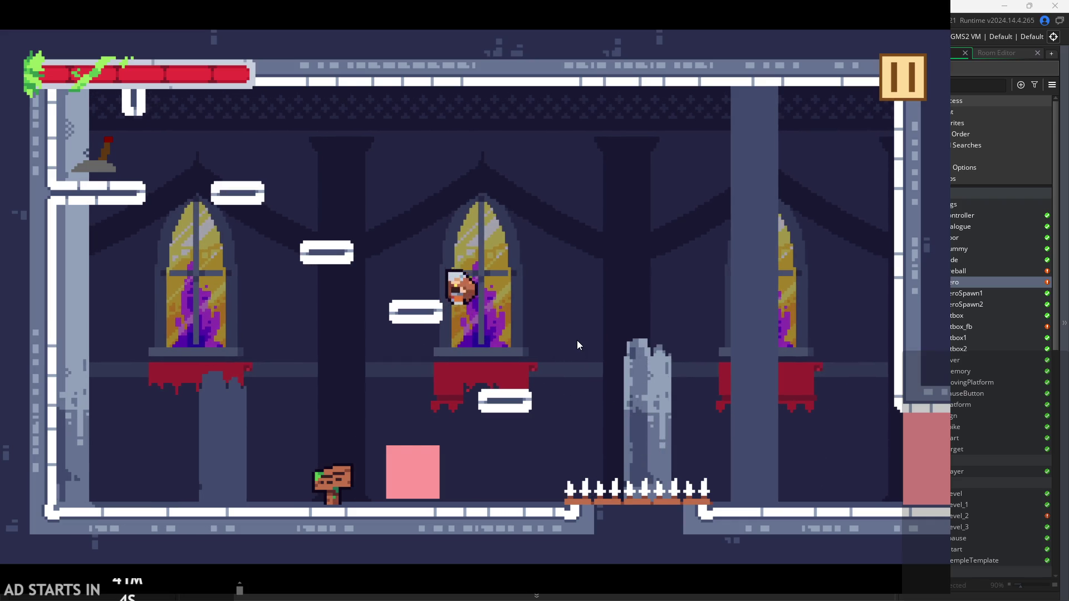
pyautogui.press('space')
pyautogui.press('Right')
# Climb up-left past the platforms, flip the lever and head toward the middle window
pyautogui.press('Left')
pyautogui.press('space')
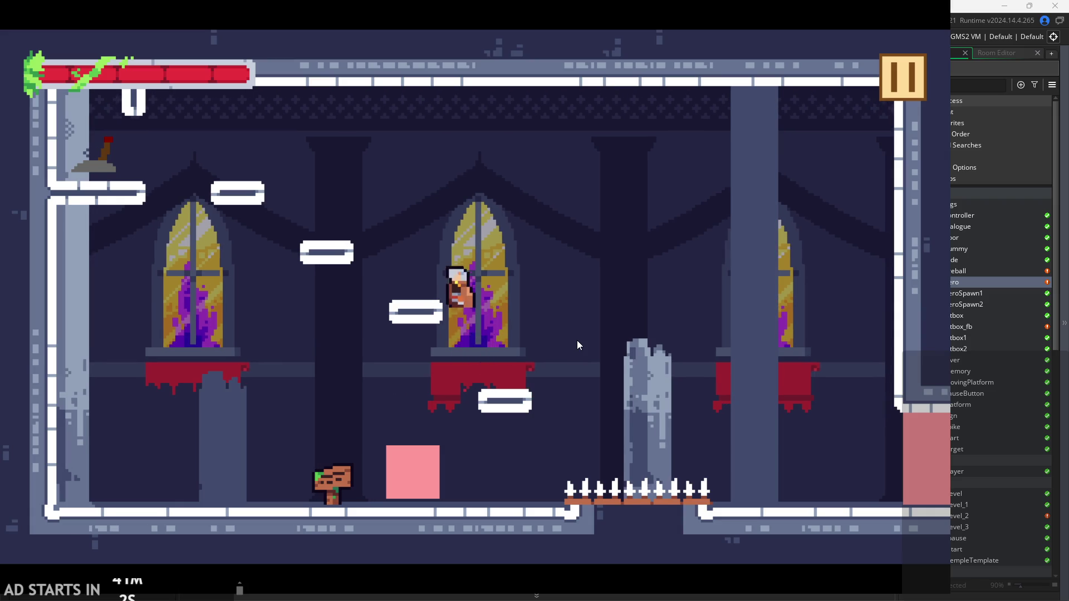
pyautogui.press('space')
pyautogui.press('Left')
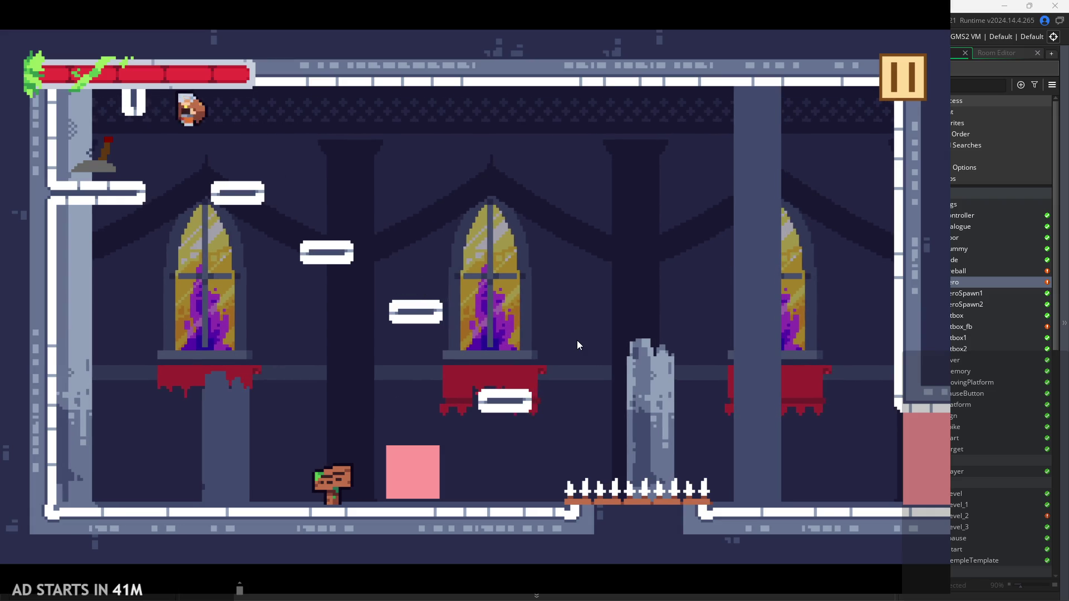
pyautogui.press('space')
pyautogui.press('Right')
pyautogui.press('Right')
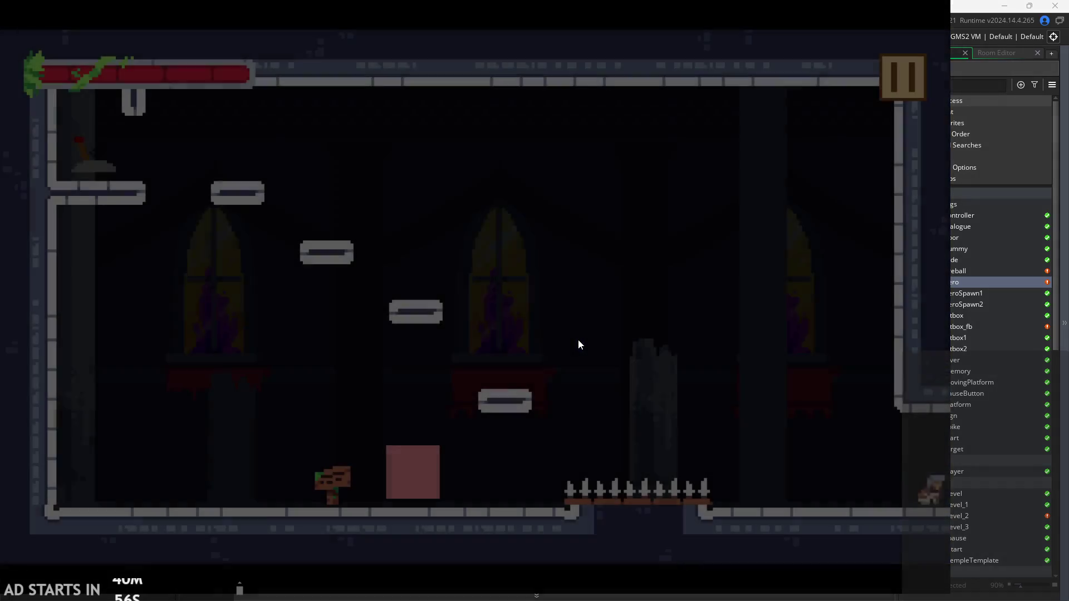
# Enter the target room, strike the targets, then pause and switch on Debug Stats
pyautogui.press('Right')
pyautogui.press('Right')
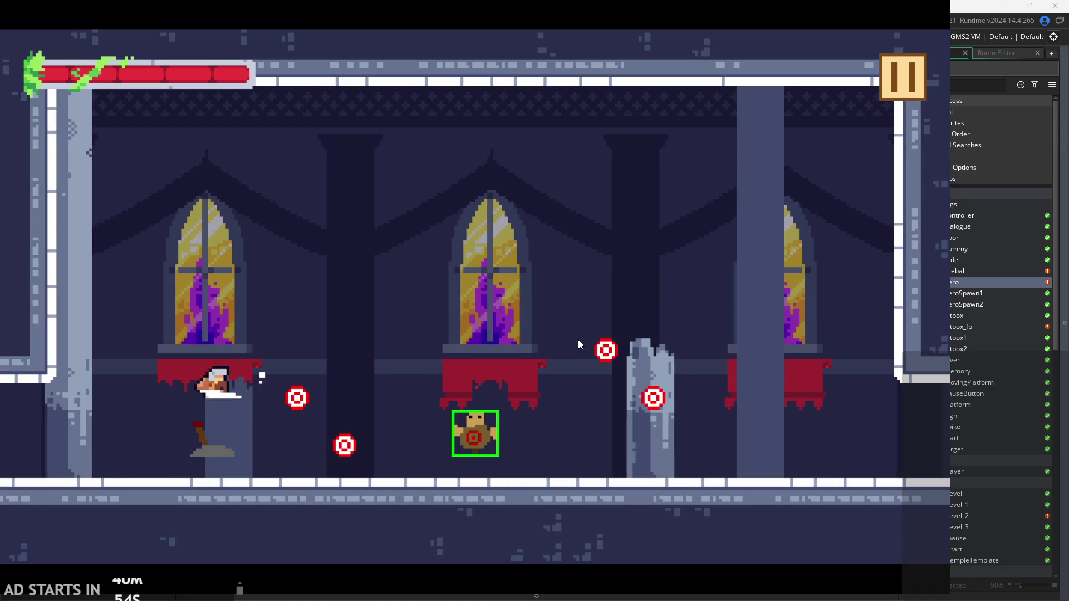
pyautogui.press('space')
pyautogui.press('Right')
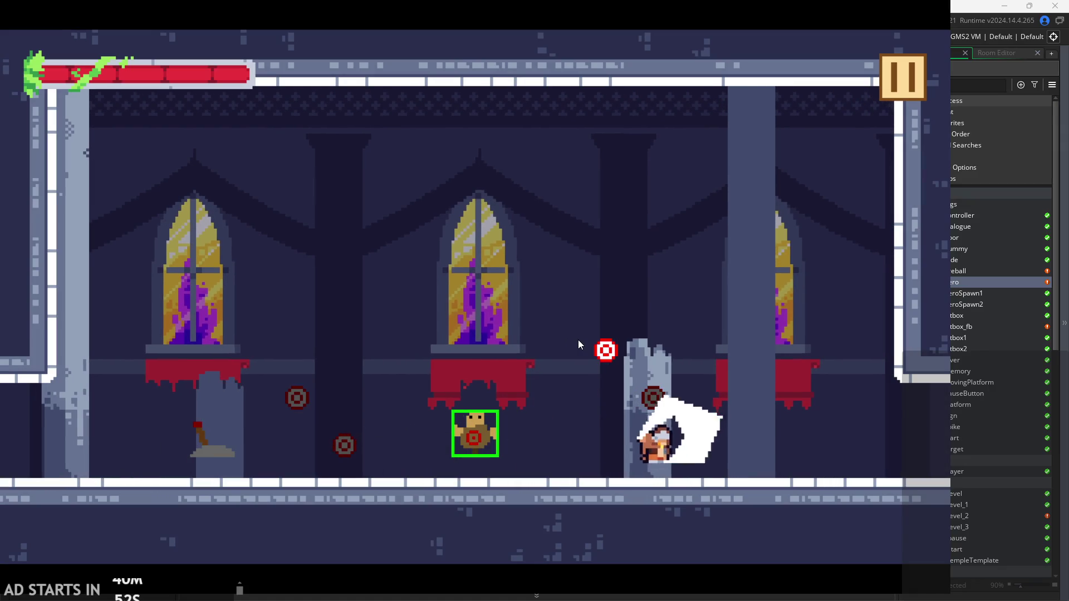
pyautogui.press('Left')
pyautogui.press('Right')
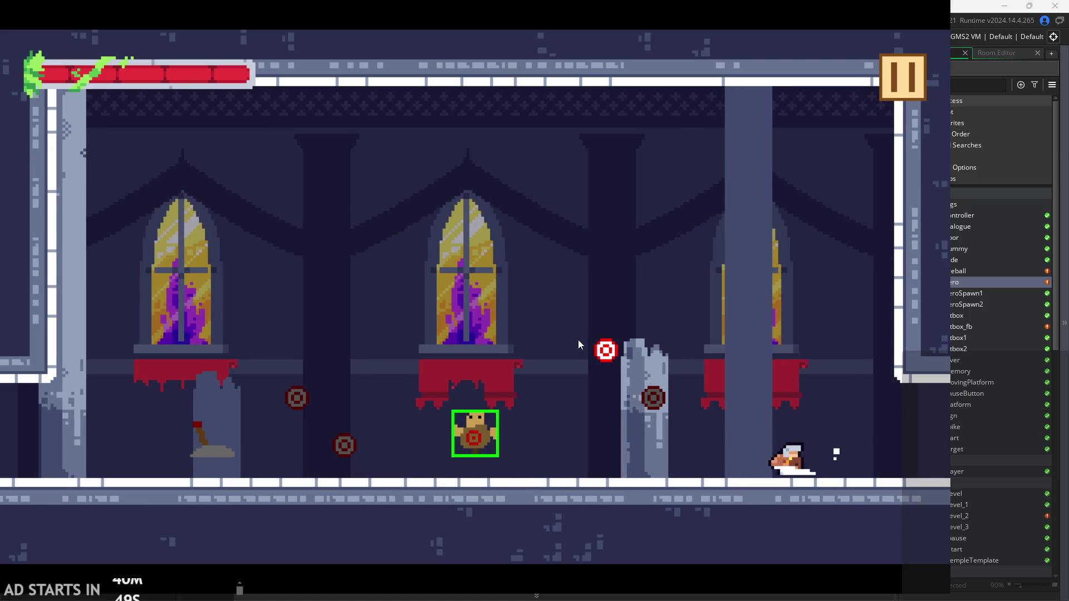
pyautogui.press('Left')
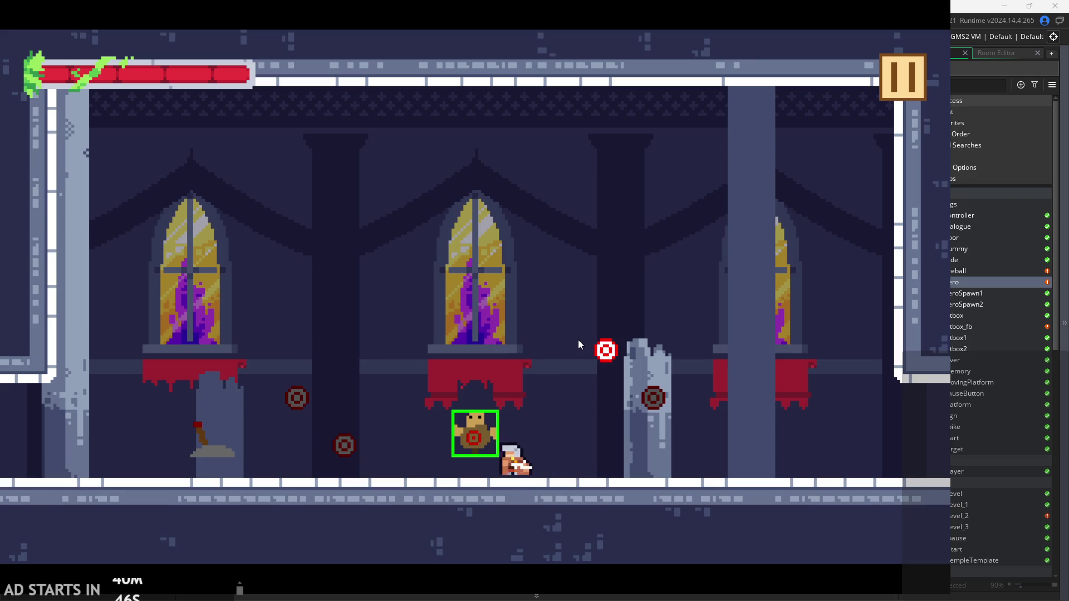
pyautogui.press('Right')
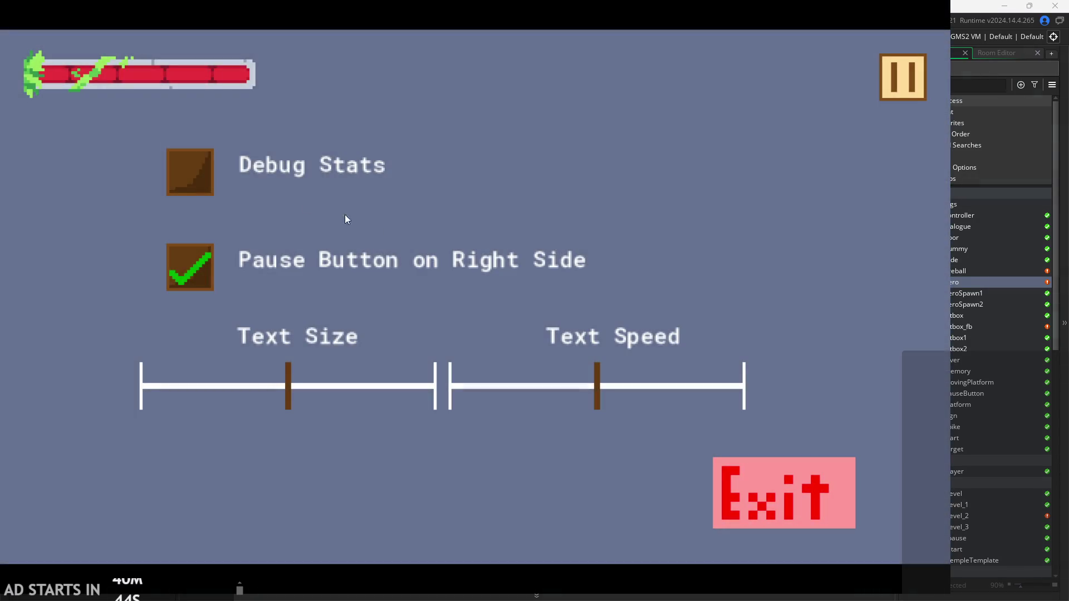
pyautogui.click(169, 177)
# Resume the game and dash, run and jump the hero left and right
pyautogui.click(871, 99)
pyautogui.press('Left')
pyautogui.press('Right')
pyautogui.press('Left')
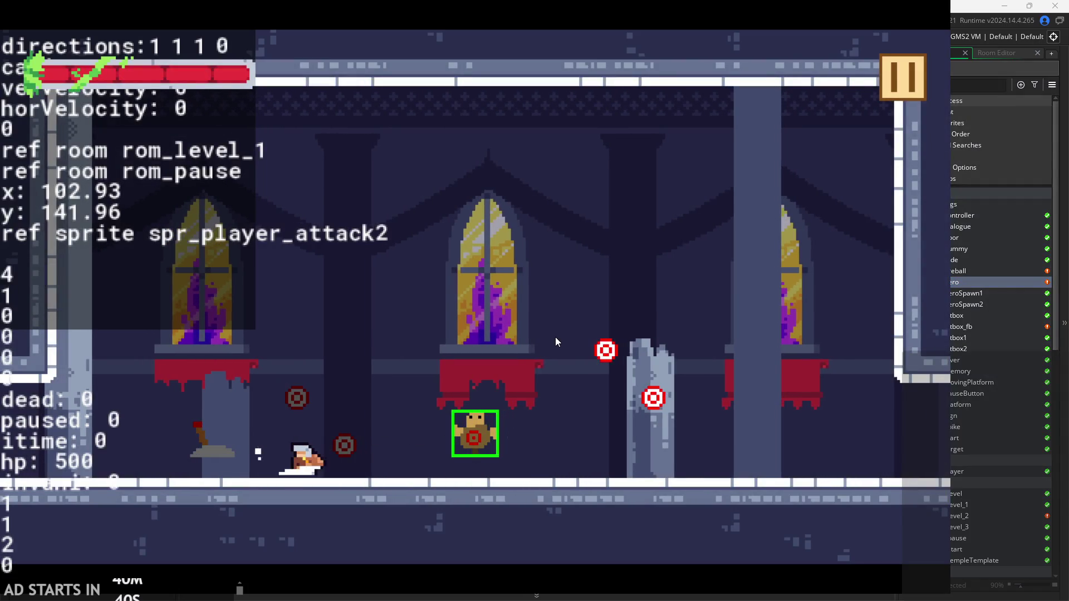
pyautogui.press('Right')
# Attack while moving left and right, hitting the right target and jumping while attacking
pyautogui.press('Right')
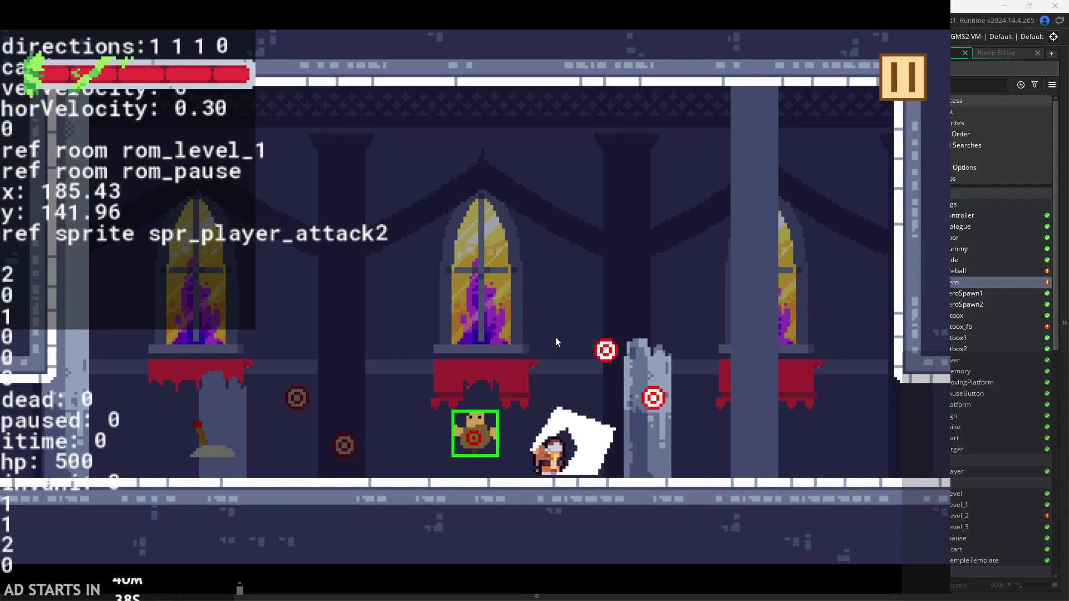
pyautogui.press('space')
pyautogui.press('Left')
pyautogui.press('space')
pyautogui.press('Right')
pyautogui.press('Left')
pyautogui.press('space')
pyautogui.press('Right')
pyautogui.press('Left')
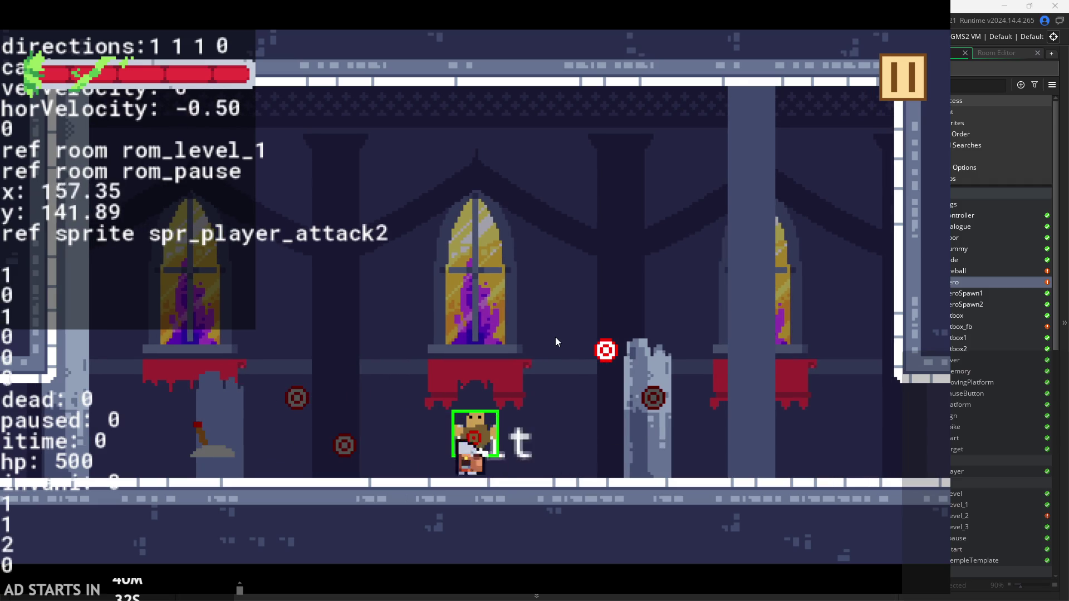
pyautogui.press('Right')
pyautogui.press('Left')
pyautogui.press('Right')
pyautogui.press('Left')
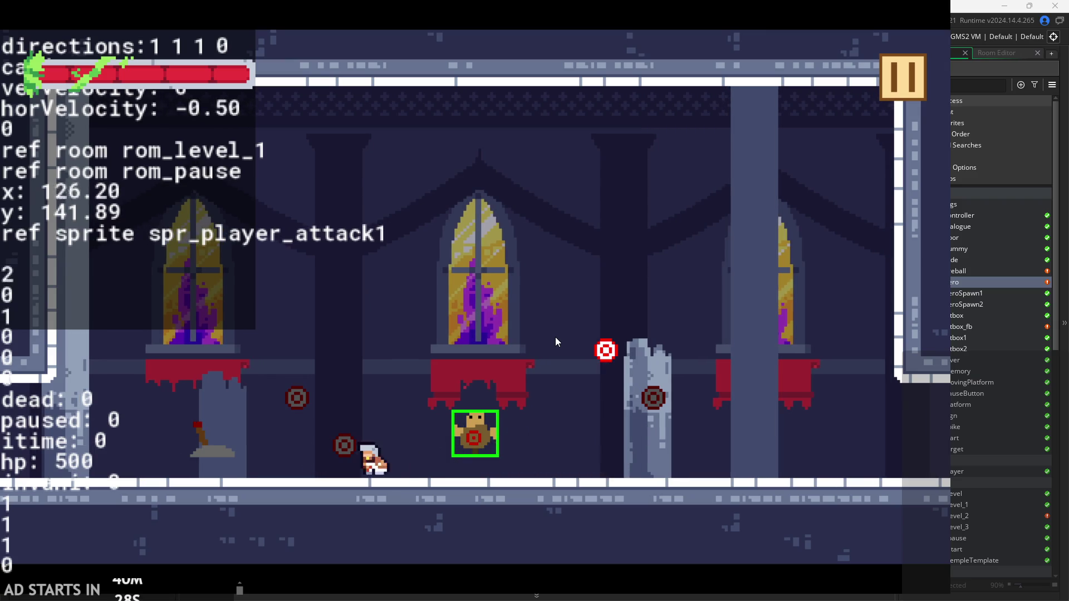
pyautogui.press('Right')
pyautogui.press('Left')
pyautogui.press('Right')
pyautogui.press('Left')
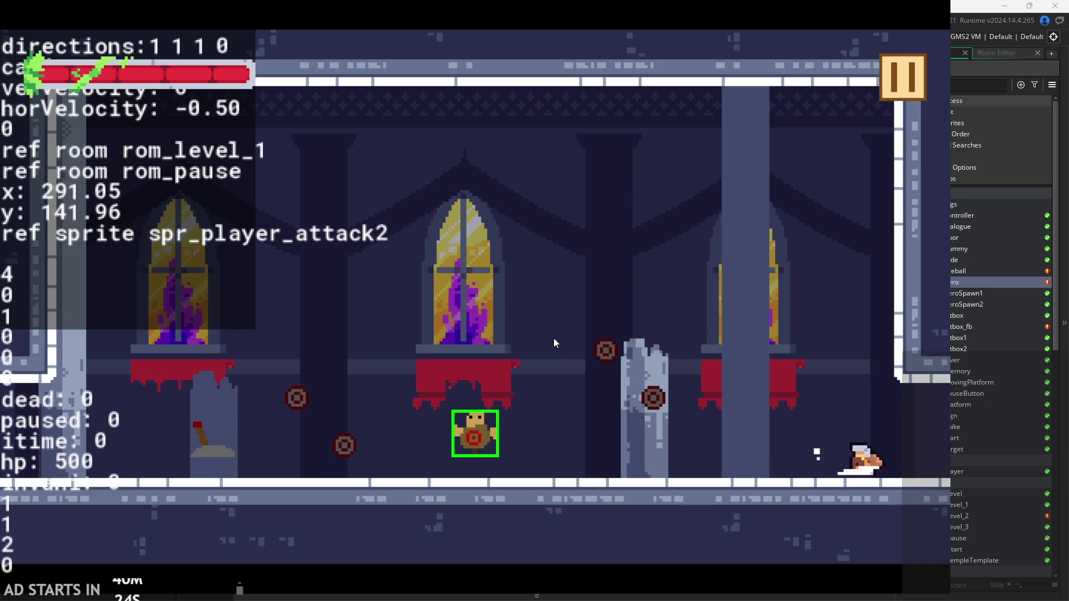
pyautogui.press('Right')
pyautogui.press('Left')
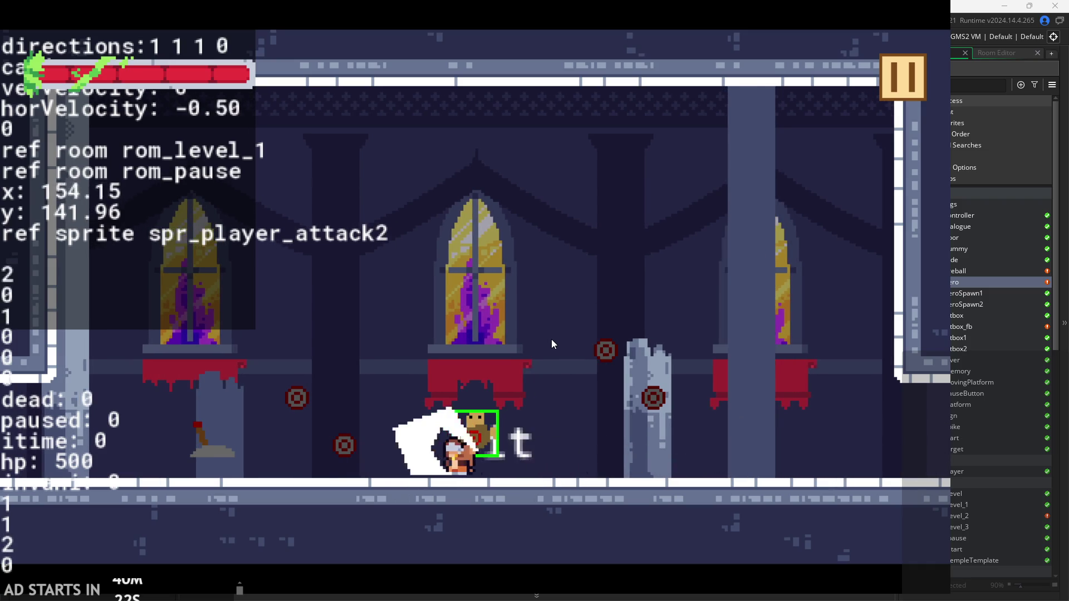
pyautogui.press('Right')
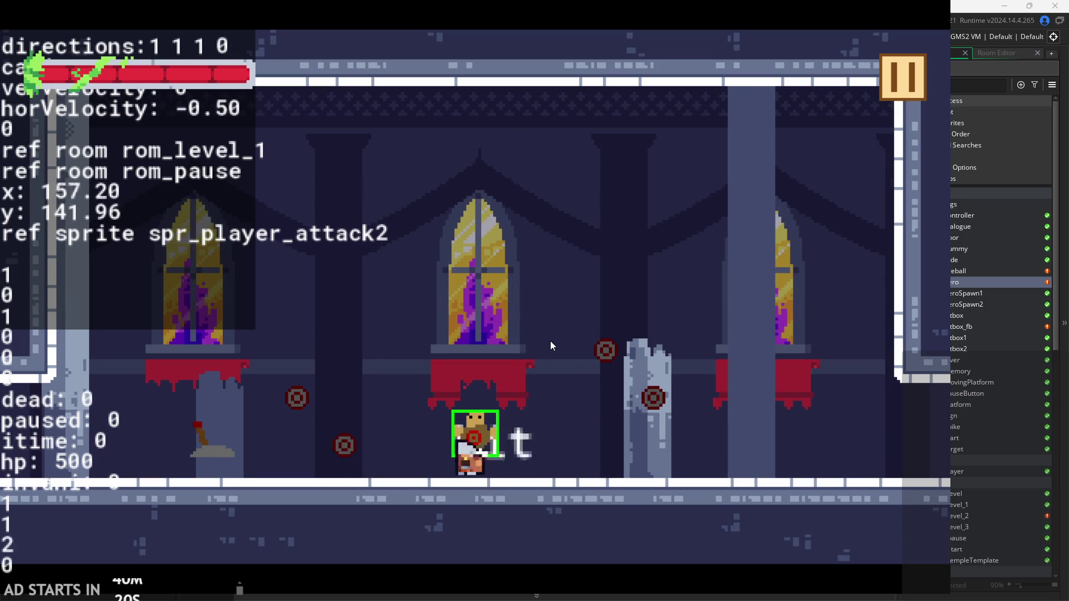
pyautogui.press('Left')
# Rapidly alternate attacks while running left and right to watch the attack animation
pyautogui.press('Right')
pyautogui.press('Left')
pyautogui.press('Right')
pyautogui.press('Left')
pyautogui.press('Right')
pyautogui.press('Left')
pyautogui.press('Right')
pyautogui.press('Left')
pyautogui.press('Left')
pyautogui.press('Right')
pyautogui.press('Left')
pyautogui.press('Right')
pyautogui.press('Left')
pyautogui.press('Right')
pyautogui.press('Left')
pyautogui.press('Right')
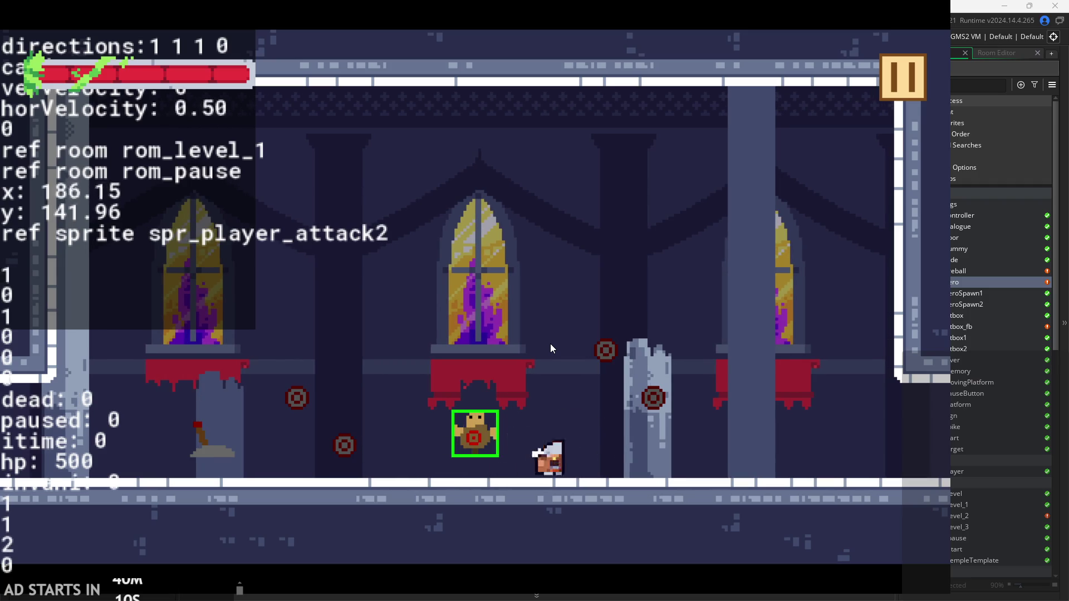
pyautogui.press('Left')
# Stop the hero, pause, and close the game to return to the editor
pyautogui.press('Right')
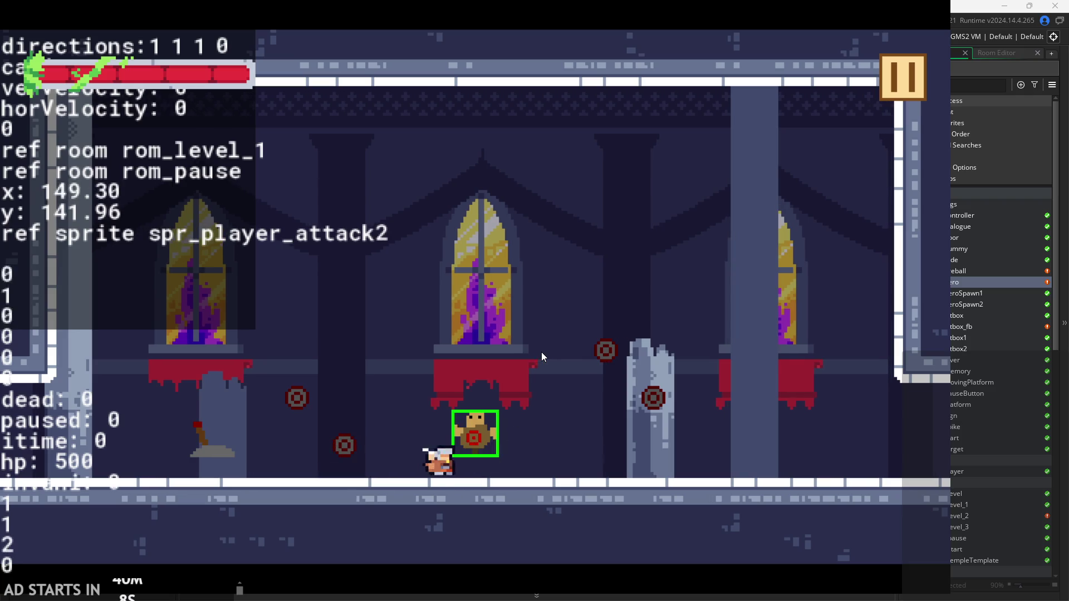
pyautogui.click(890, 91)
pyautogui.press('Escape')
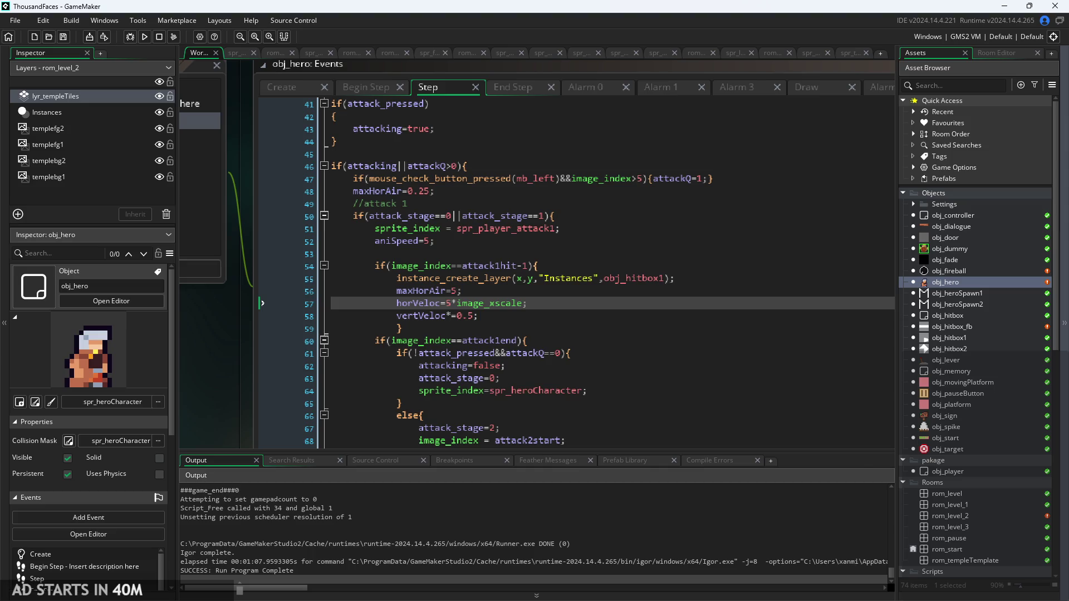
# Review obj_hero's Create event code, including the maxHor and horVeloc=0 lines, against Begin Step
pyautogui.click(534, 379)
pyautogui.doubleClick(965, 282)
pyautogui.click(539, 109)
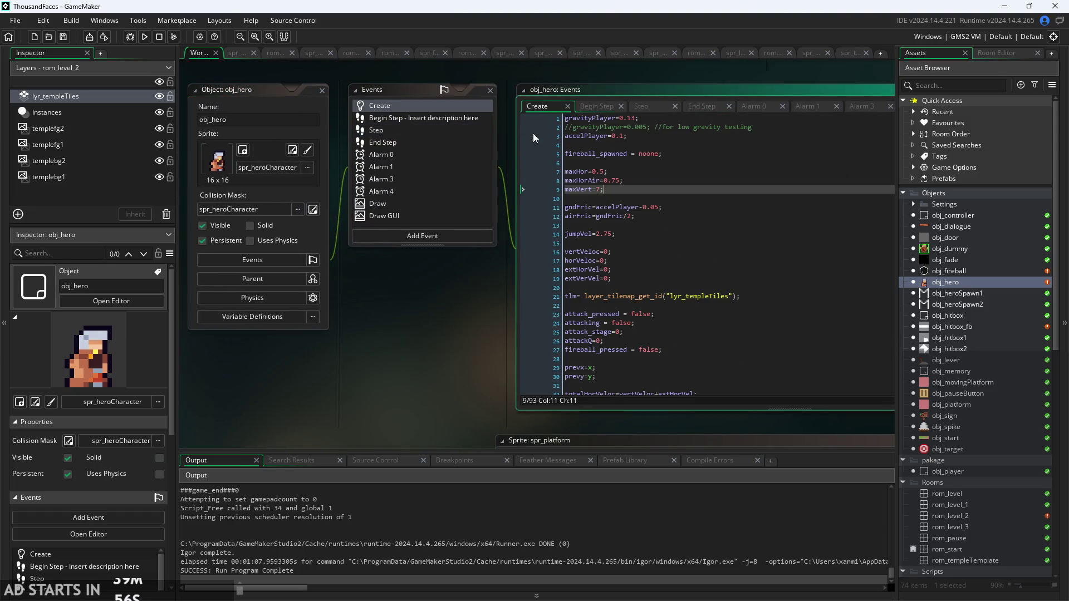
pyautogui.click(500, 169)
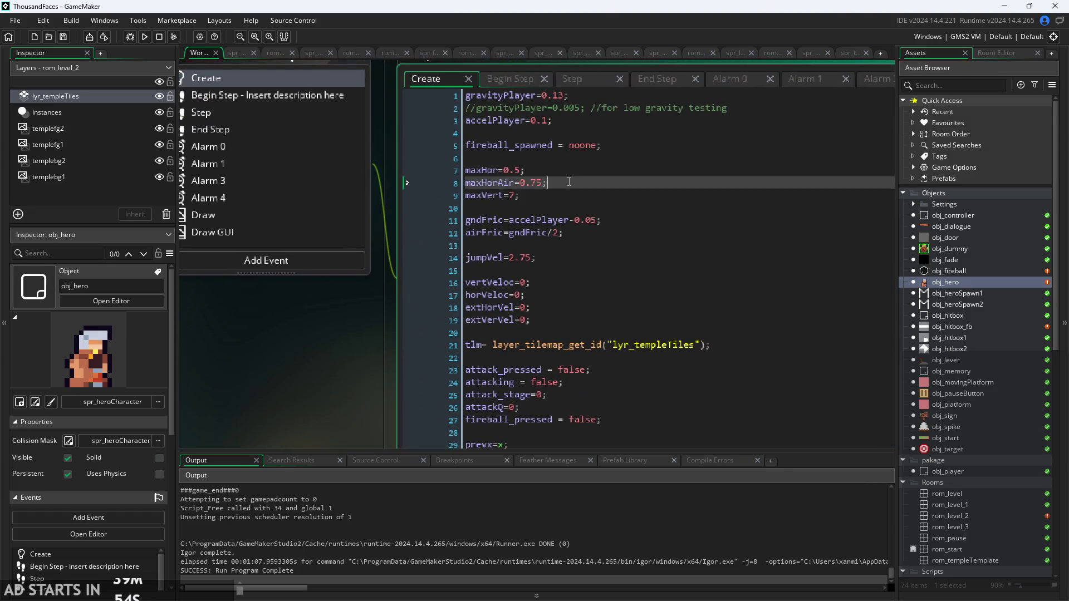
pyautogui.scroll(2, 567, 167)
pyautogui.scroll(-1, 576, 167)
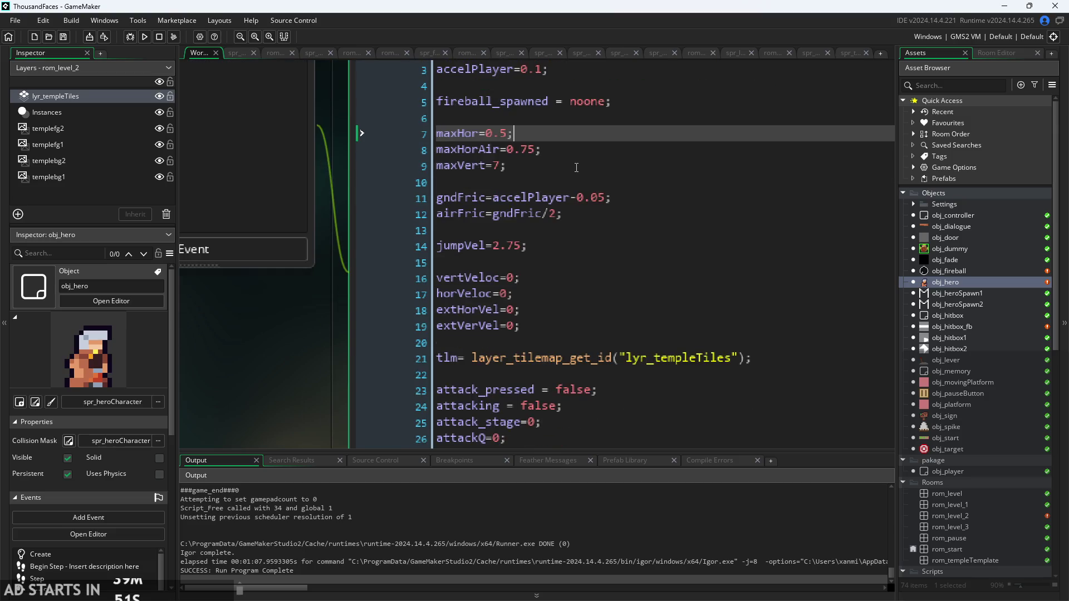
pyautogui.moveTo(326, 365); pyautogui.dragTo(304, 383)
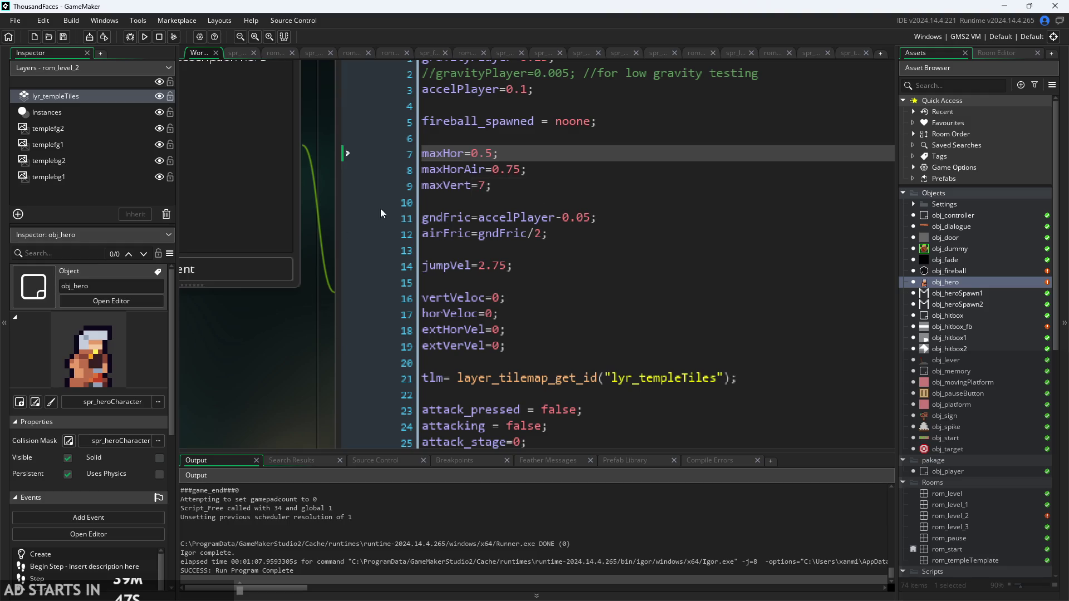
pyautogui.scroll(2, 380, 213)
pyautogui.click(461, 90)
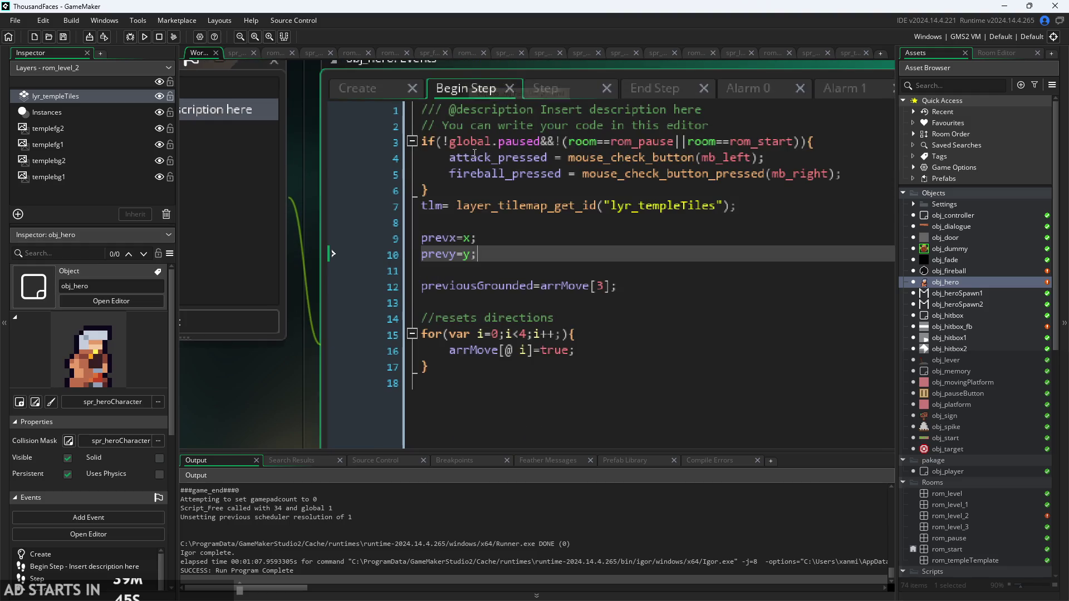
pyautogui.click(356, 88)
pyautogui.click(487, 90)
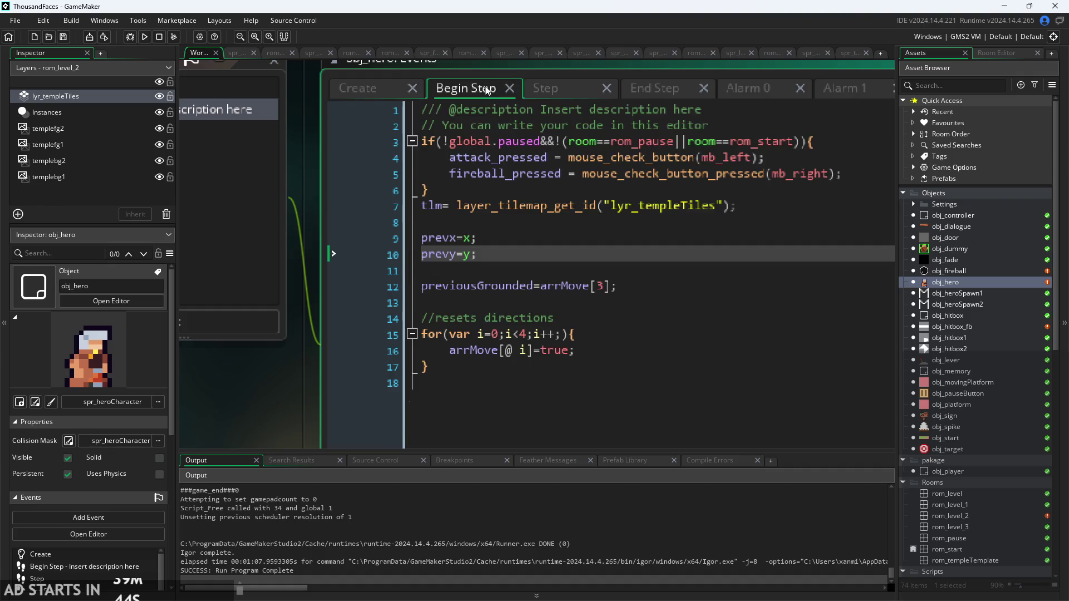
pyautogui.click(390, 87)
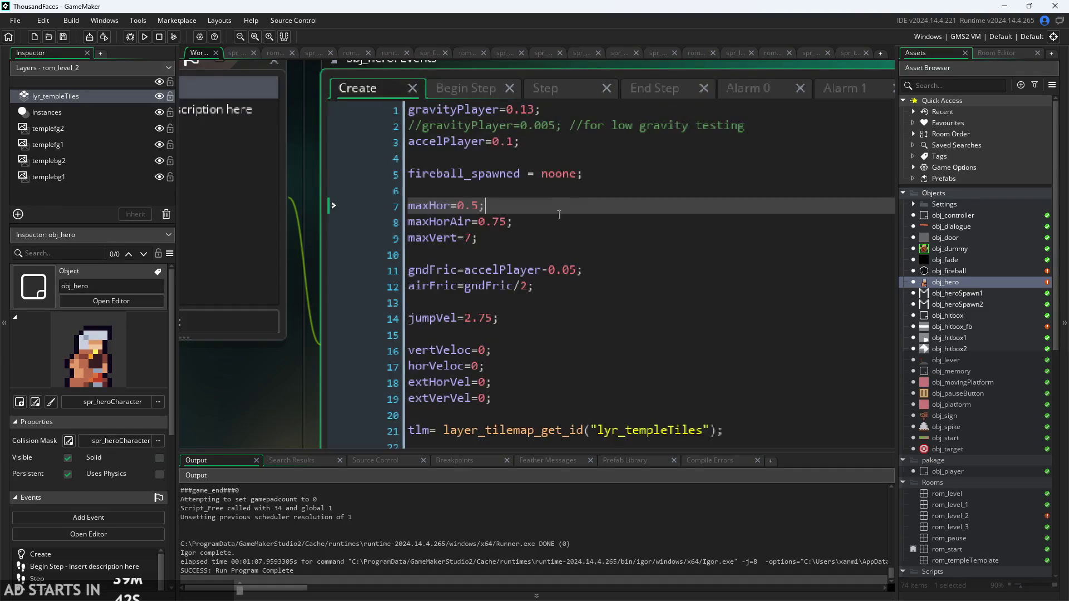
pyautogui.click(492, 366)
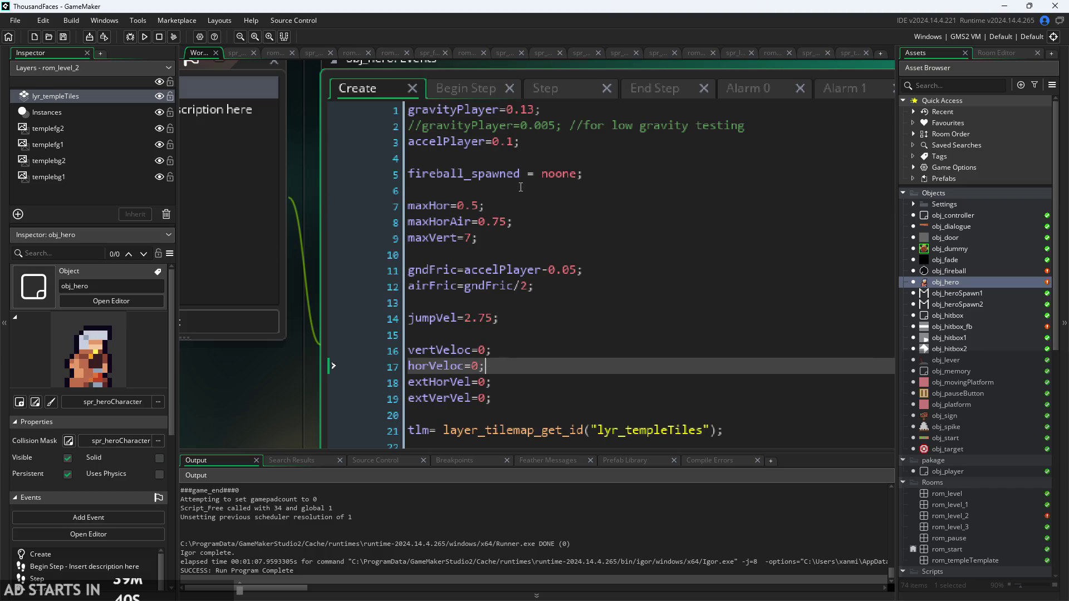
# Check the x-=1; and x+=1; lines in the Step event's A and D blocks, then run the game
pyautogui.click(487, 87)
pyautogui.click(545, 88)
pyautogui.scroll(-1, 556, 279)
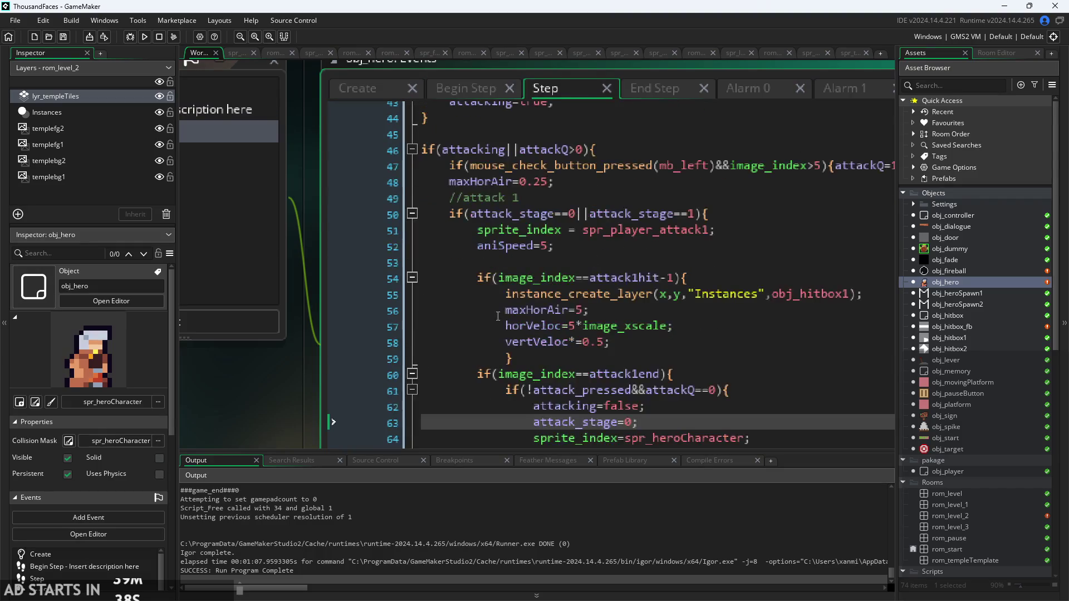
pyautogui.scroll(-1, 273, 394)
pyautogui.scroll(-8, 465, 278)
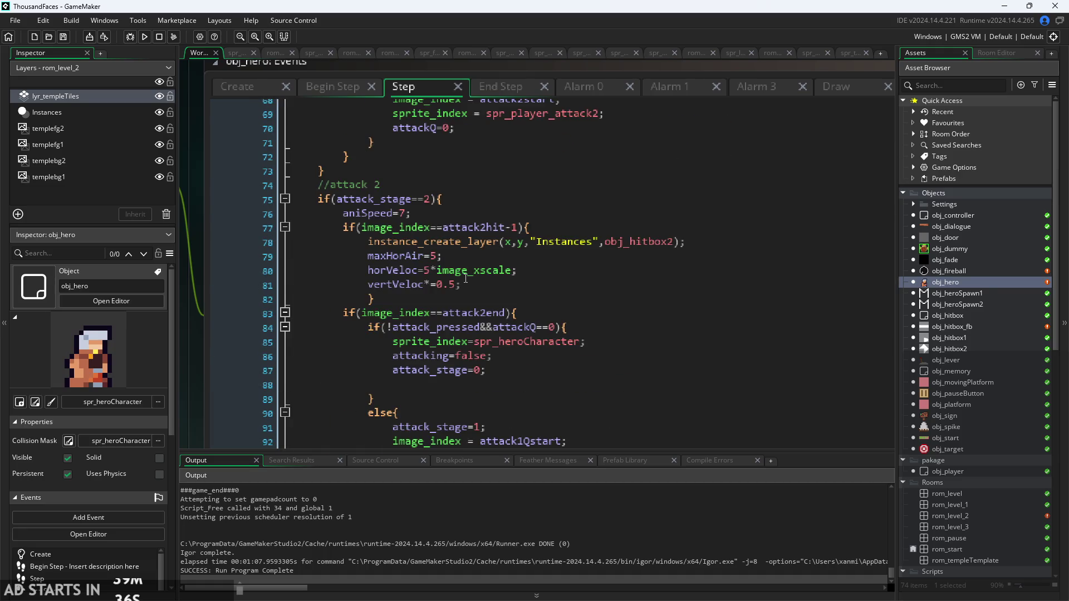
pyautogui.scroll(20, 466, 278)
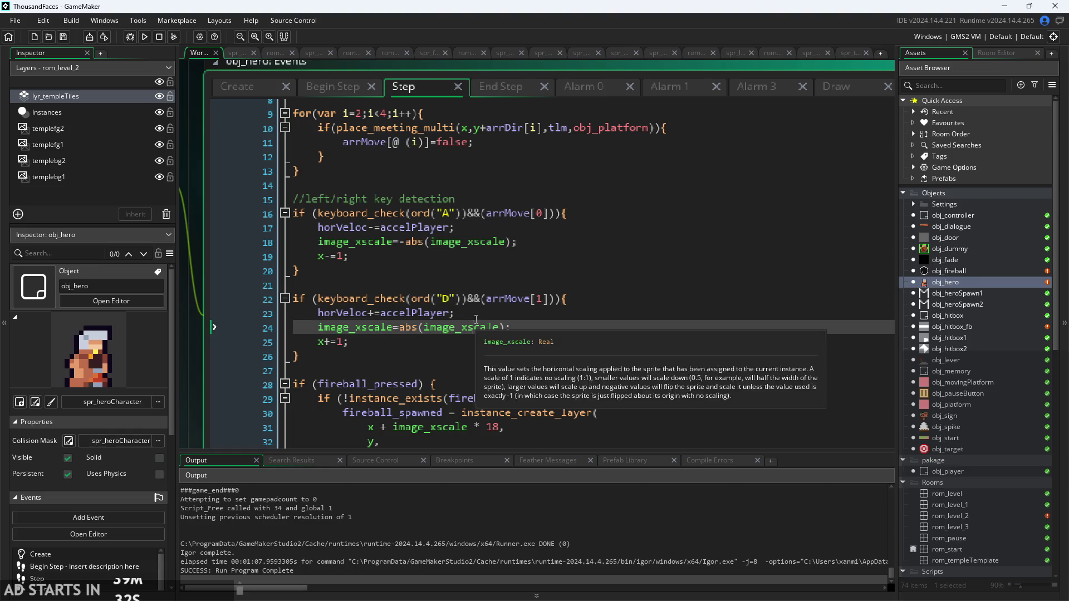
pyautogui.click(477, 318)
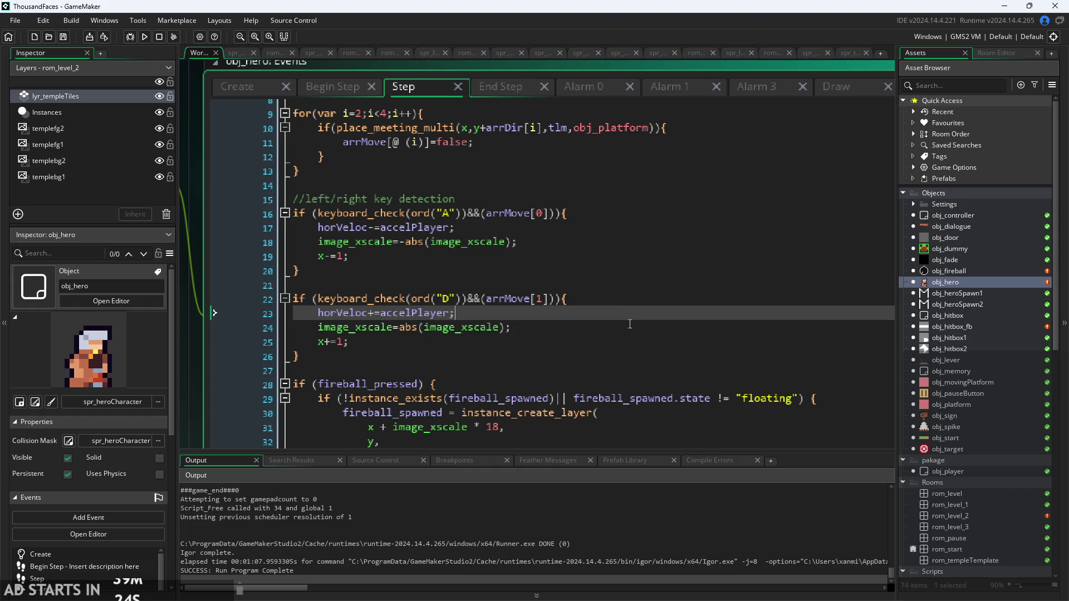
pyautogui.click(527, 325)
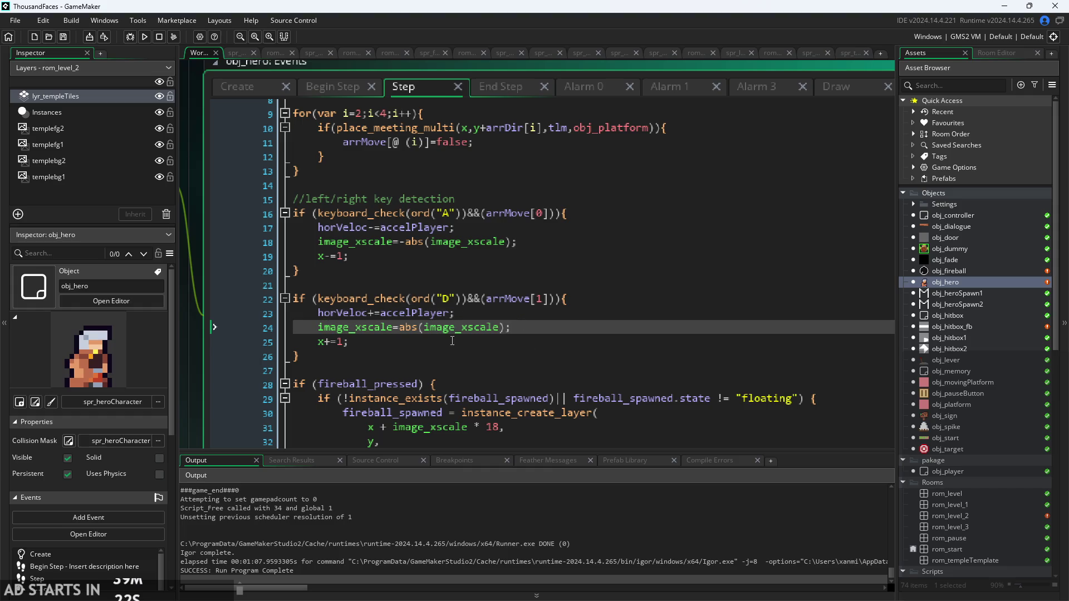
pyautogui.click(518, 316)
pyautogui.click(527, 327)
pyautogui.click(370, 341)
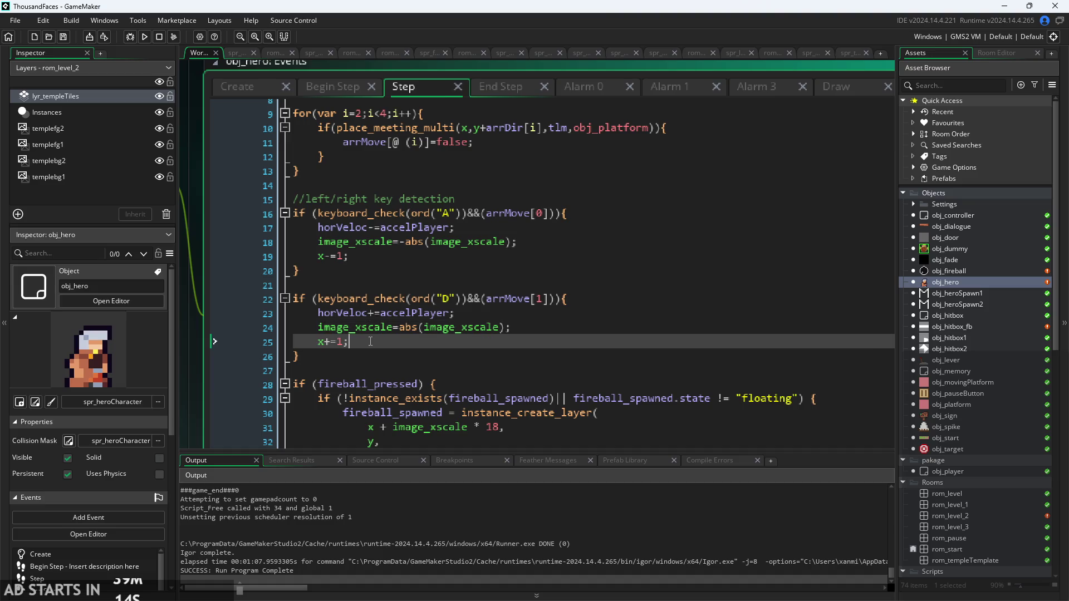
pyautogui.click(349, 256)
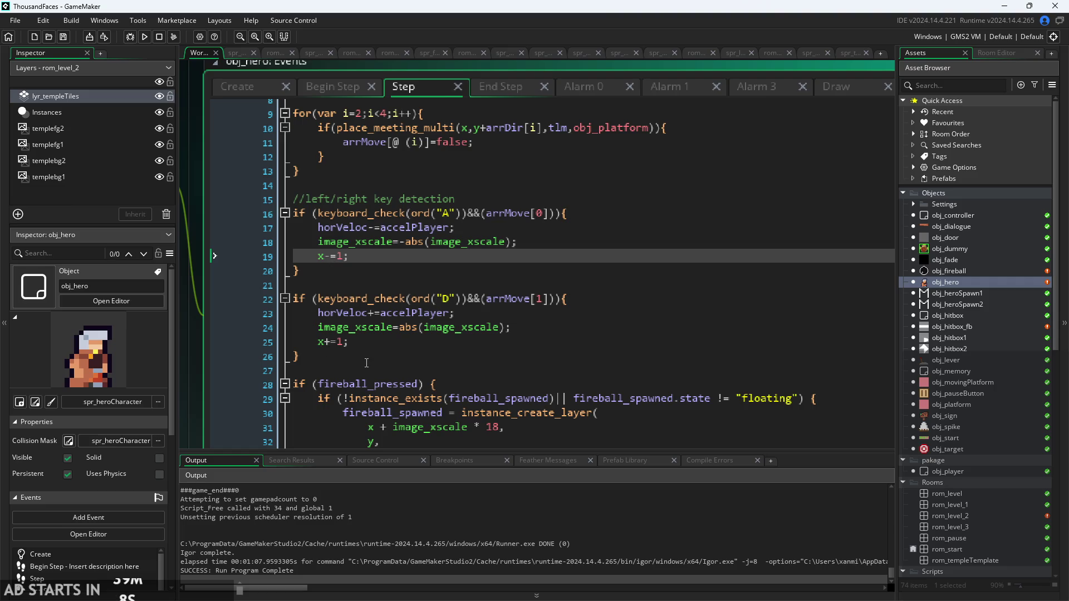
pyautogui.click(148, 40)
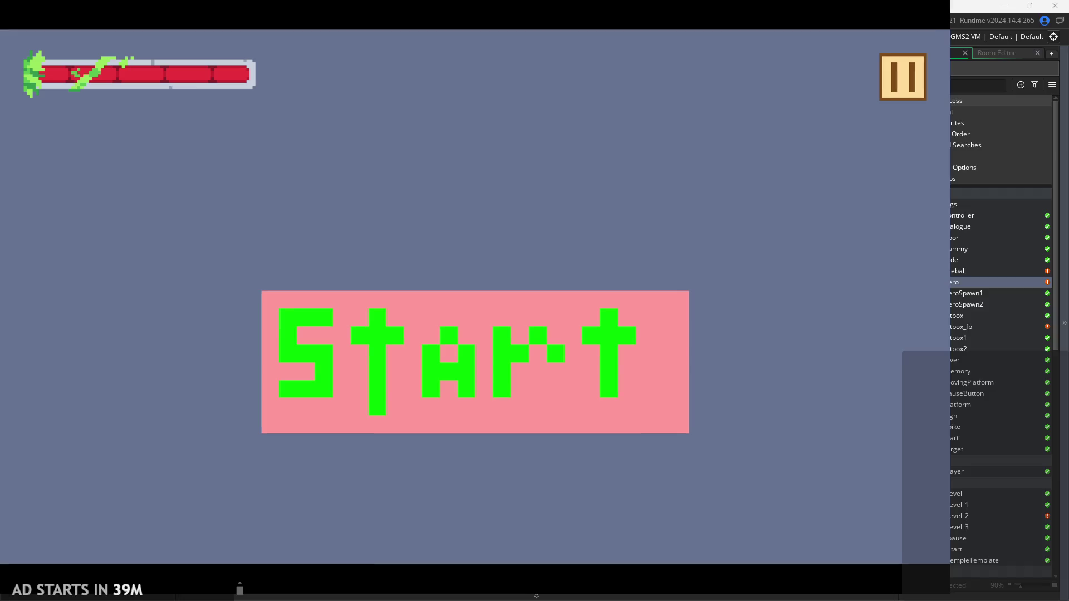
# Play the level: jump the stone pillar, climb to the lever, then cross the spikes right
pyautogui.click(490, 399)
pyautogui.press('Right')
pyautogui.press('space')
pyautogui.press('Left')
pyautogui.press('space')
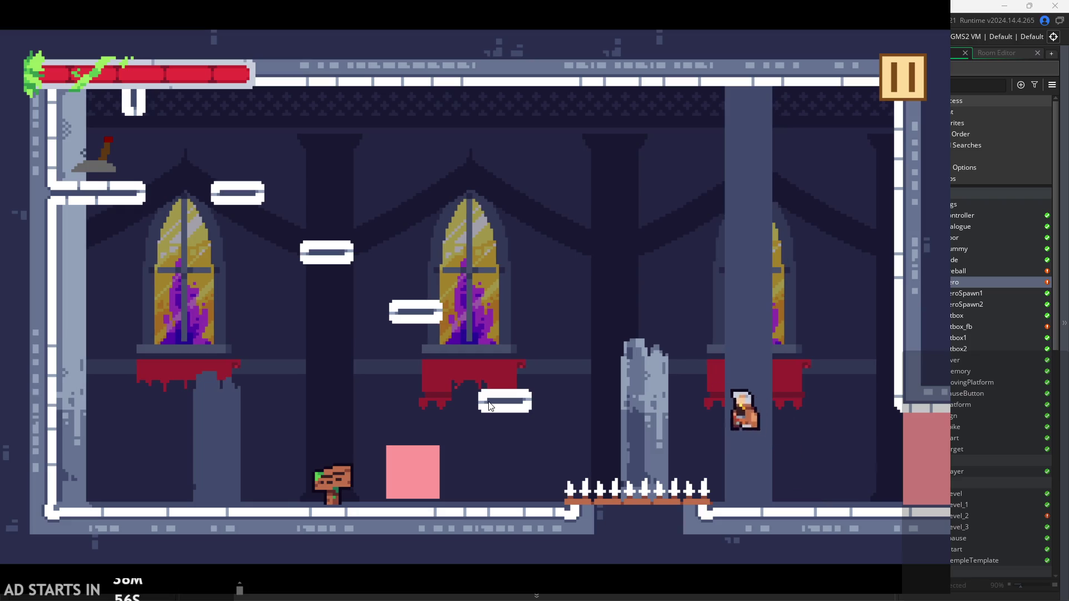
pyautogui.press('Left')
pyautogui.press('space')
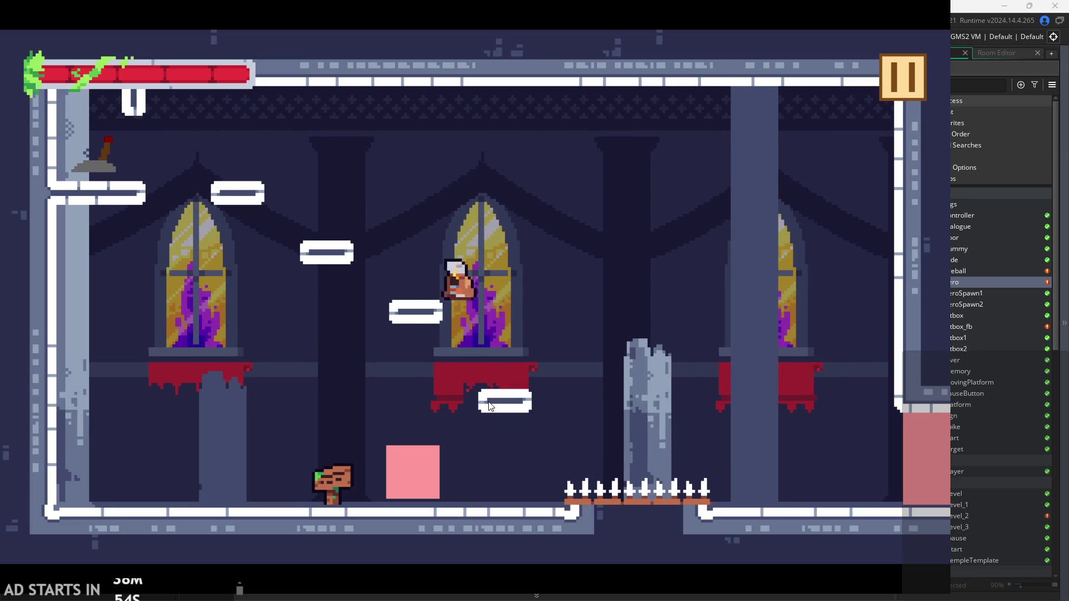
pyautogui.press('space')
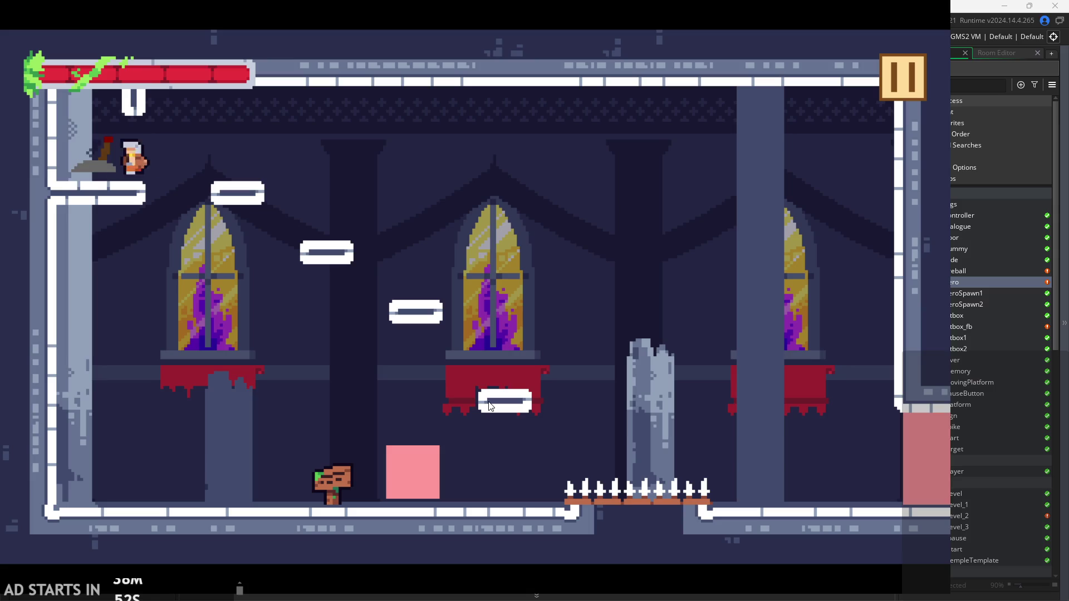
pyautogui.press('Right')
pyautogui.press('Right')
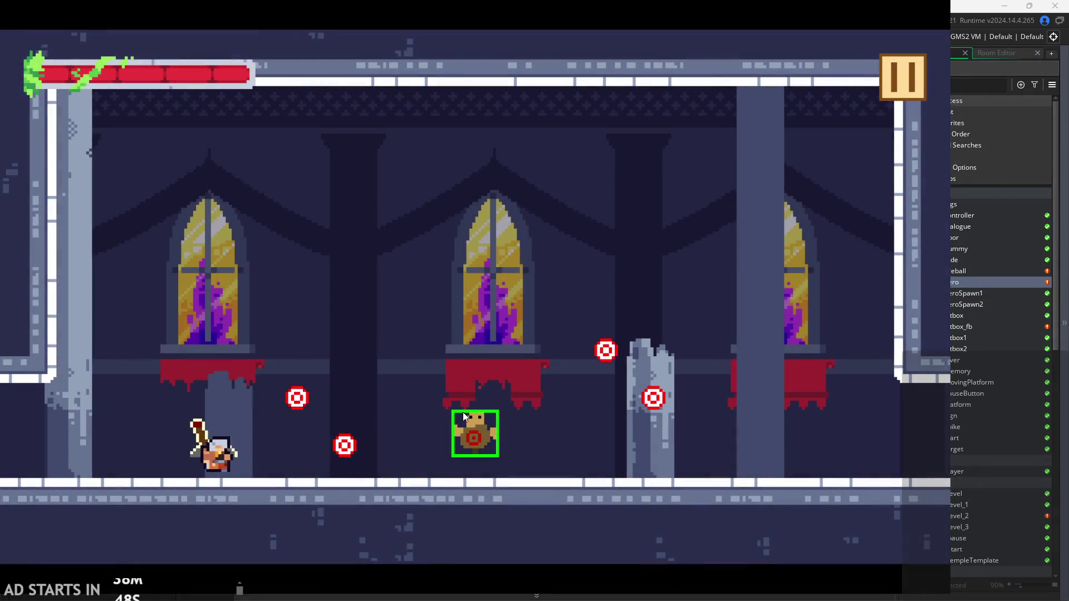
pyautogui.press('Right')
pyautogui.press('Right')
# Pause the game and exit back to obj_hero's Step code
pyautogui.click(913, 78)
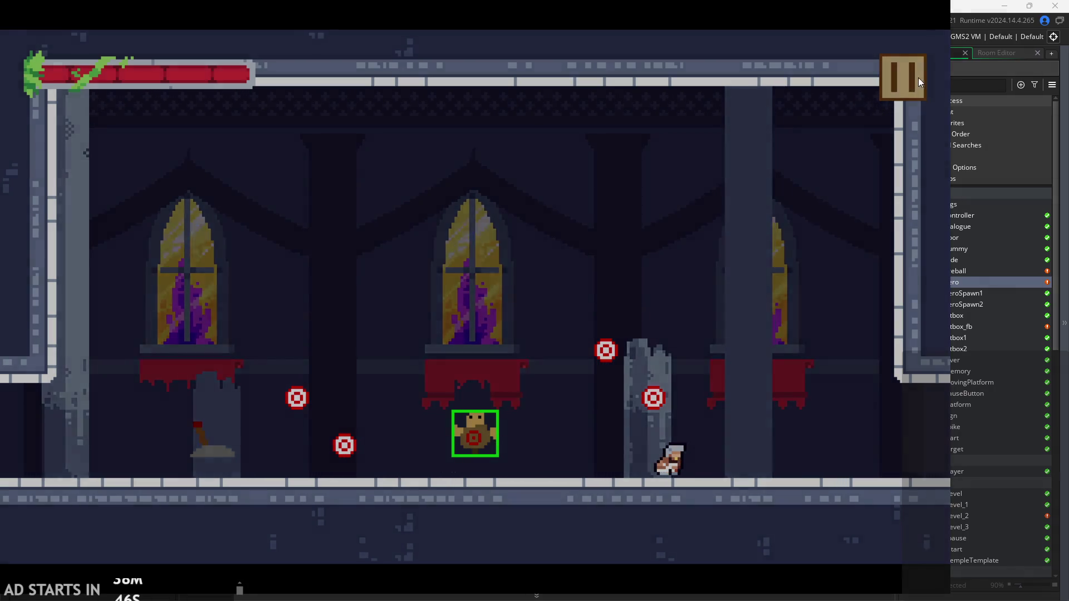
pyautogui.click(817, 489)
pyautogui.click(486, 285)
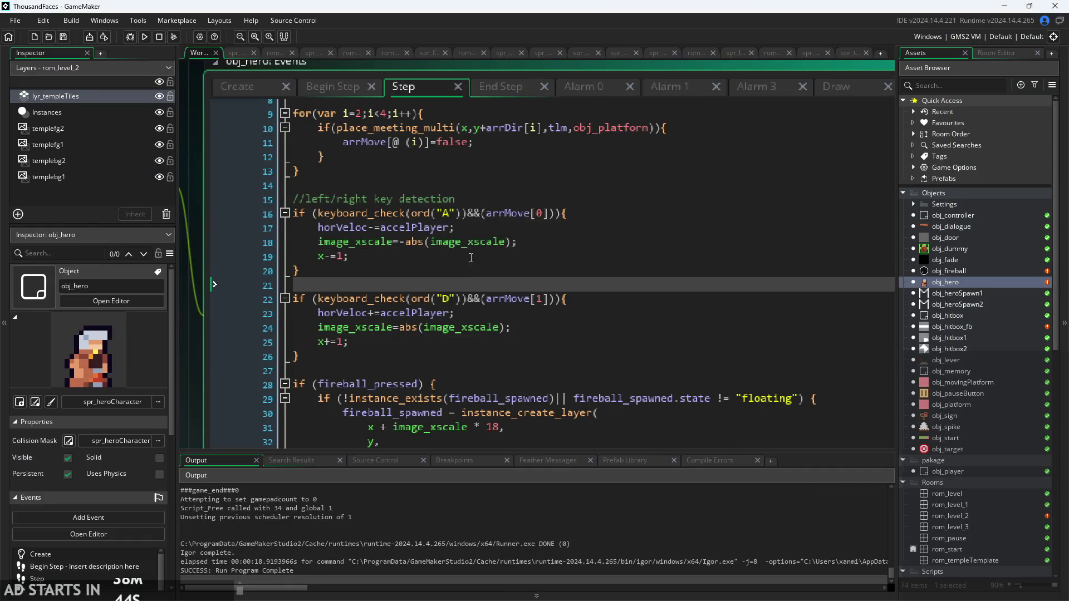
# Bring up obj_hero's End Step code and scroll down to the if(running) block
pyautogui.scroll(-2, 473, 274)
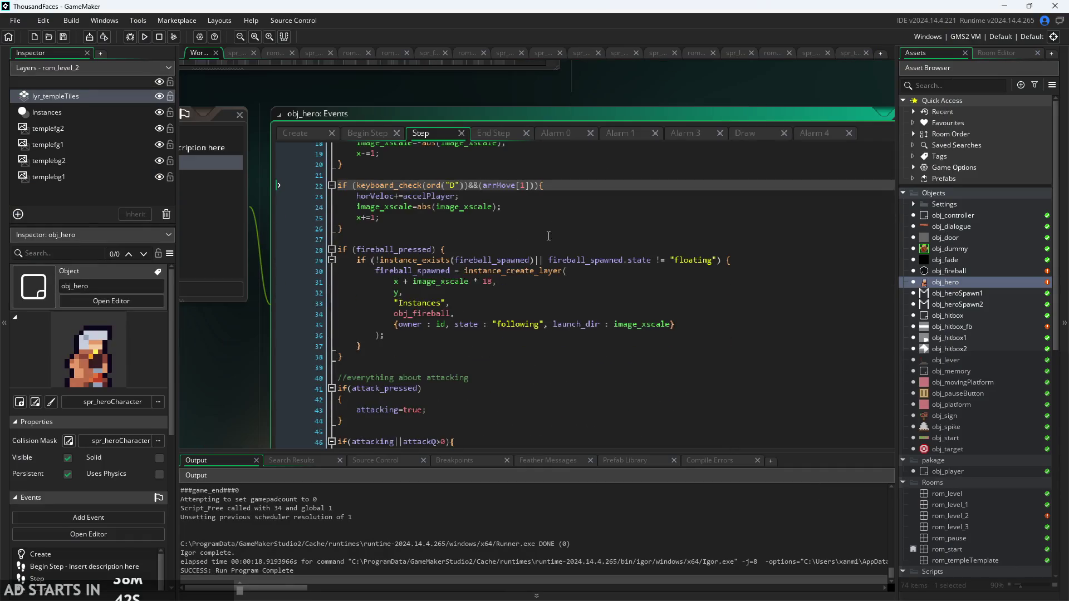
pyautogui.click(497, 137)
pyautogui.click(574, 137)
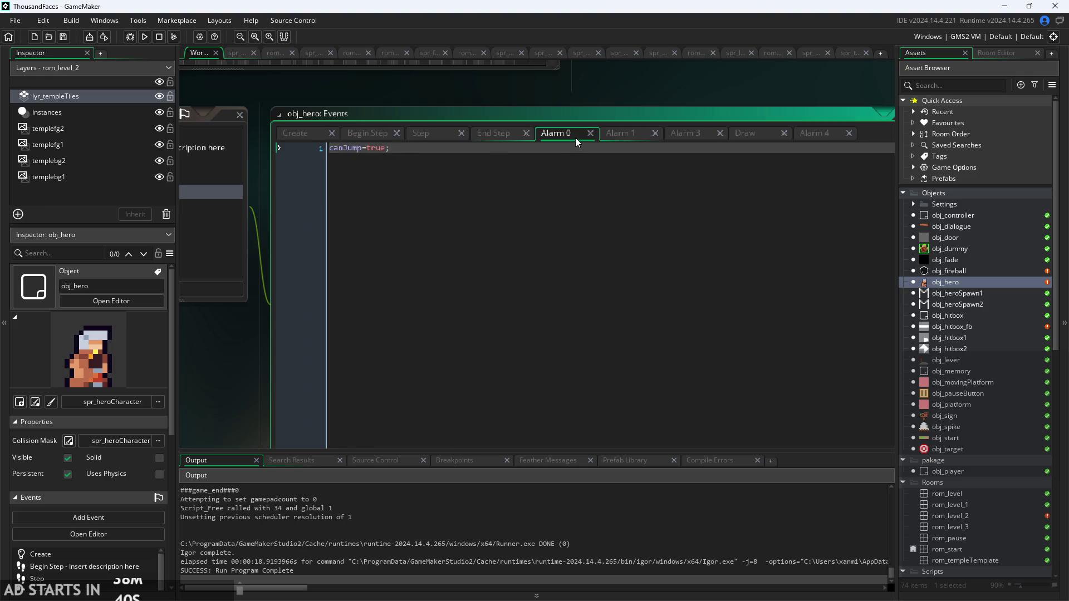
pyautogui.click(489, 135)
pyautogui.scroll(-8, 485, 278)
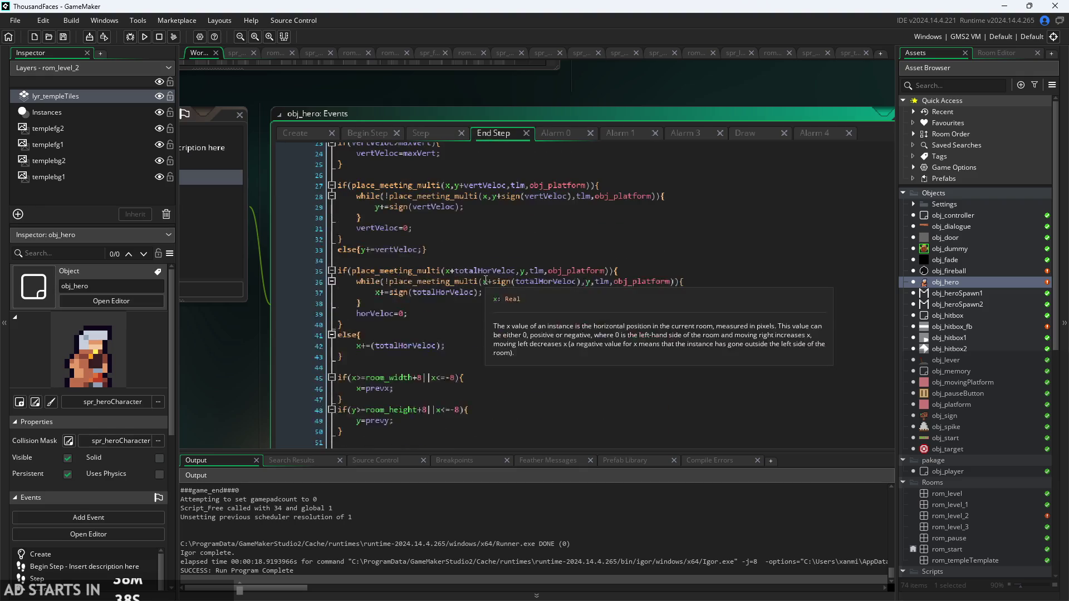
pyautogui.scroll(-3, 485, 284)
pyautogui.scroll(-3, 527, 197)
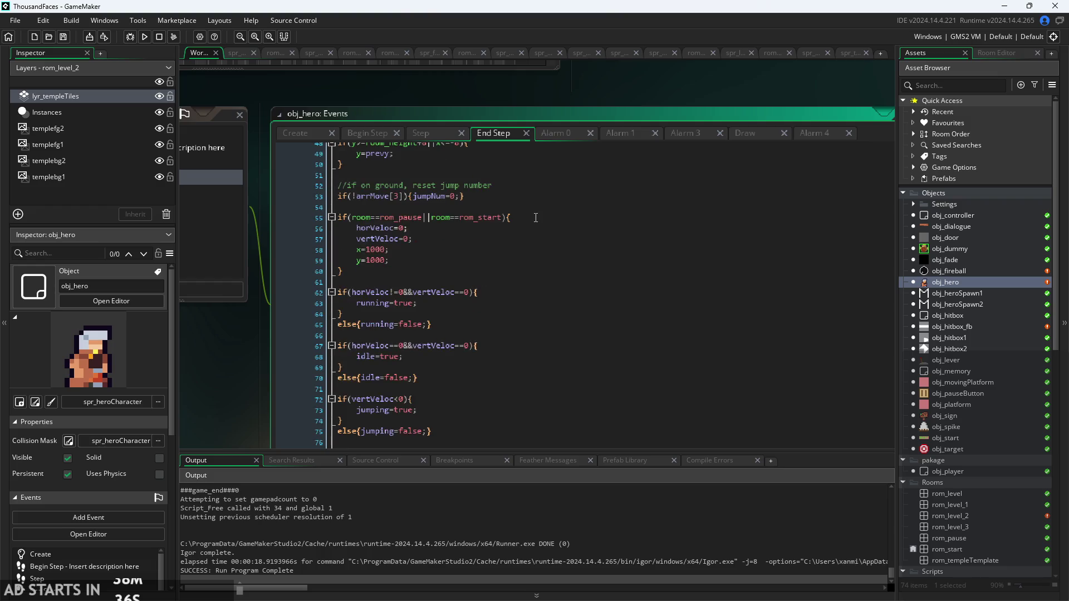
pyautogui.scroll(-3, 526, 209)
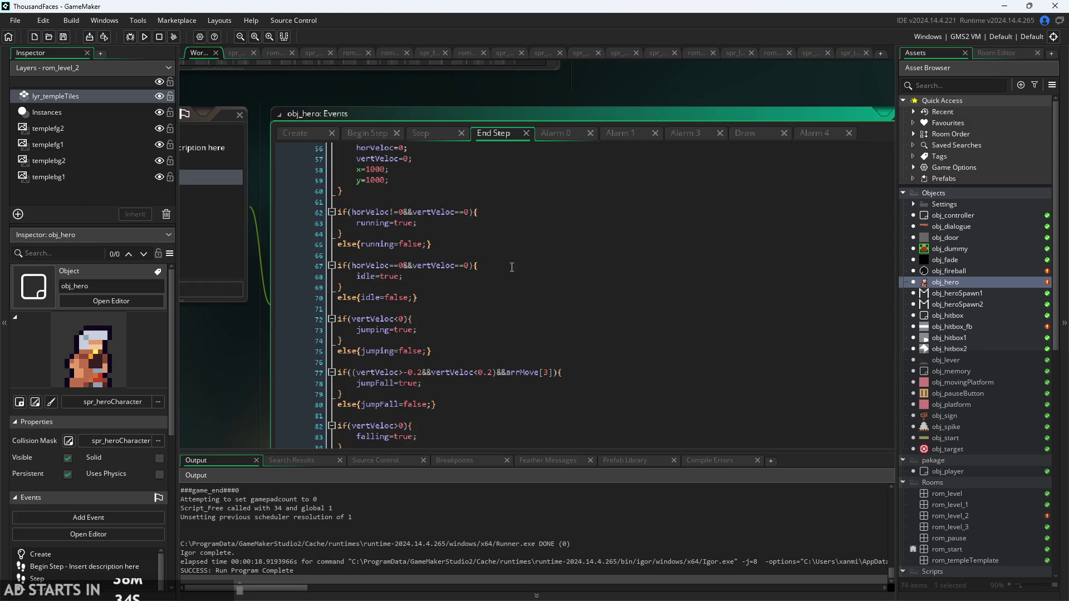
pyautogui.scroll(-7, 501, 282)
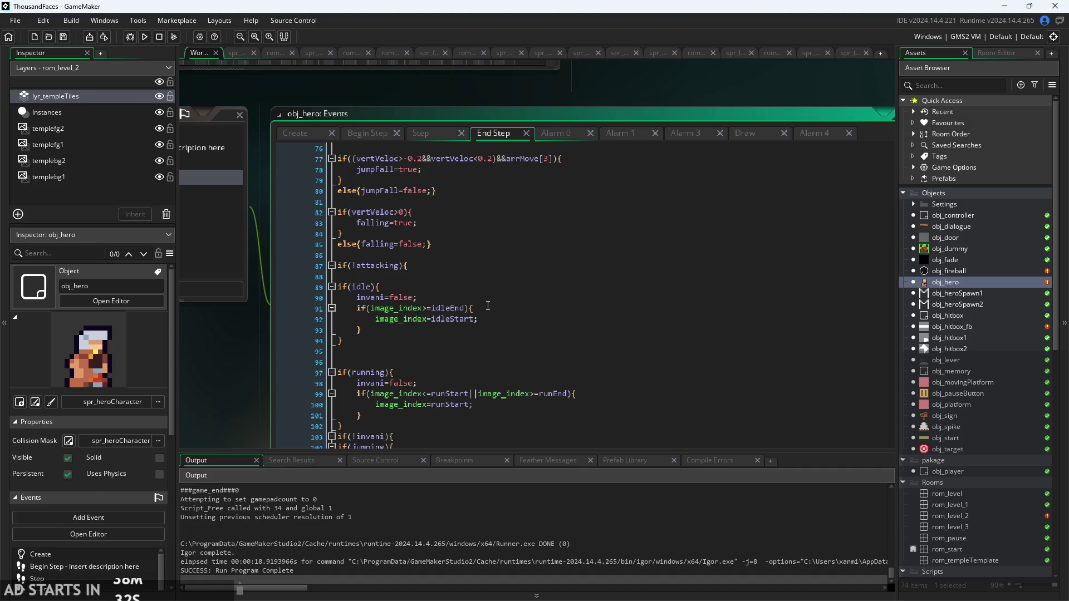
pyautogui.click(488, 306)
pyautogui.scroll(2, 488, 305)
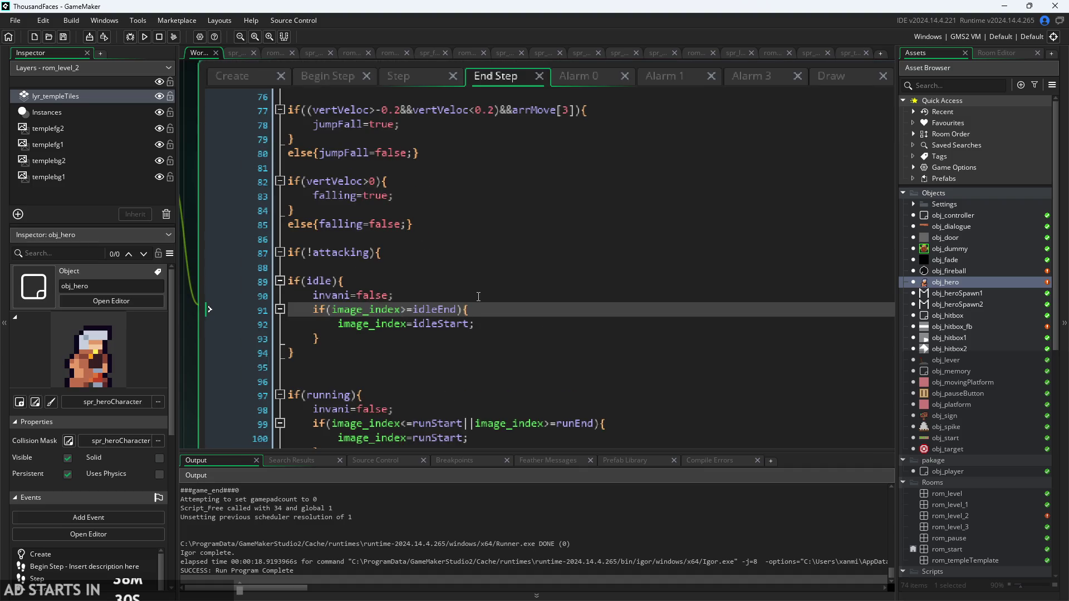
pyautogui.click(486, 296)
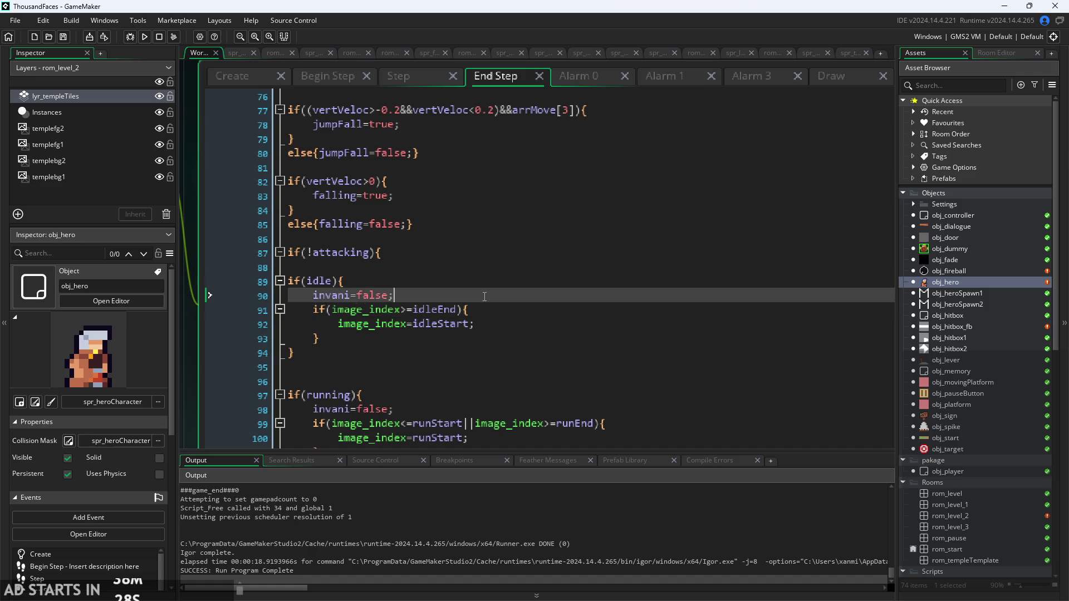
pyautogui.scroll(-3, 479, 284)
# Add aniSpeed=5; after invani=false; in the running block and run the game
pyautogui.click(453, 272)
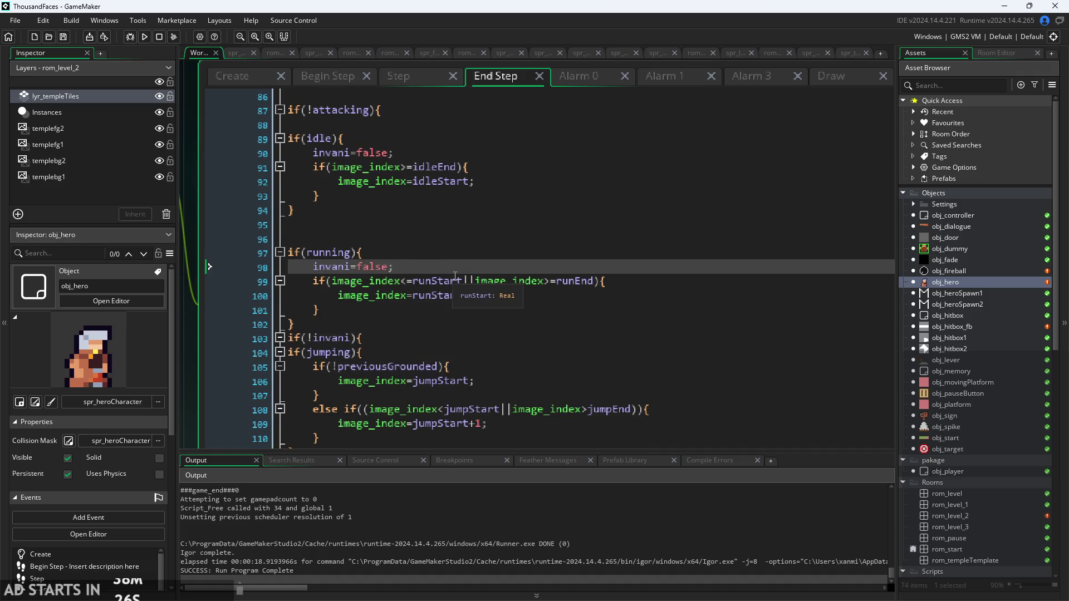
pyautogui.press('Return')
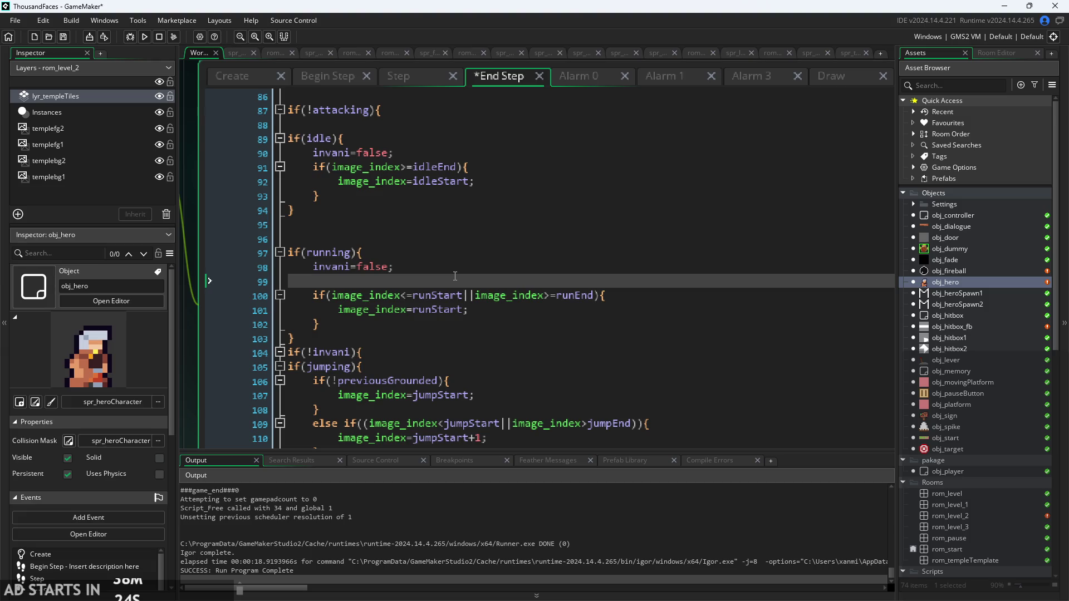
pyautogui.write('aniSpeed=5;')
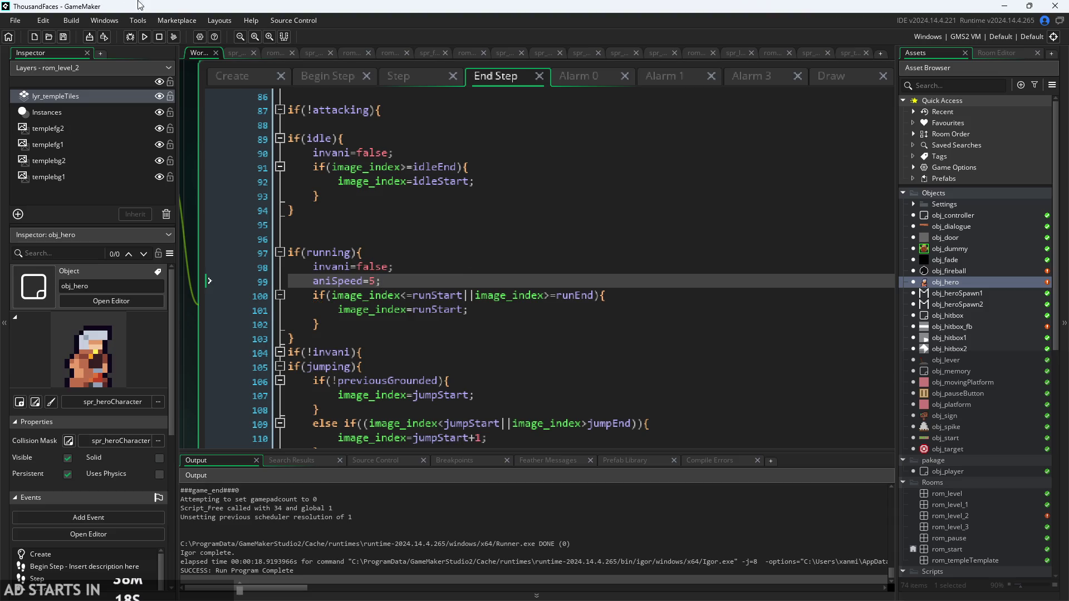
pyautogui.click(145, 37)
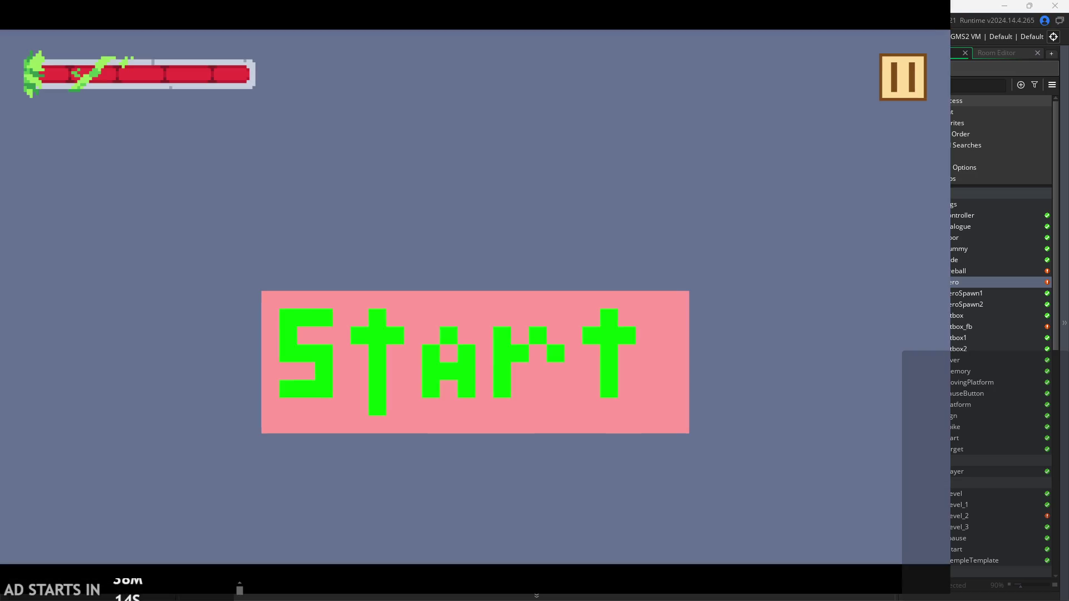
# Playtest the faster running animation by running and jumping around the pink block, then exit the game
pyautogui.click(437, 369)
pyautogui.press('Right')
pyautogui.press('space')
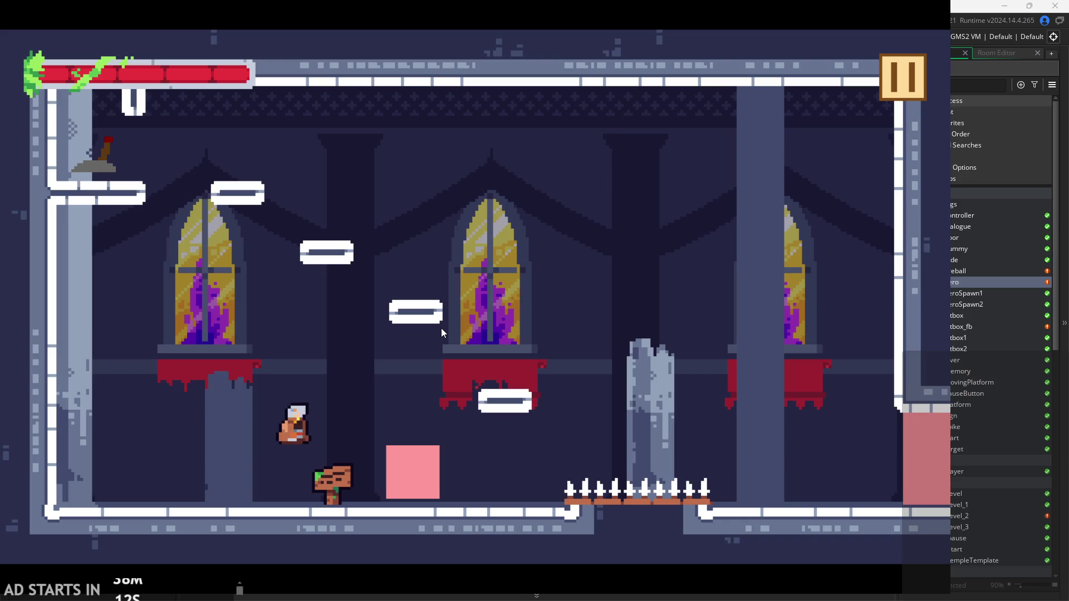
pyautogui.press('Left')
pyautogui.press('Left')
pyautogui.press('Right')
pyautogui.press('space')
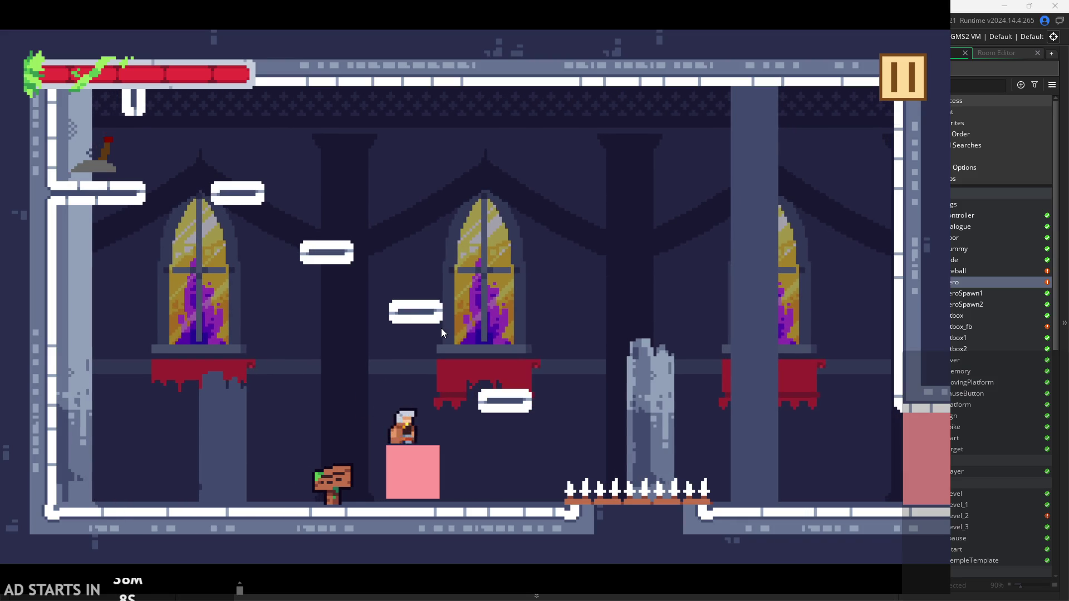
pyautogui.click(907, 79)
pyautogui.click(736, 491)
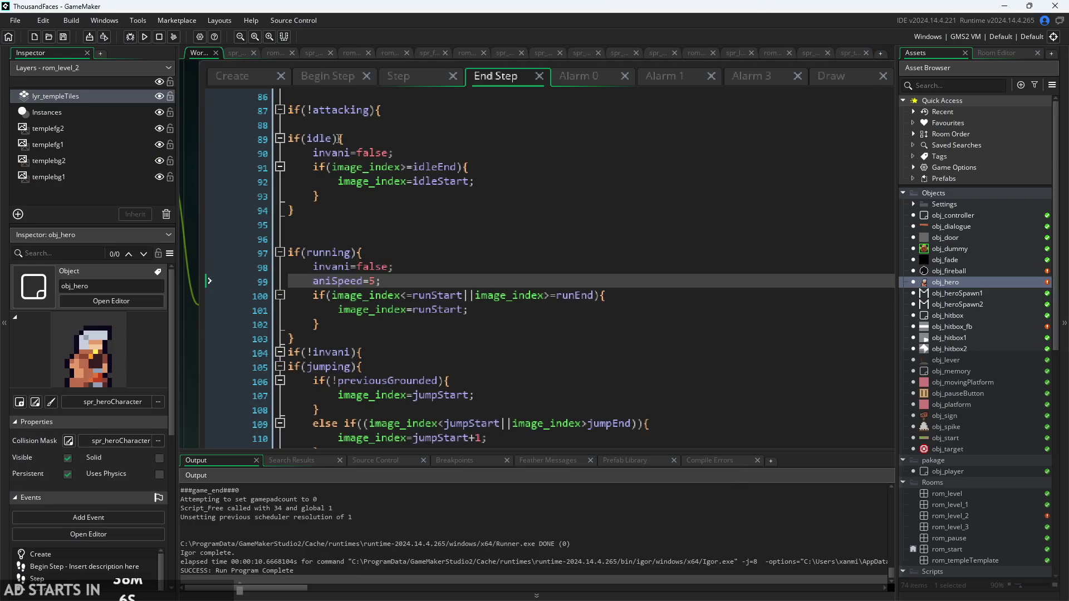
# Scroll through obj_hero's Create event to find the default aniSpeed=15
pyautogui.click(248, 81)
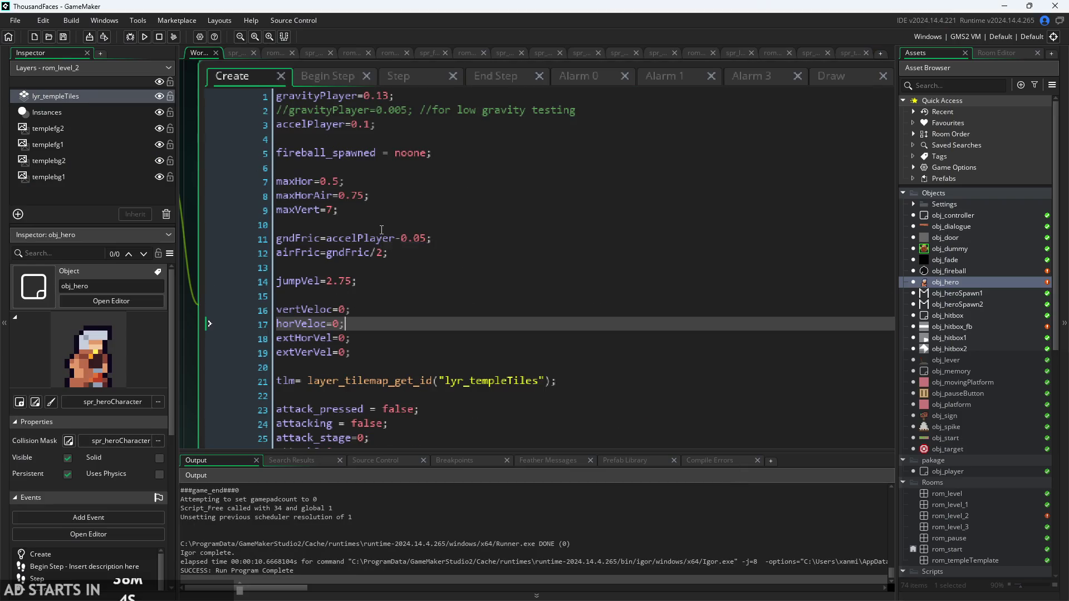
pyautogui.scroll(-10, 382, 208)
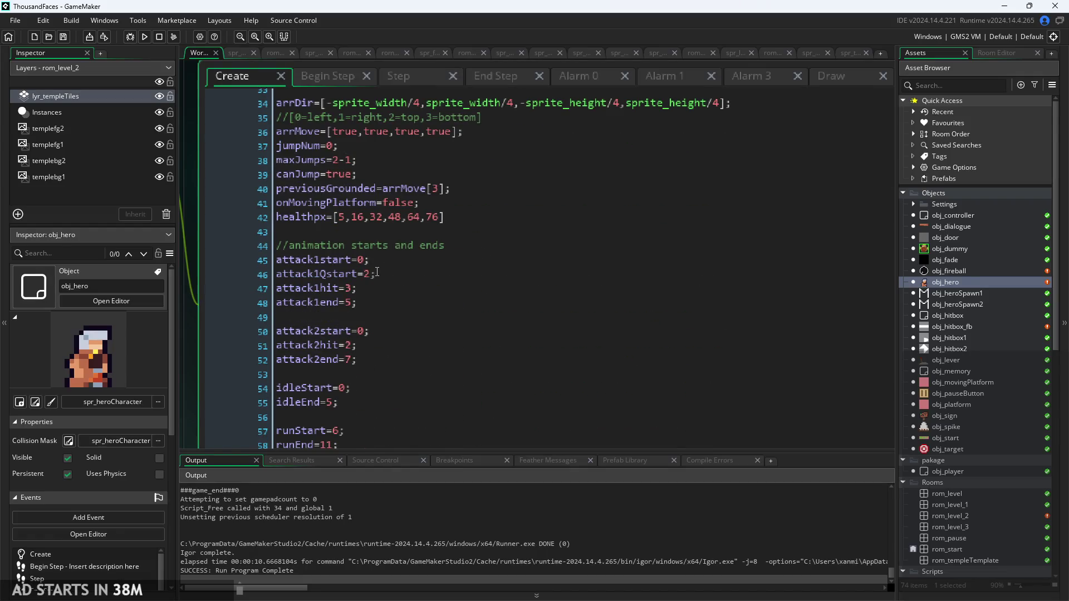
pyautogui.click(381, 168)
pyautogui.scroll(5, 409, 251)
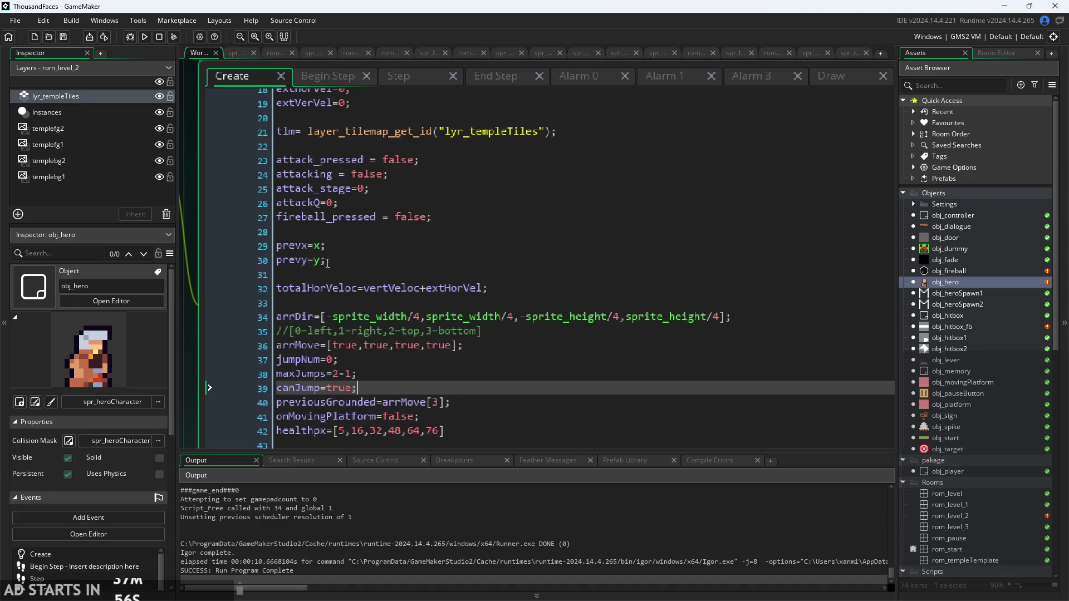
pyautogui.scroll(-3, 340, 221)
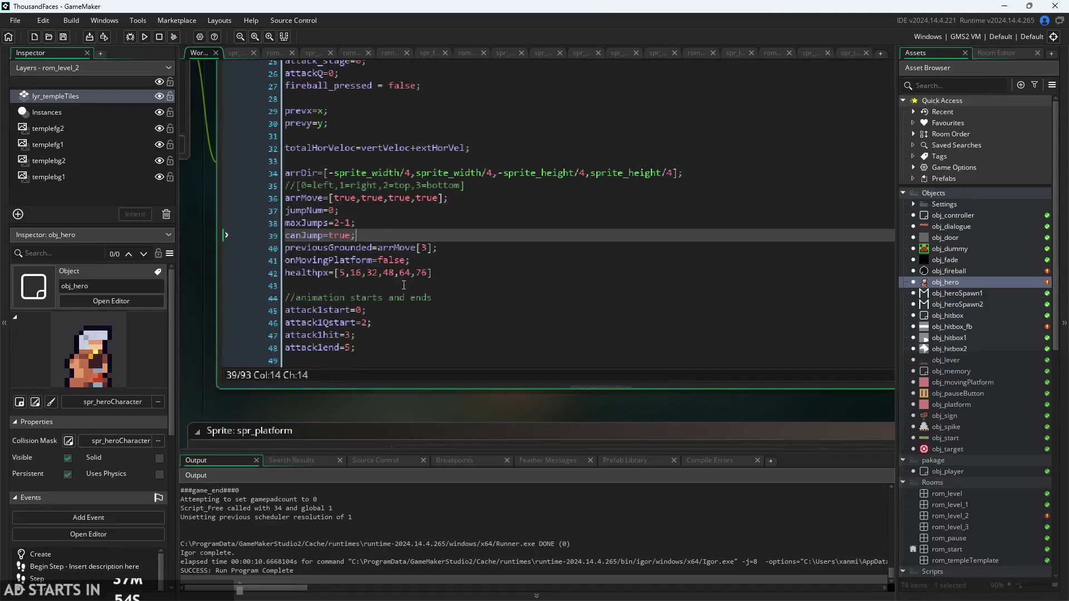
pyautogui.scroll(-2, 404, 285)
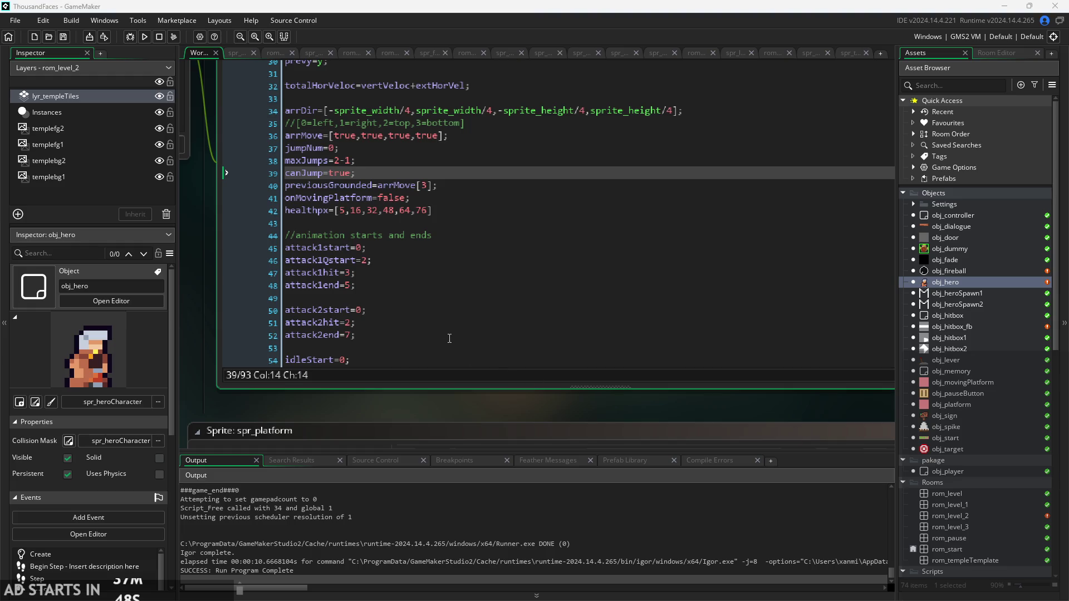
pyautogui.scroll(-5, 392, 283)
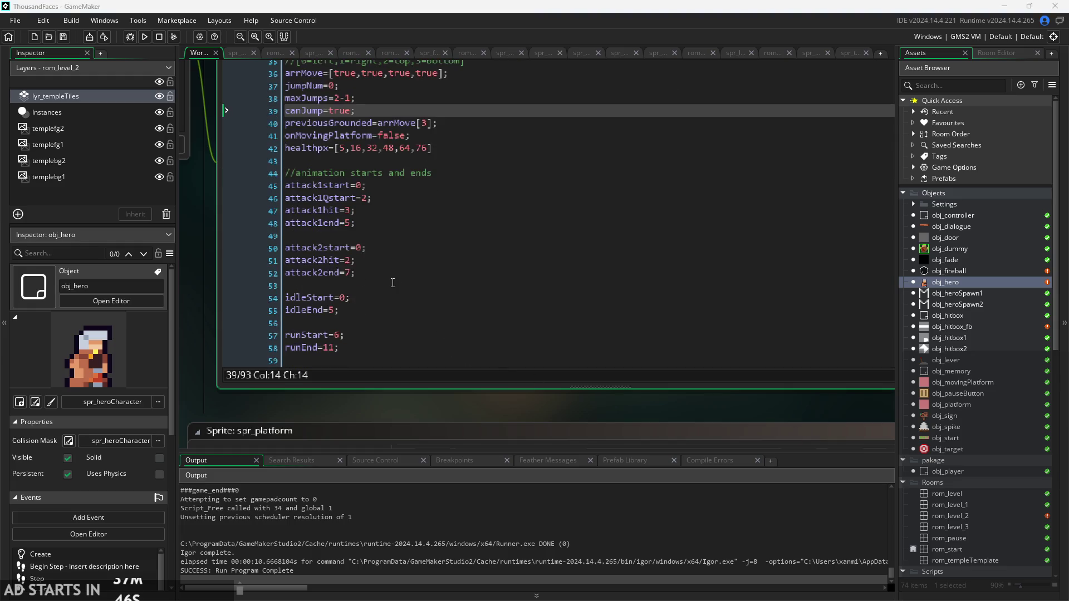
pyautogui.click(395, 284)
pyautogui.scroll(-4, 395, 284)
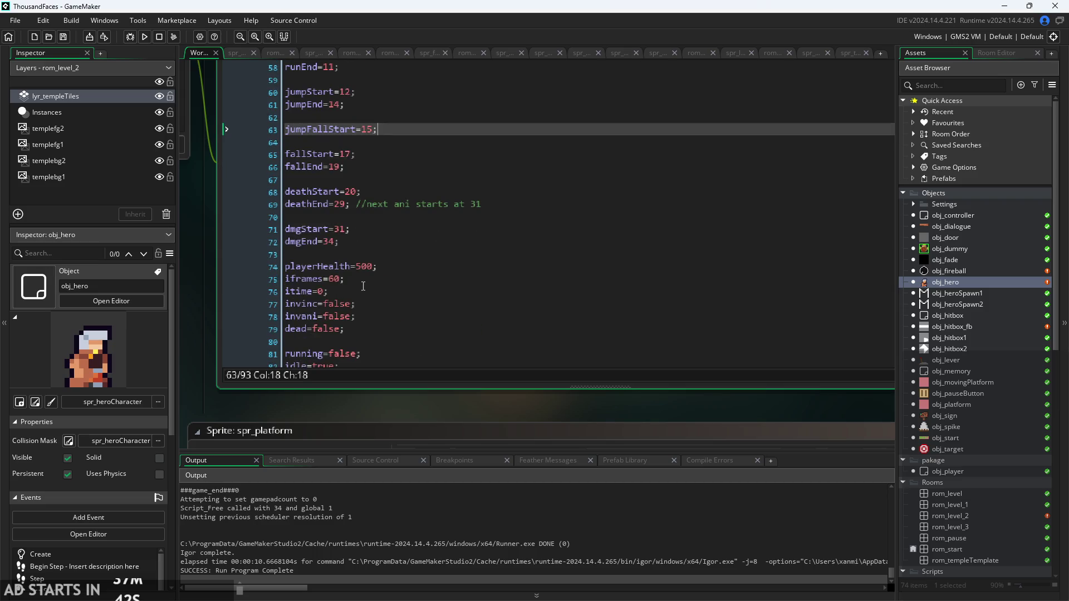
pyautogui.scroll(-4, 363, 285)
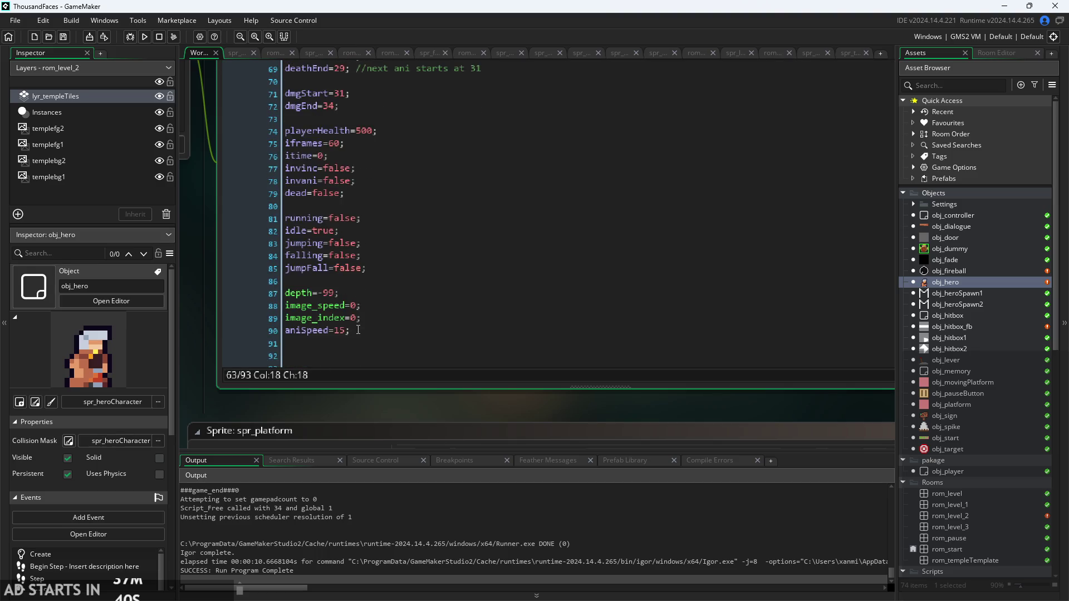
pyautogui.click(357, 330)
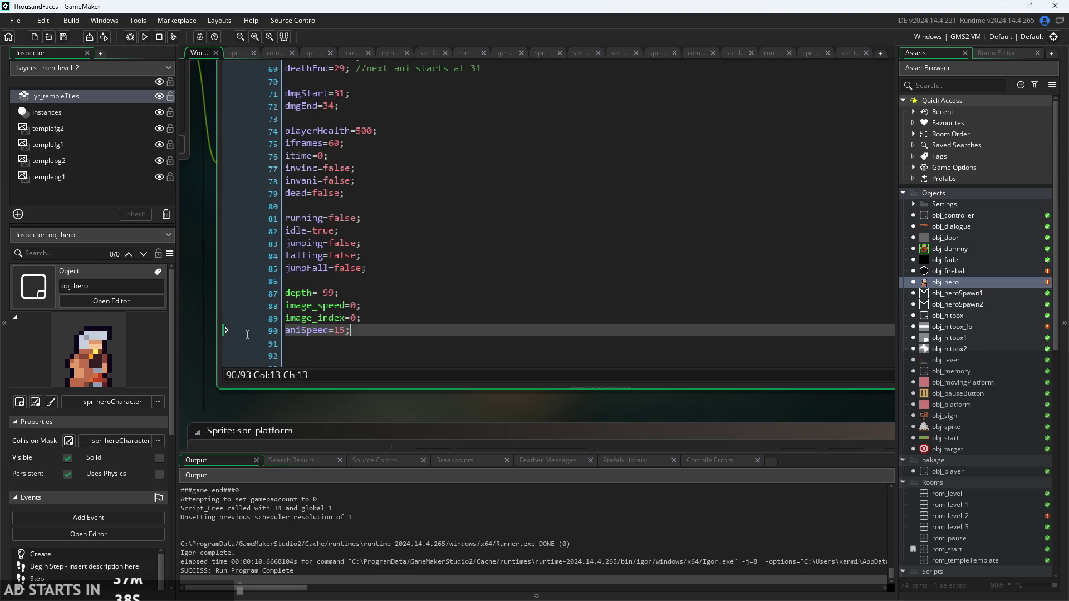
pyautogui.scroll(3, 279, 206)
# Step through the Begin Step and Step code to End Step's running branch
pyautogui.click(296, 96)
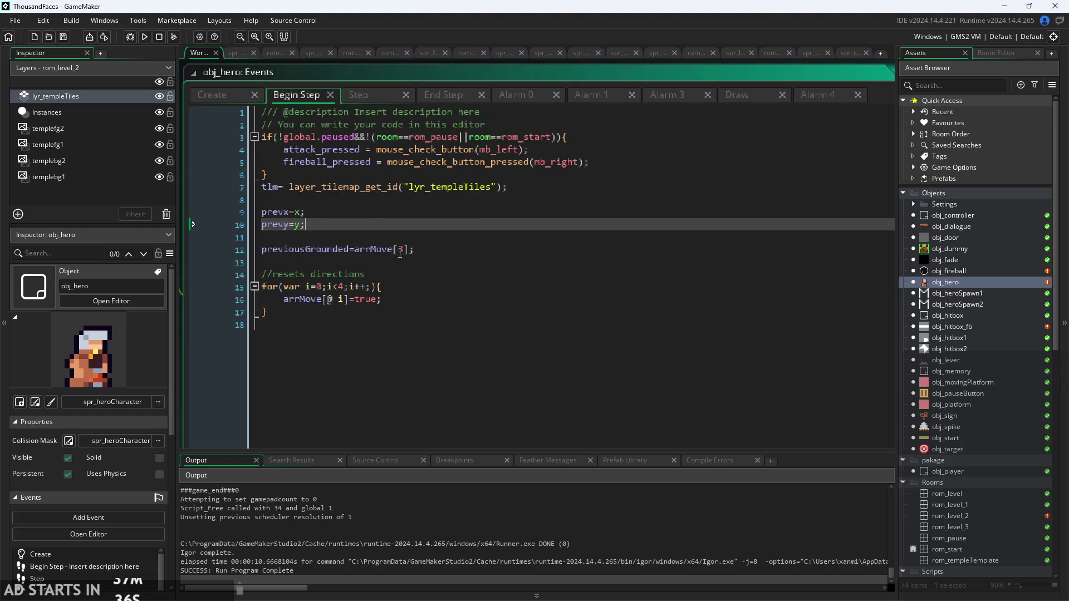
pyautogui.click(358, 95)
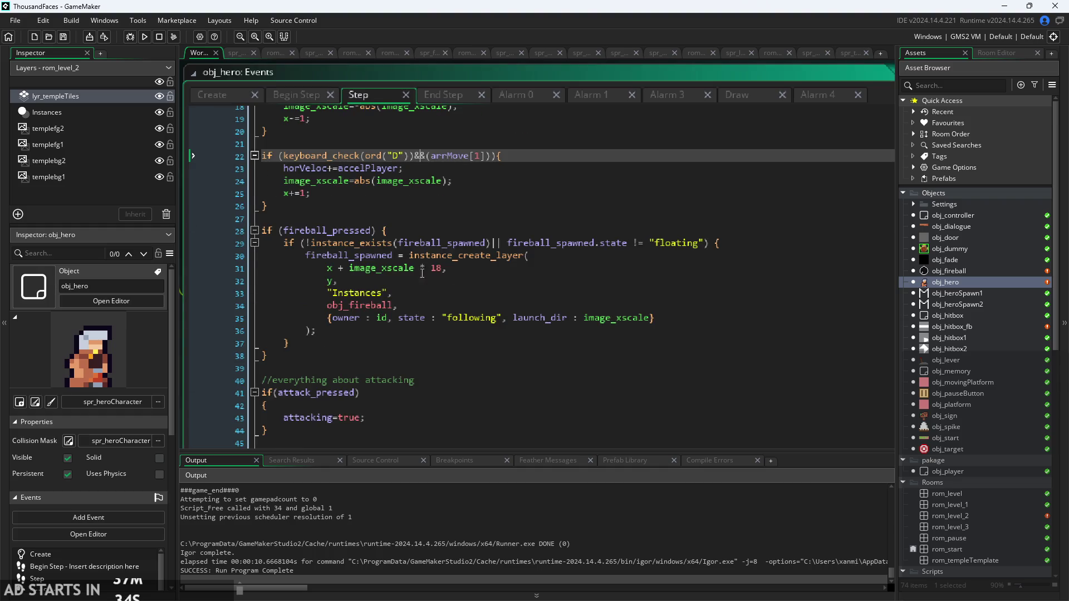
pyautogui.click(454, 99)
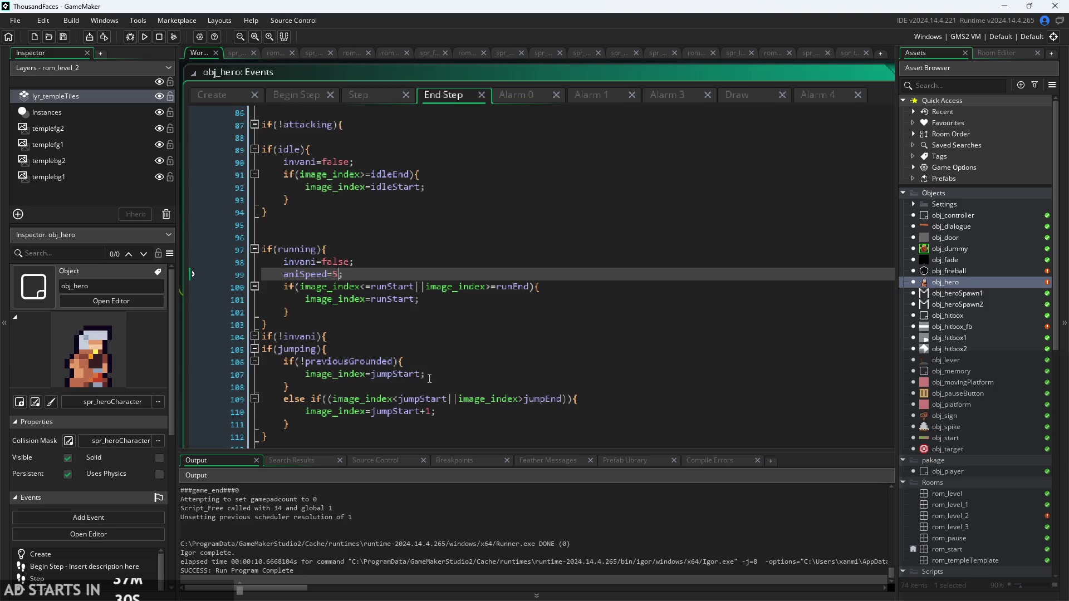
# Add aniSpeed=15; lines to the jumping and idle branches of End Step
pyautogui.click(457, 357)
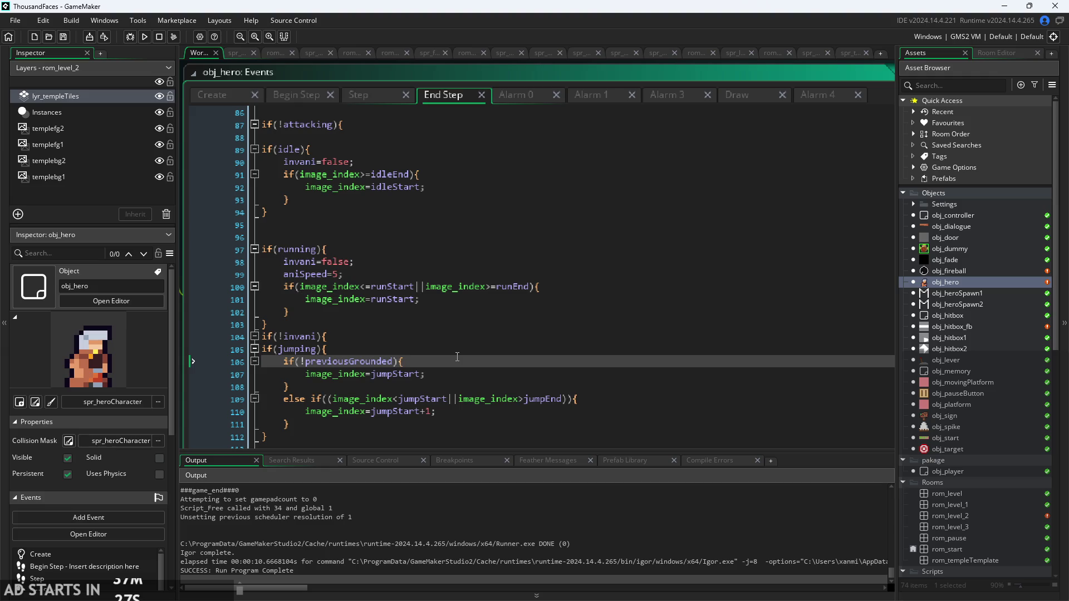
pyautogui.click(464, 349)
pyautogui.press('Return')
pyautogui.write('aniSpeed=15;')
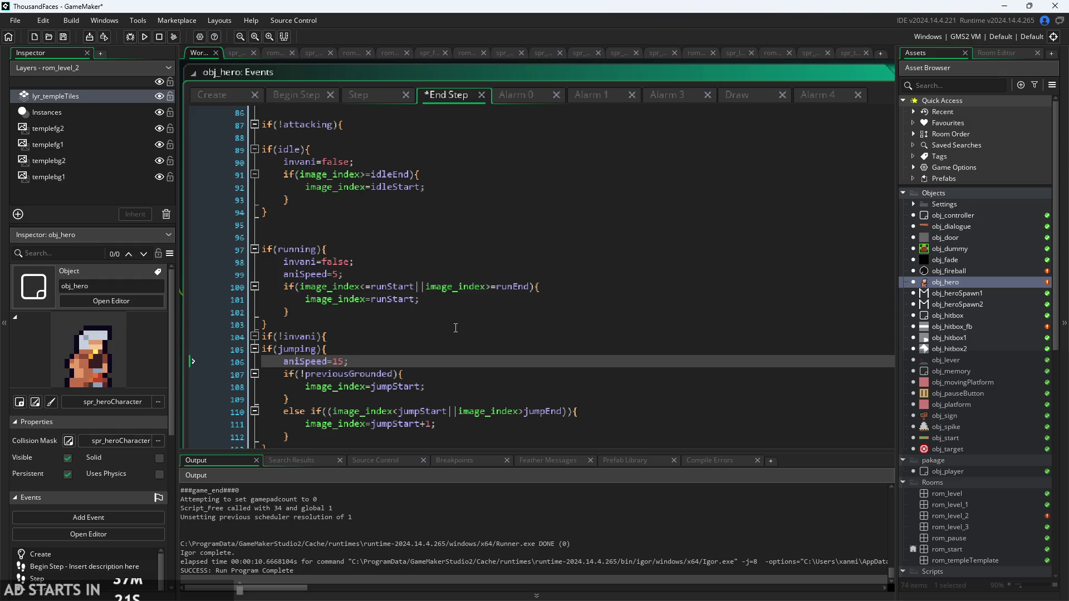
pyautogui.click(391, 160)
pyautogui.press('Return')
pyautogui.write('aniSpeed=15;')
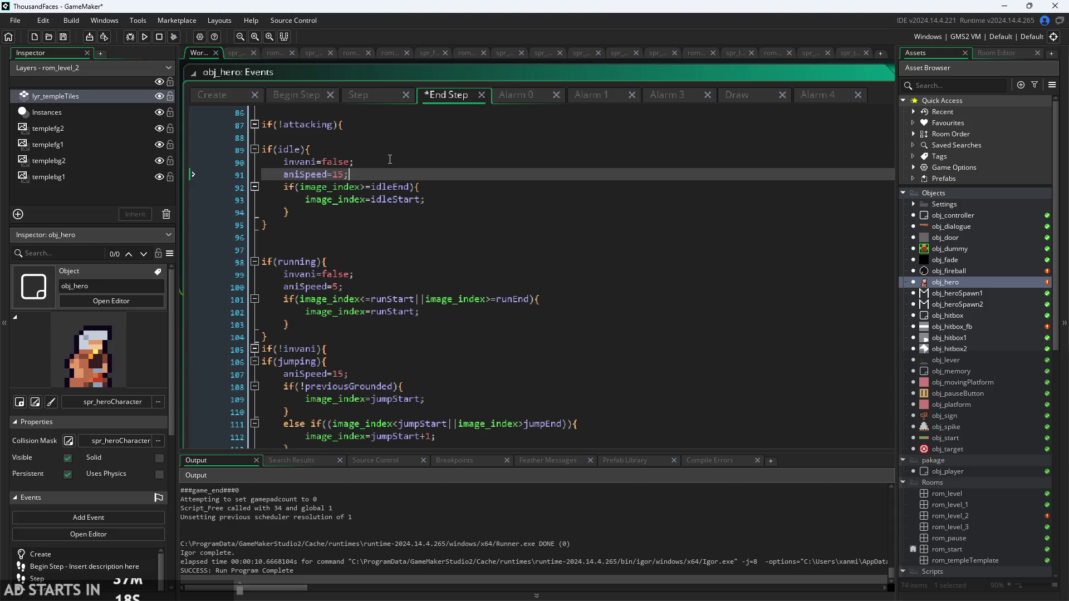
pyautogui.scroll(3, 368, 195)
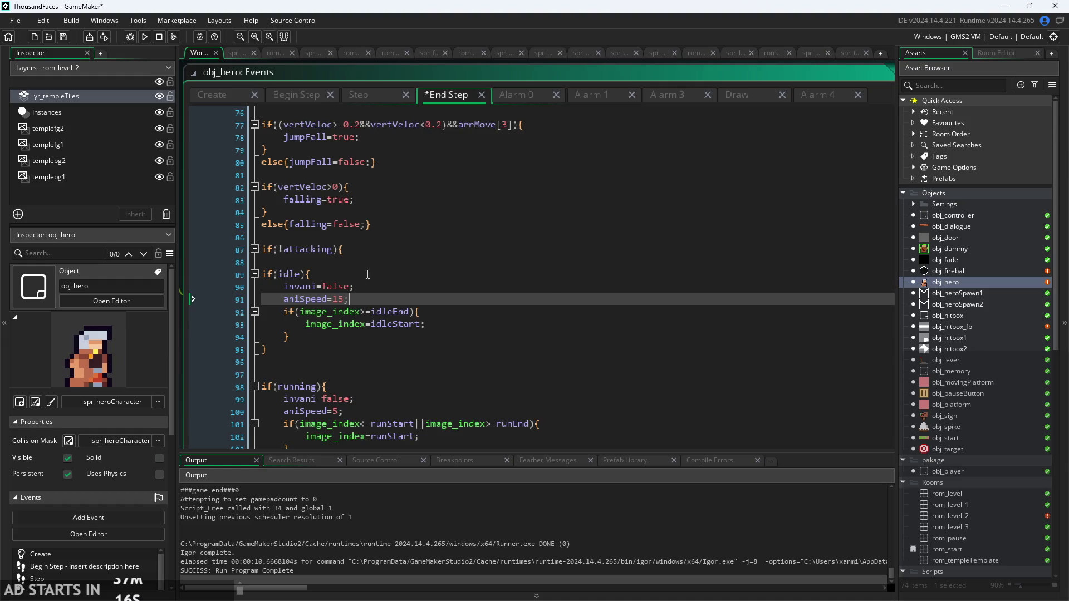
pyautogui.scroll(3, 368, 273)
pyautogui.scroll(-12, 381, 326)
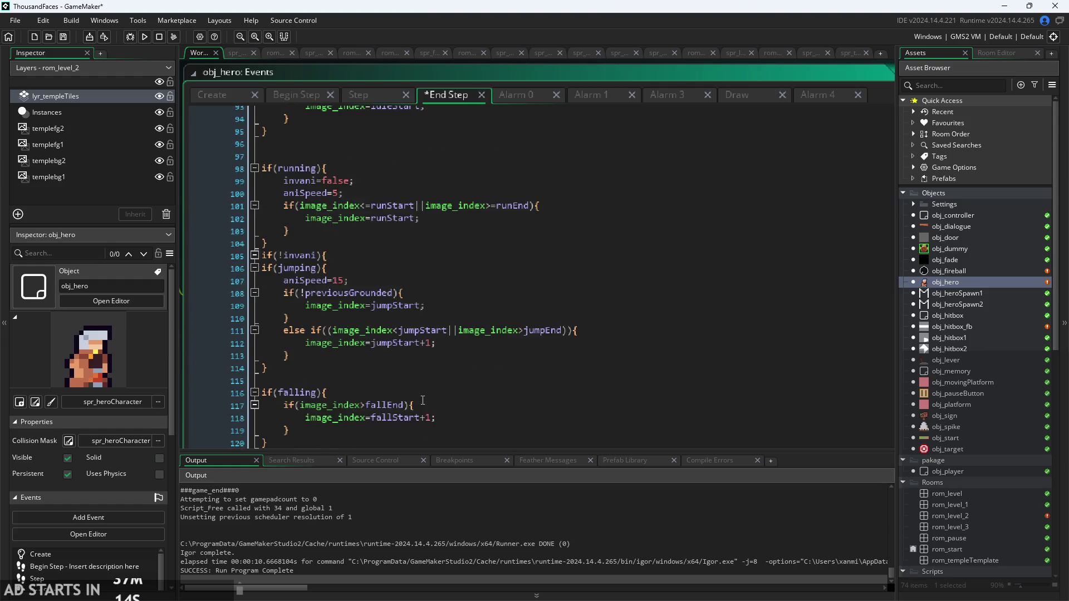
# Add aniSpeed=15; to the falling, jumpFall and invani branches
pyautogui.click(397, 266)
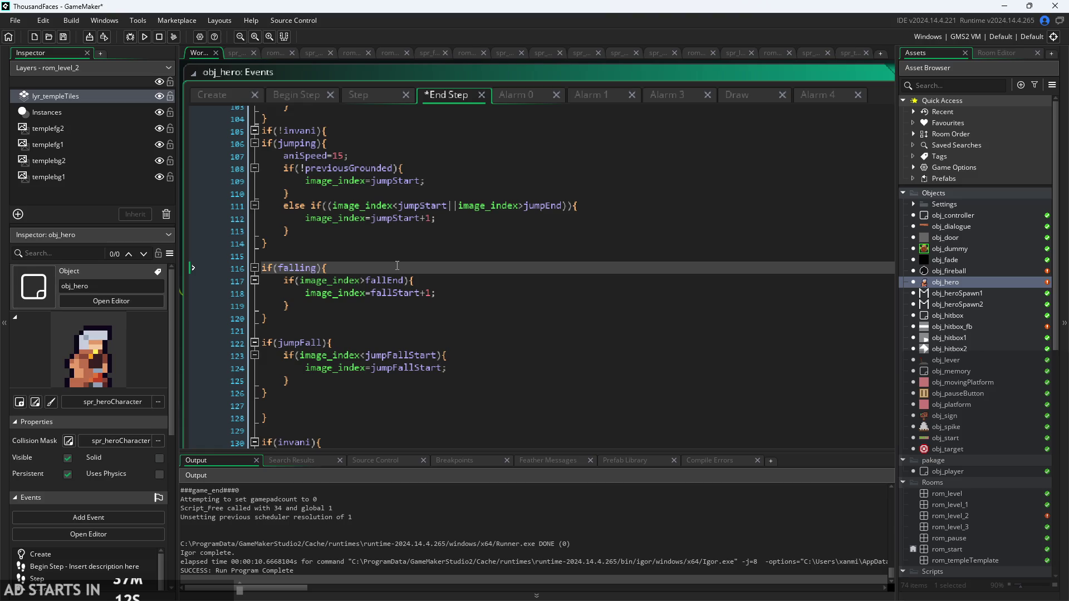
pyautogui.press('Return')
pyautogui.write('aniSpeed=15;')
pyautogui.click(347, 355)
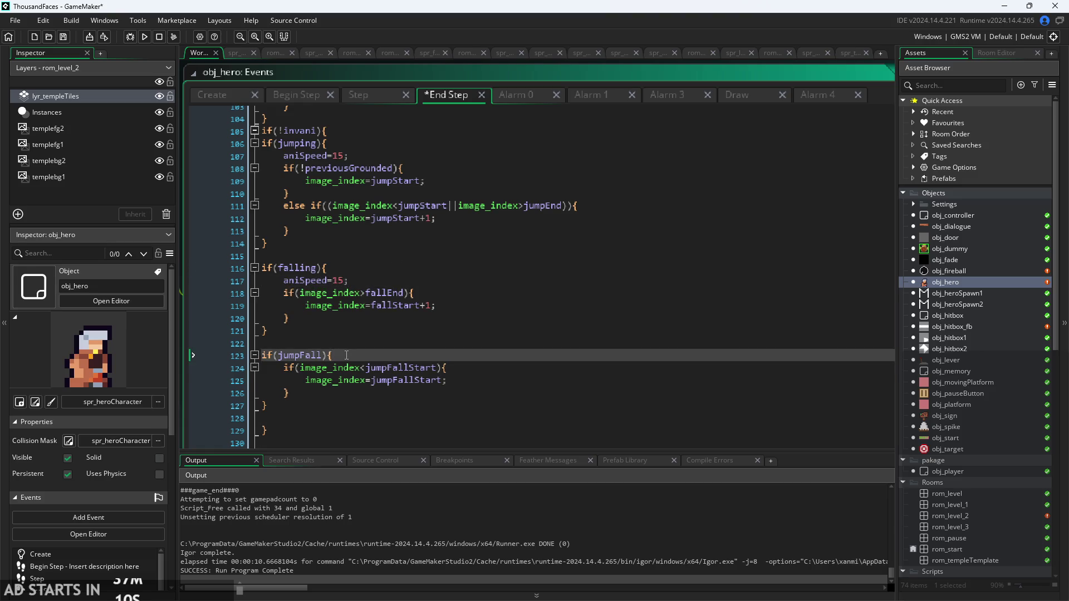
pyautogui.press('Return')
pyautogui.write('aniSpeed=15;')
pyautogui.scroll(-5, 361, 339)
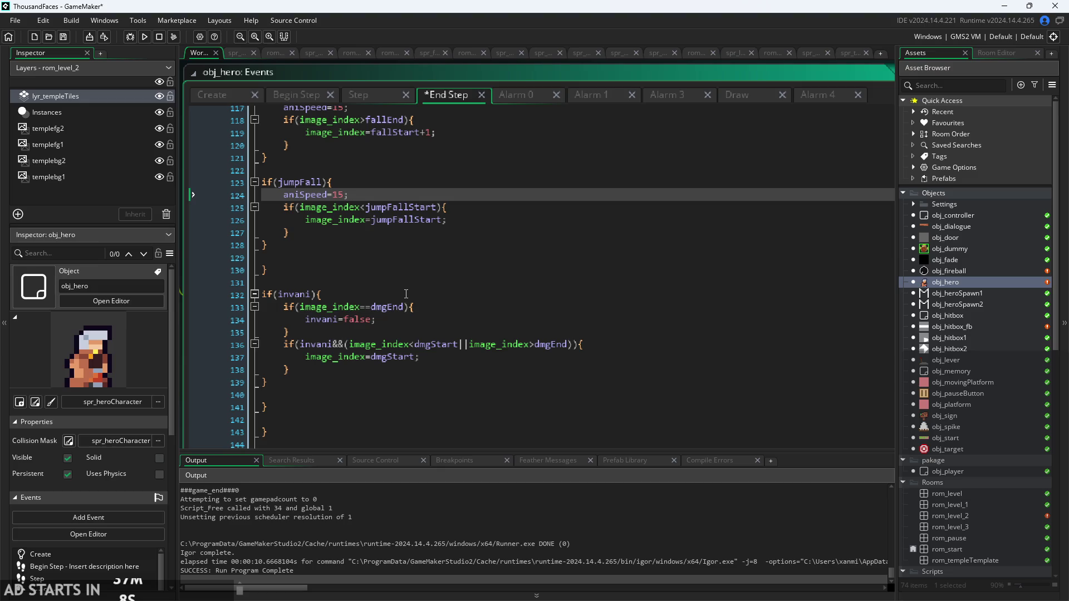
pyautogui.click(406, 293)
pyautogui.press('Return')
pyautogui.write('aniSpeed=15;')
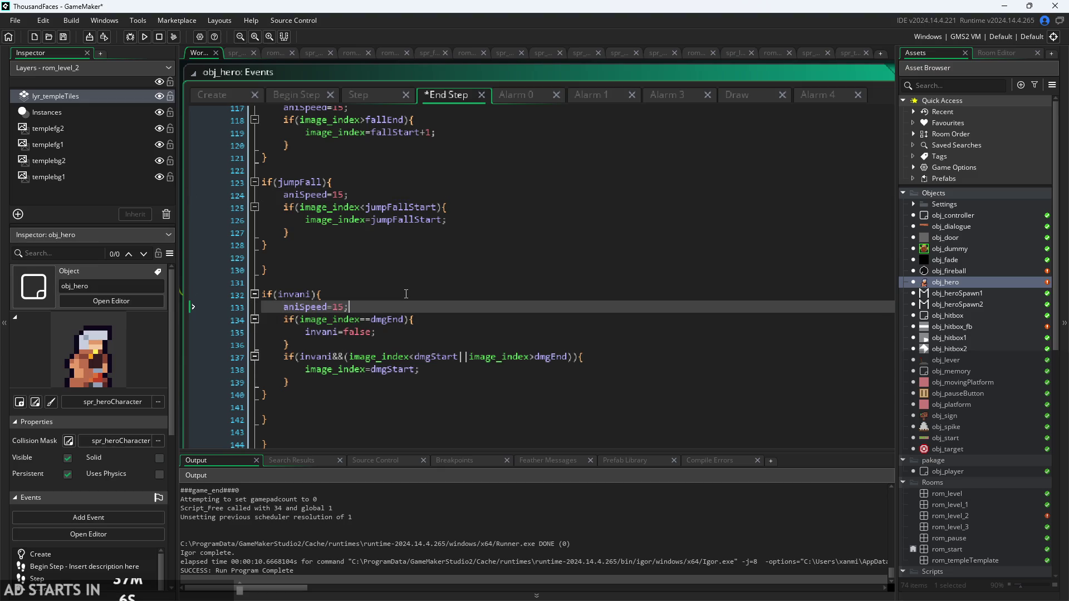
pyautogui.scroll(1, 359, 306)
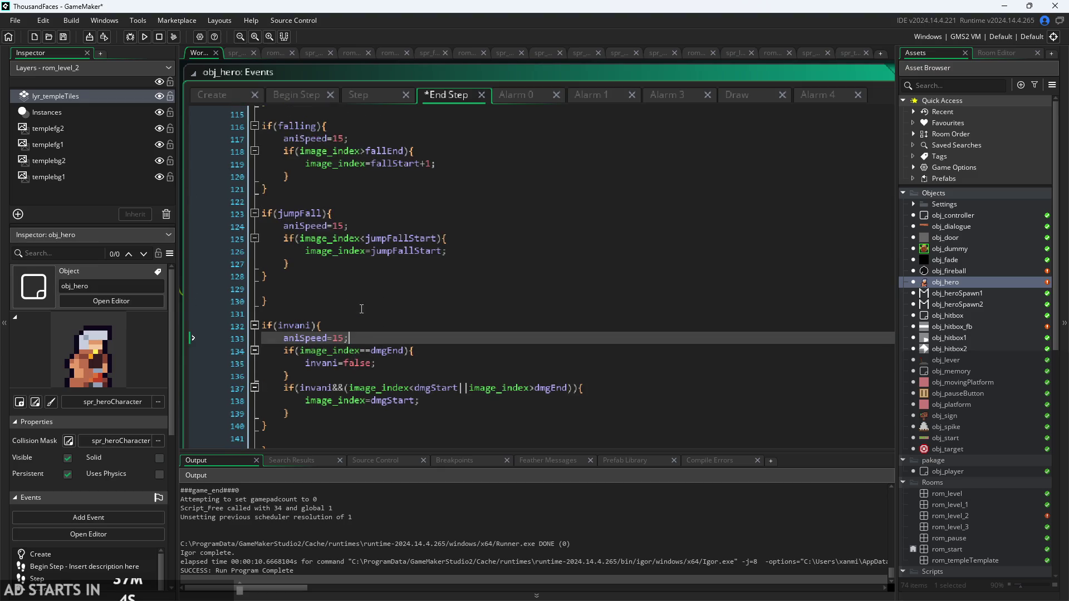
pyautogui.scroll(10, 362, 310)
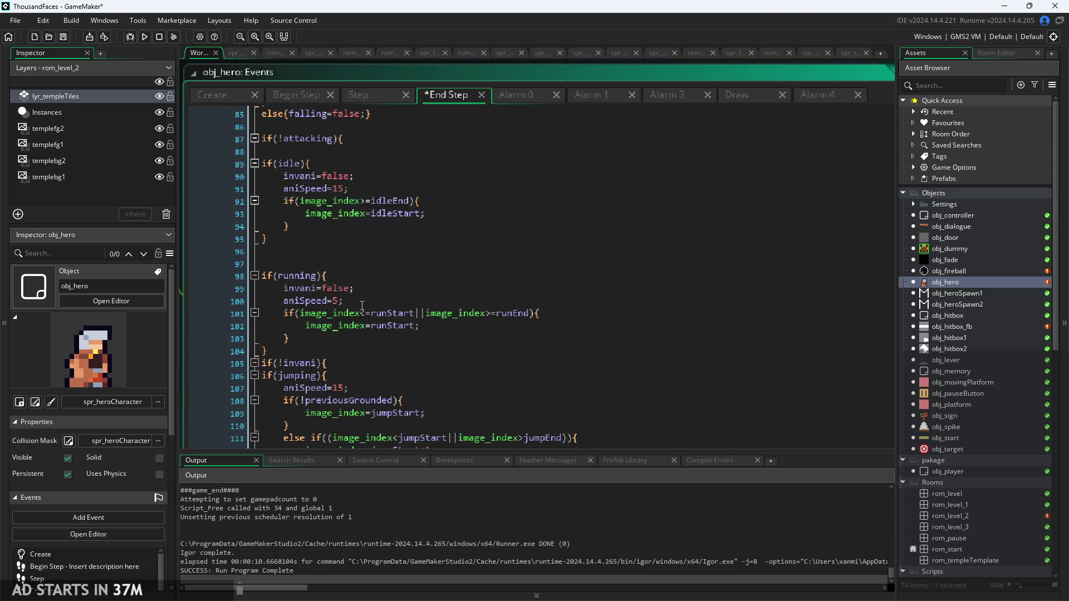
pyautogui.scroll(3, 362, 306)
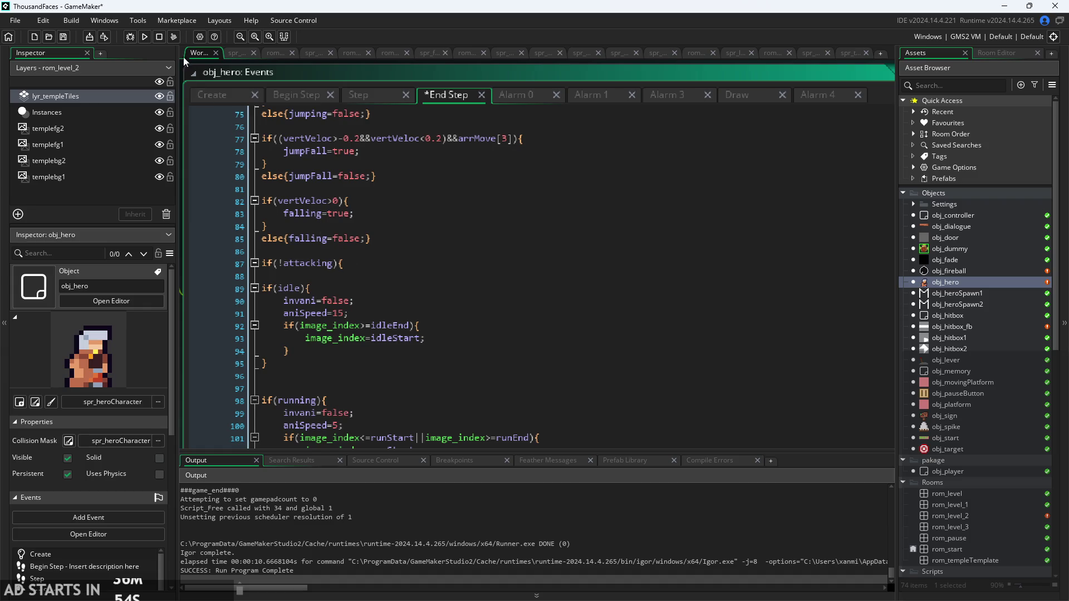
# Launch the game with the saved aniSpeed changes, start it, and climb the floating platforms
pyautogui.click(146, 38)
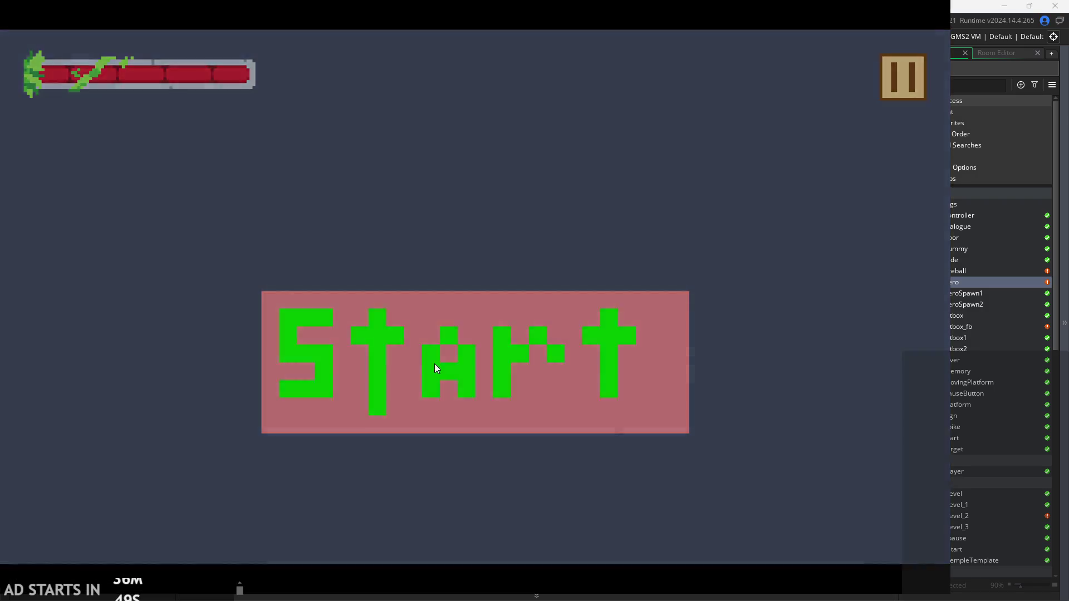
pyautogui.click(434, 363)
pyautogui.press('Right')
pyautogui.press('space')
pyautogui.press('Left')
pyautogui.press('Right')
pyautogui.press('space')
pyautogui.press('Left')
pyautogui.press('Left')
pyautogui.press('space')
pyautogui.press('space')
pyautogui.press('space')
pyautogui.press('Left')
# Flip the lever, visit the target room, then cross back over the spikes to the window ledge
pyautogui.press('Right')
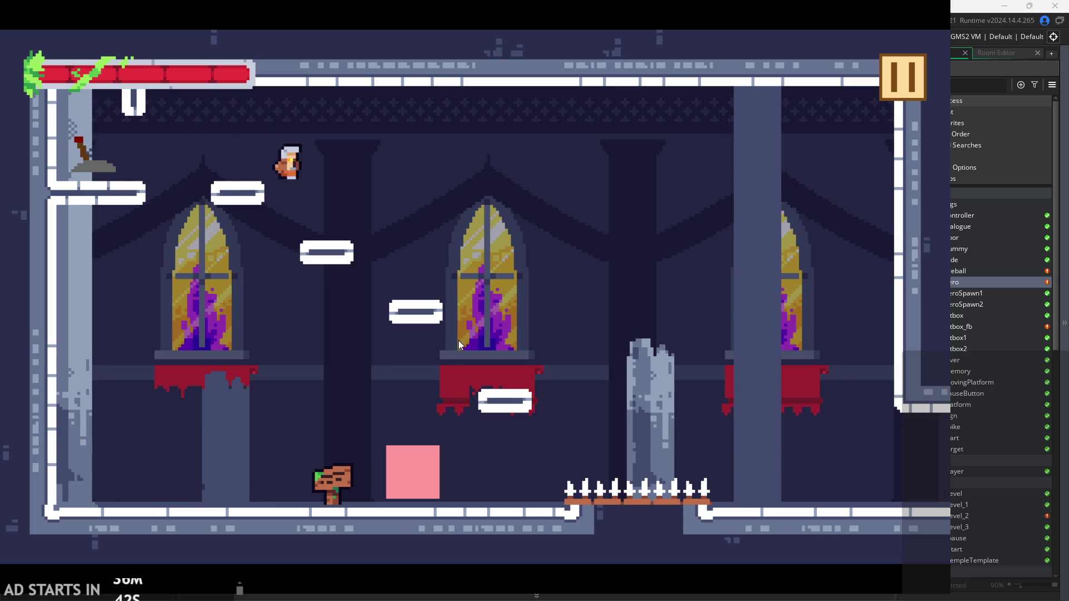
pyautogui.press('Right')
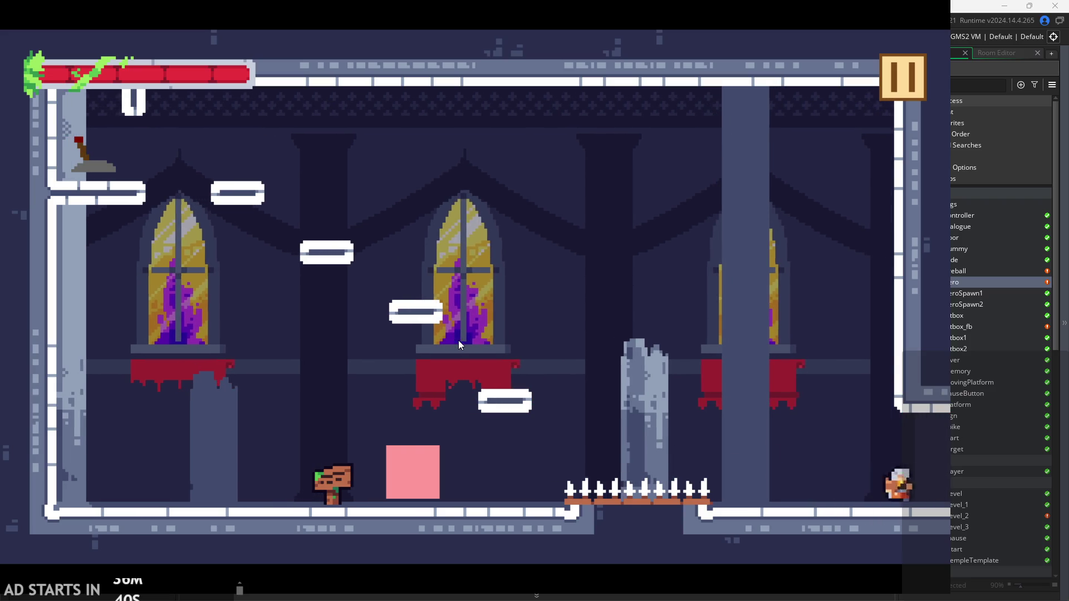
pyautogui.press('Left')
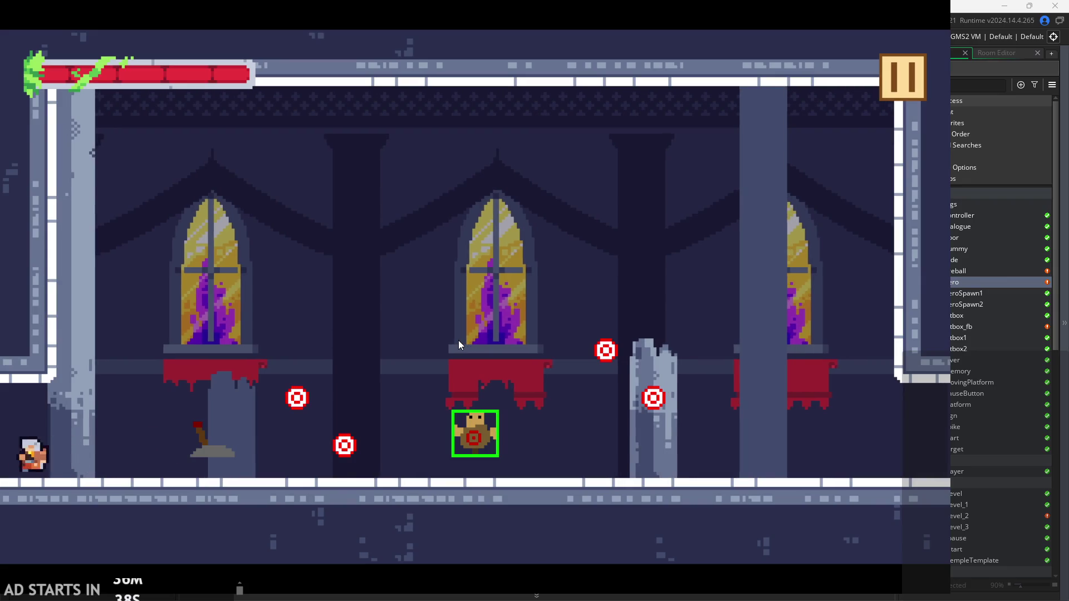
pyautogui.press('Left')
pyautogui.press('space')
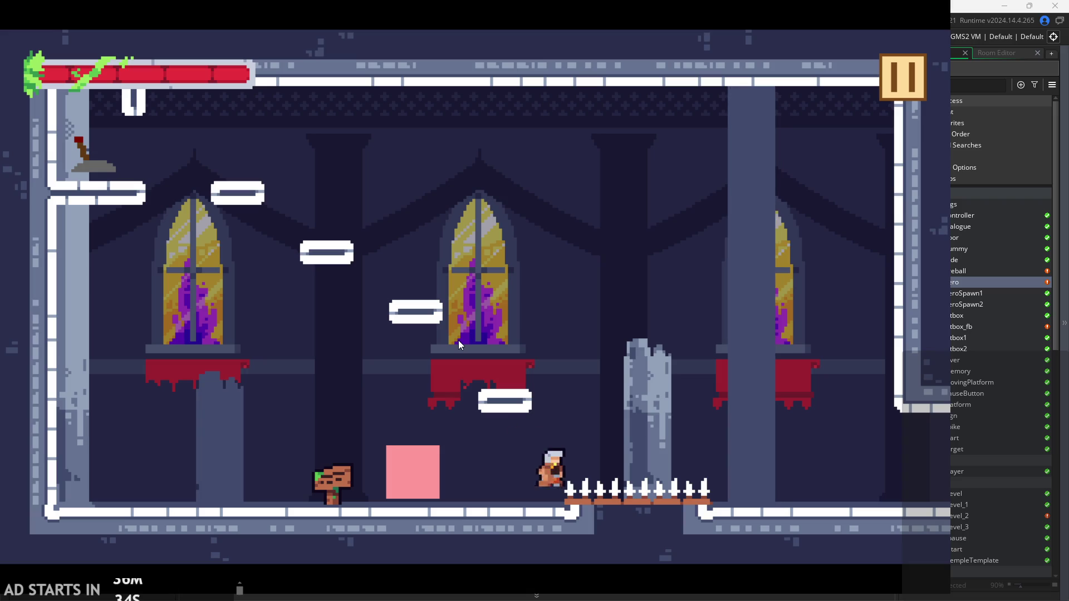
pyautogui.press('space')
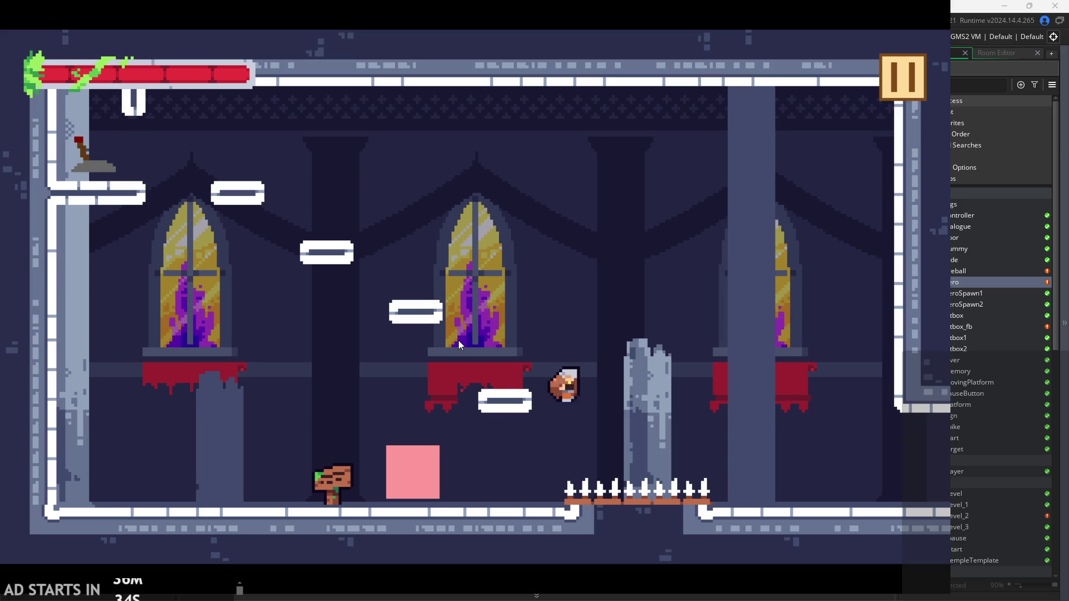
pyautogui.press('Left')
pyautogui.press('space')
pyautogui.press('space')
pyautogui.press('Left')
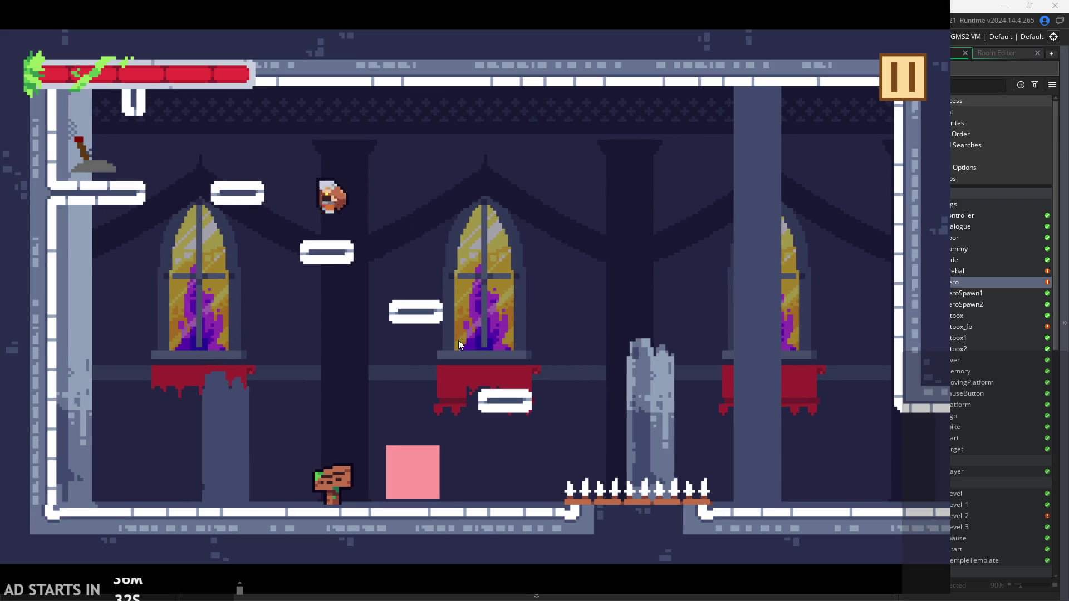
pyautogui.press('Right')
# Hop the hero between the middle window ledge, the floor and the upper-left platforms
pyautogui.press('Right')
pyautogui.press('space')
pyautogui.press('Left')
pyautogui.press('space')
pyautogui.press('space')
pyautogui.press('Left')
pyautogui.press('Right')
pyautogui.press('space')
pyautogui.press('Left')
pyautogui.press('Right')
pyautogui.press('space')
pyautogui.press('Left')
pyautogui.press('space')
# Keep jumping between the ledge and floor, then pause and turn on Debug Stats
pyautogui.press('Right')
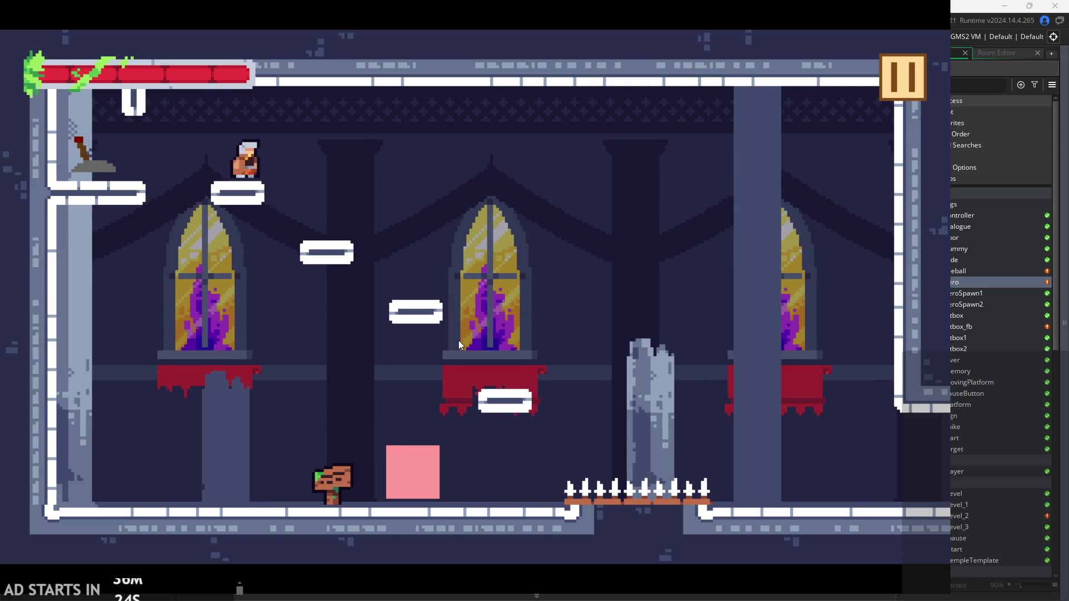
pyautogui.press('Left')
pyautogui.press('space')
pyautogui.press('Right')
pyautogui.press('Left')
pyautogui.press('space')
pyautogui.press('Right')
pyautogui.press('Left')
pyautogui.press('space')
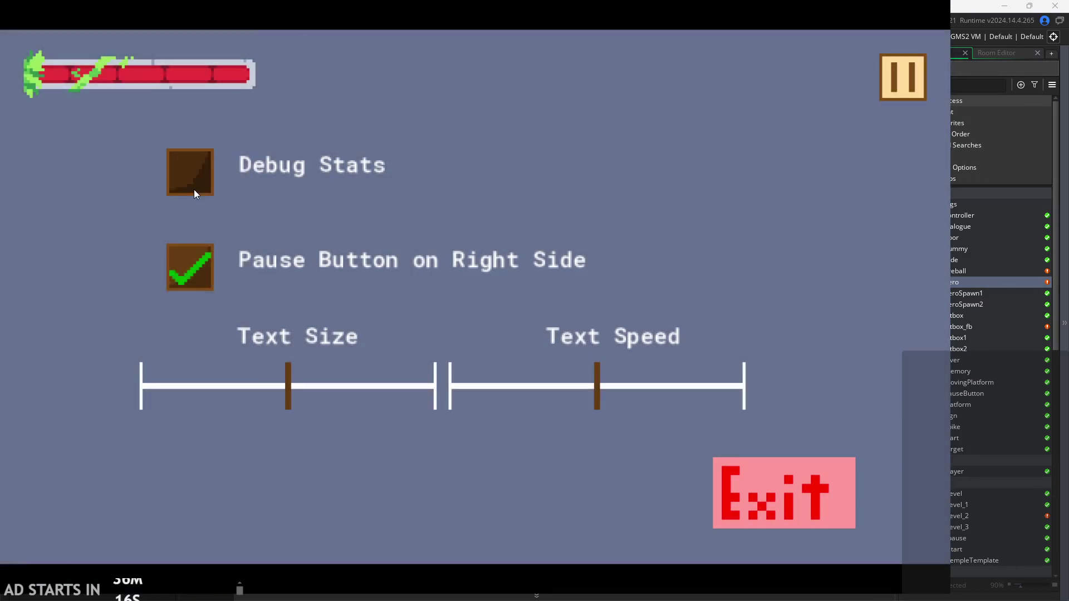
pyautogui.click(194, 187)
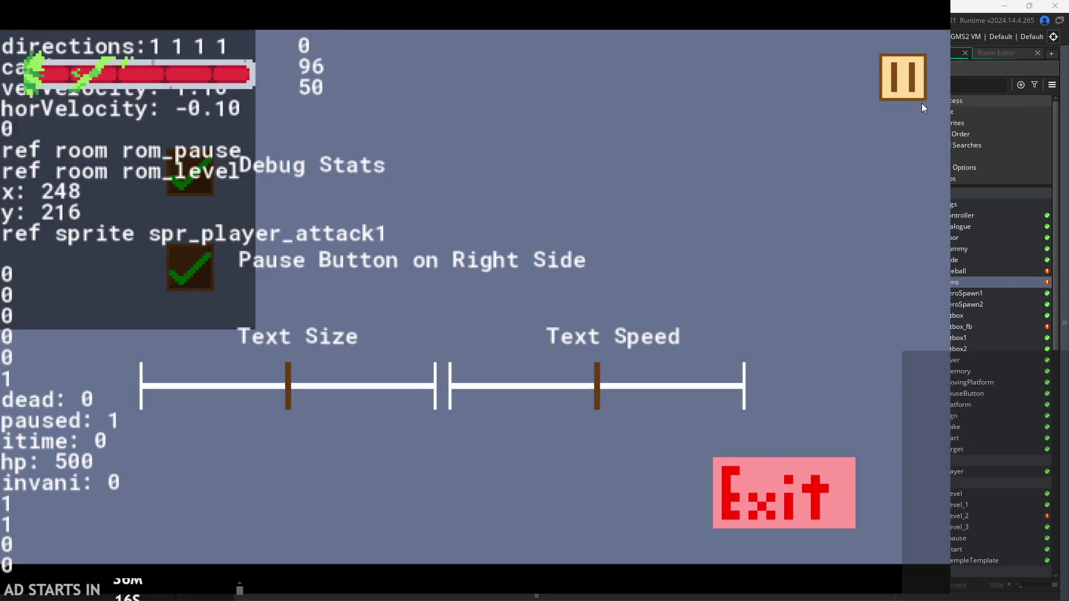
# Resume play and jump the hero via the central window ledge up to the upper platform
pyautogui.click(904, 81)
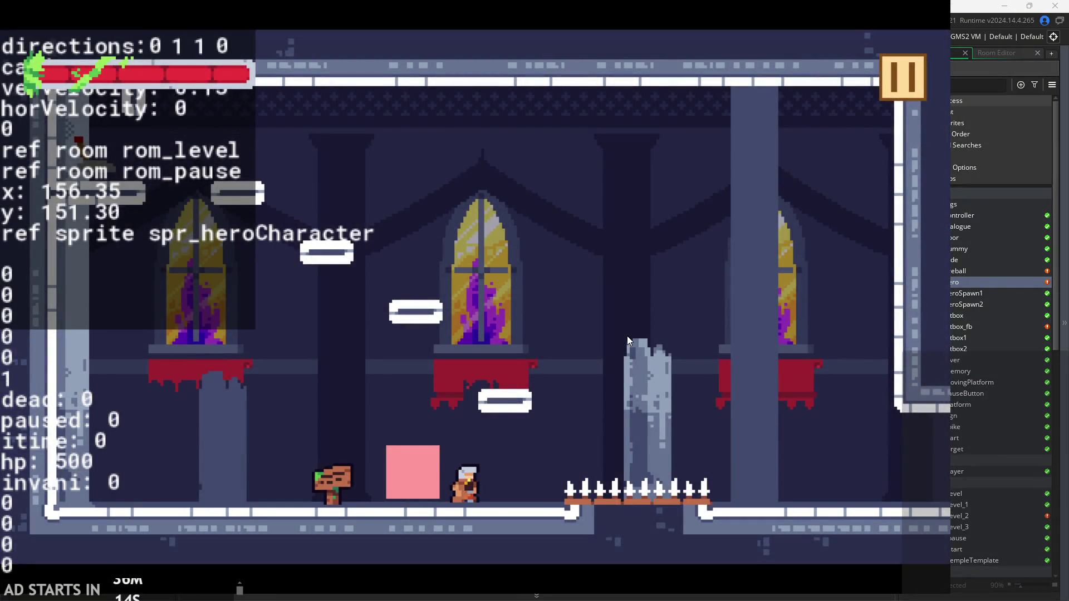
pyautogui.press('Left')
pyautogui.press('space')
pyautogui.press('Right')
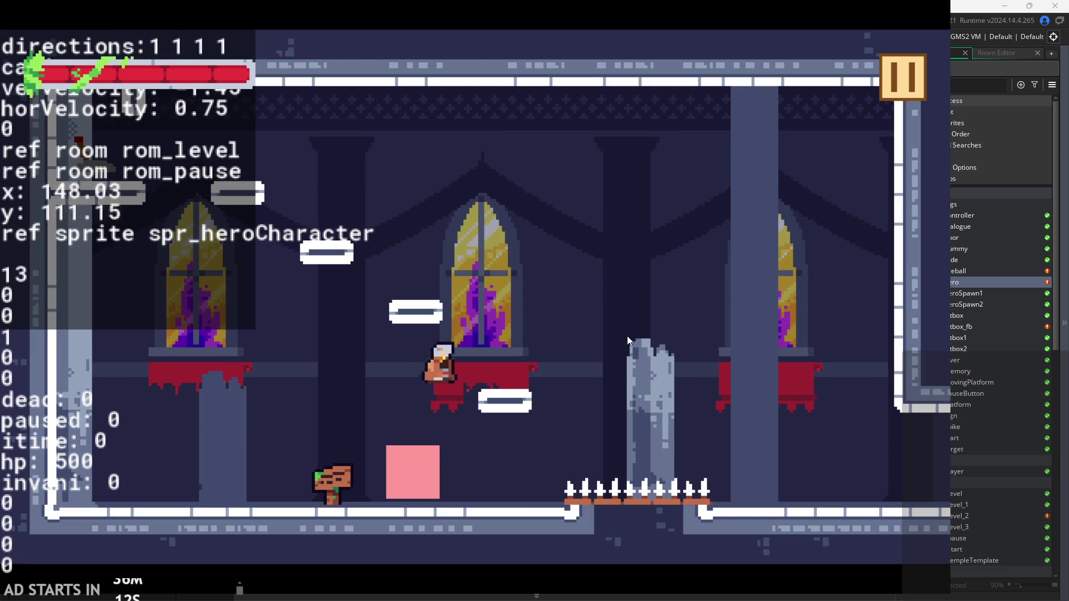
pyautogui.press('Left')
pyautogui.press('space')
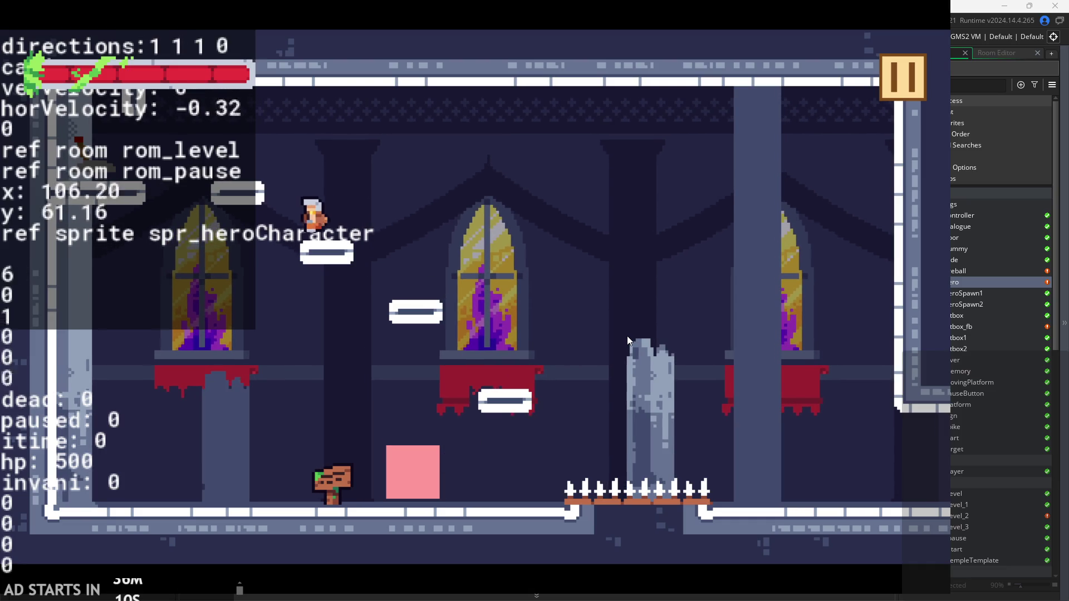
pyautogui.press('Right')
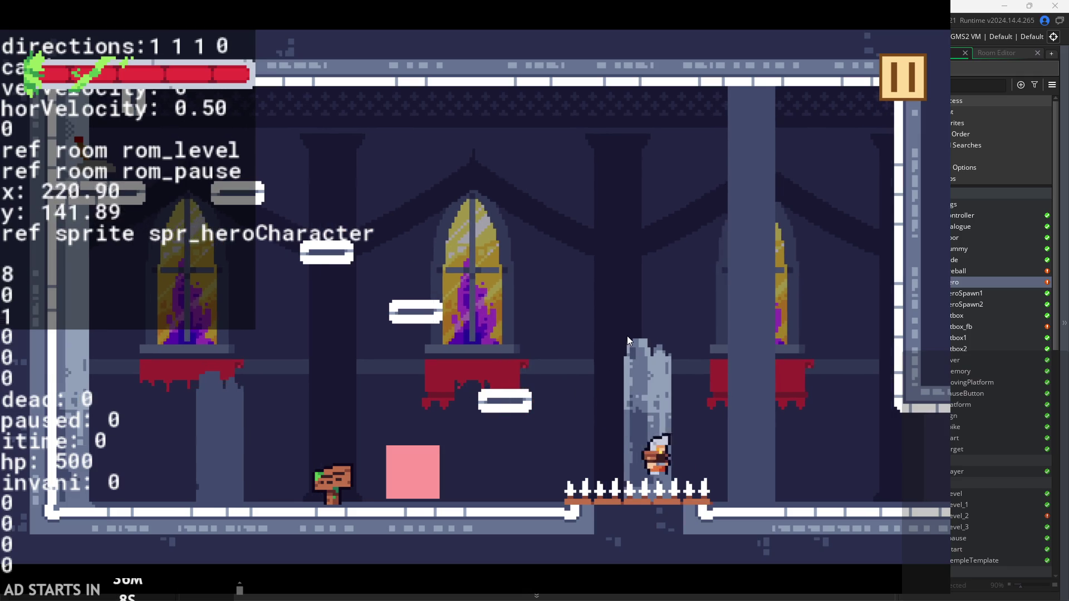
pyautogui.press('Left')
pyautogui.press('space')
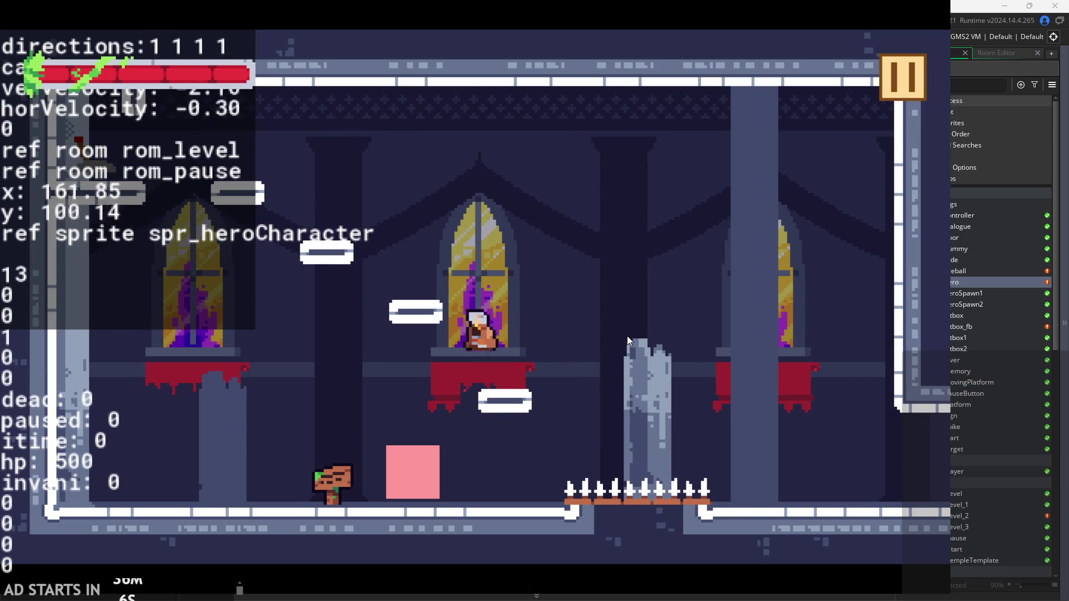
pyautogui.press('Left')
pyautogui.press('space')
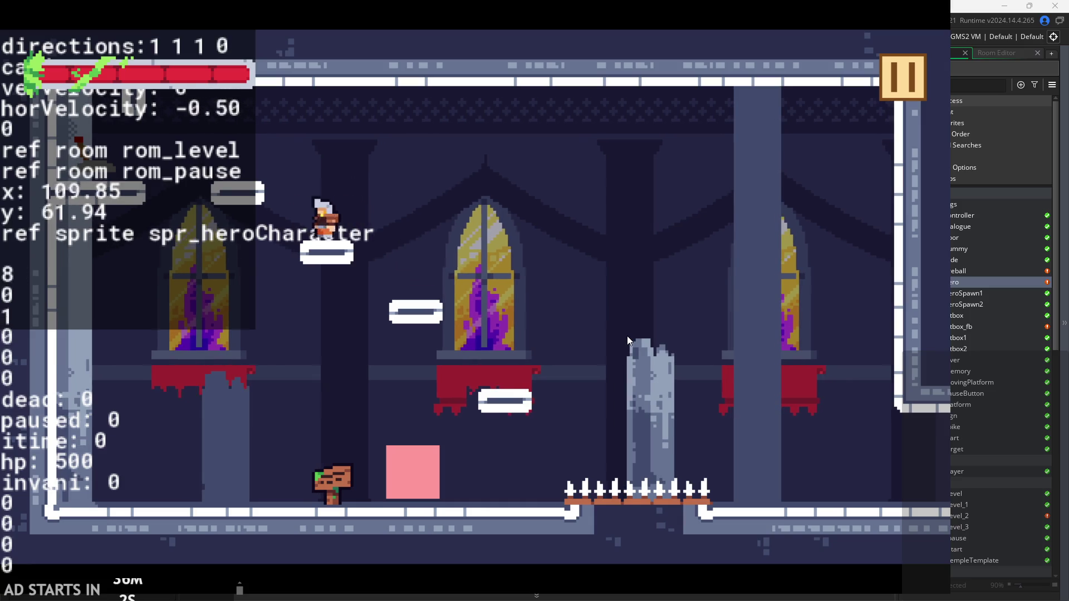
# Jump the hero back and forth between the right pillar, left wall and platforms
pyautogui.press('Right')
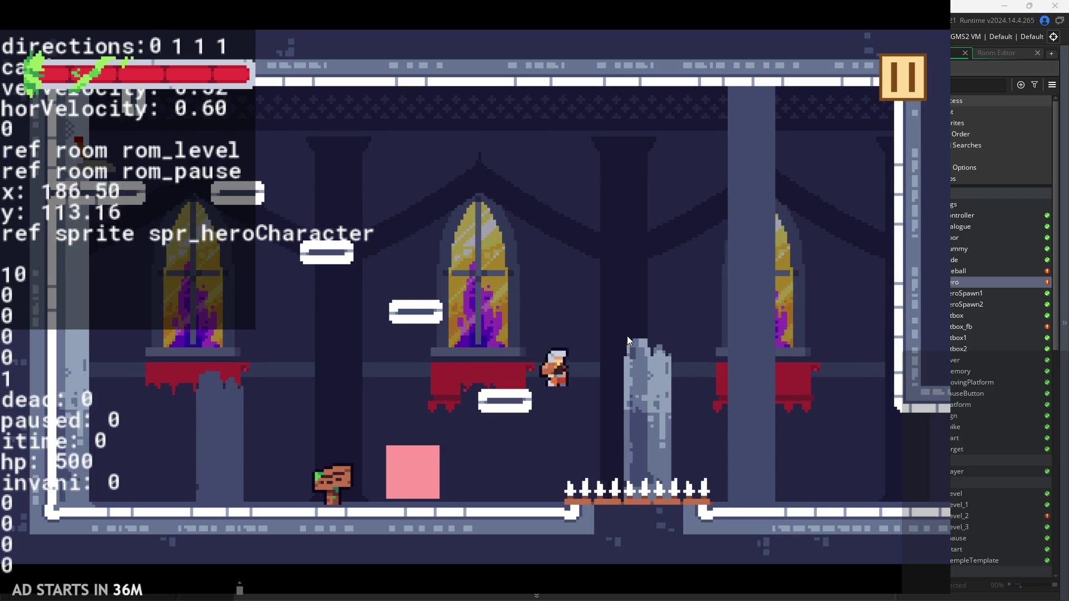
pyautogui.press('Left')
pyautogui.press('space')
pyautogui.press('Right')
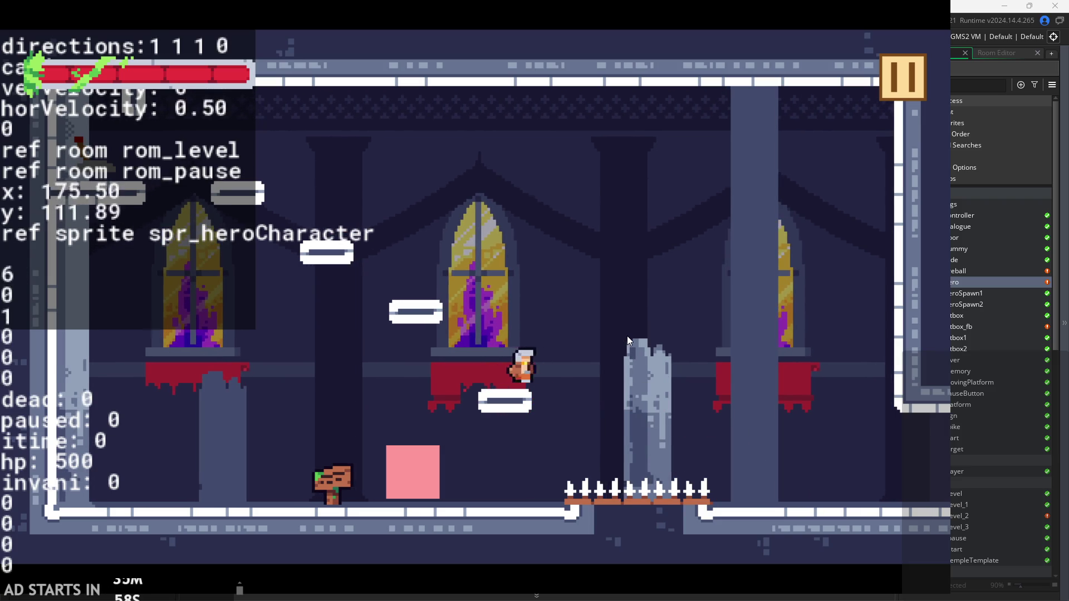
pyautogui.press('space')
pyautogui.press('Left')
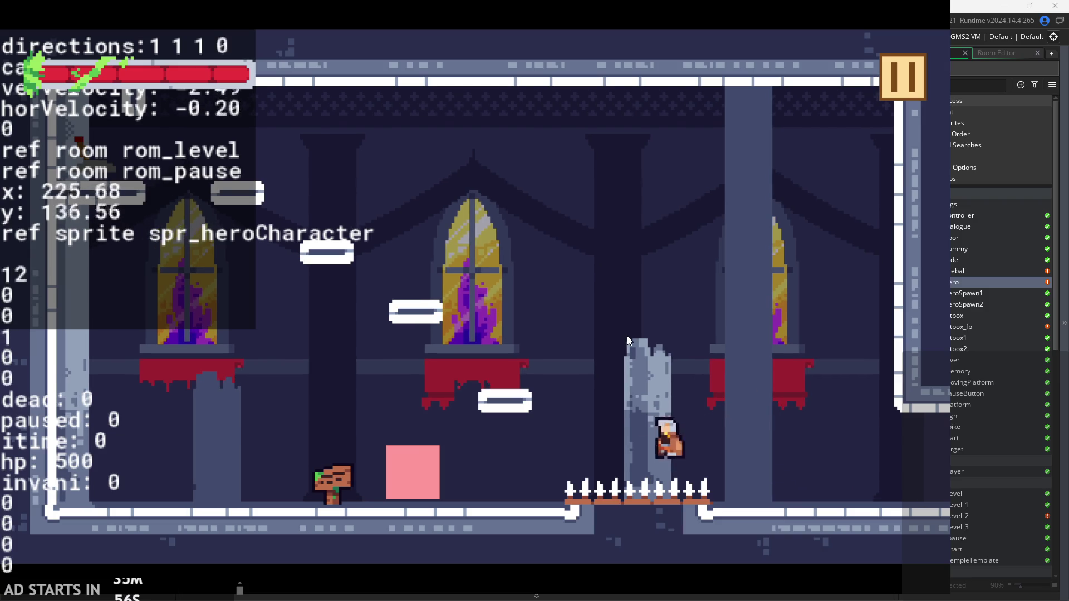
pyautogui.press('space')
pyautogui.press('space')
pyautogui.press('space')
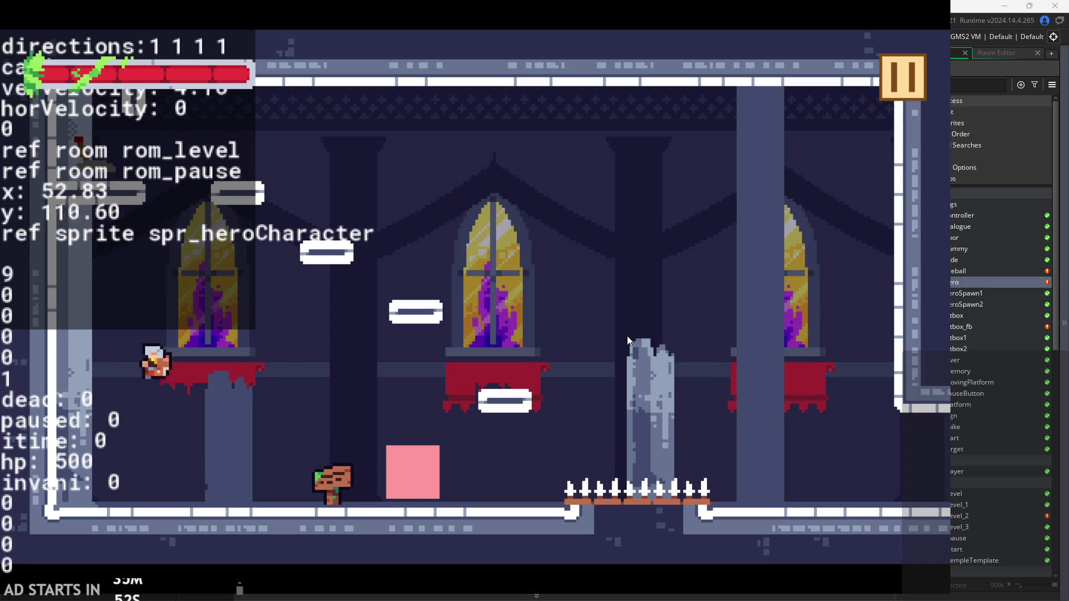
pyautogui.press('Right')
pyautogui.press('space')
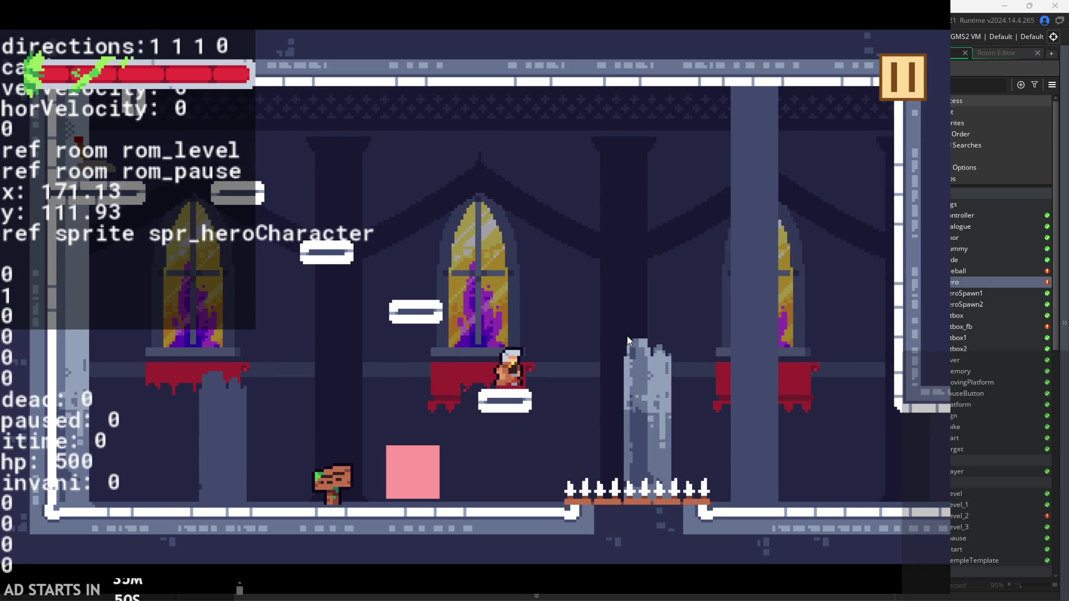
pyautogui.press('space')
pyautogui.press('Right')
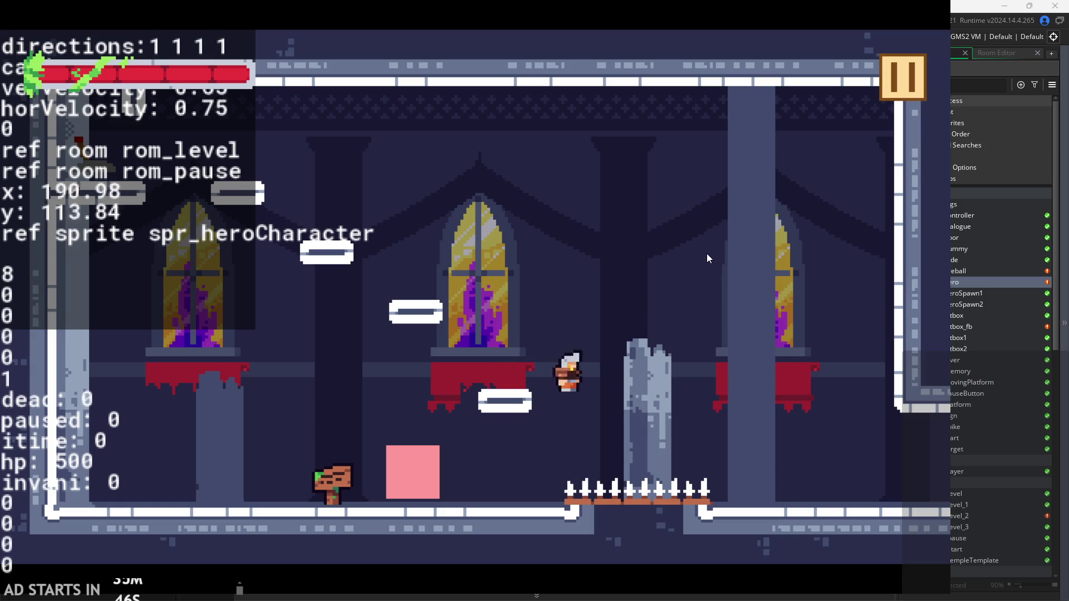
# Walk the hero back and forth through rom_level_1, trying an attack along the way
pyautogui.press('Right')
pyautogui.press('Right')
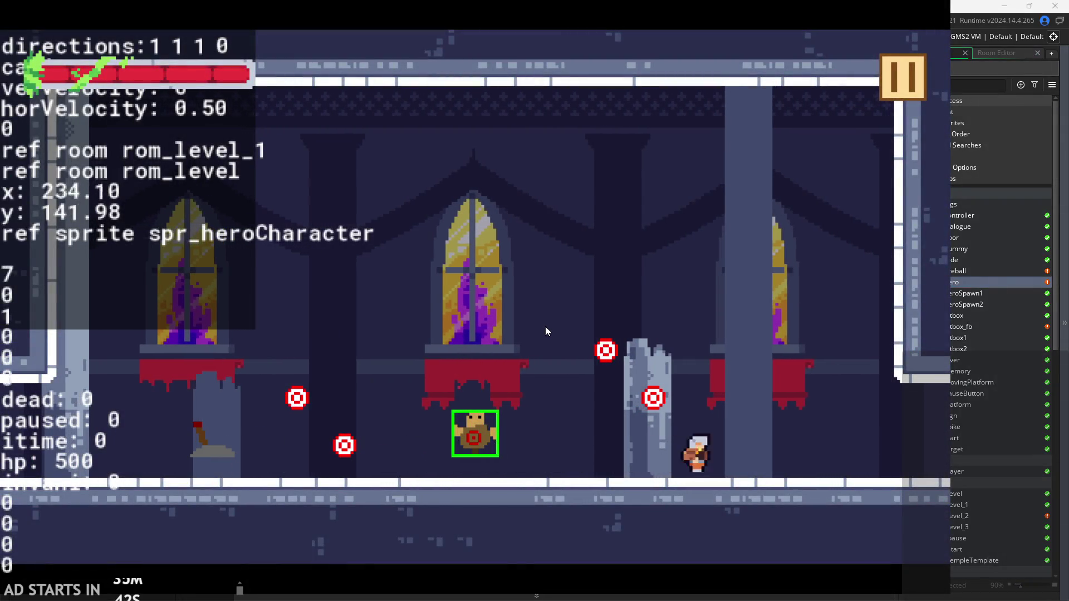
pyautogui.press('Left')
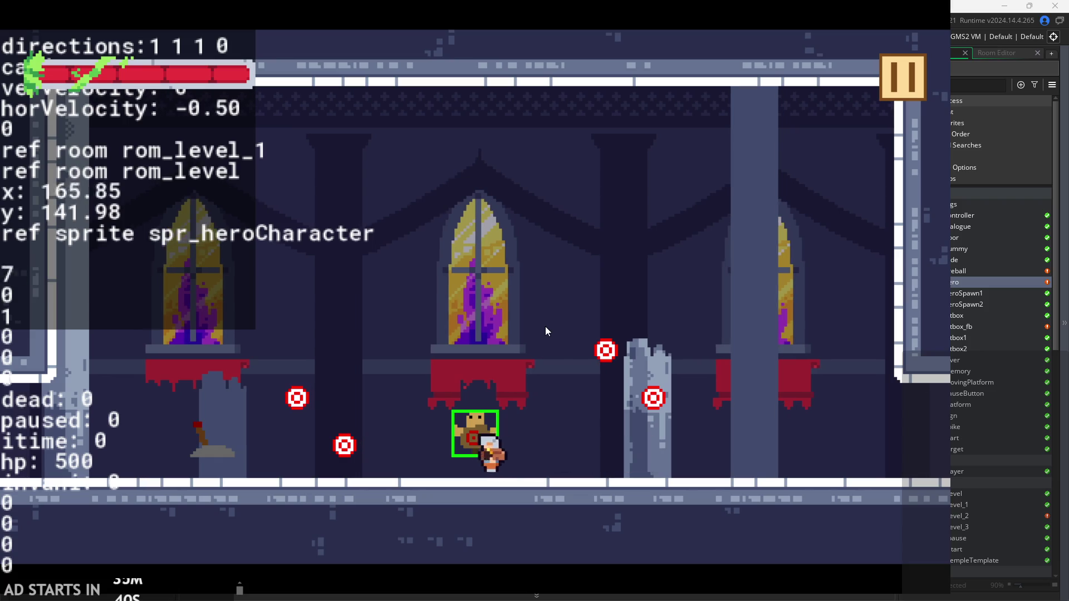
pyautogui.press('Right')
pyautogui.press('Left')
pyautogui.press('Right')
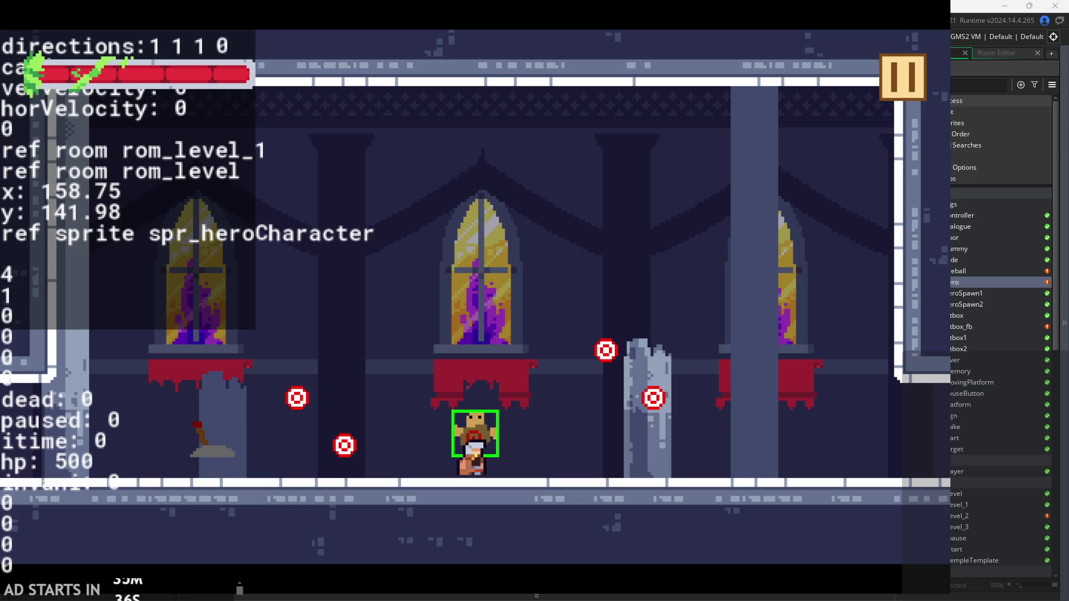
pyautogui.press('x')
pyautogui.press('Right')
pyautogui.press('Left')
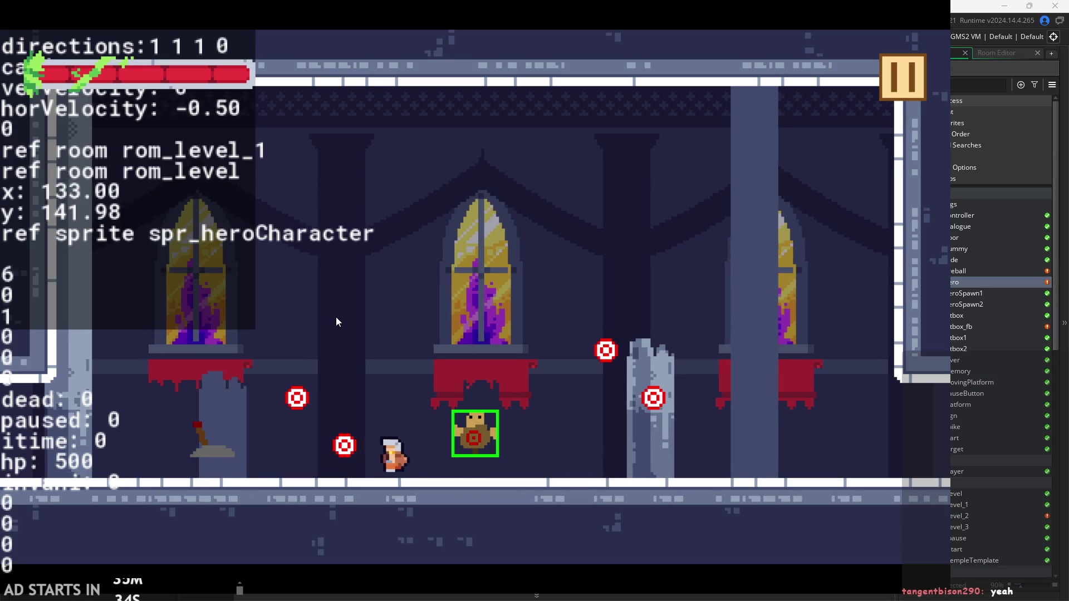
pyautogui.press('Right')
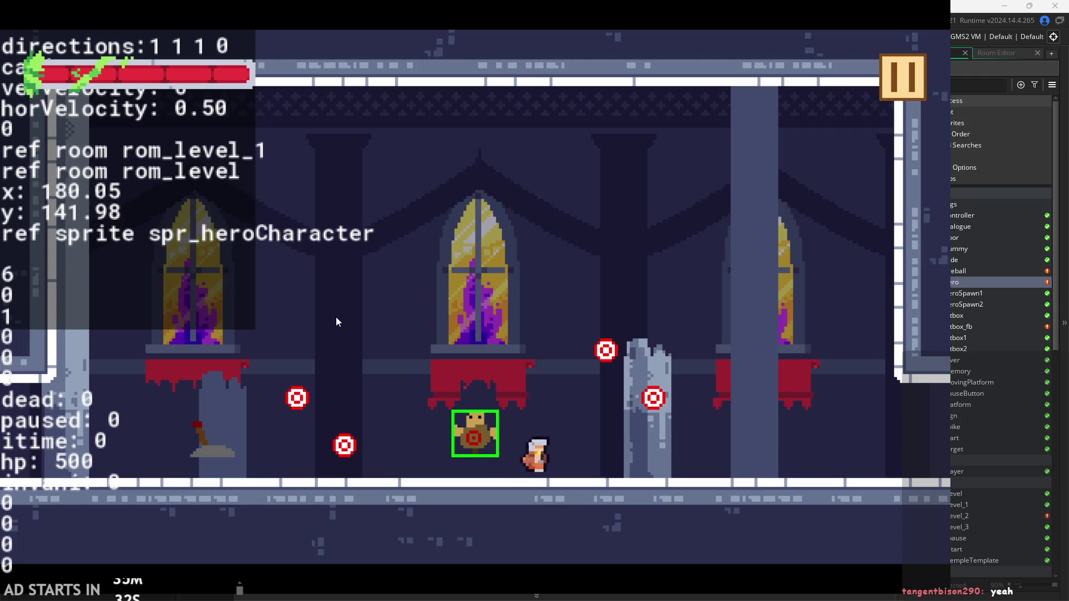
pyautogui.press('Left')
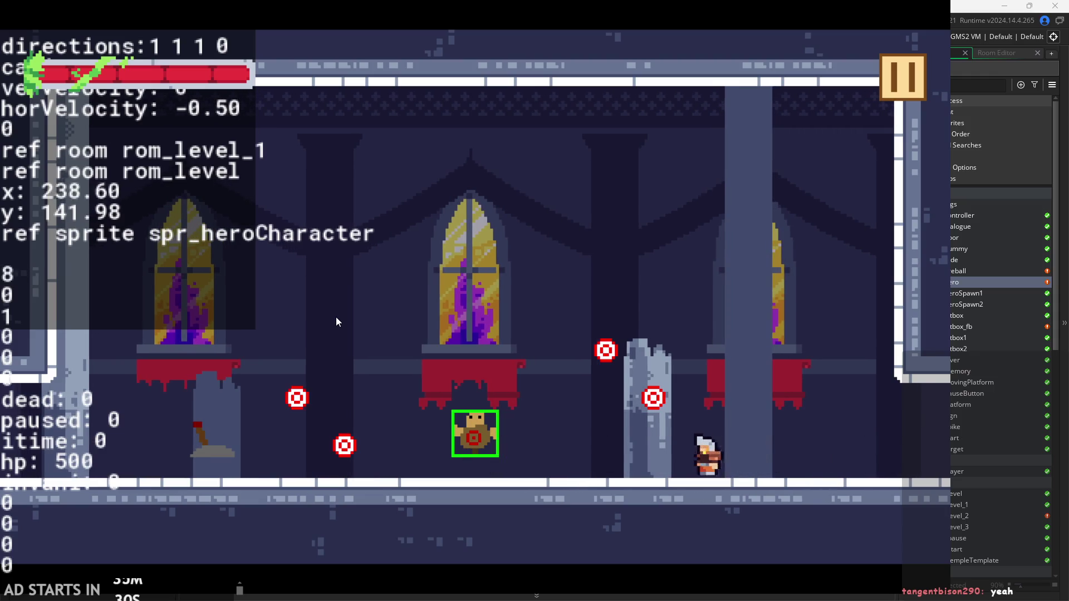
# Strike the targets in rom_level_1 with repeated attacks while turning left and right
pyautogui.press('x')
pyautogui.press('Right')
pyautogui.press('x')
pyautogui.press('Left')
pyautogui.press('x')
pyautogui.press('x')
pyautogui.press('Right')
pyautogui.press('Left')
pyautogui.press('Right')
# Quit the running game and look over obj_hero's Step event code
pyautogui.click(896, 63)
pyautogui.click(835, 470)
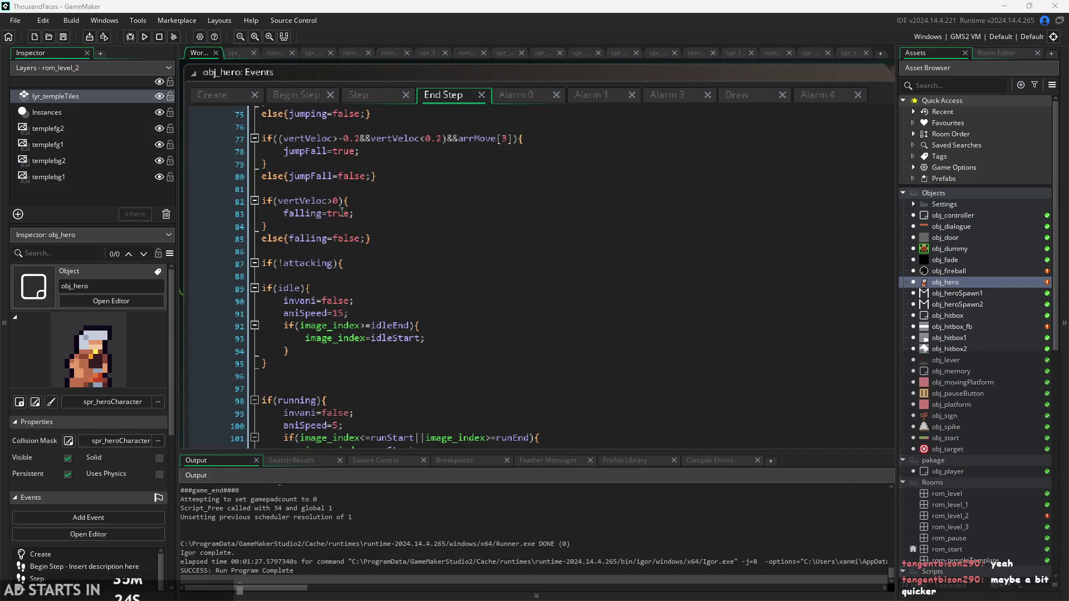
pyautogui.click(345, 92)
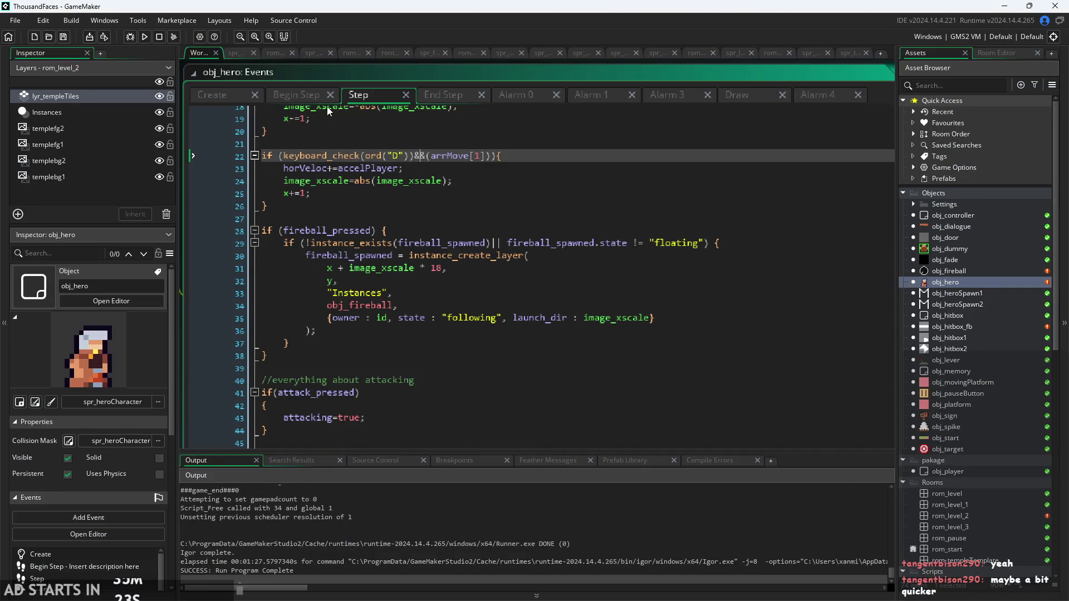
# Change the running aniSpeed in obj_hero's End Step from 5 to 3 and relaunch the game
pyautogui.click(442, 95)
pyautogui.scroll(-10, 348, 245)
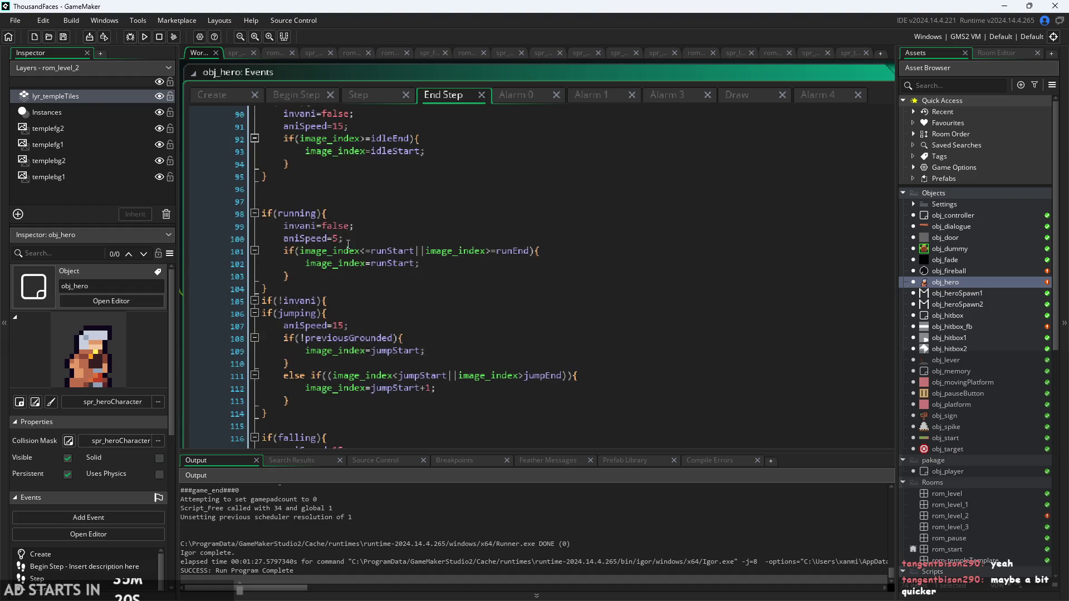
pyautogui.click(339, 238)
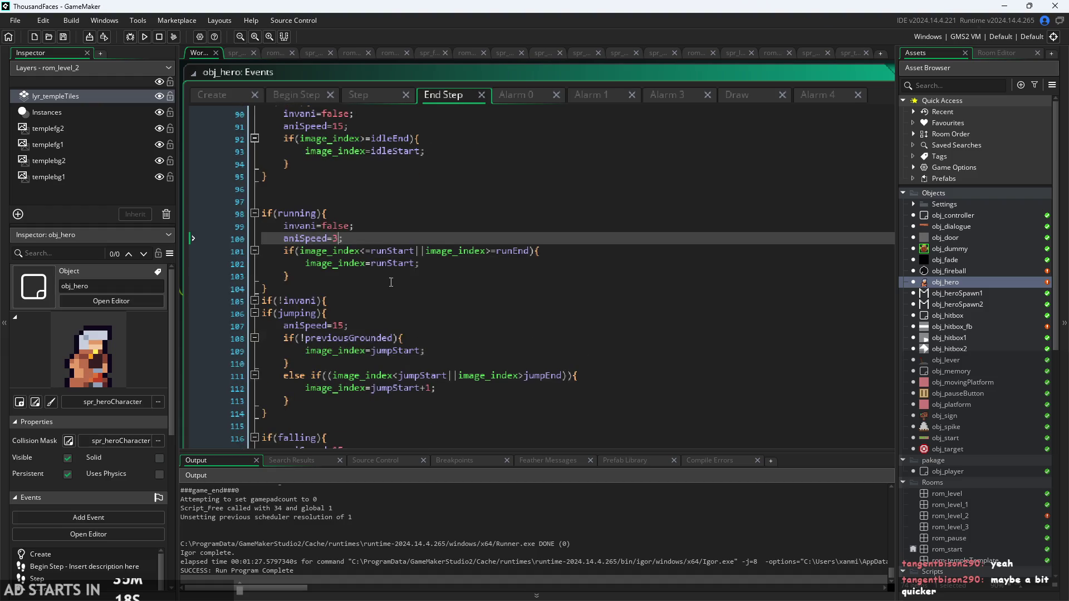
pyautogui.click(146, 38)
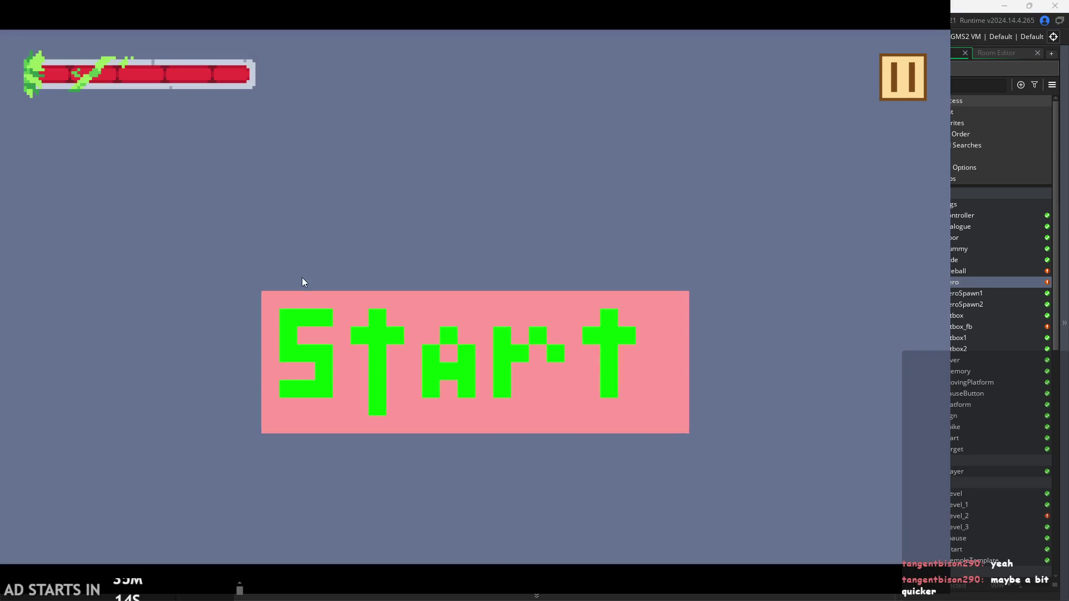
pyautogui.click(412, 293)
# Run and jump through the castle level with aniSpeed 3, then quit the game
pyautogui.press('Right')
pyautogui.press('space')
pyautogui.press('space')
pyautogui.press('Left')
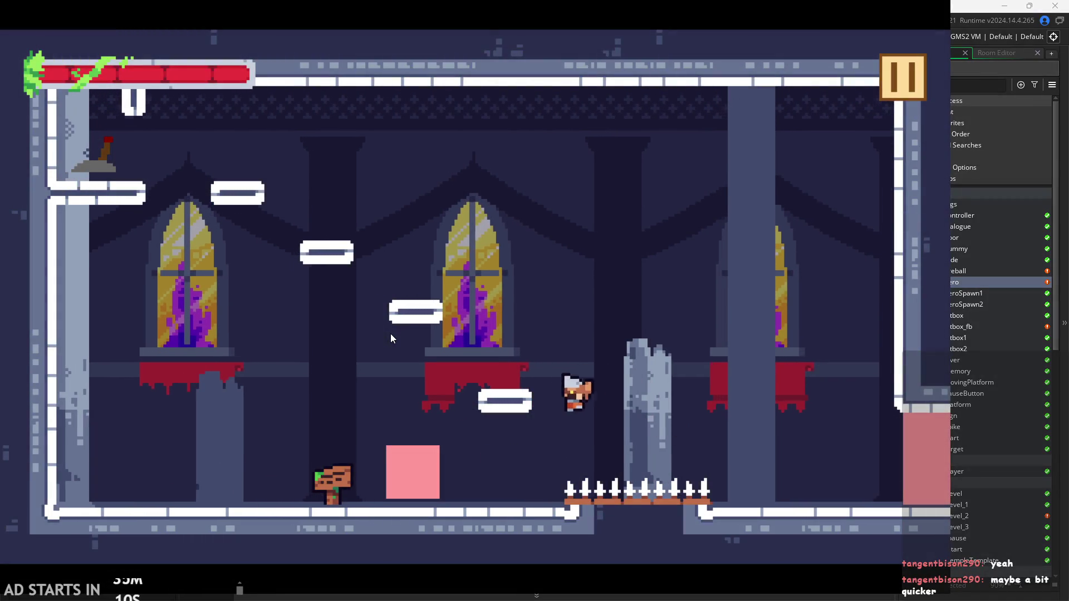
pyautogui.press('space')
pyautogui.press('Right')
pyautogui.press('Left')
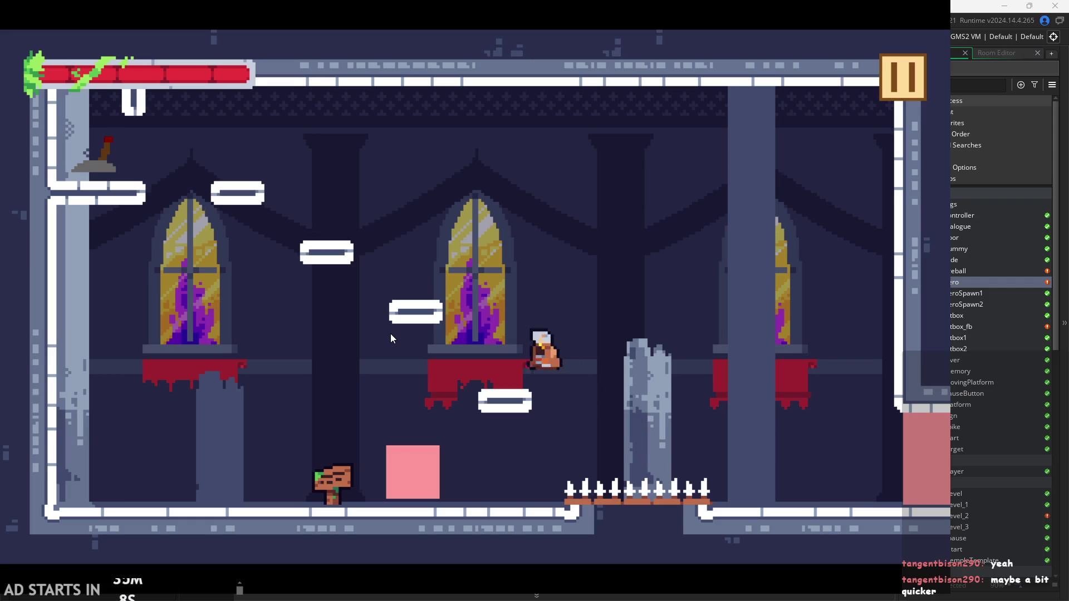
pyautogui.press('Left')
pyautogui.press('space')
pyautogui.press('Right')
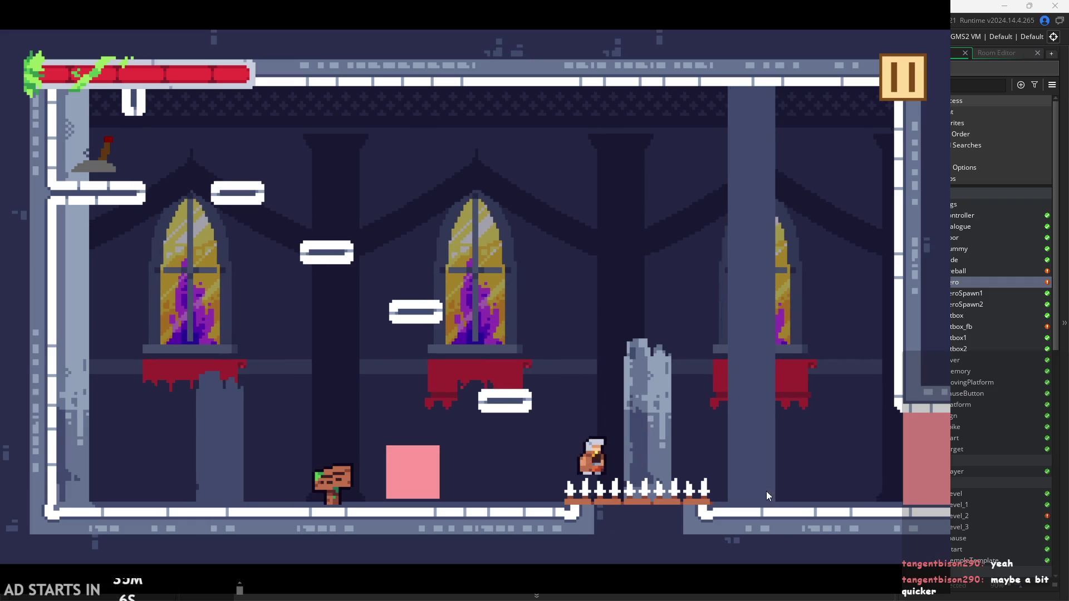
pyautogui.click(902, 88)
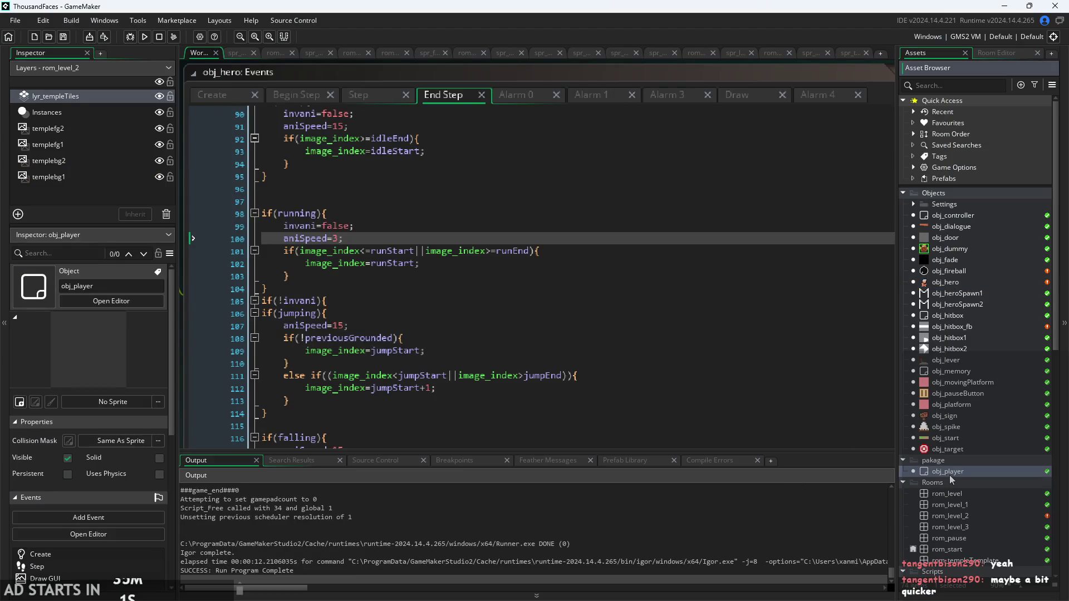
# Open rom_level and delete the pink obj_platform instance from the Instances layer
pyautogui.doubleClick(956, 494)
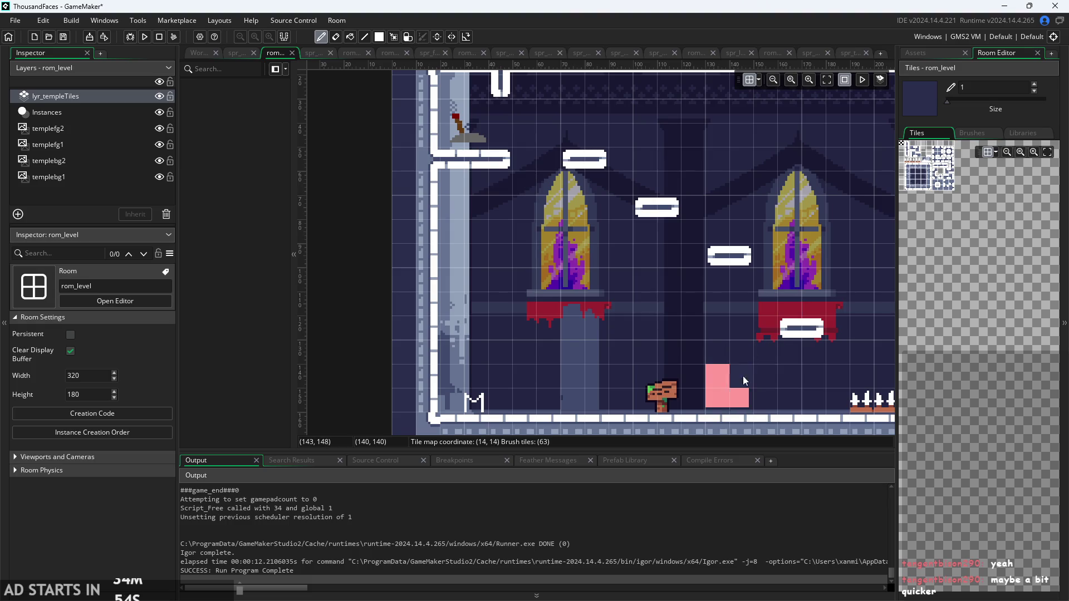
pyautogui.click(920, 52)
pyautogui.click(111, 112)
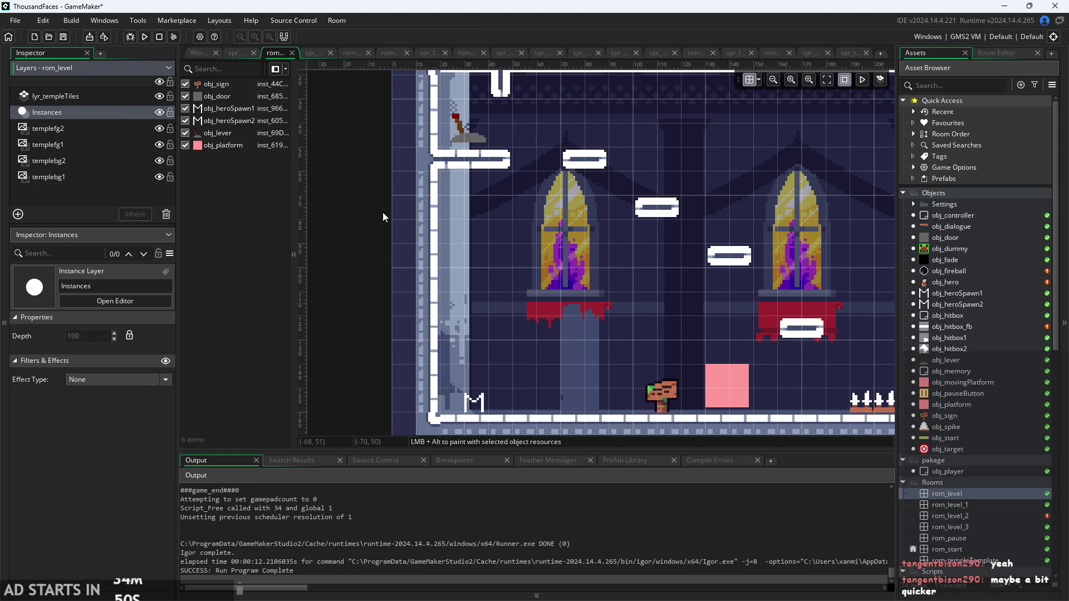
pyautogui.click(719, 396)
pyautogui.press('Delete')
# Erase the floor spike tiles on lyr_templeTiles, then build and run the game again
pyautogui.hscroll(5, 658, 397)
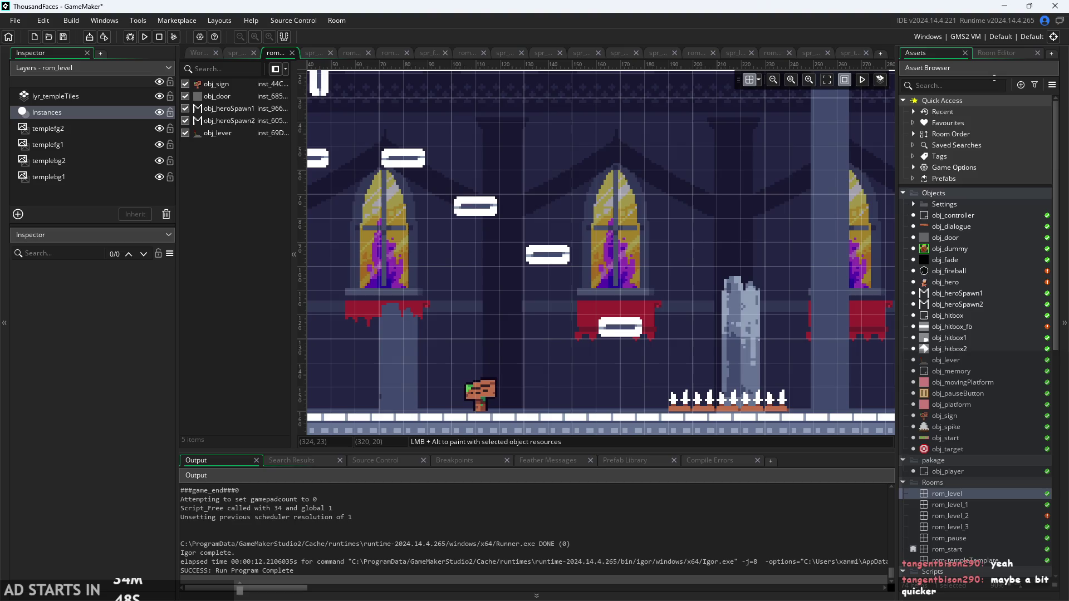
pyautogui.click(996, 52)
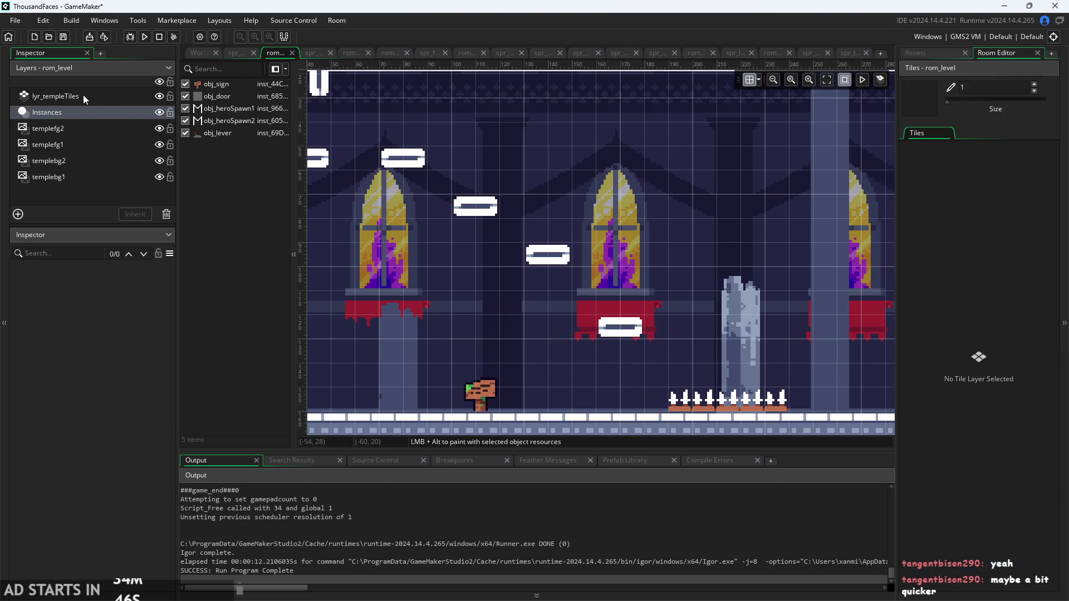
pyautogui.click(61, 96)
pyautogui.click(1022, 133)
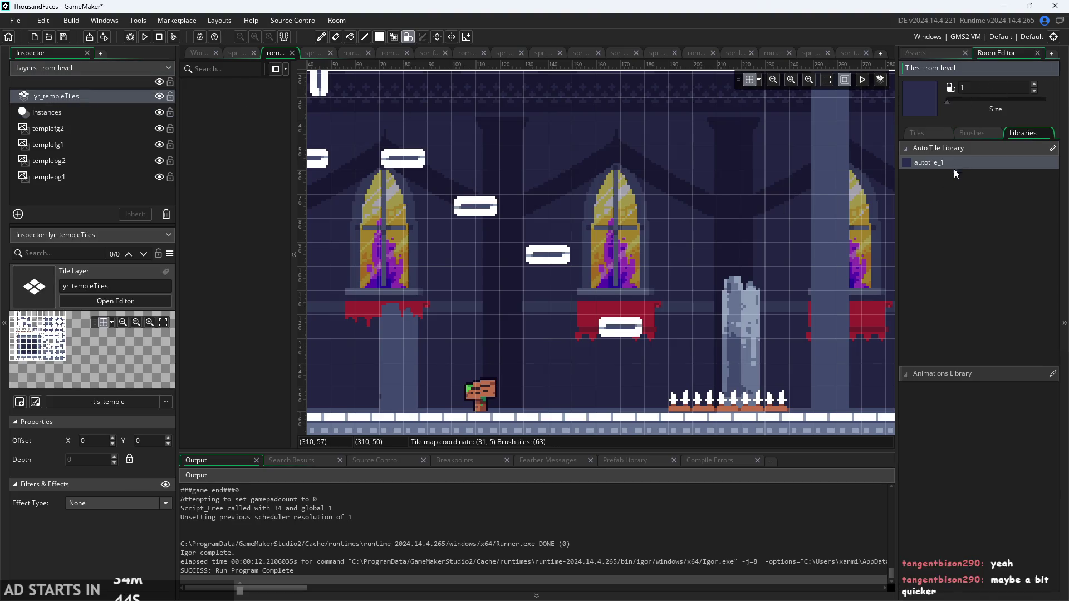
pyautogui.rightClick(676, 394)
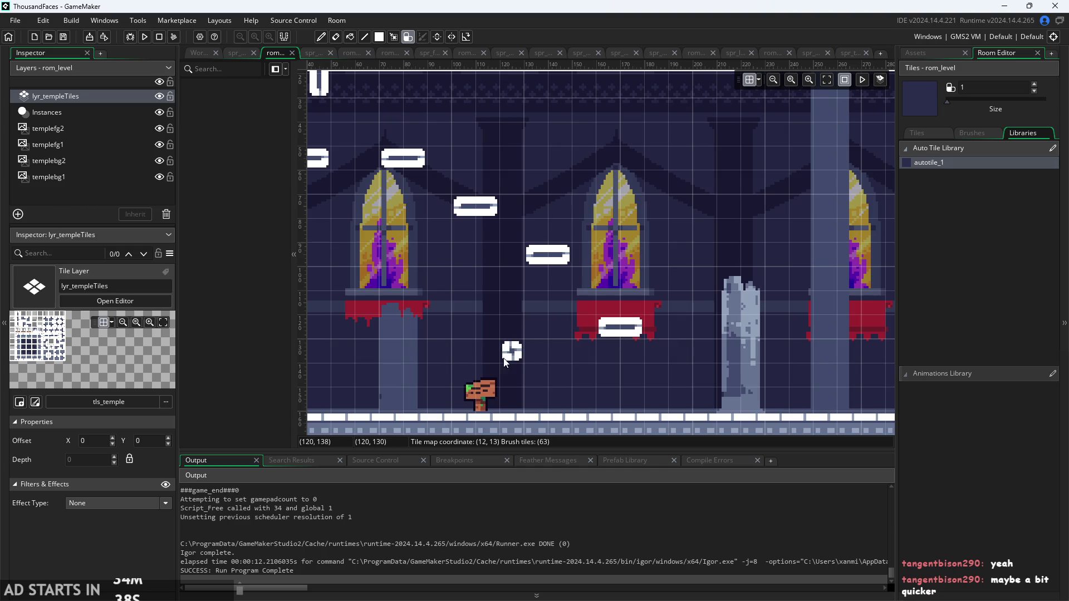
pyautogui.scroll(-4, 505, 360)
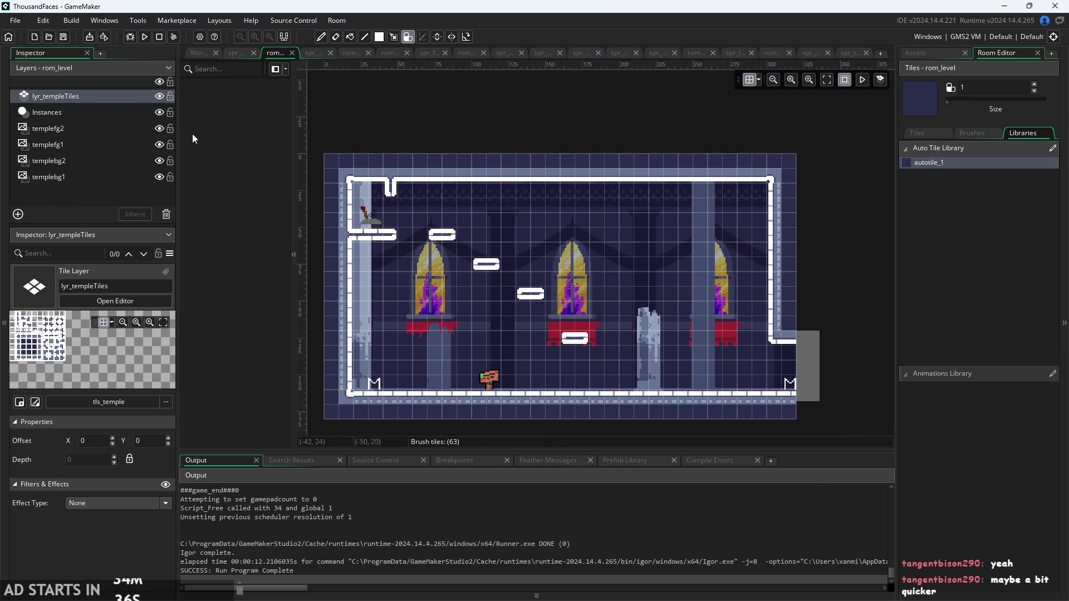
pyautogui.click(144, 36)
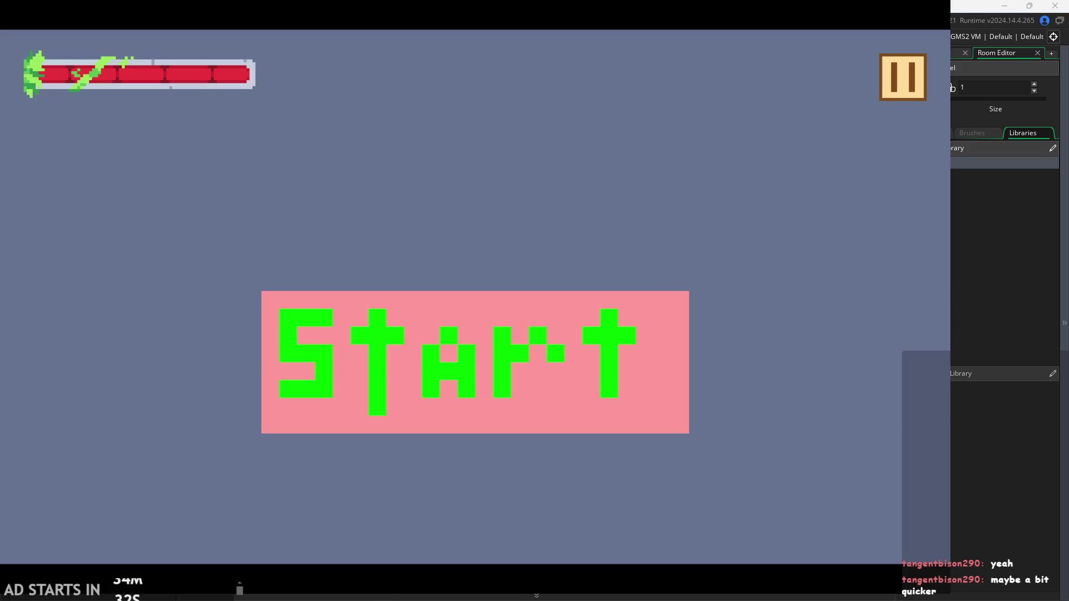
# Start the game and run the hero back and forth across the floor by the signpost
pyautogui.click(446, 336)
pyautogui.press('Right')
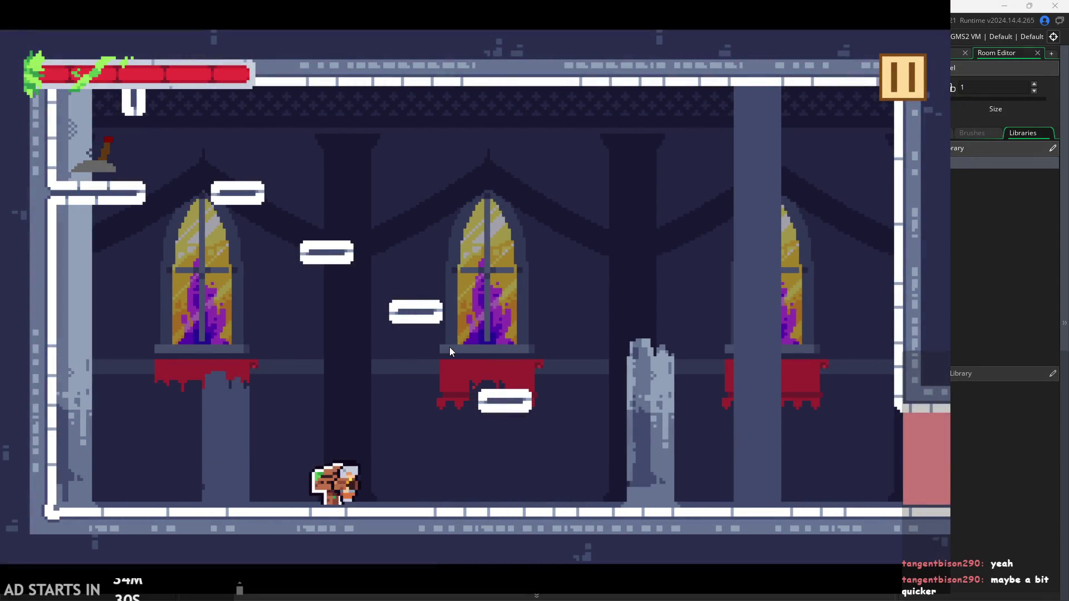
pyautogui.press('Left')
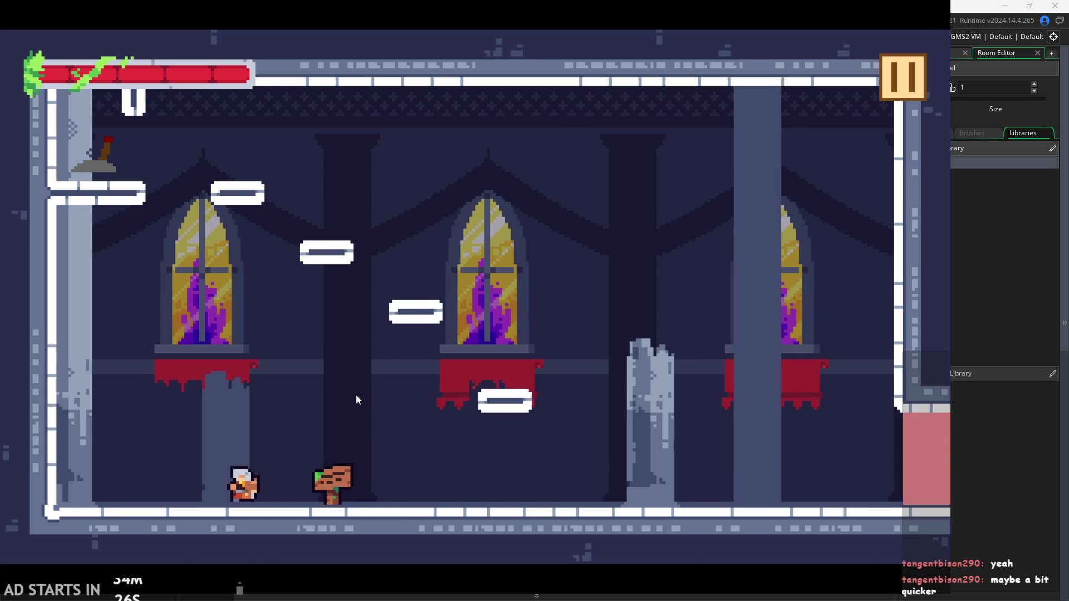
pyautogui.press('Right')
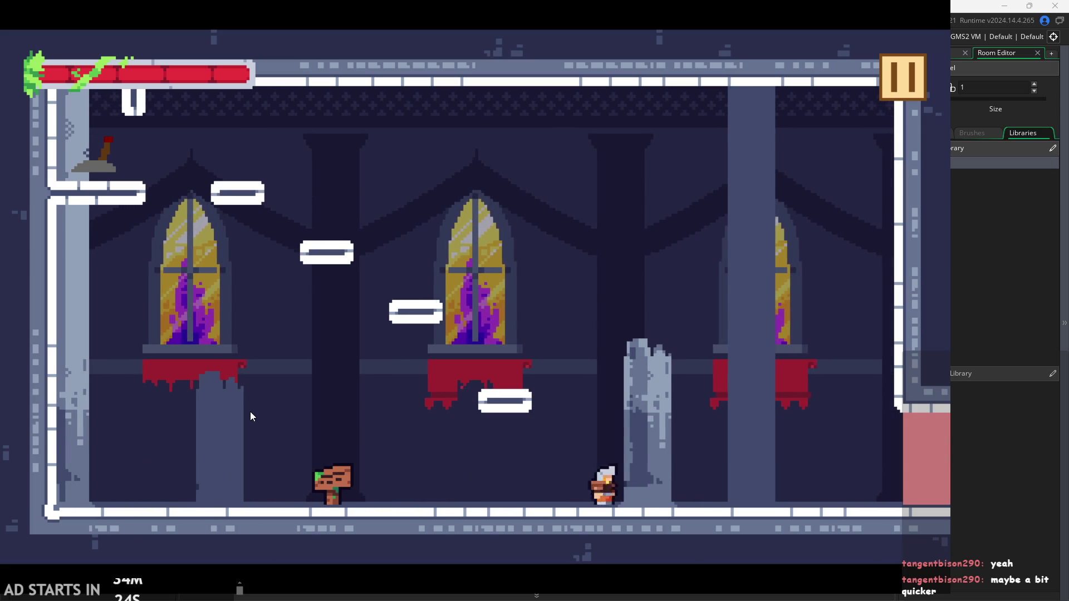
pyautogui.press('Left')
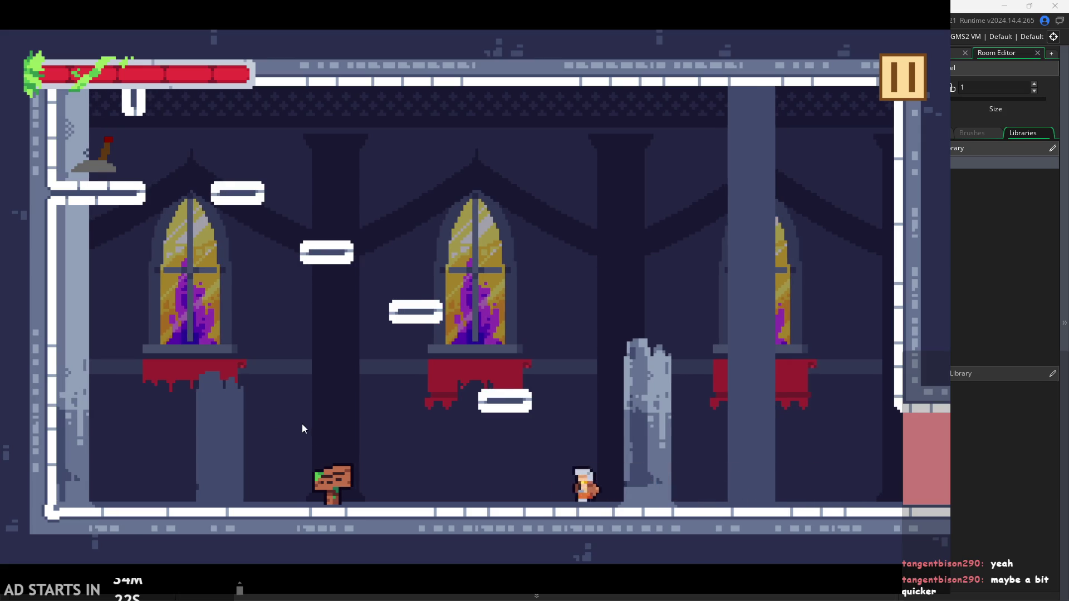
pyautogui.press('space')
pyautogui.press('Right')
pyautogui.press('Left')
pyautogui.press('Right')
pyautogui.press('Right')
pyautogui.press('Left')
pyautogui.press('Right')
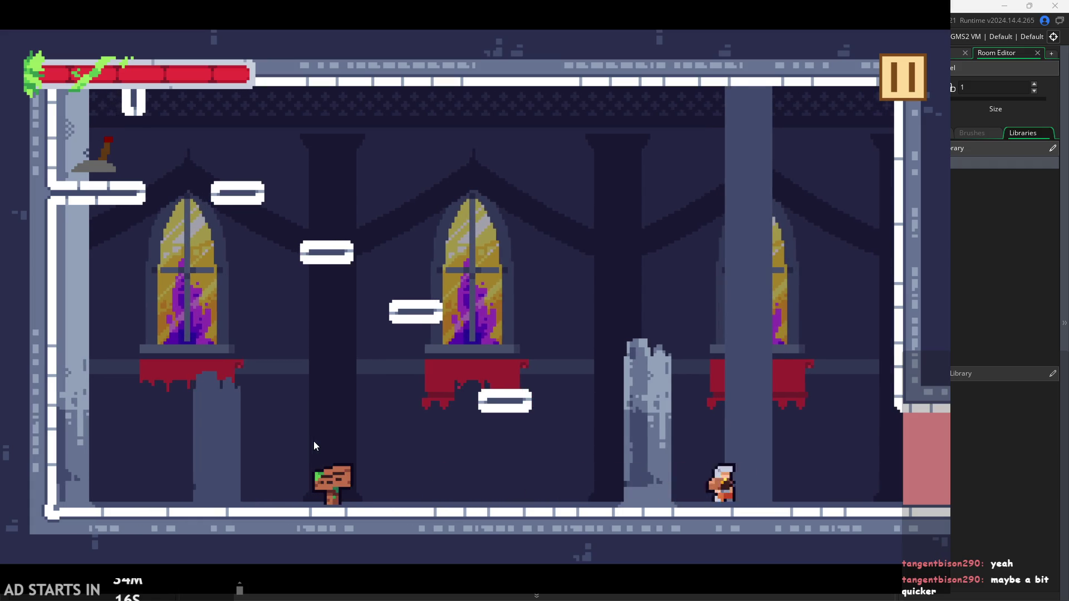
pyautogui.press('Left')
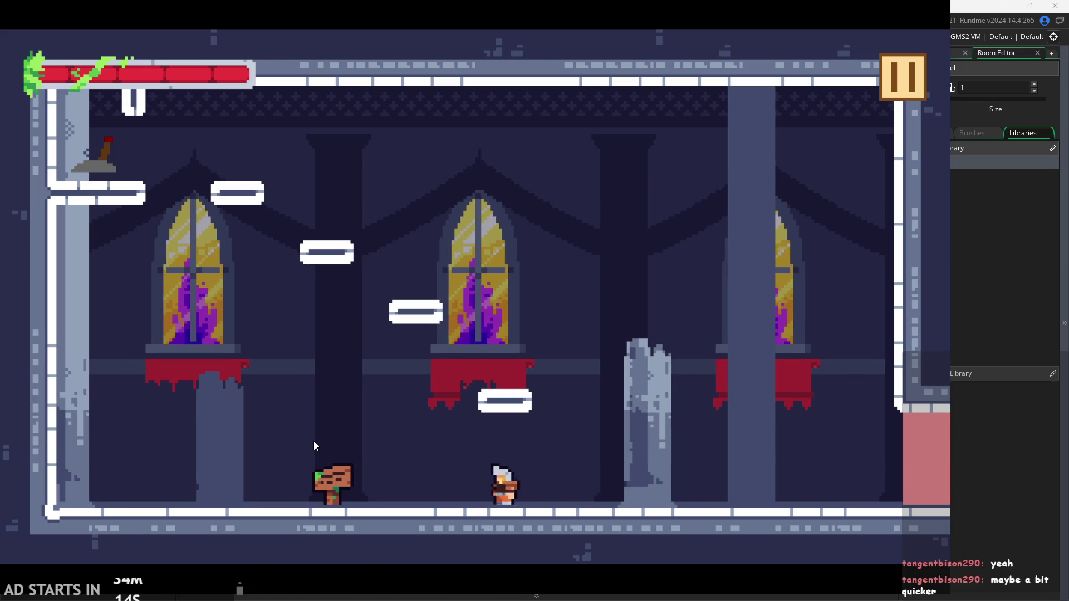
pyautogui.press('Right')
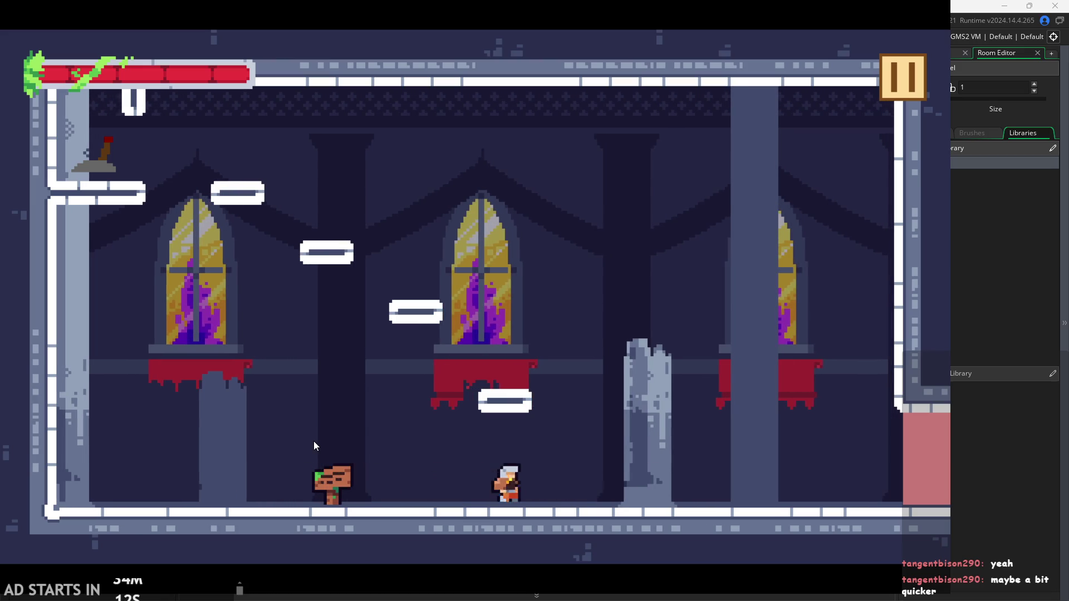
pyautogui.press('Left')
# Jump up the platforms to the top-left ledge, run along the floor, then exit the game
pyautogui.press('space')
pyautogui.press('Left')
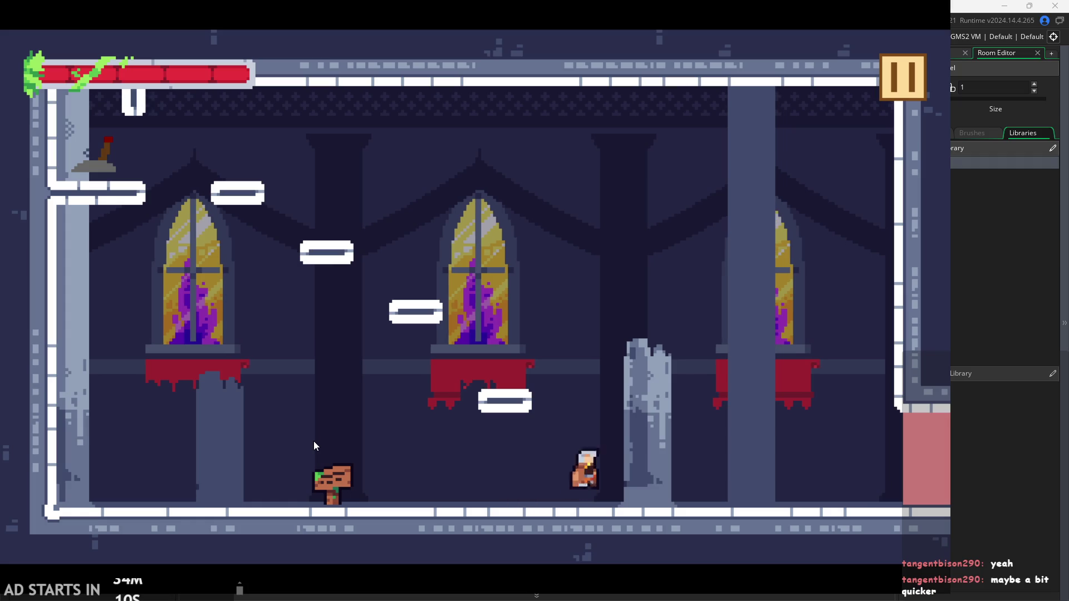
pyautogui.press('space')
pyautogui.press('Left')
pyautogui.press('space')
pyautogui.press('space')
pyautogui.press('Right')
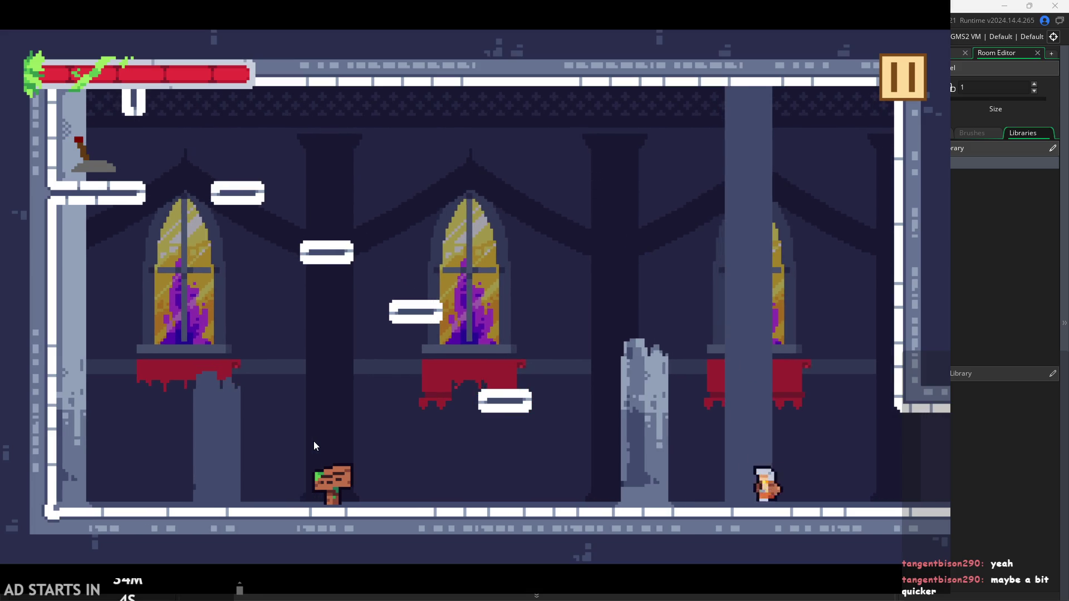
pyautogui.press('Left')
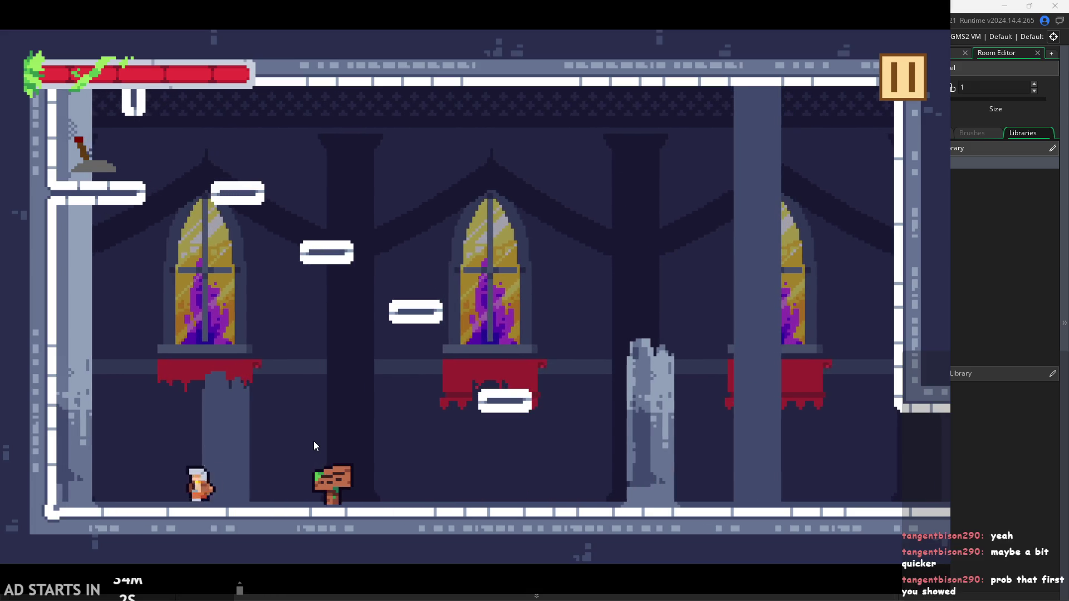
pyautogui.press('Right')
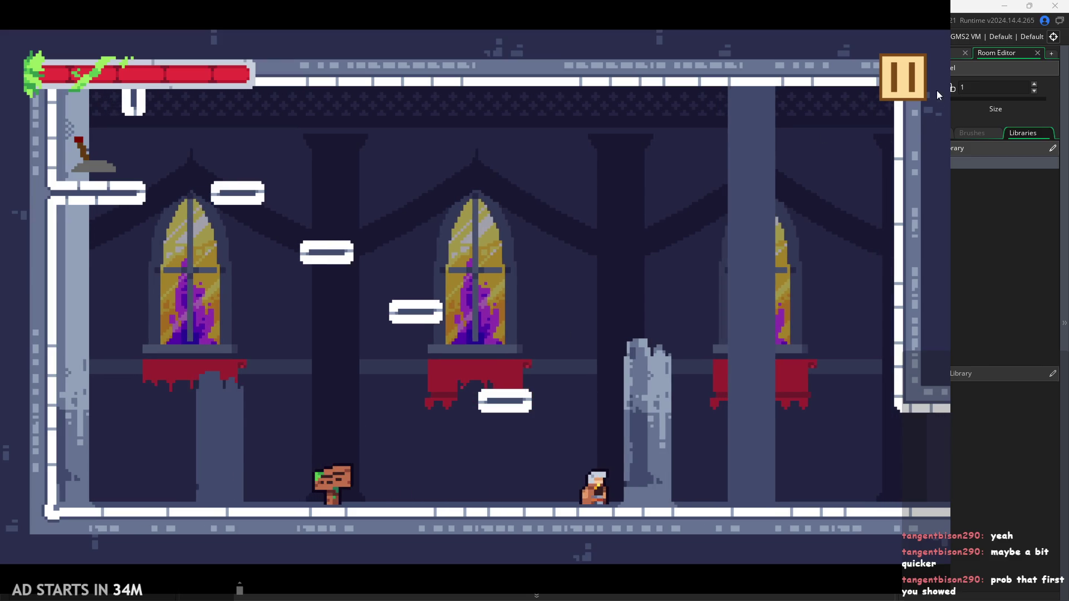
pyautogui.press('Escape')
pyautogui.click(807, 509)
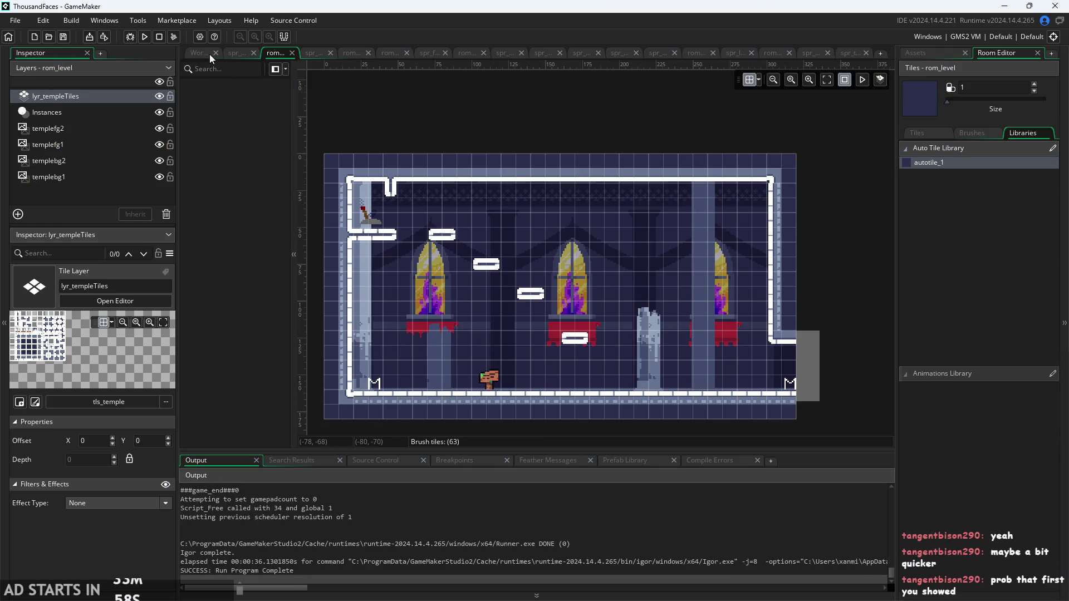
# Check the running aniSpeed=5 line in obj_hero's End Step, restore the code window, and switch to the Paint checklist
pyautogui.click(210, 55)
pyautogui.click(341, 240)
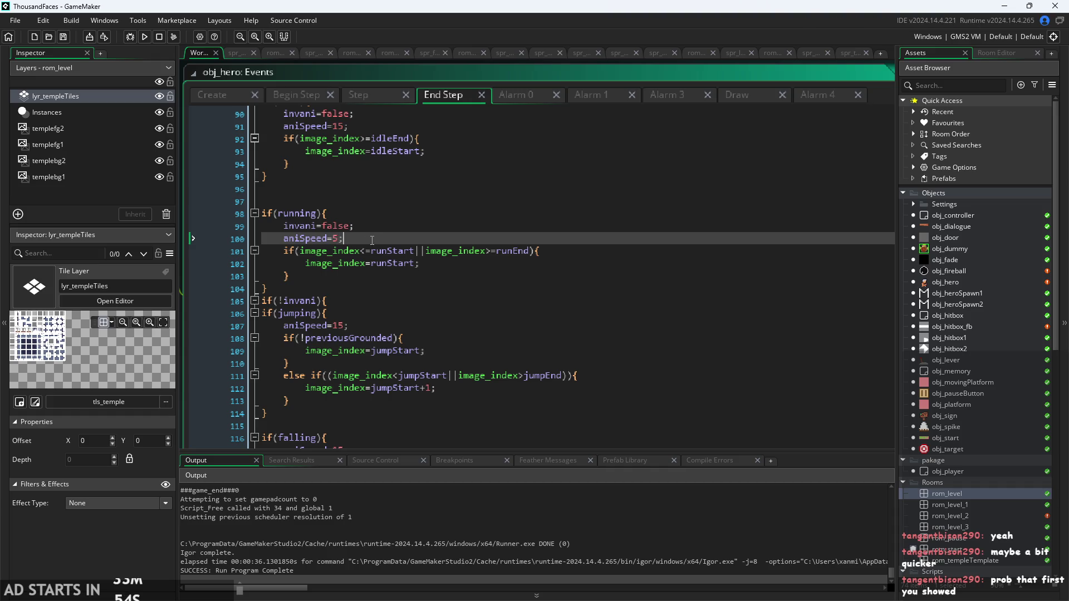
pyautogui.hotkey('ctrl', 'm')
pyautogui.scroll(2, 373, 295)
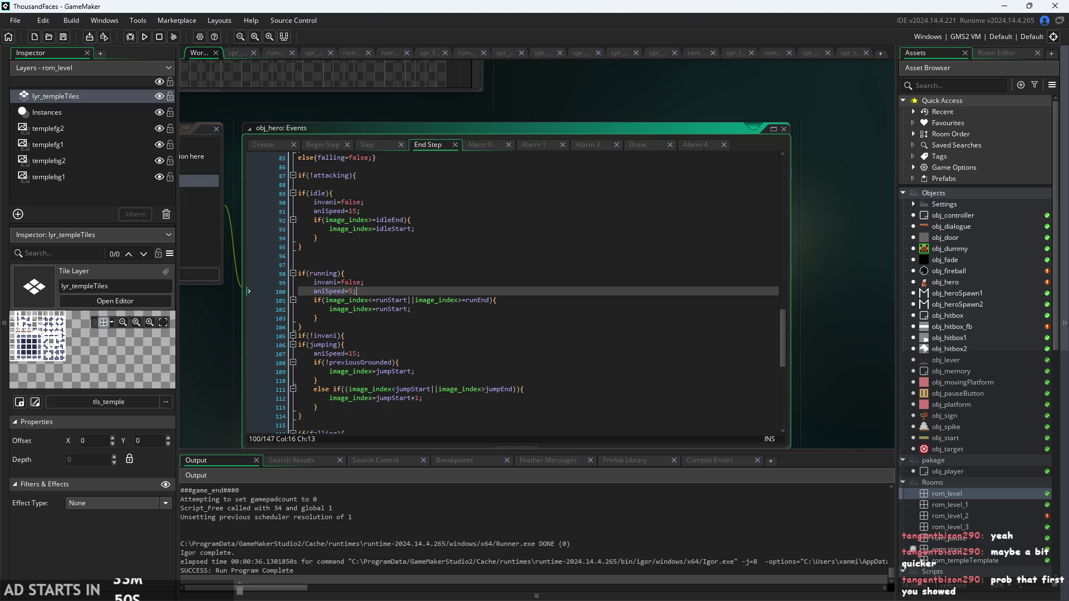
pyautogui.hotkey('alt', 'Tab')
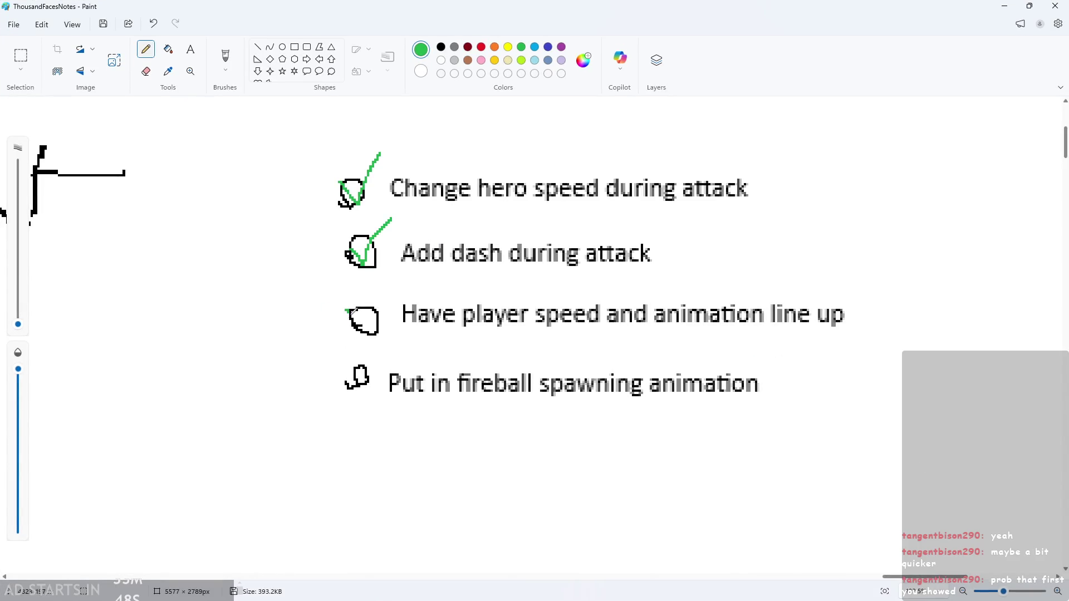
# Scroll the Paint notes, then minimize Paint to return to GameMaker's obj_hero End Step code
pyautogui.scroll(-1, 461, 402)
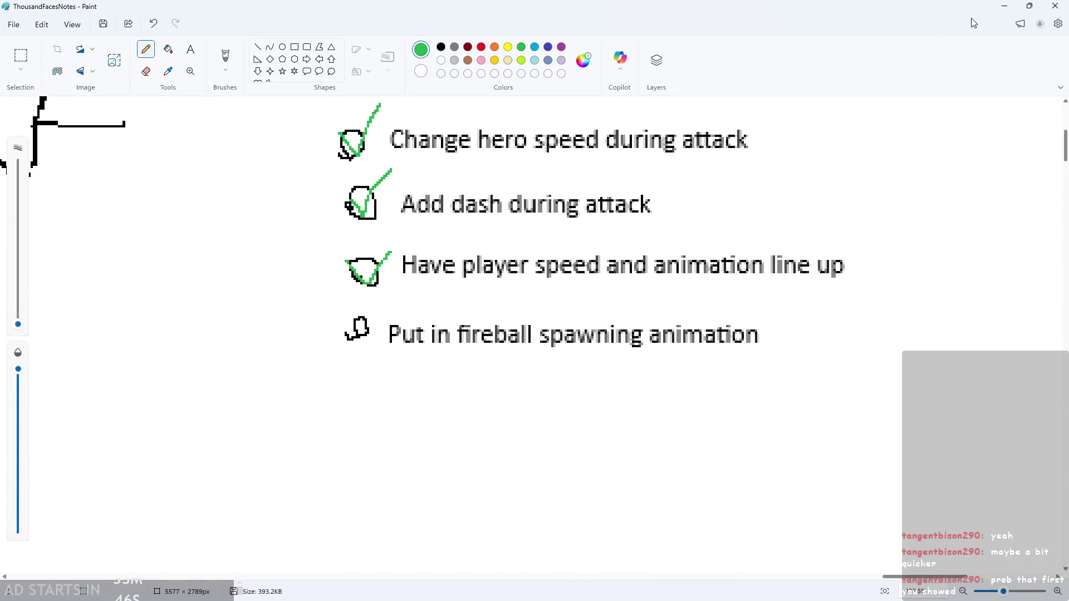
pyautogui.click(1003, 6)
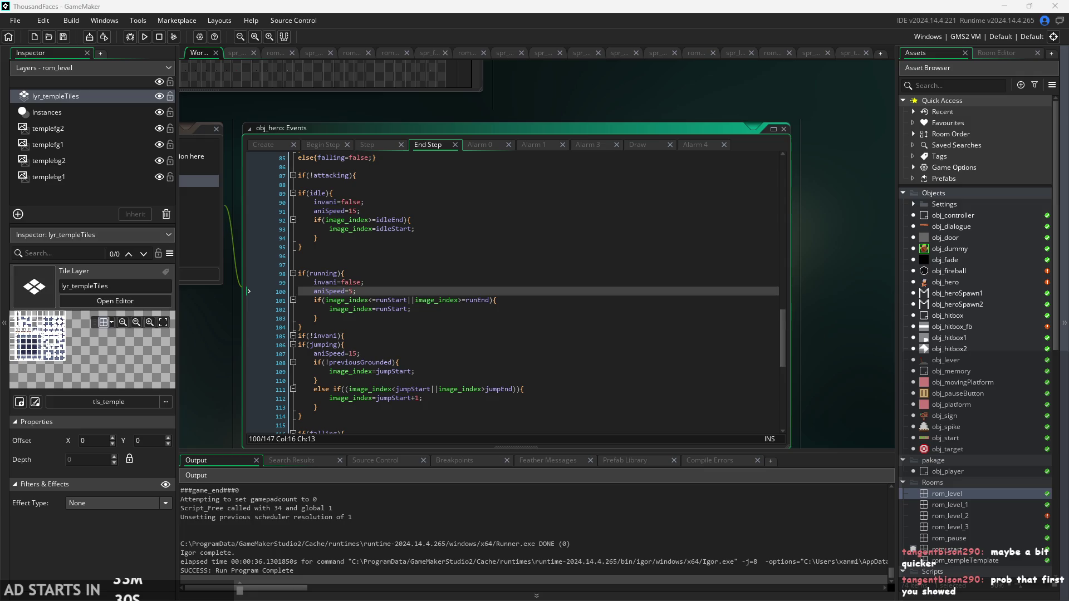
# Build and run the game, then start it from the title screen
pyautogui.hscroll(2, 810, 320)
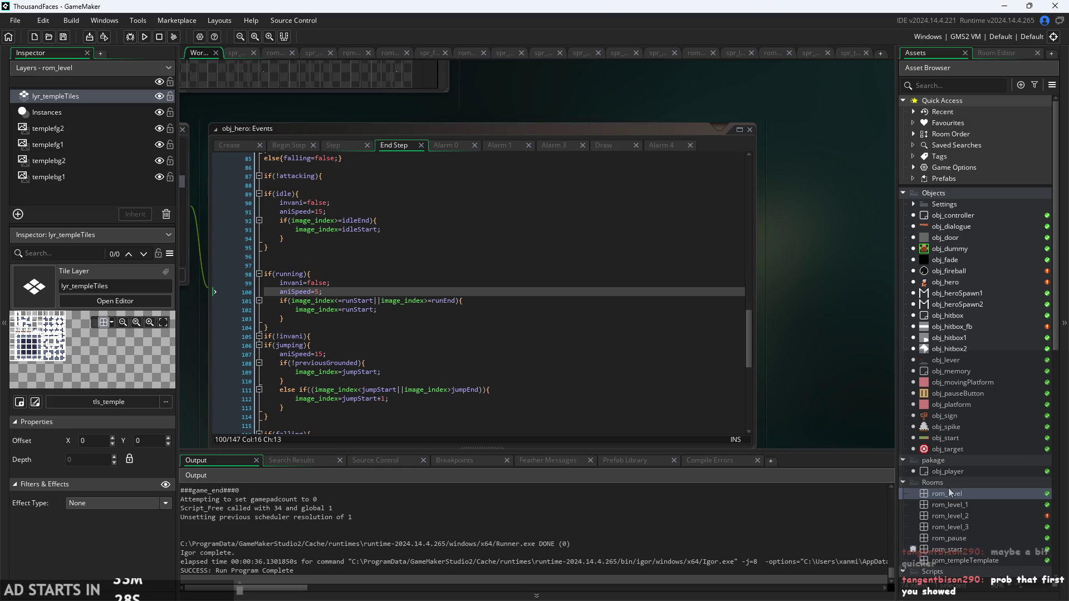
pyautogui.moveTo(810, 389); pyautogui.dragTo(832, 387)
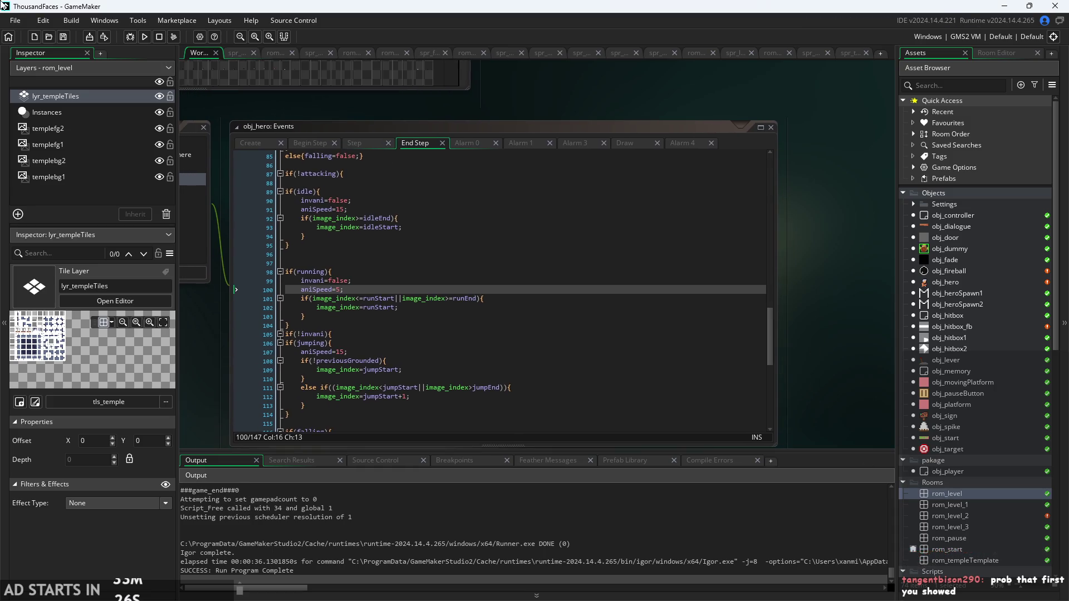
pyautogui.click(142, 41)
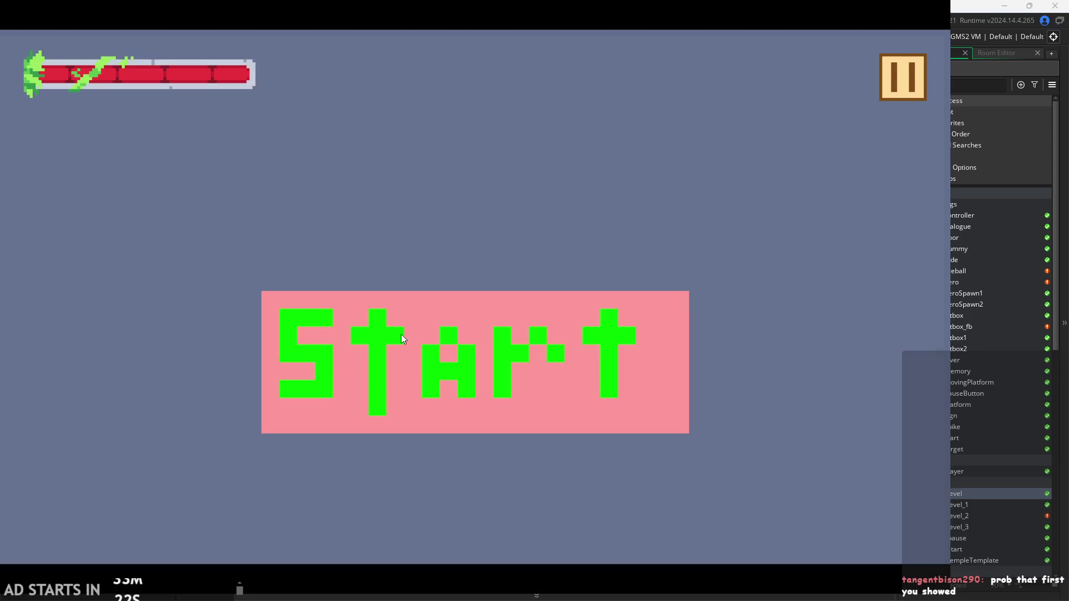
pyautogui.click(401, 334)
# Run the hero left and right across the level, slashing toward the pink wall
pyautogui.press('Right')
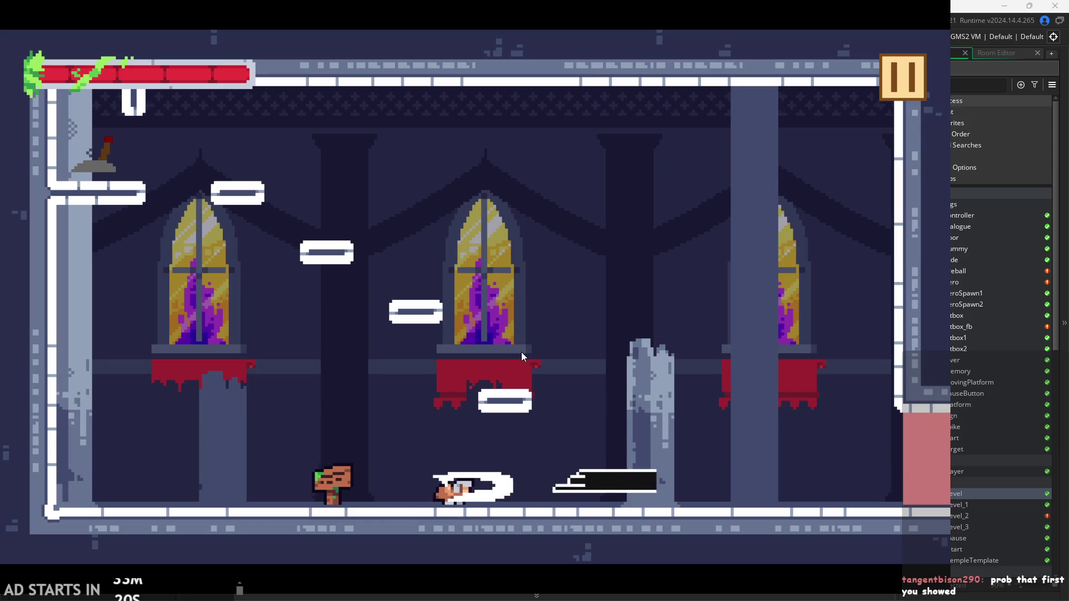
pyautogui.press('Left')
pyautogui.press('Right')
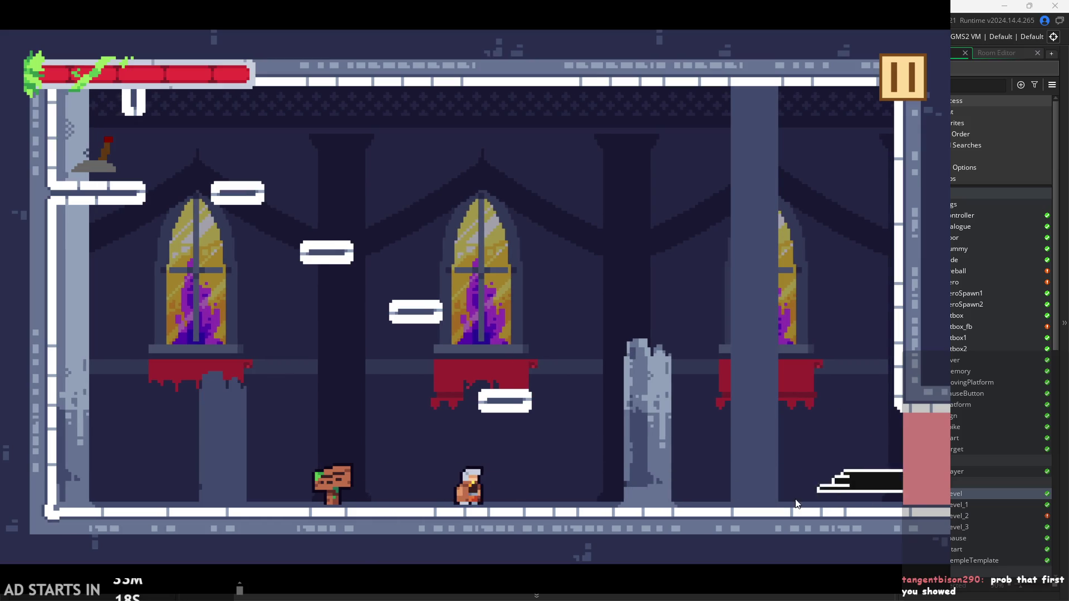
pyautogui.press('Right')
pyautogui.press('Left')
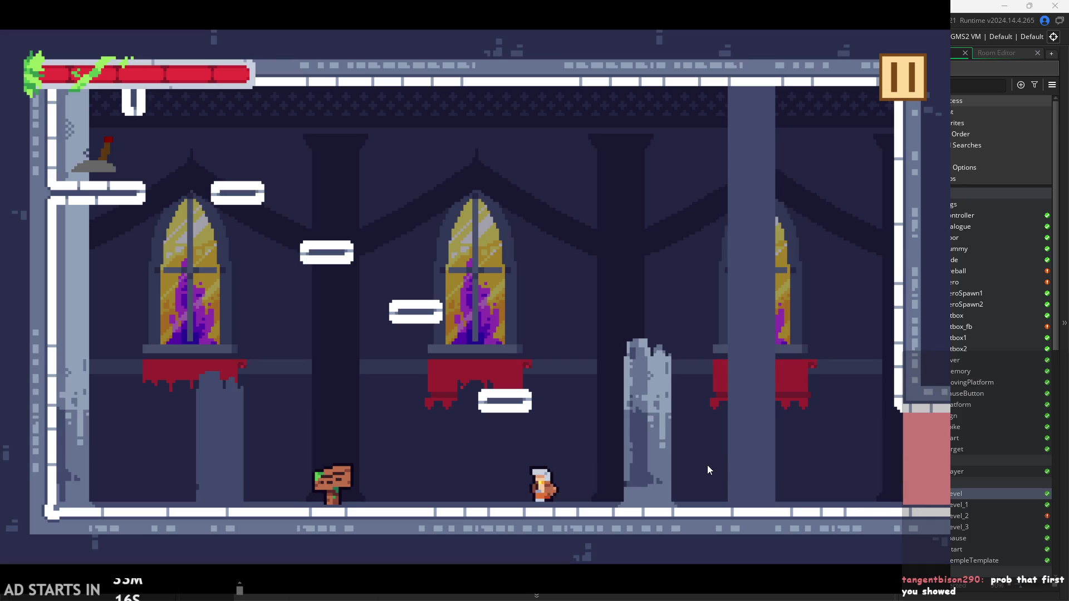
pyautogui.press('Right')
pyautogui.press('Right')
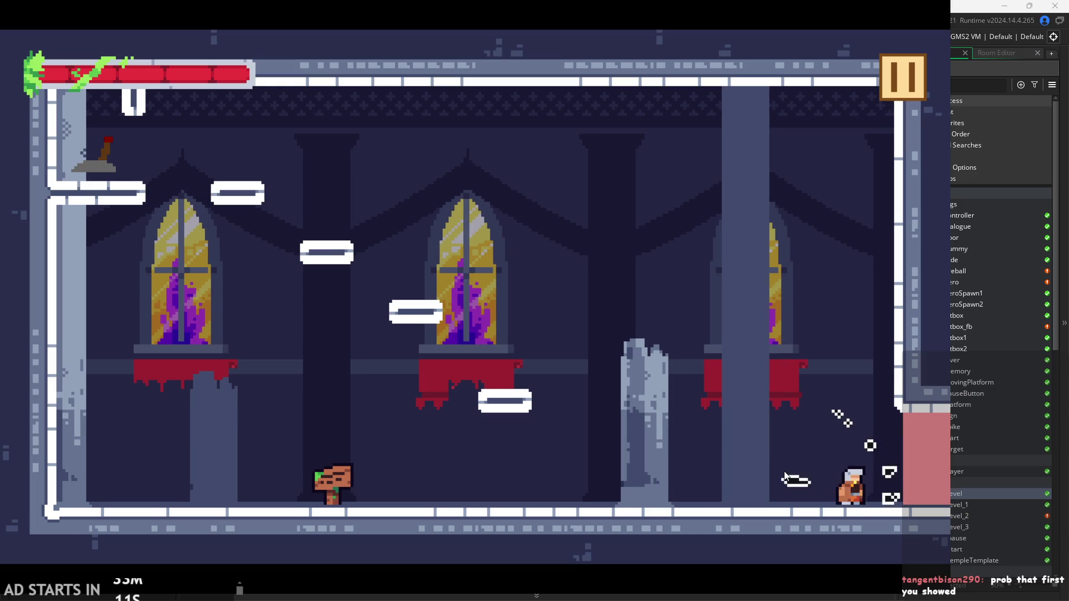
pyautogui.press('Left')
pyautogui.press('Right')
pyautogui.press('Left')
# Jump and attack at the pink wall while running both directions
pyautogui.press('Right')
pyautogui.press('space')
pyautogui.press('Left')
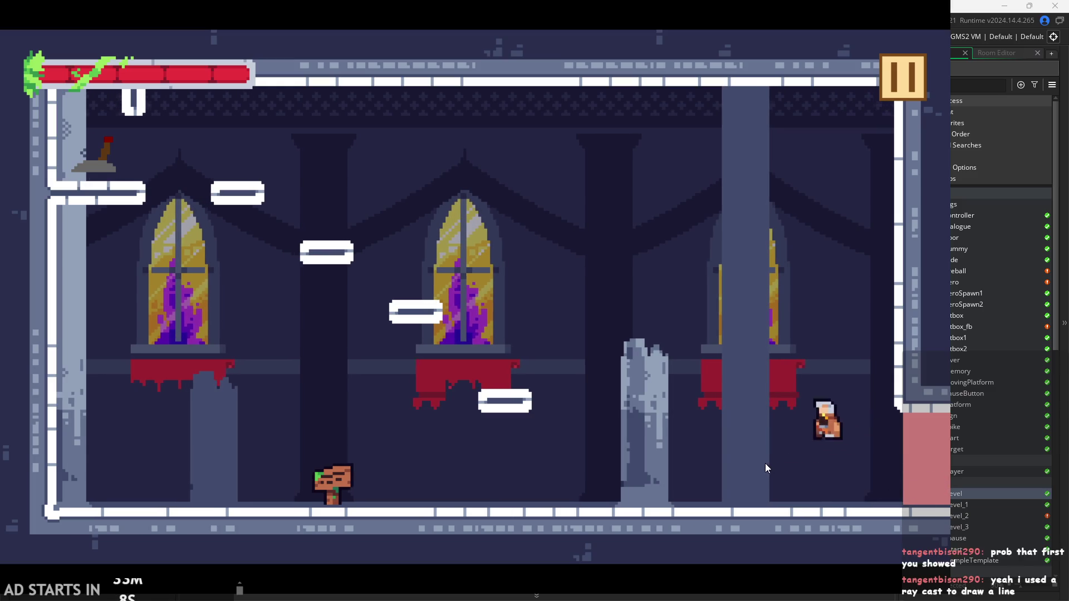
pyautogui.press('Left')
pyautogui.press('Right')
pyautogui.press('space')
pyautogui.press('Left')
pyautogui.press('Right')
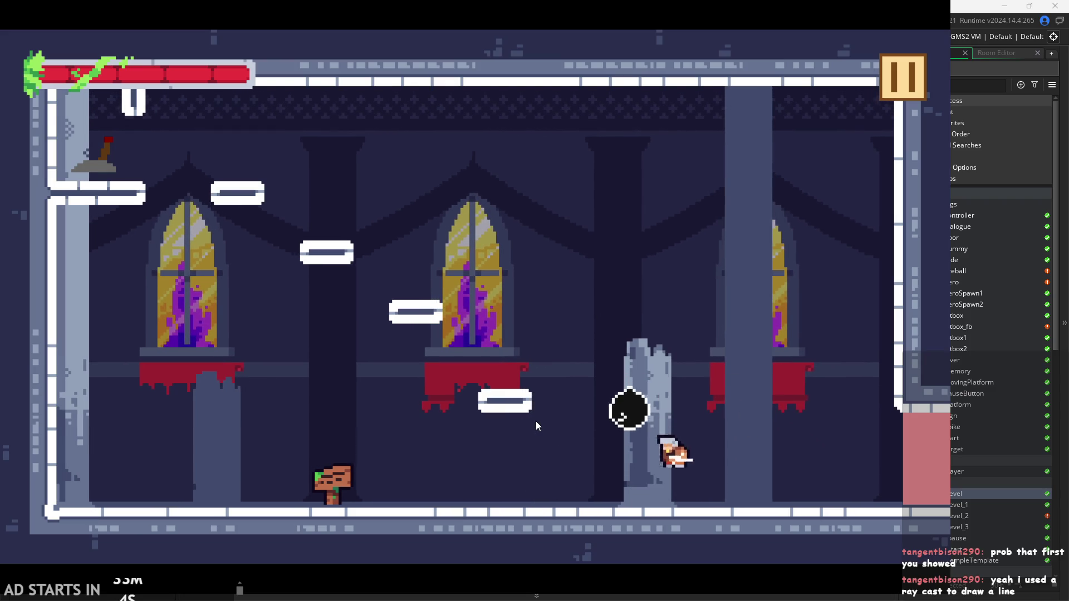
pyautogui.press('Right')
pyautogui.press('Left')
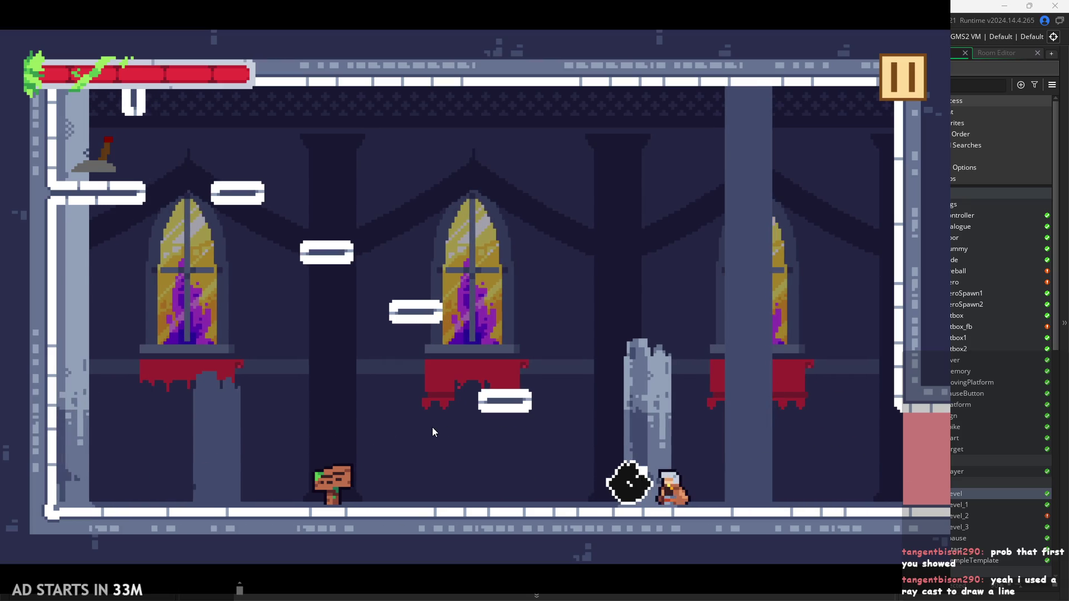
# Dash the hero left, including a jumping dash toward the wall
pyautogui.press('shift')
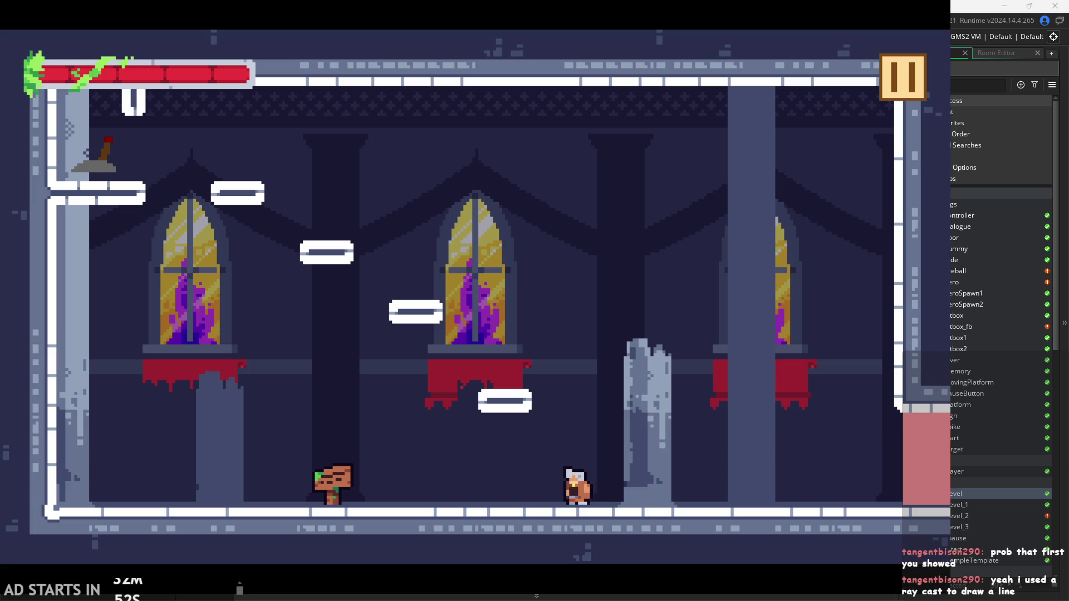
pyautogui.press('Left')
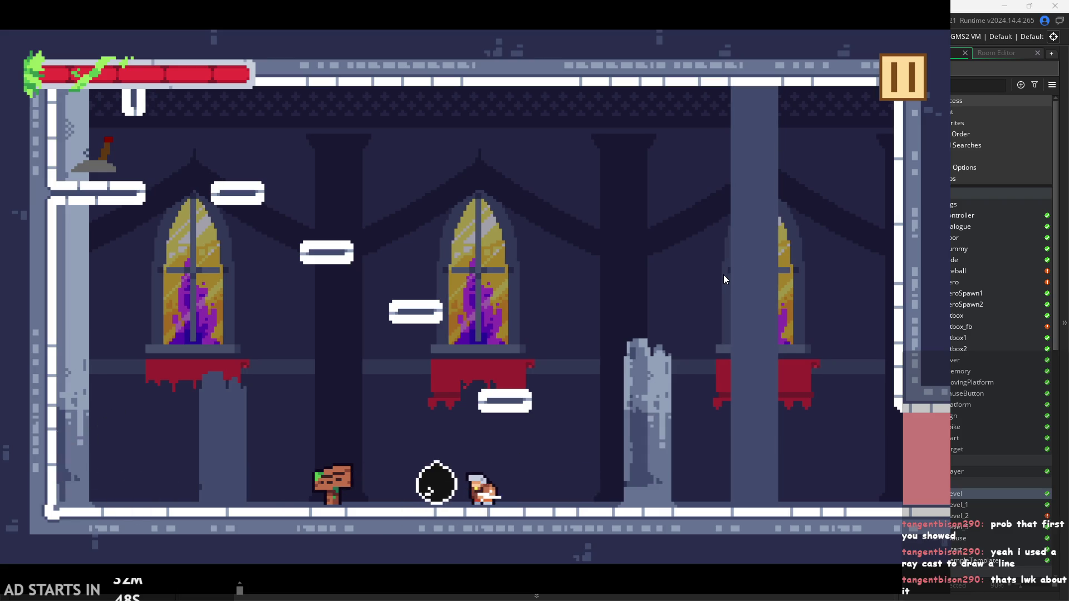
pyautogui.press('Left')
pyautogui.press('space')
pyautogui.press('Left')
pyautogui.press('x')
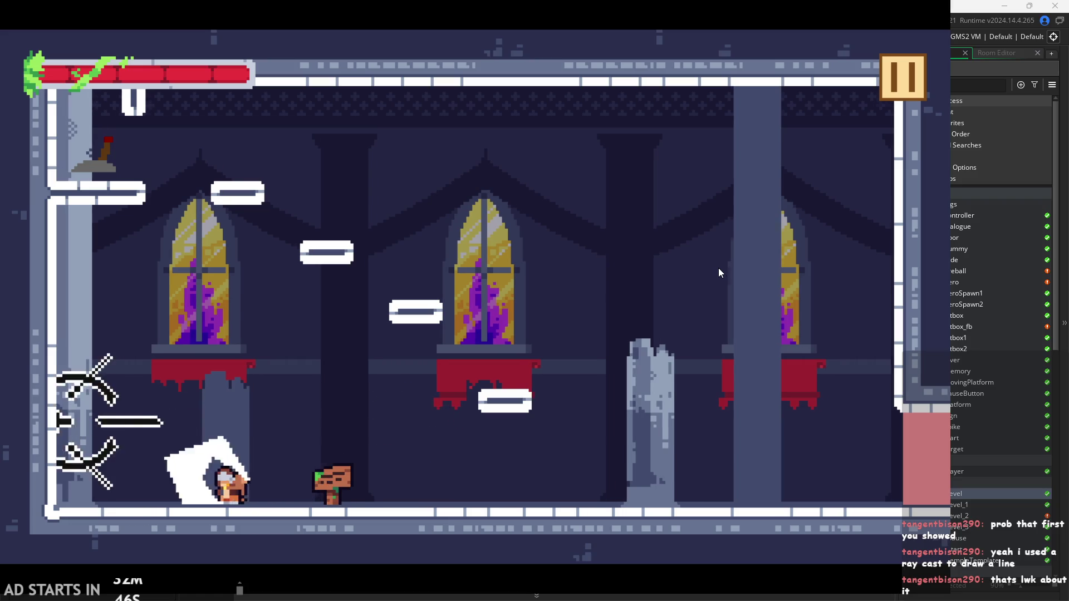